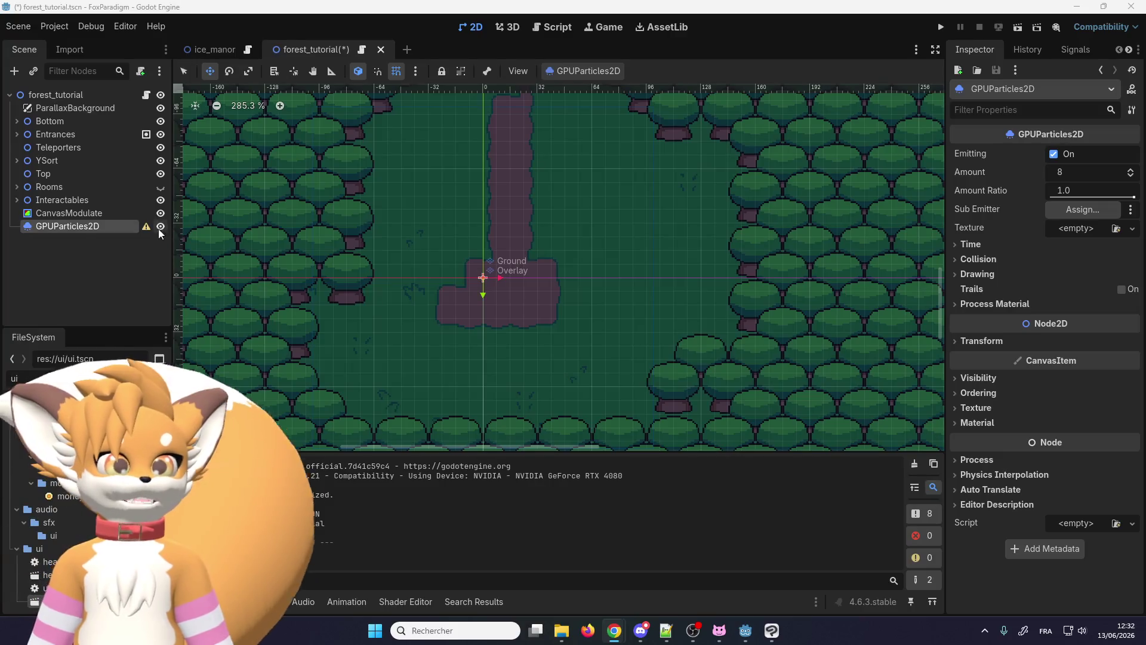
Step: Delete the GPUParticles2D node from forest_tutorial and filter the FileSystem for 'camera'
left_click(78, 224)
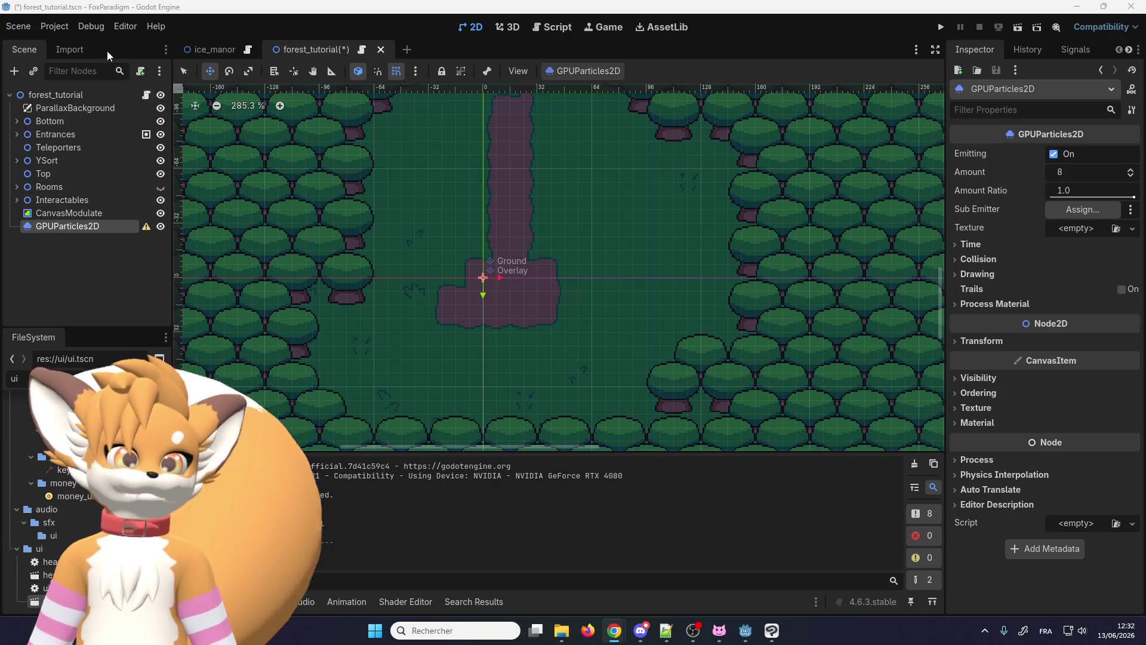
left_click(20, 26)
left_click(23, 27)
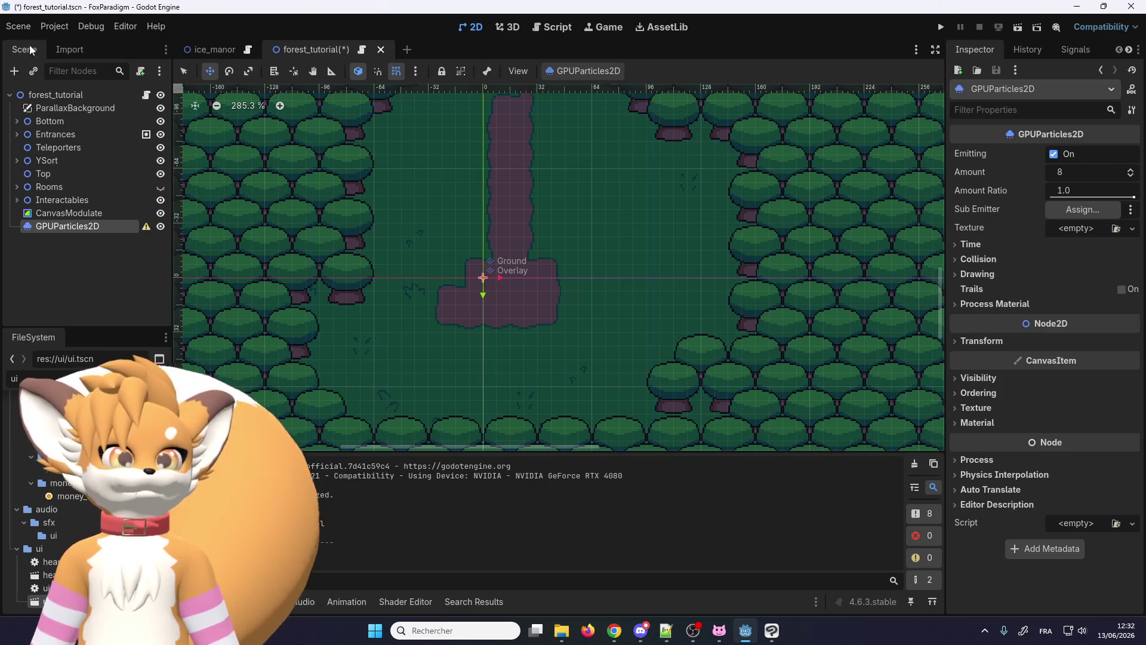
left_click(73, 209)
key("Delete")
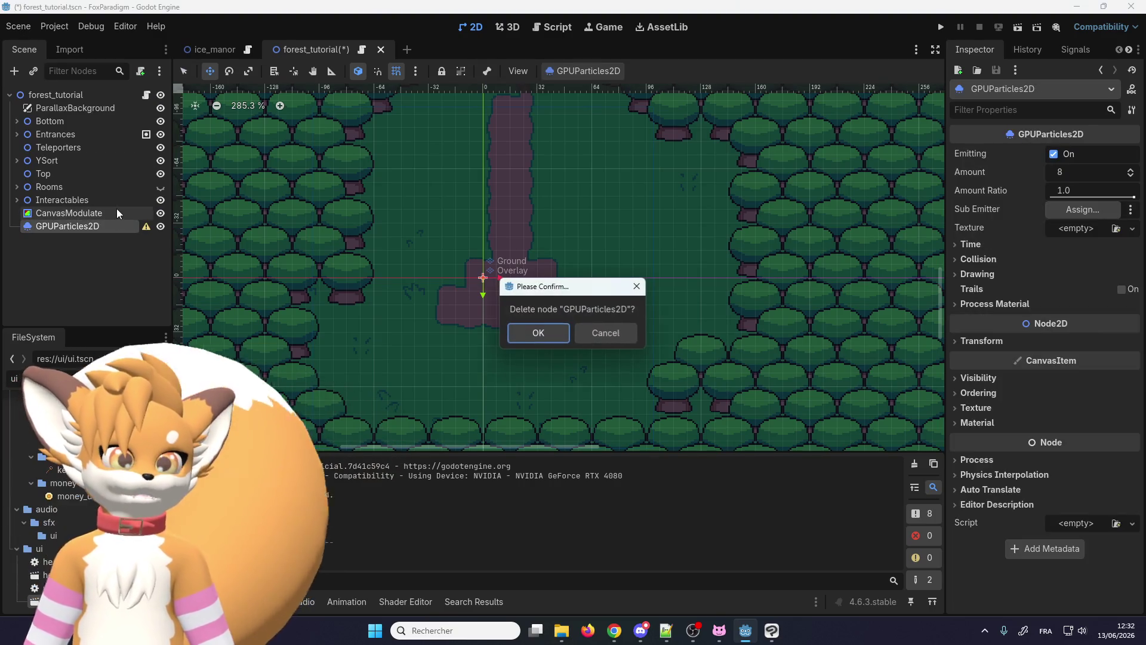
left_click(535, 330)
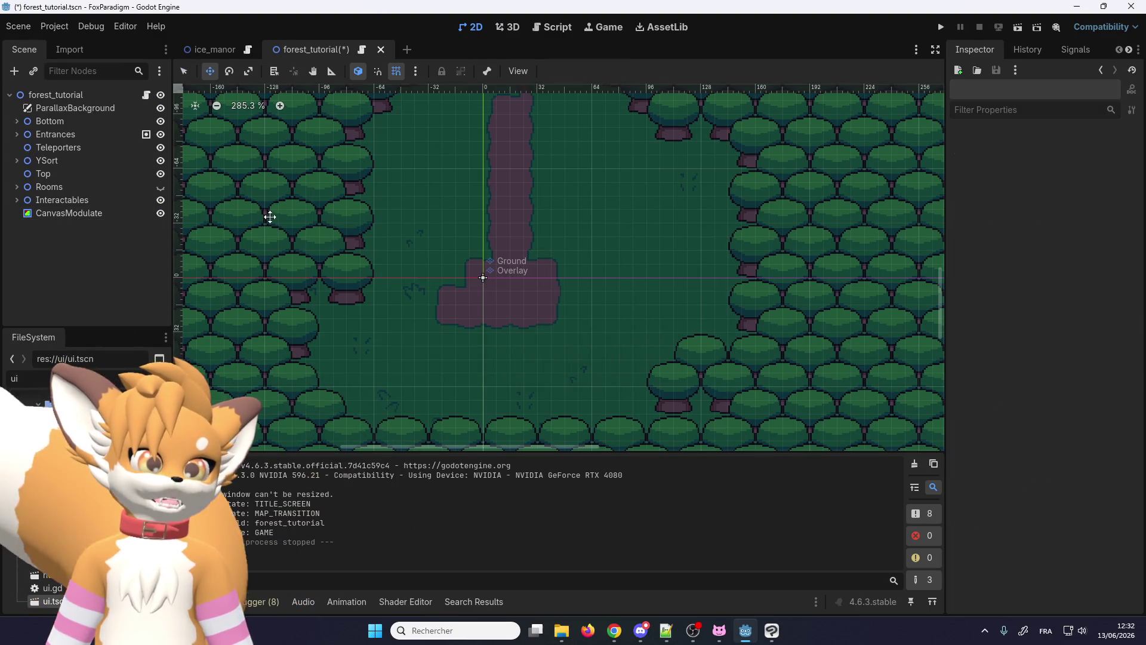
double_click(36, 378)
type("ca")
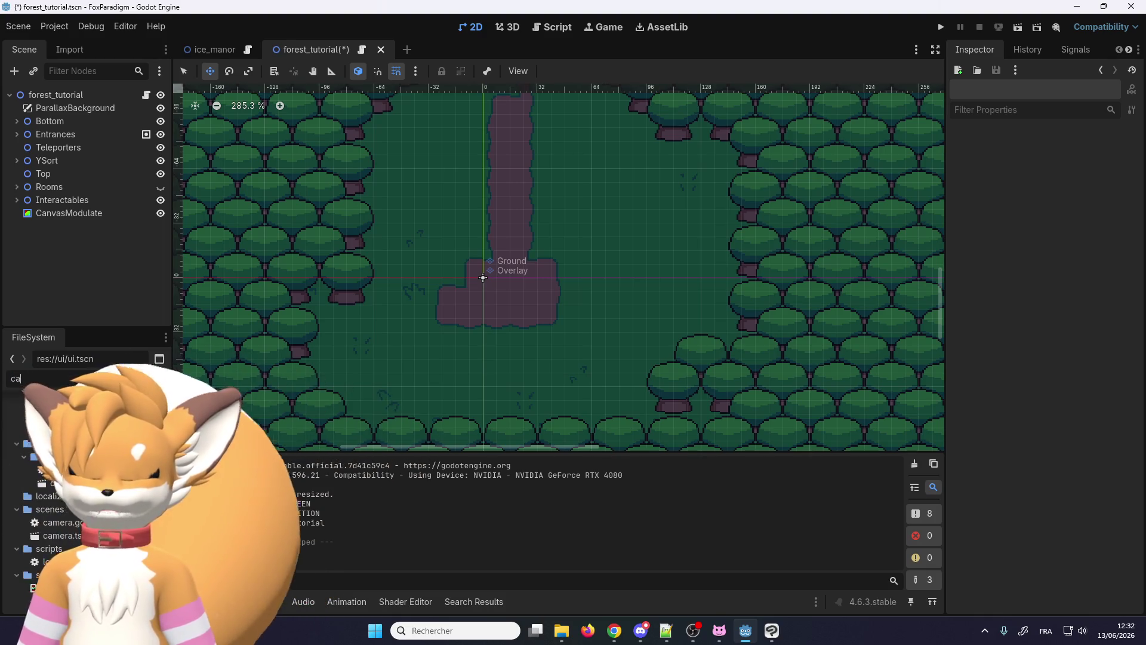
type("mera")
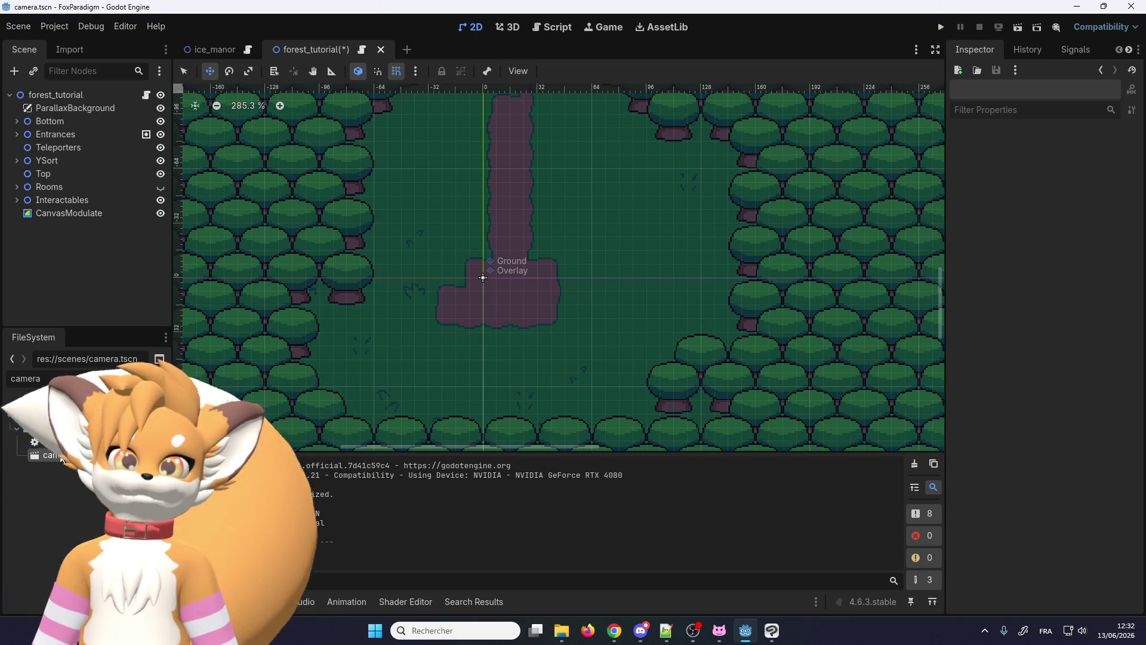
Step: In camera.tscn, add a GPUParticles2D child node under Camera
double_click(54, 421)
right_click(47, 94)
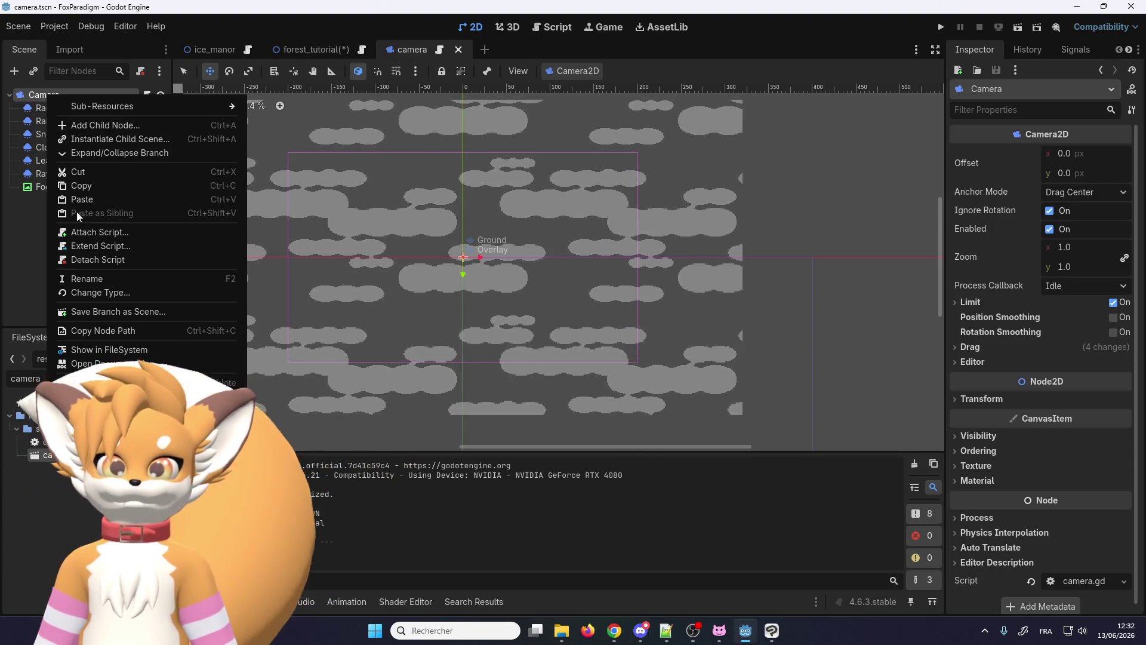
left_click(103, 124)
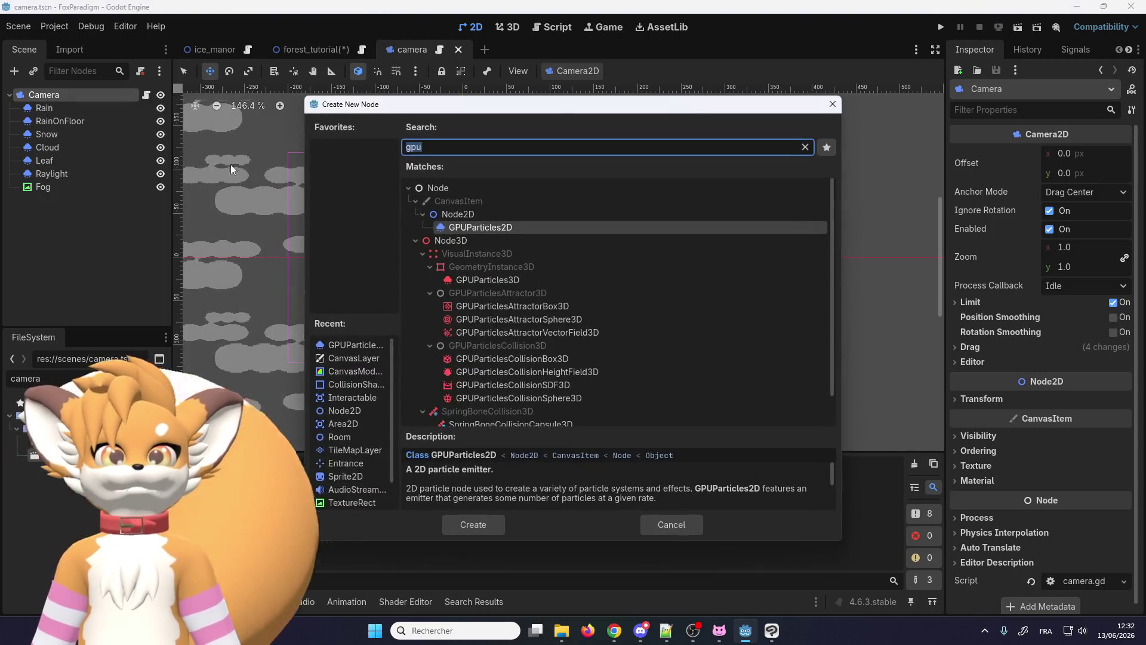
double_click(478, 228)
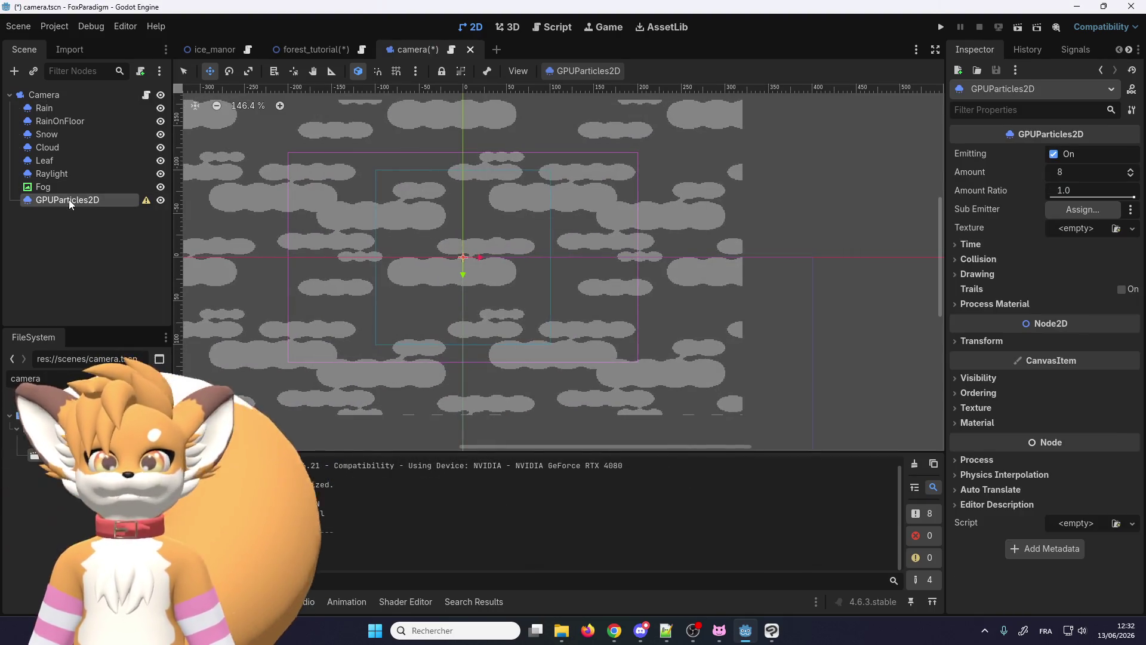
Step: Rename the new GPUParticles2D node to Firefly
double_click(70, 200)
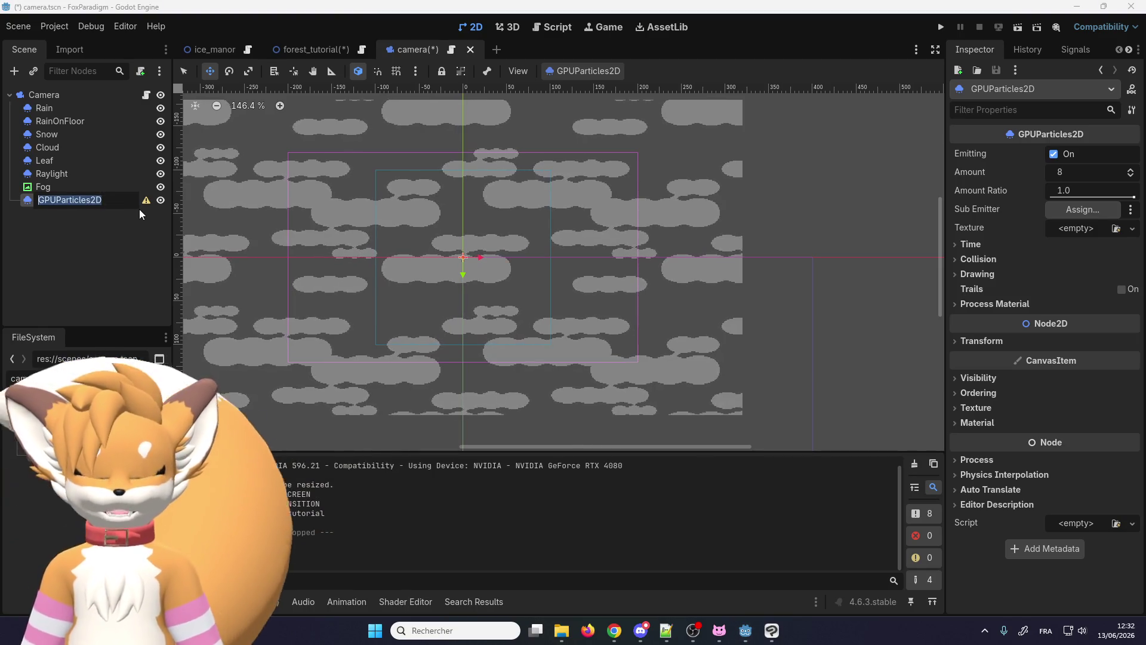
type("Firefl")
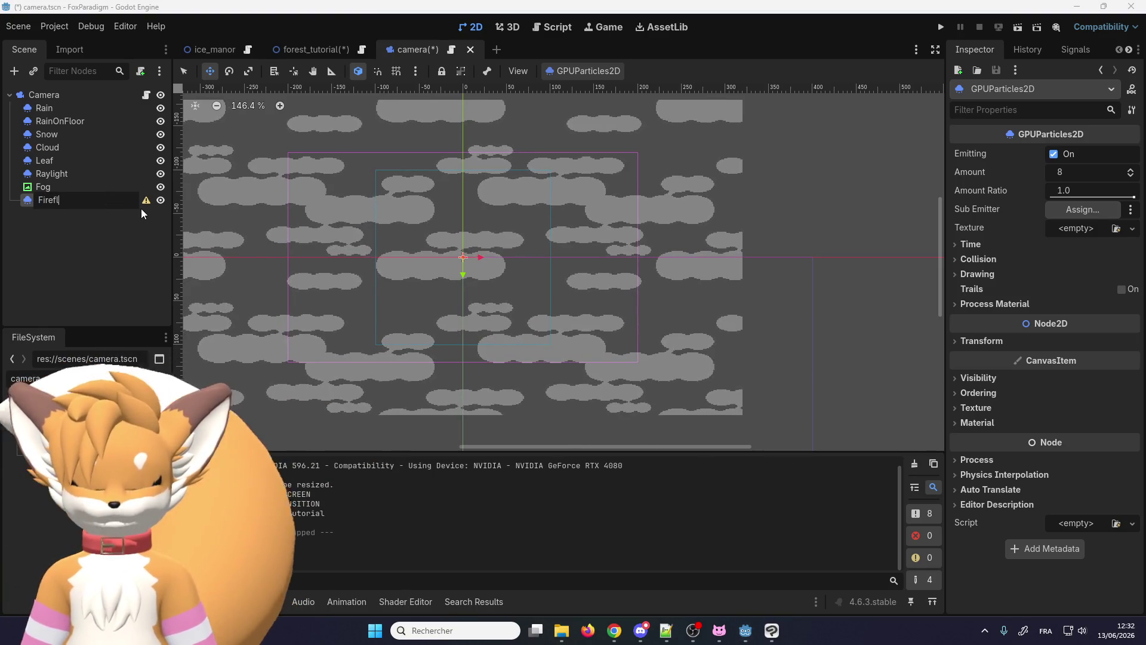
type("y")
key("Return")
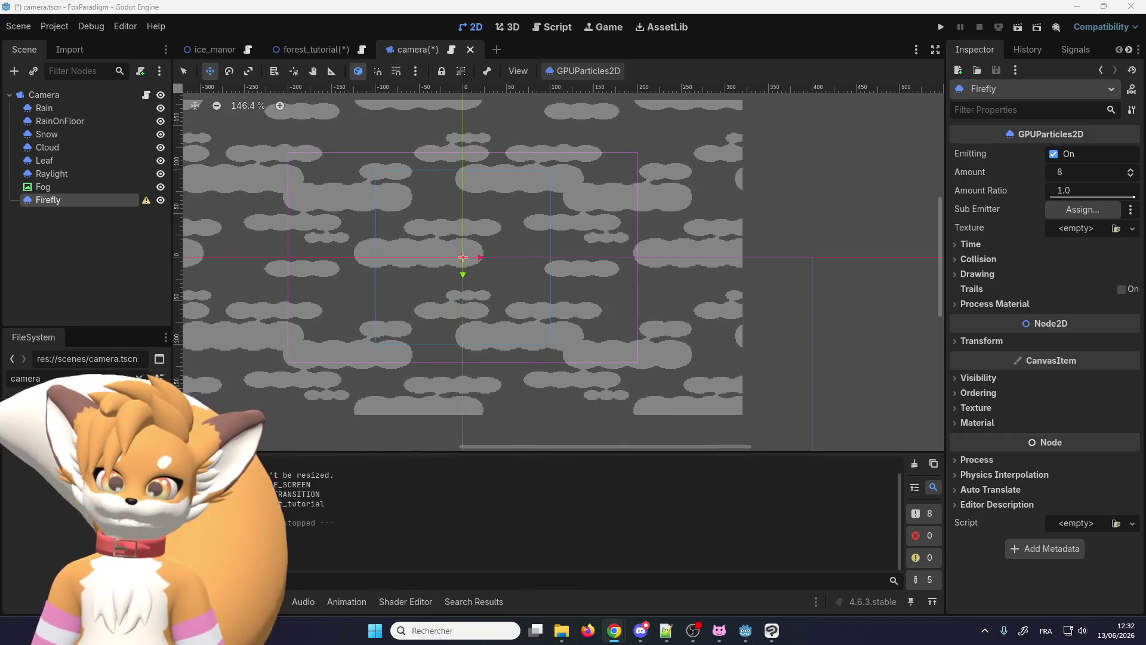
left_click(1070, 227)
Step: Assign Firefly a new ParticleProcessMaterial
key("Escape")
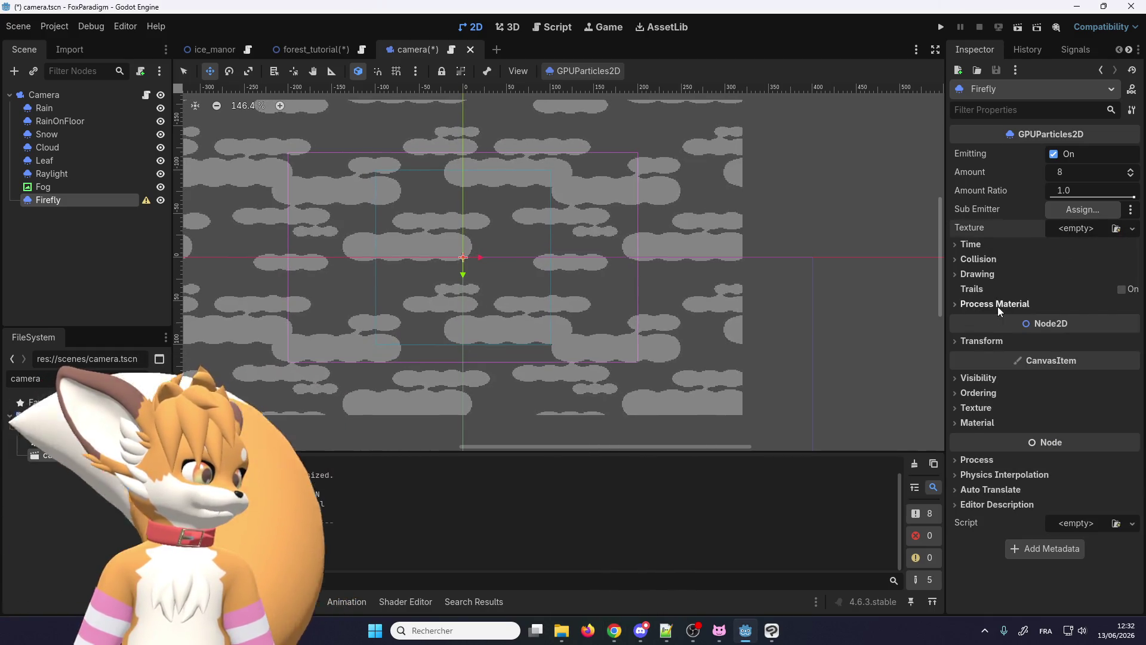
left_click(998, 305)
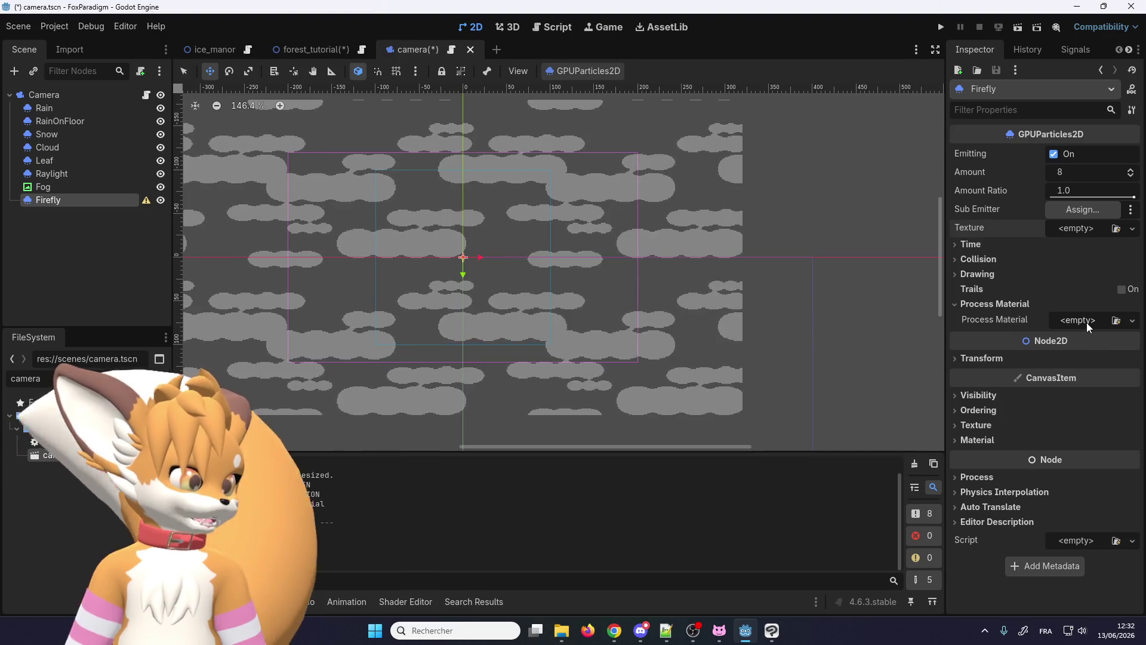
left_click(1086, 320)
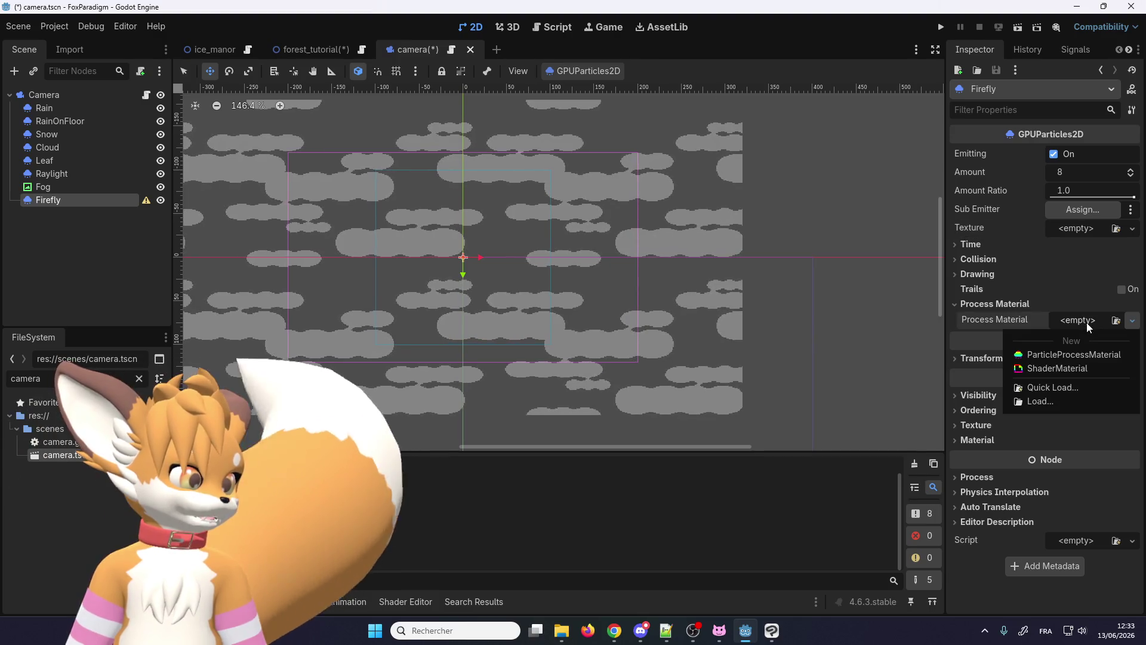
left_click(1068, 354)
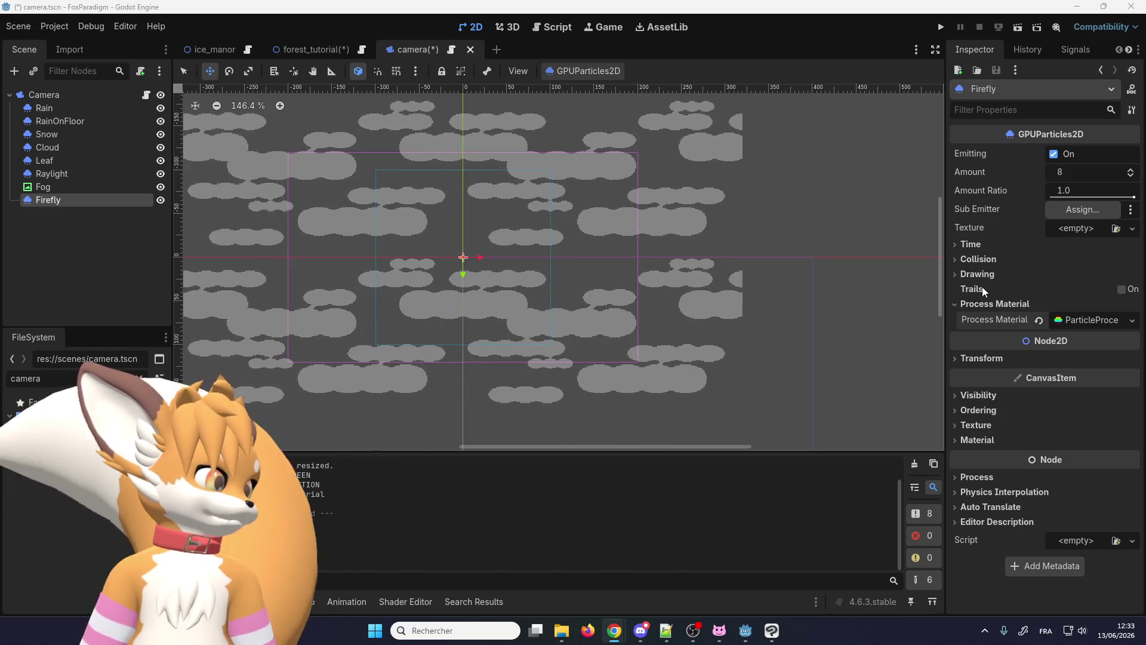
left_click(1063, 323)
scroll(1013, 287, "down", 3)
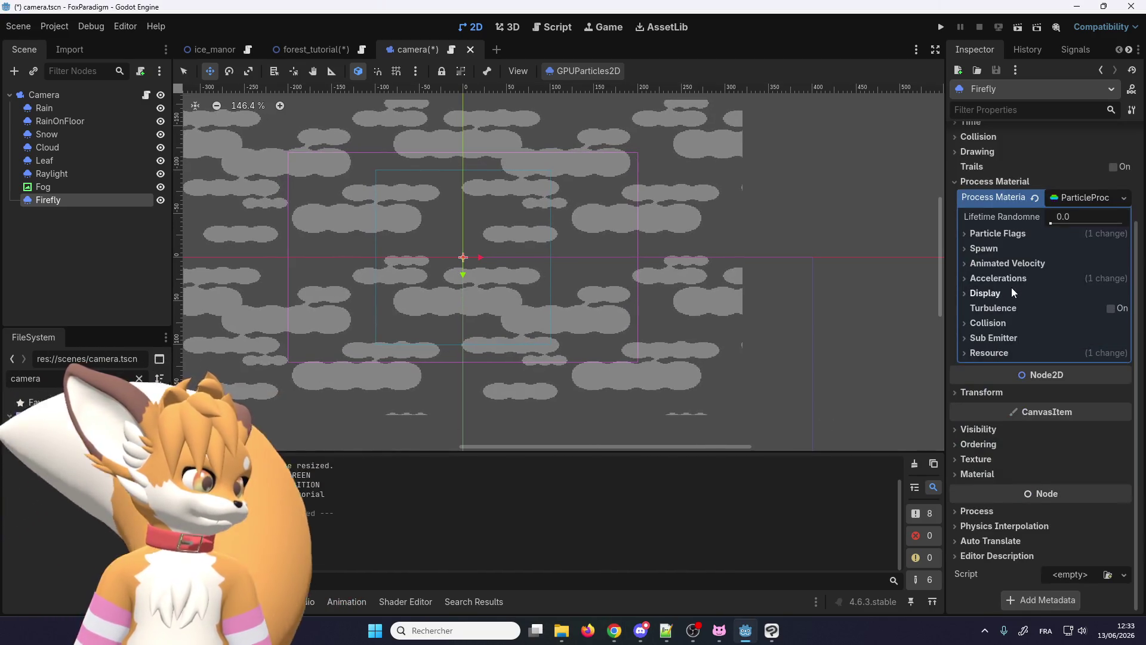
Step: Set the material's Display scale range to 3.0 minimum and 5.0 maximum
left_click(1002, 292)
left_click(994, 306)
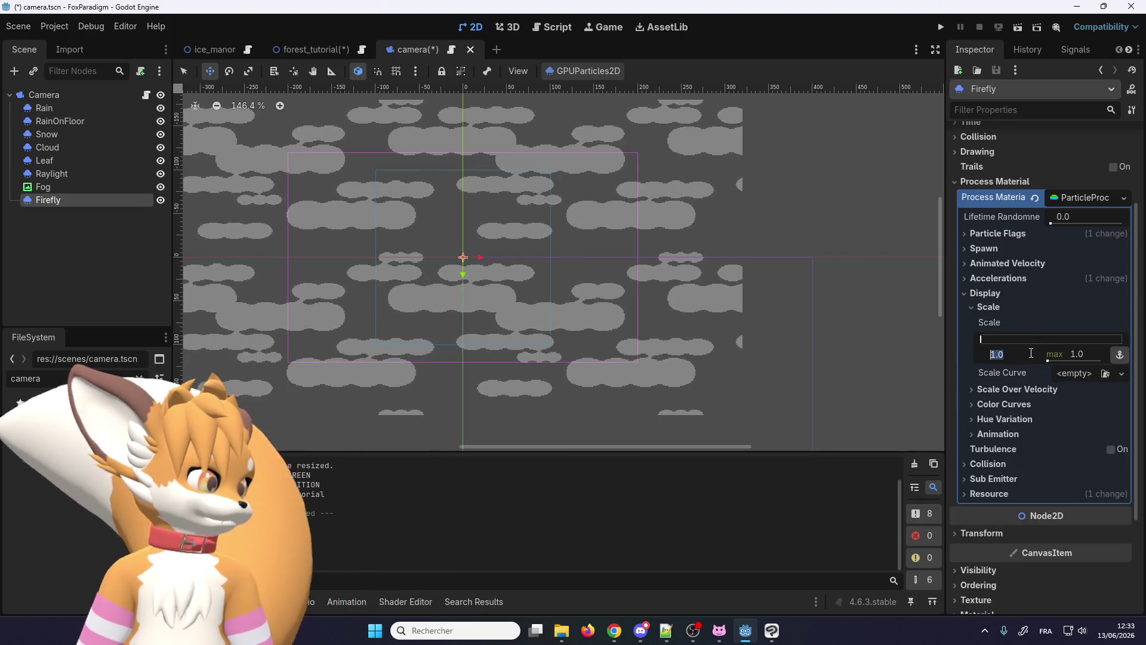
type("3")
key("Return")
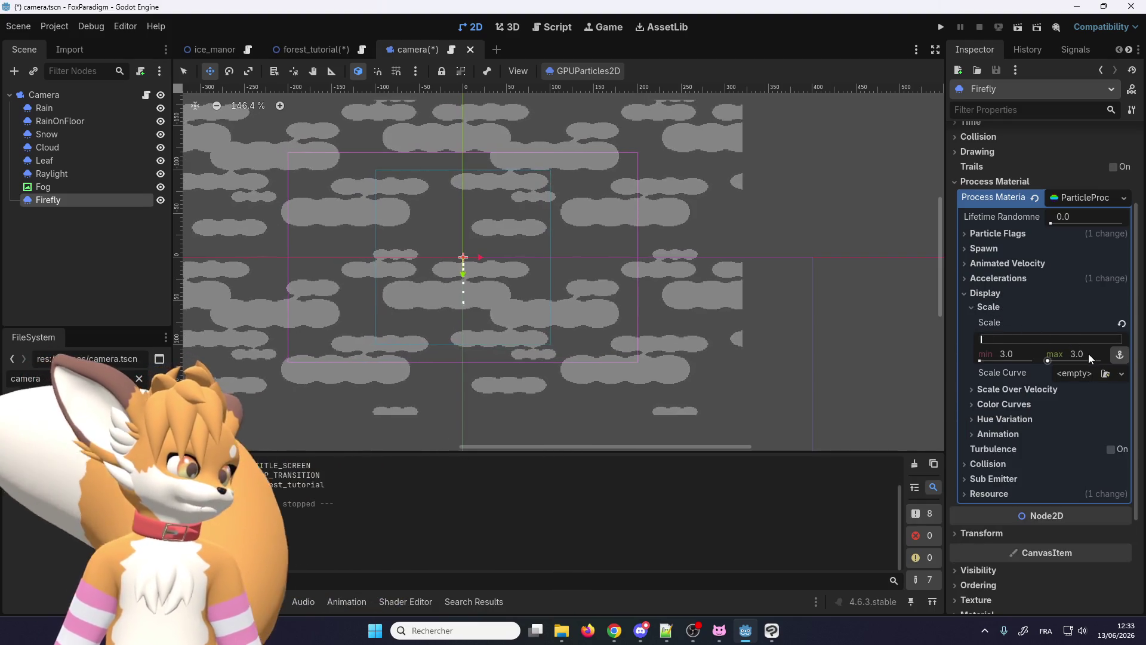
left_click_drag(1088, 354, 1094, 356)
type("5")
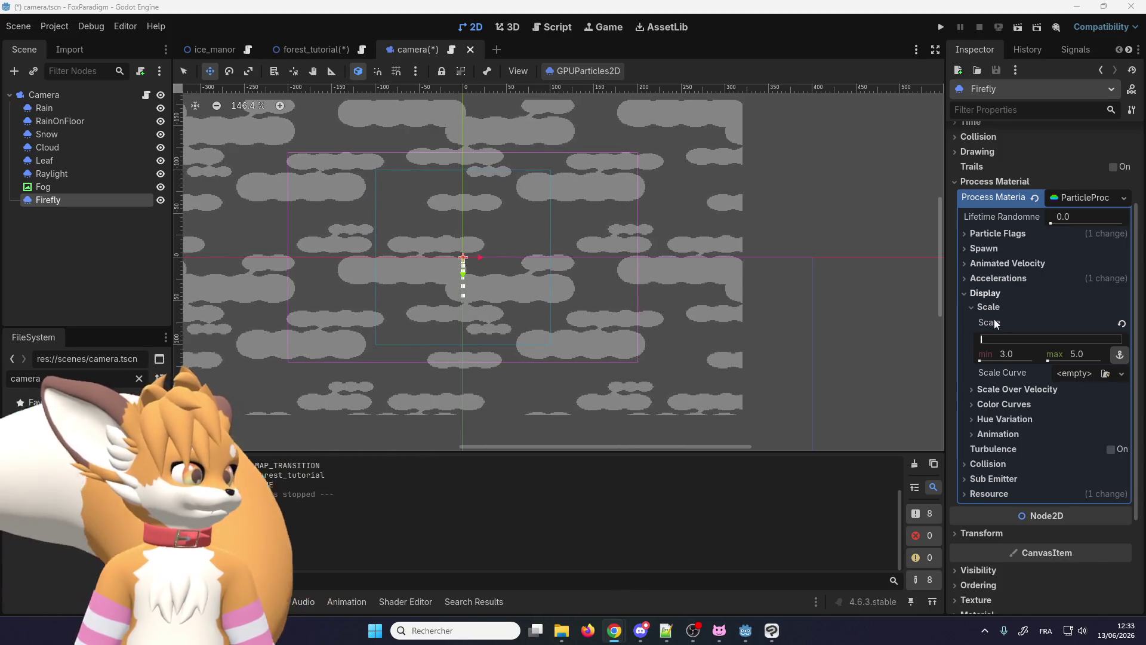
scroll(989, 271, "up", 3)
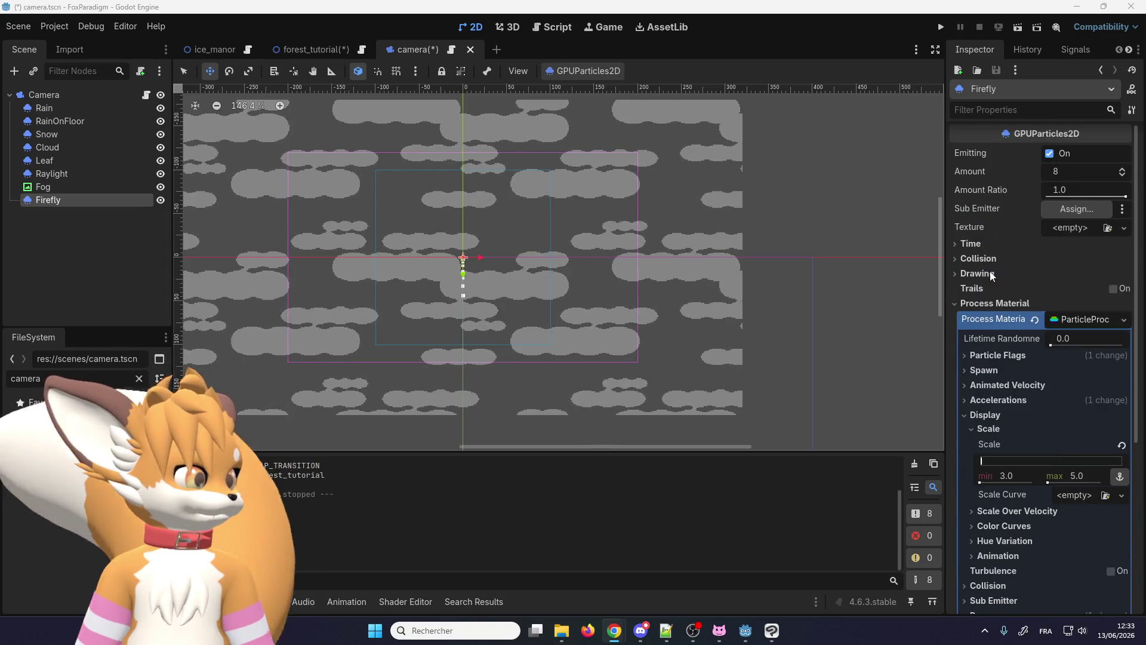
Step: Set Firefly's Lifetime to 50 seconds and Amount to 300 particles
left_click(992, 243)
left_click(1082, 257)
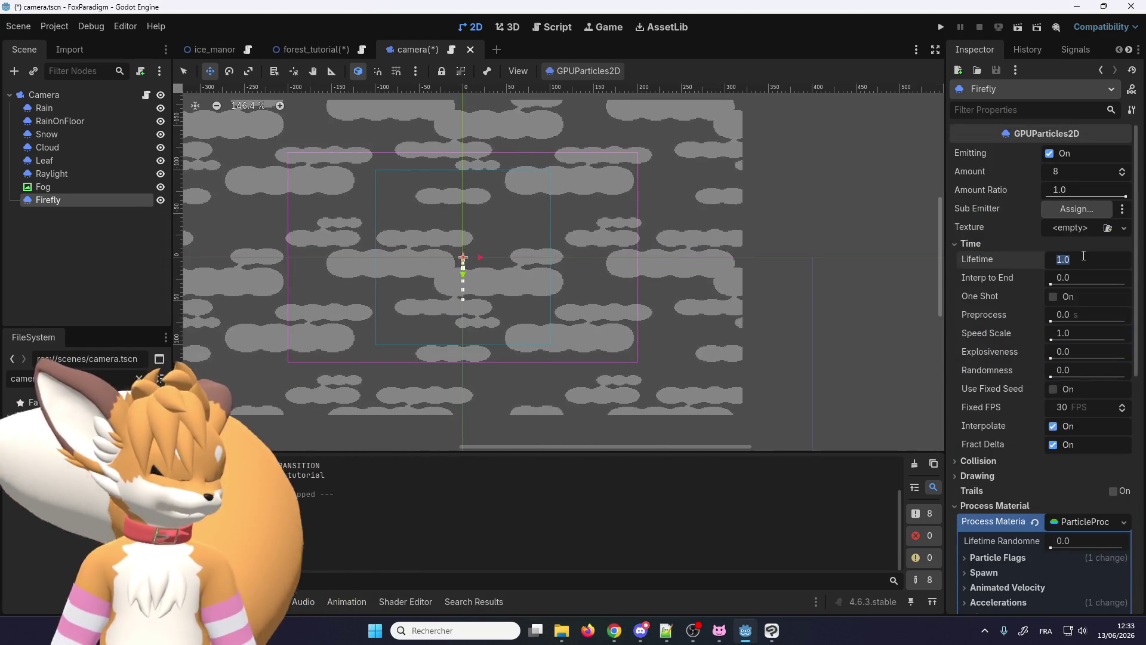
type("50")
key("Return")
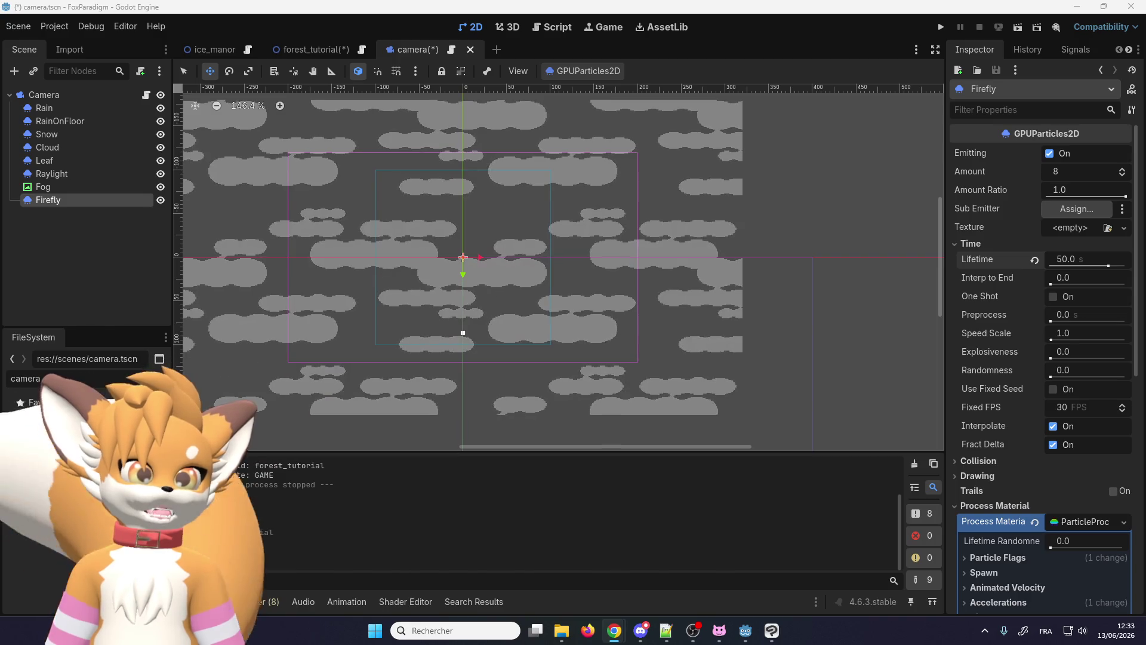
left_click(1079, 176)
type("300")
key("Return")
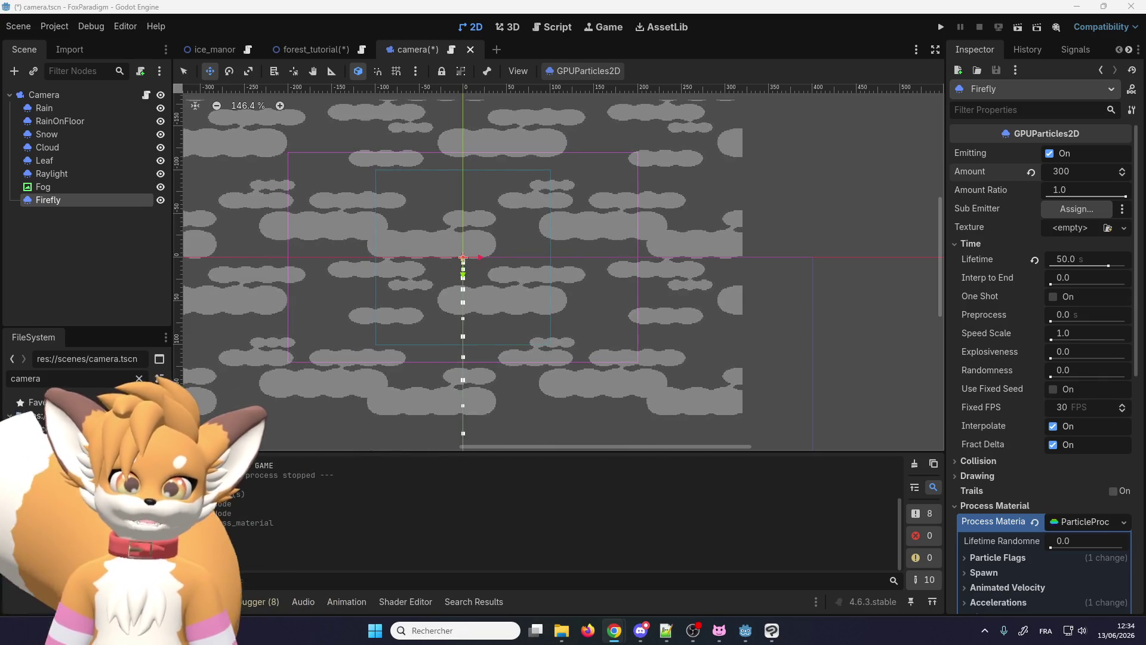
left_click(976, 244)
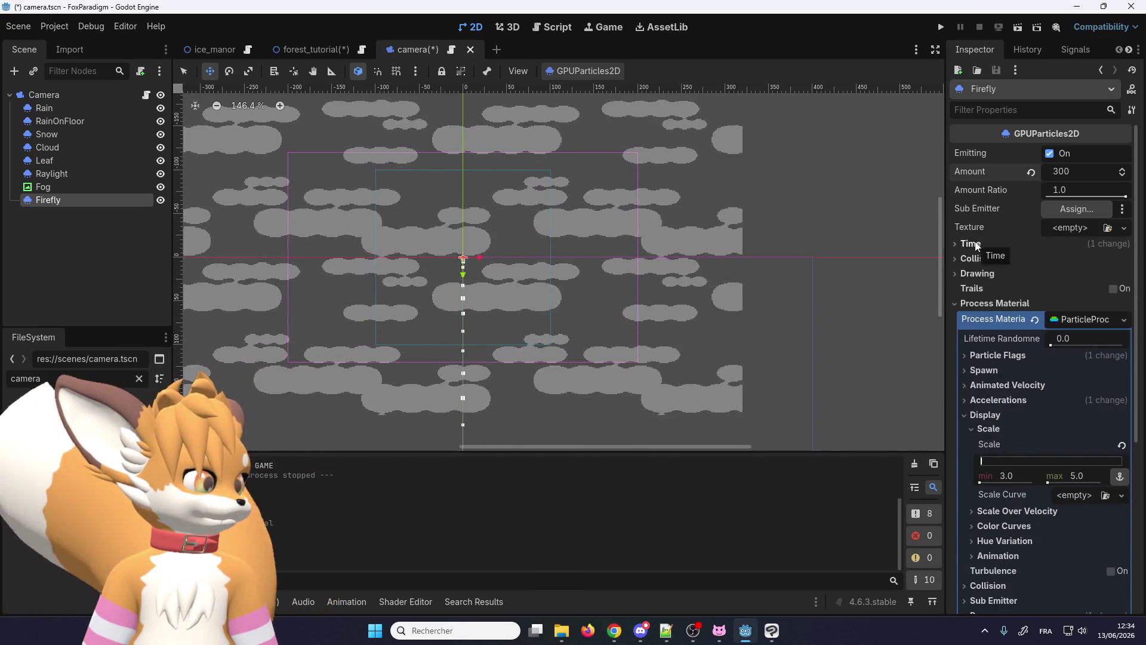
Step: Change Firefly's spawn Emission Shape from Point to Box
left_click(980, 300)
left_click(979, 303)
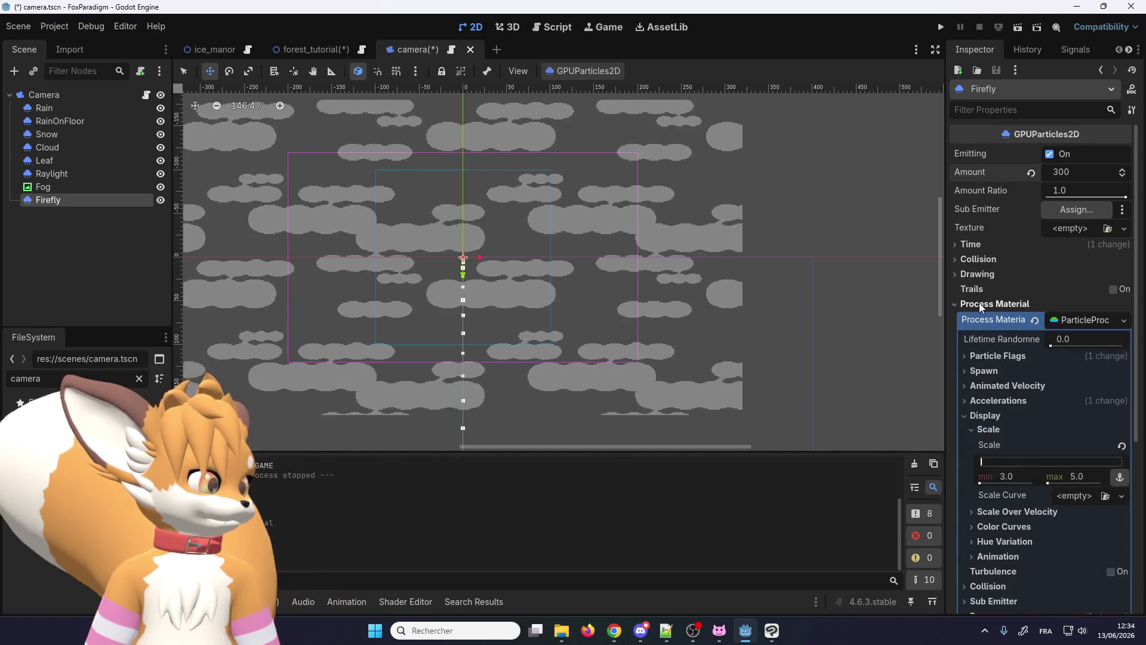
left_click(980, 372)
scroll(981, 371, "down", 1)
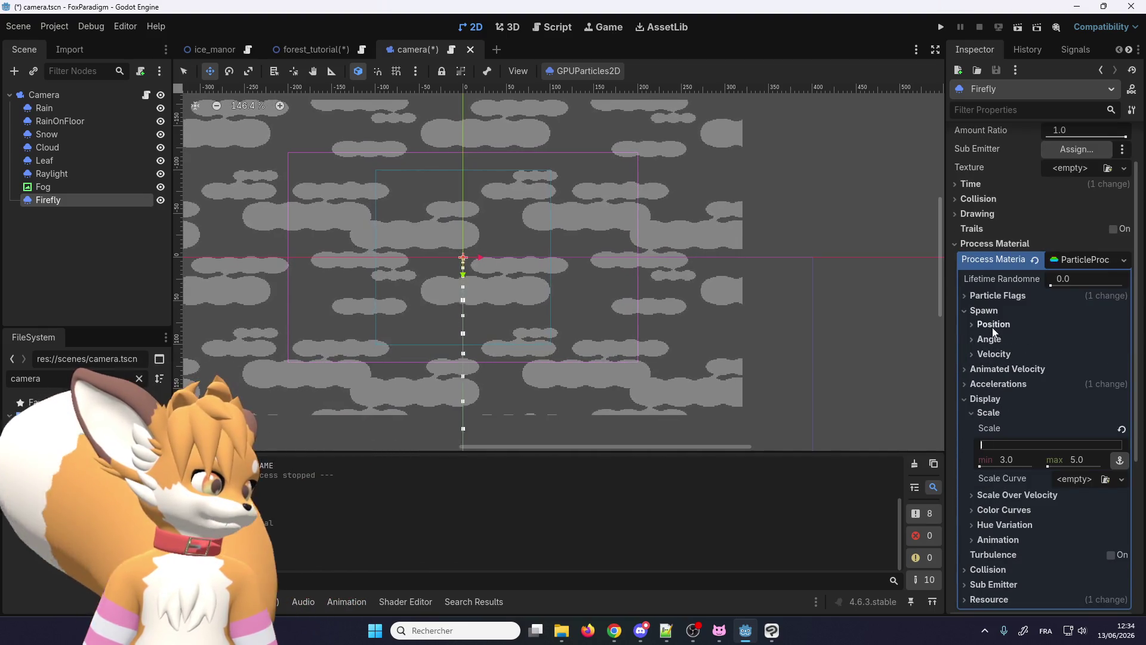
left_click(989, 323)
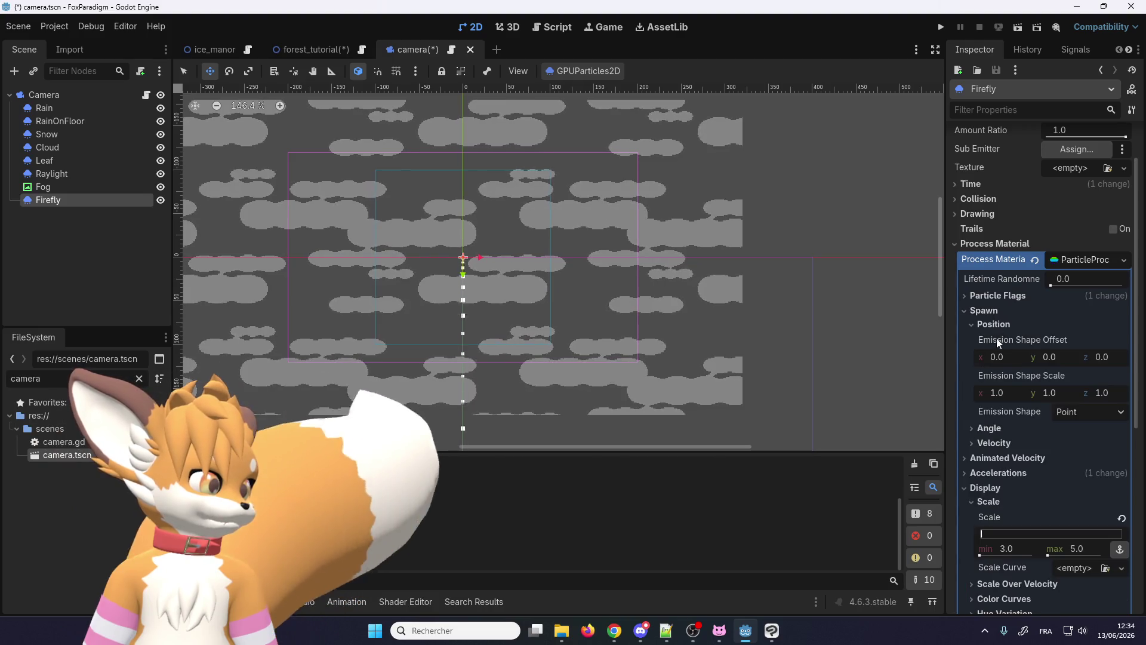
left_click(1061, 414)
left_click(1074, 474)
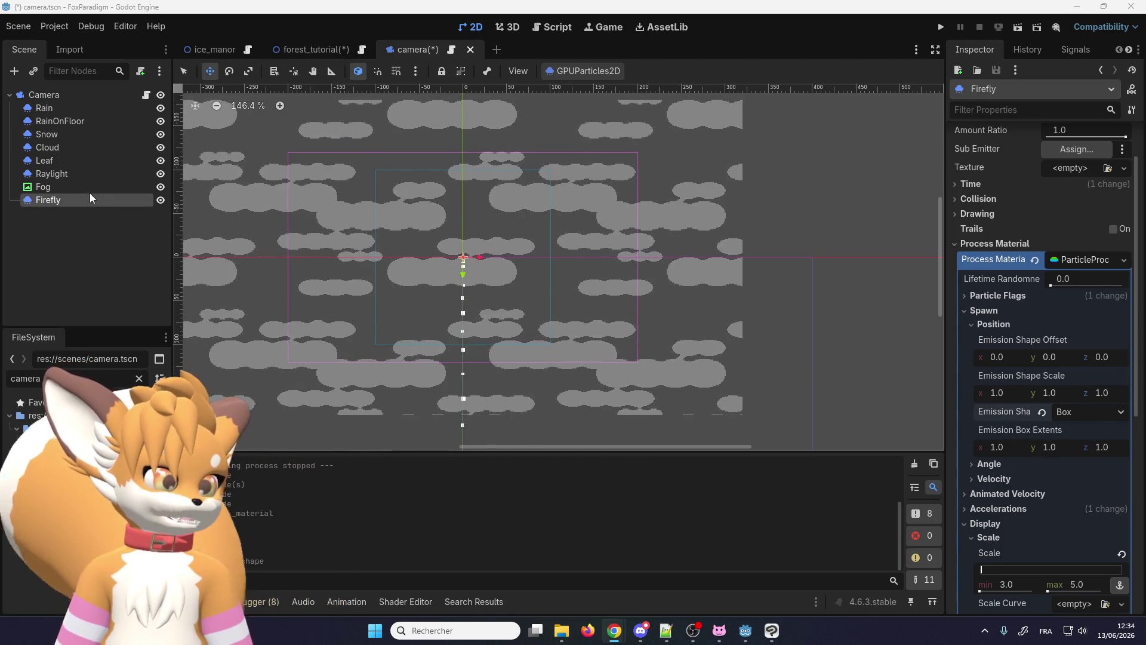
Step: Check Rain's spawn position for reference (200 by 120 box extents), then return to Firefly
left_click(87, 110)
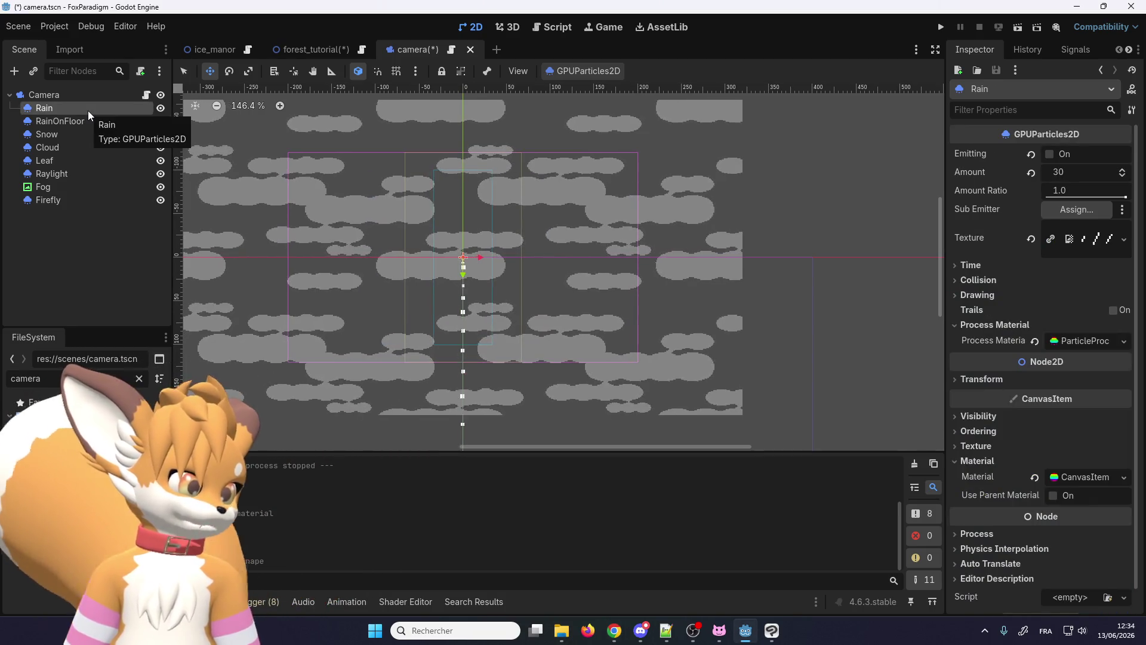
scroll(996, 444, "down", 1)
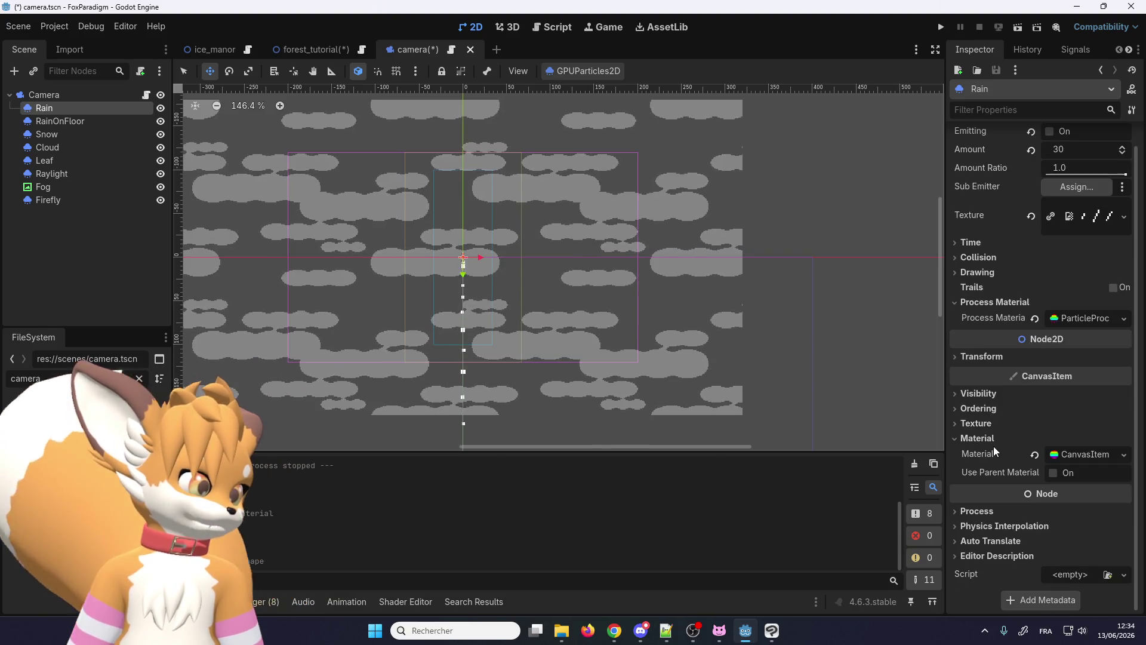
left_click(1068, 323)
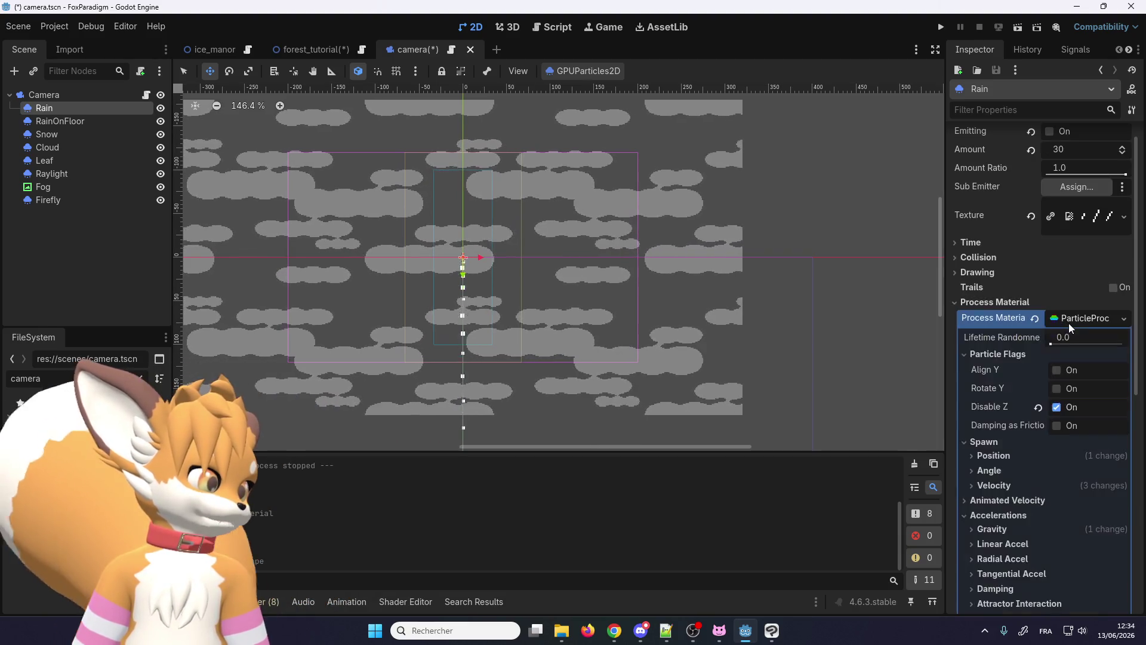
scroll(999, 383, "down", 3)
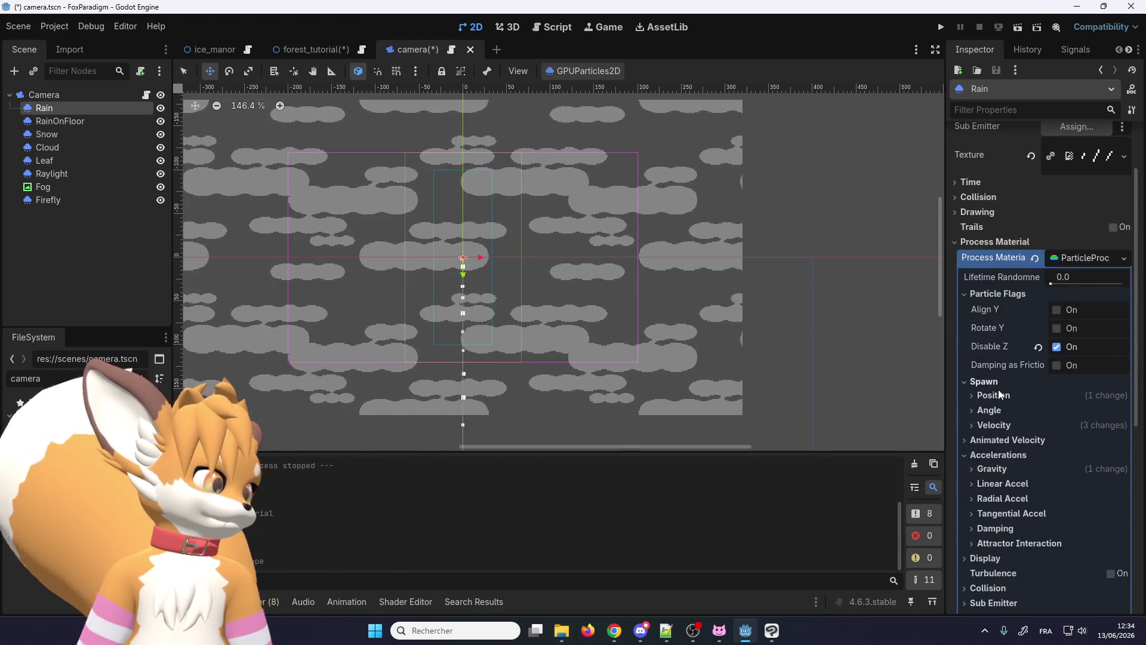
left_click(991, 394)
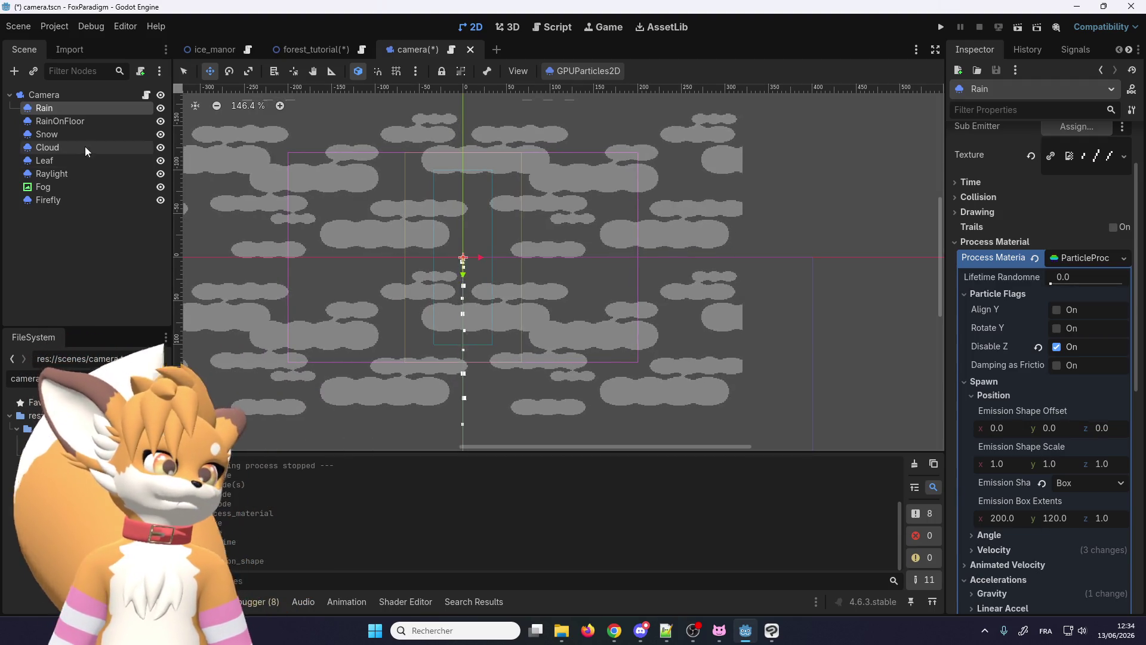
left_click(57, 199)
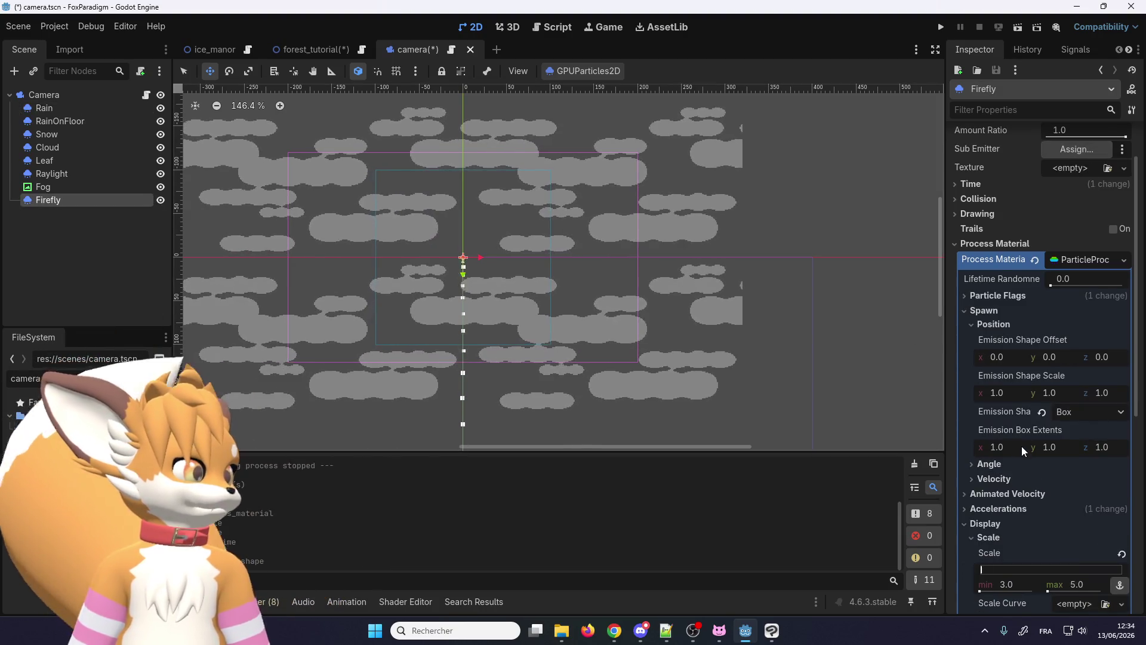
Step: Set Firefly's Emission Box Extents to 200 by 120 to match Rain
left_click(998, 445)
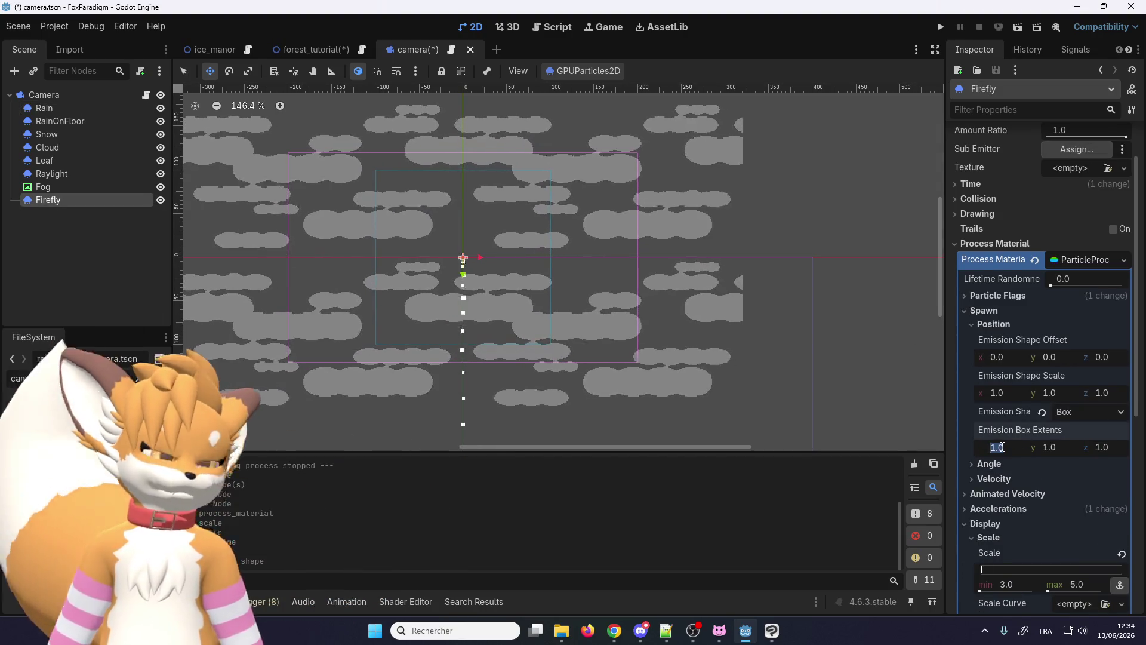
type("200")
left_click(1068, 445)
type("120")
key("Return")
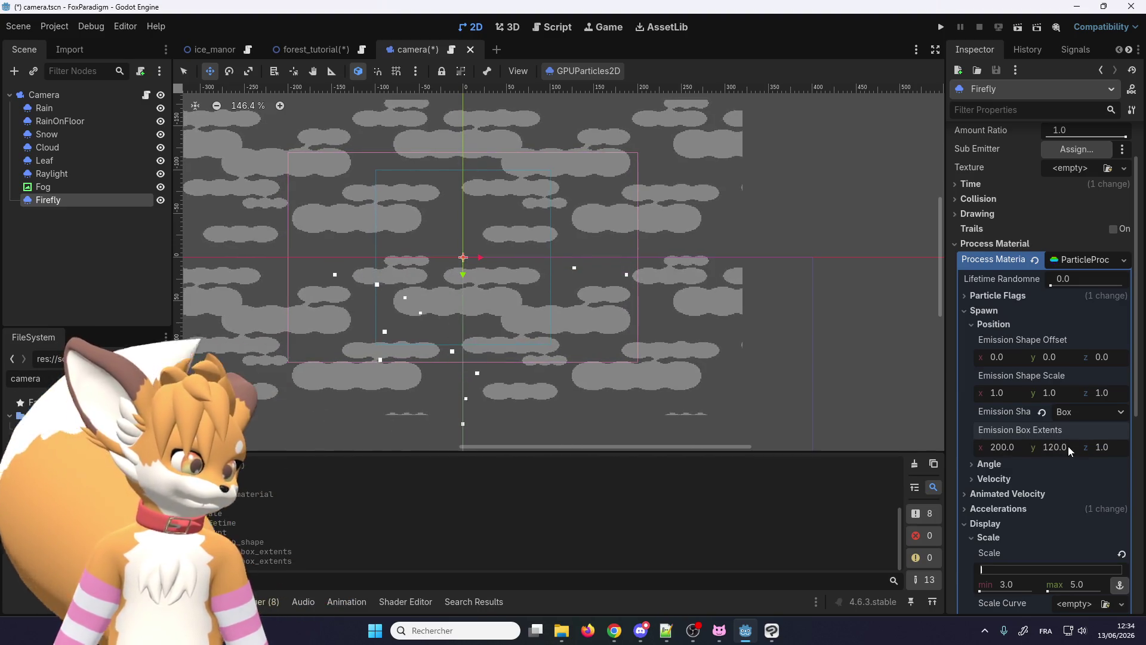
scroll(331, 272, "down", 3)
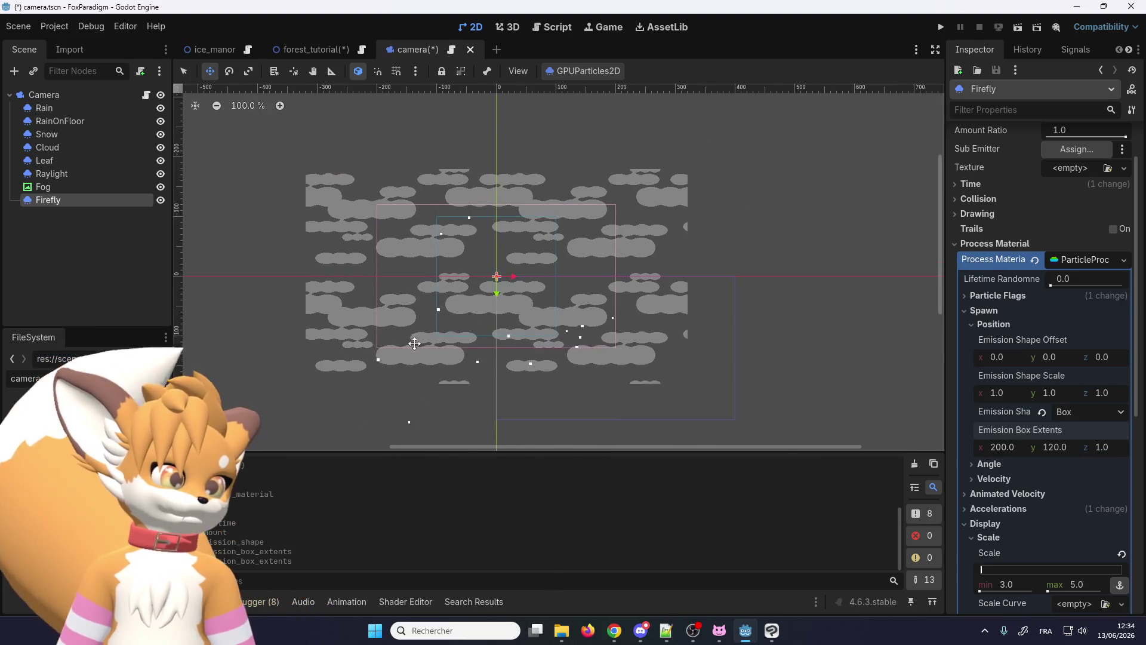
scroll(366, 347, "up", 2)
scroll(366, 346, "up", 1)
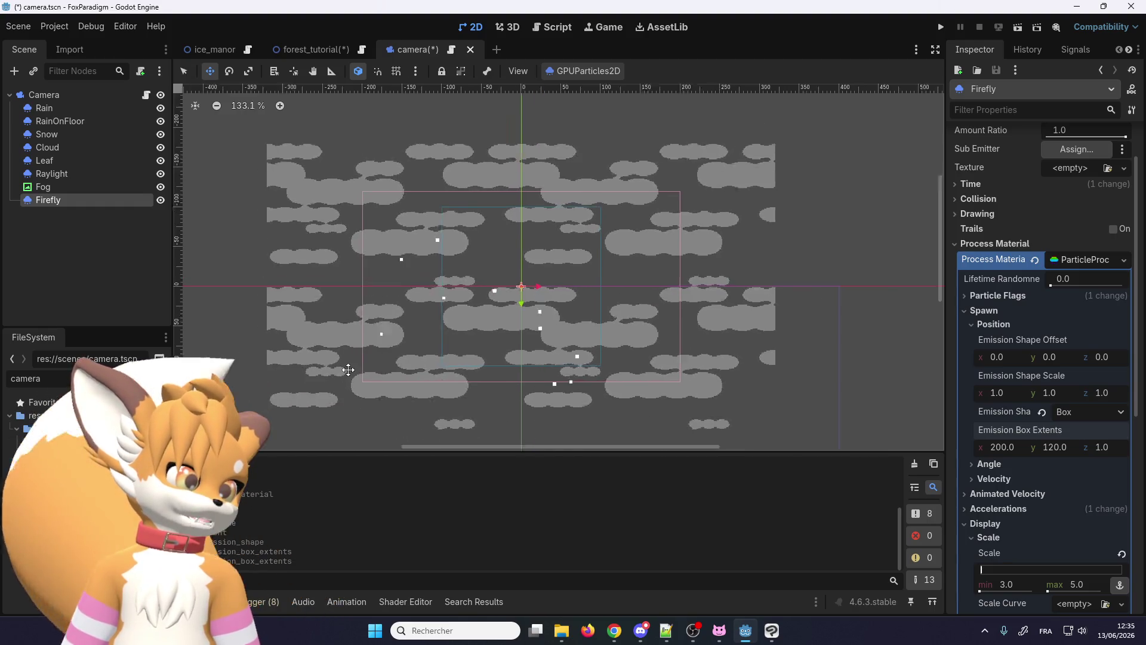
scroll(354, 351, "down", 7)
scroll(394, 337, "up", 5)
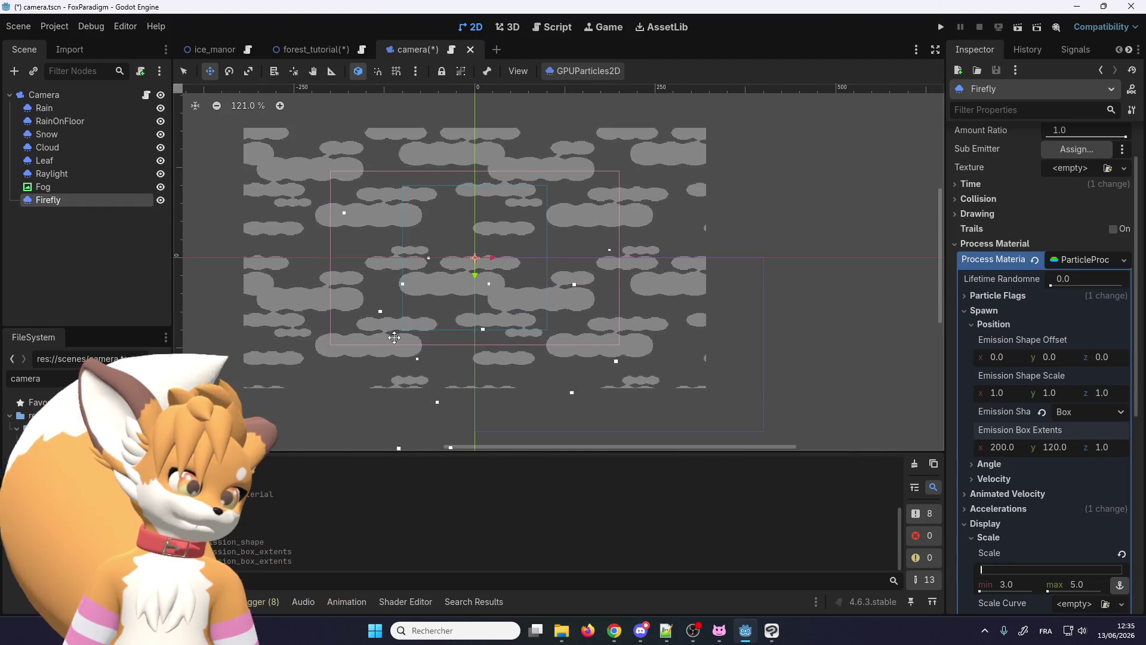
Step: Drag the Camera across the scene to preview the particles, then undo the move
left_click(83, 94)
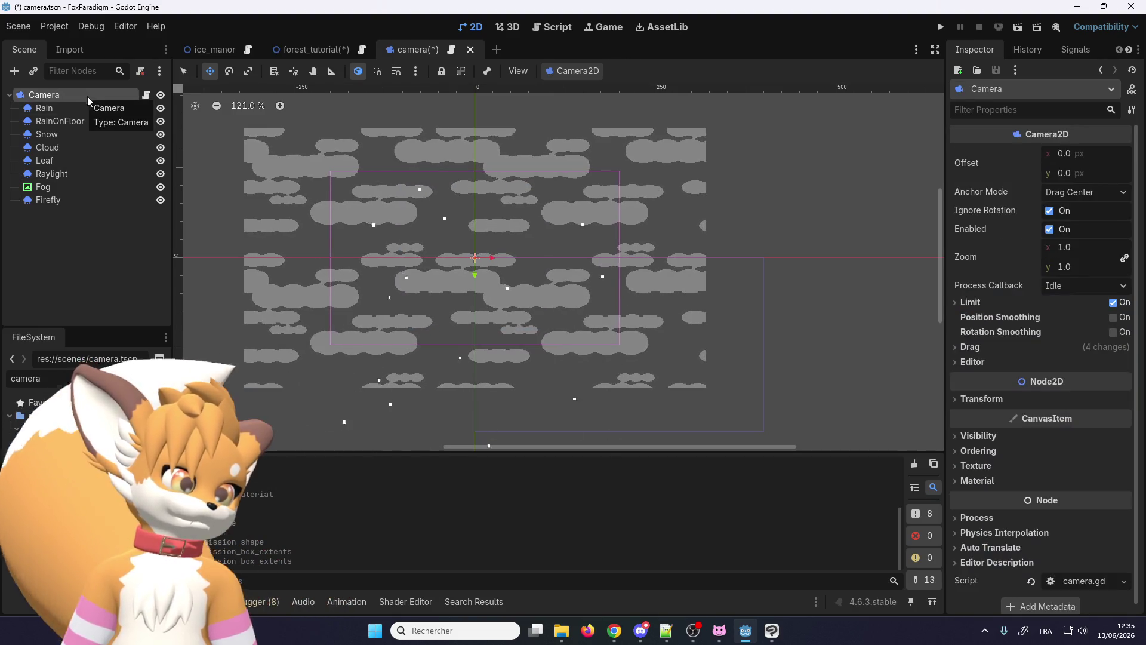
left_click_drag(490, 258, 681, 283)
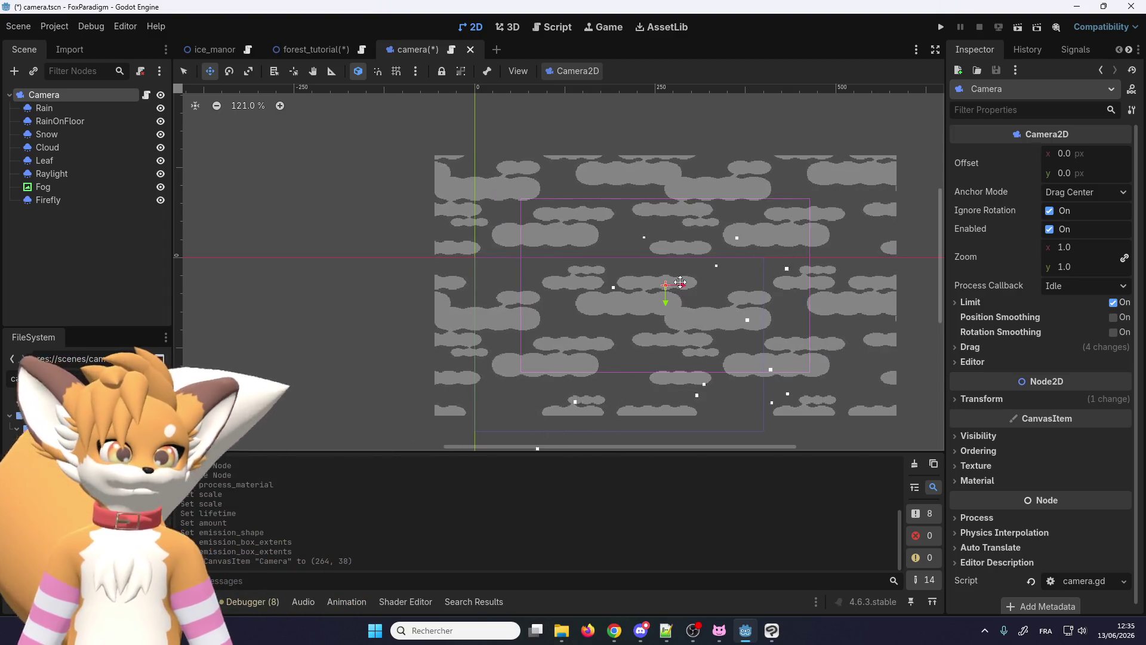
key("ctrl+z")
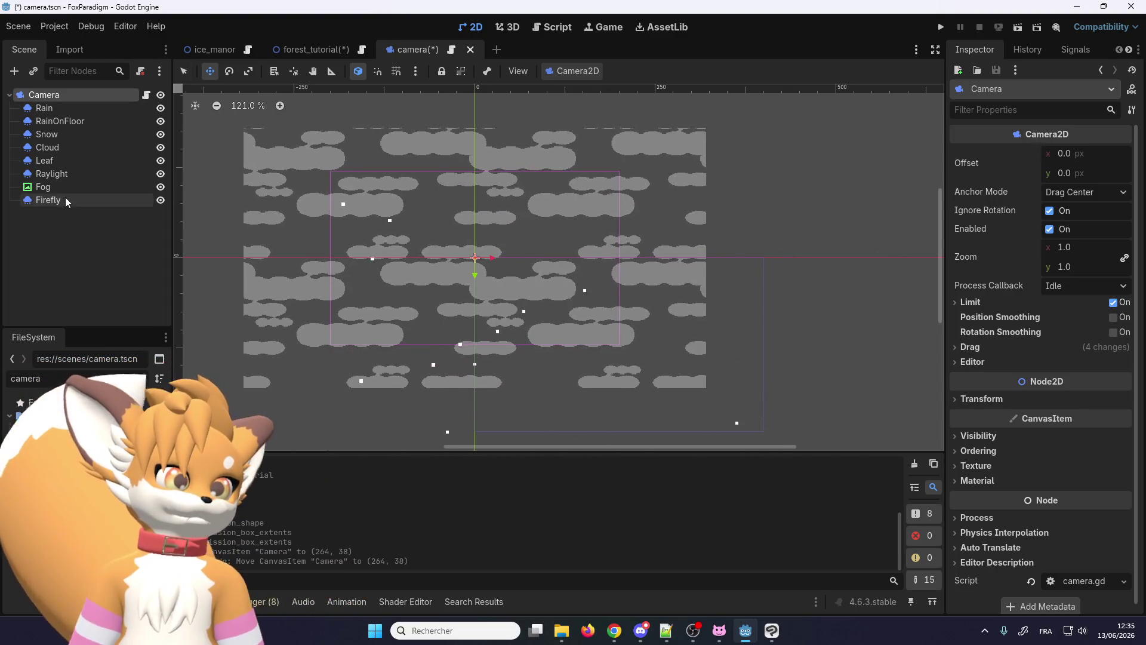
Step: Reselect Firefly and collapse its Spawn Position and Spawn sections
left_click(50, 200)
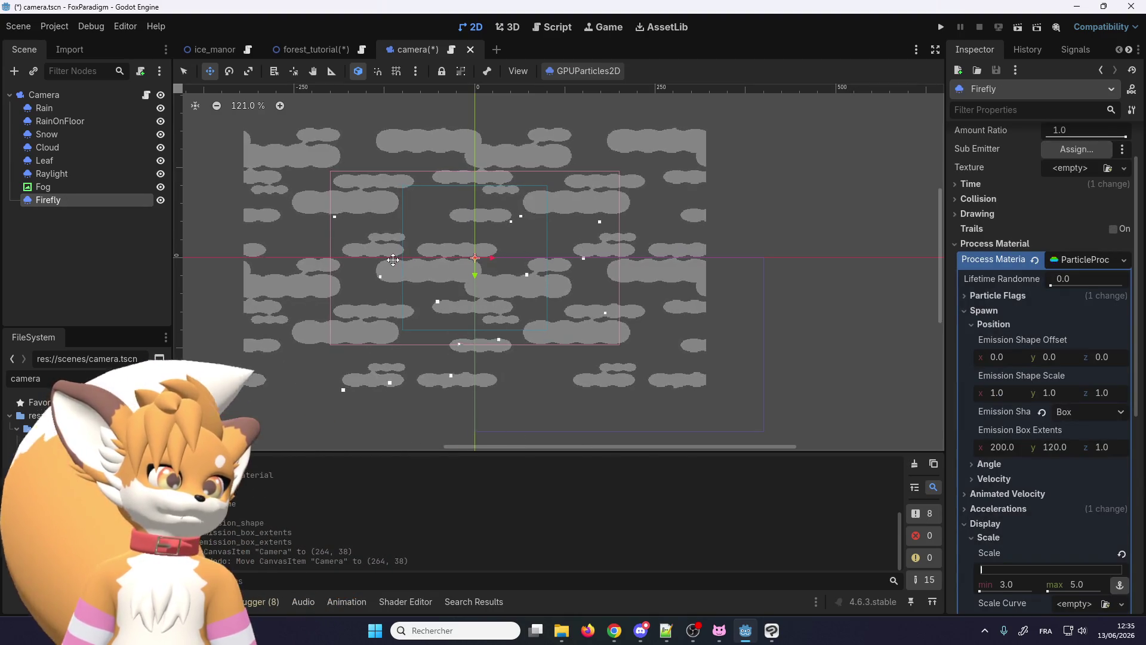
scroll(421, 251, "down", 3)
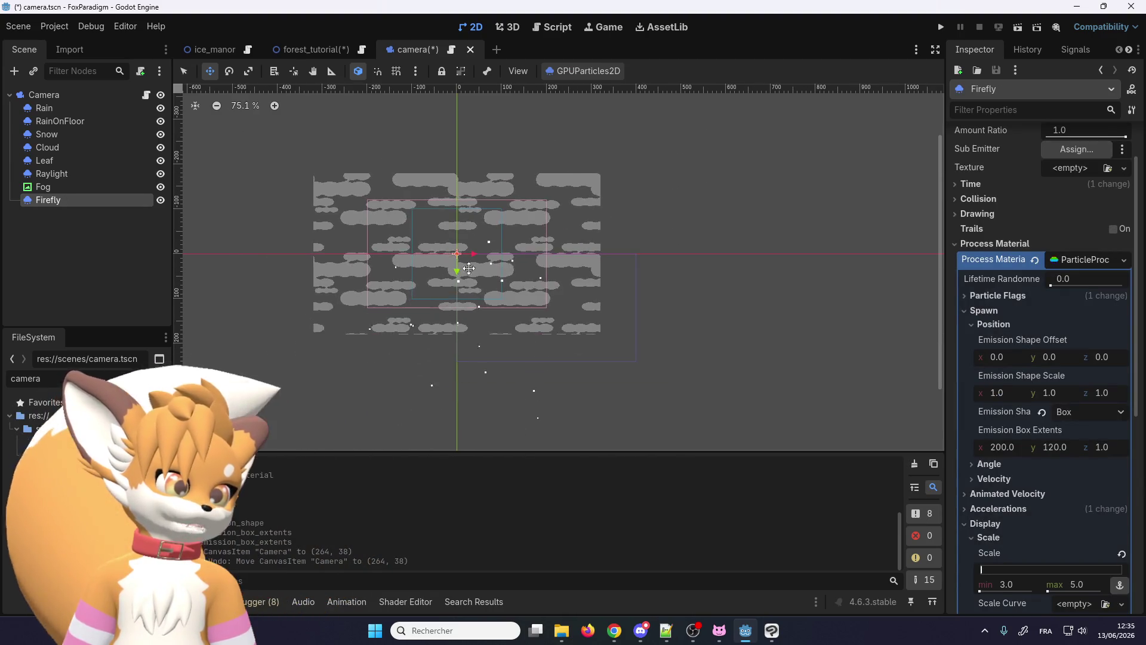
scroll(469, 268, "up", 4)
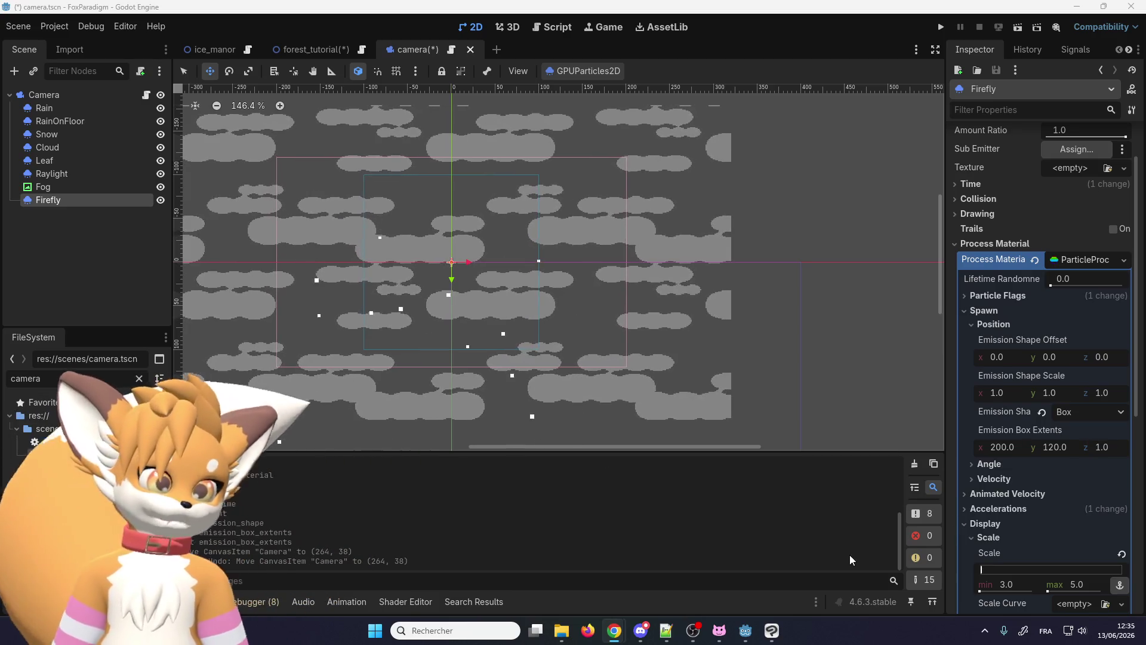
left_click(996, 327)
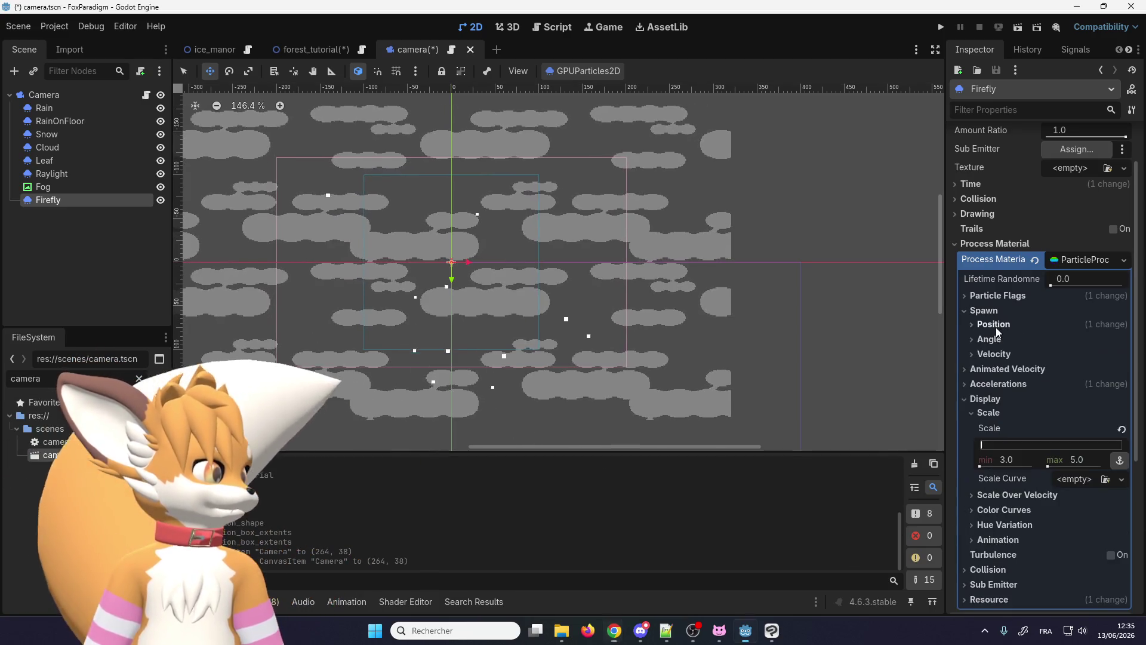
left_click(985, 310)
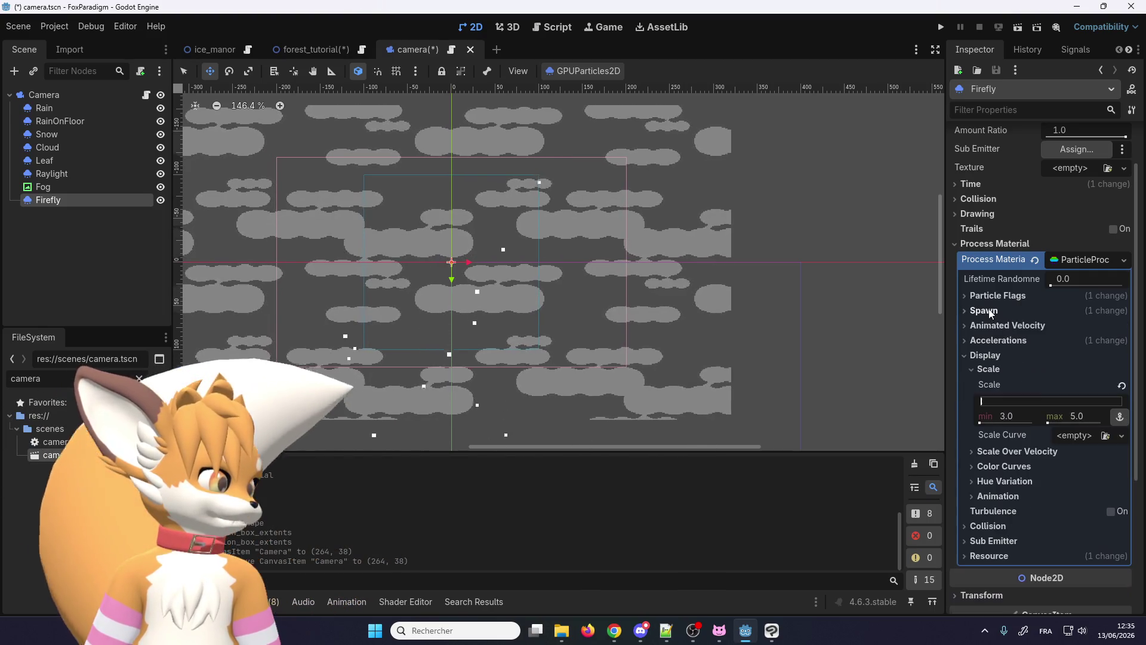
Step: Under Display Color Curves, give the Color Ramp a new GradientTexture1D
left_click(997, 466)
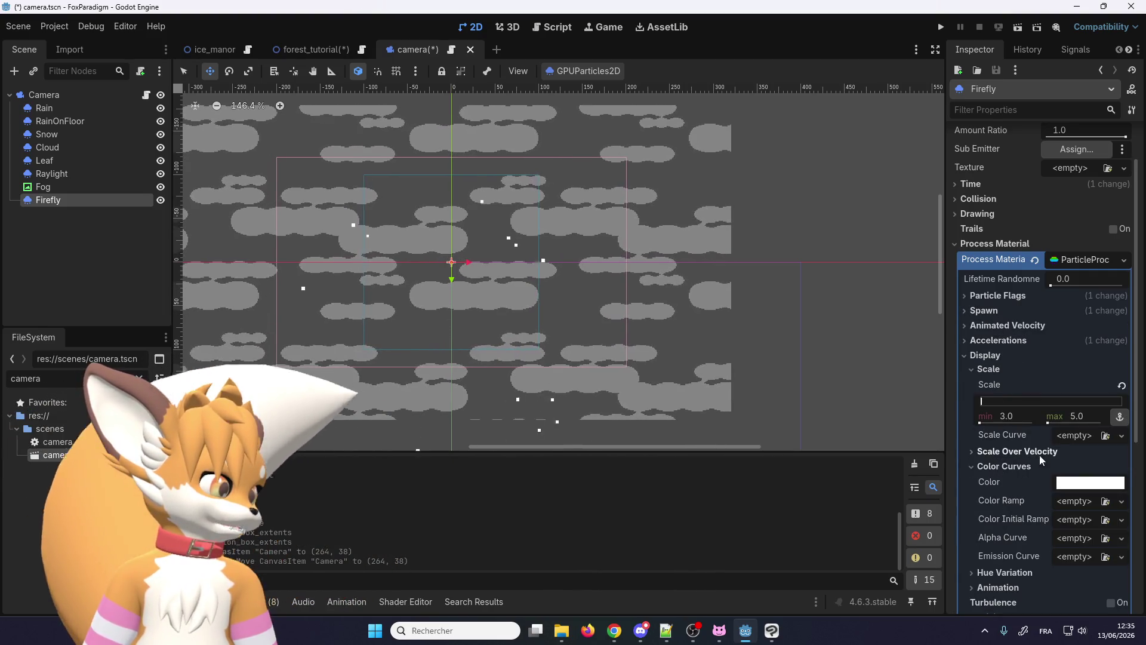
left_click(1071, 486)
left_click(1072, 486)
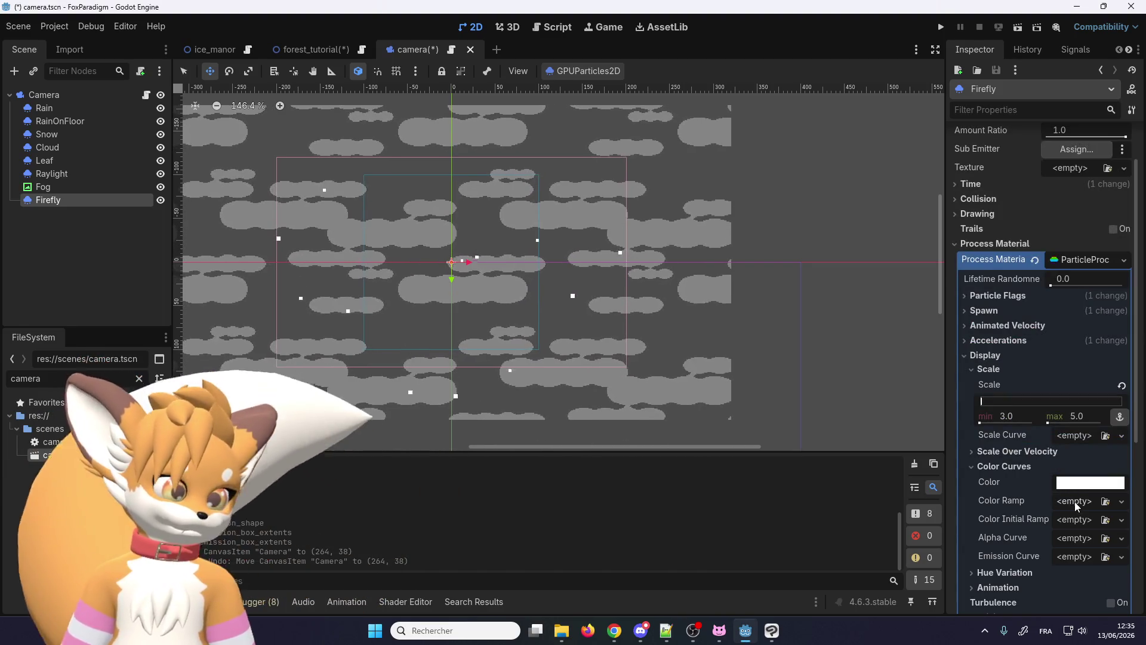
left_click(1074, 502)
left_click(1071, 536)
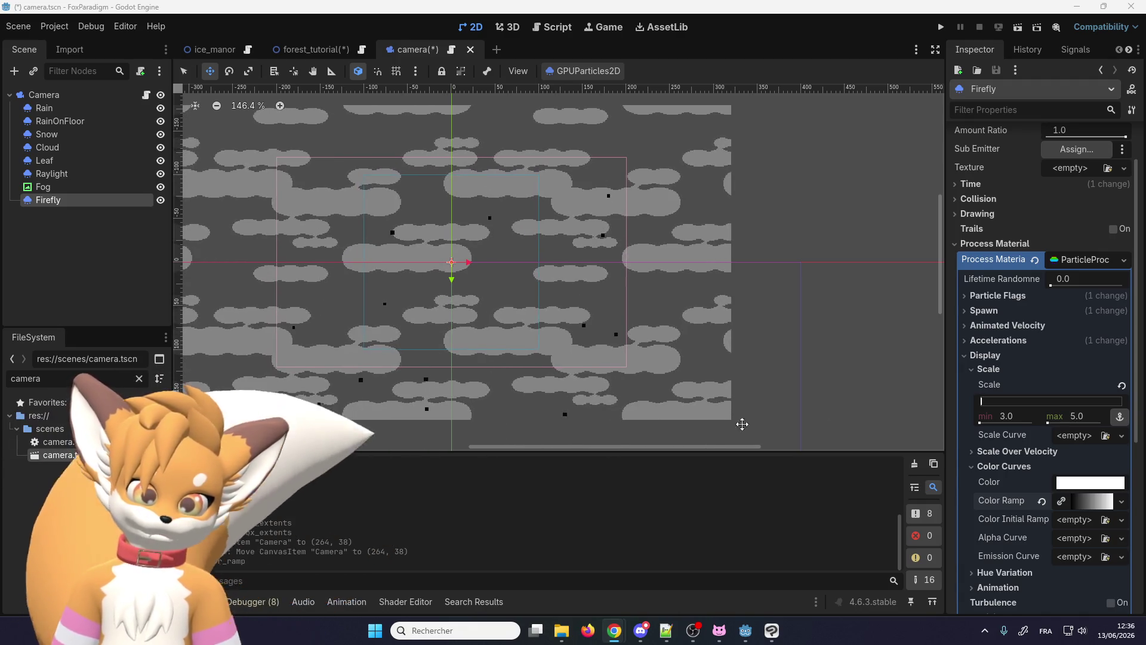
Step: Set the gradient's start stop to pure green (00ff00) and begin editing the end stop
left_click(1090, 502)
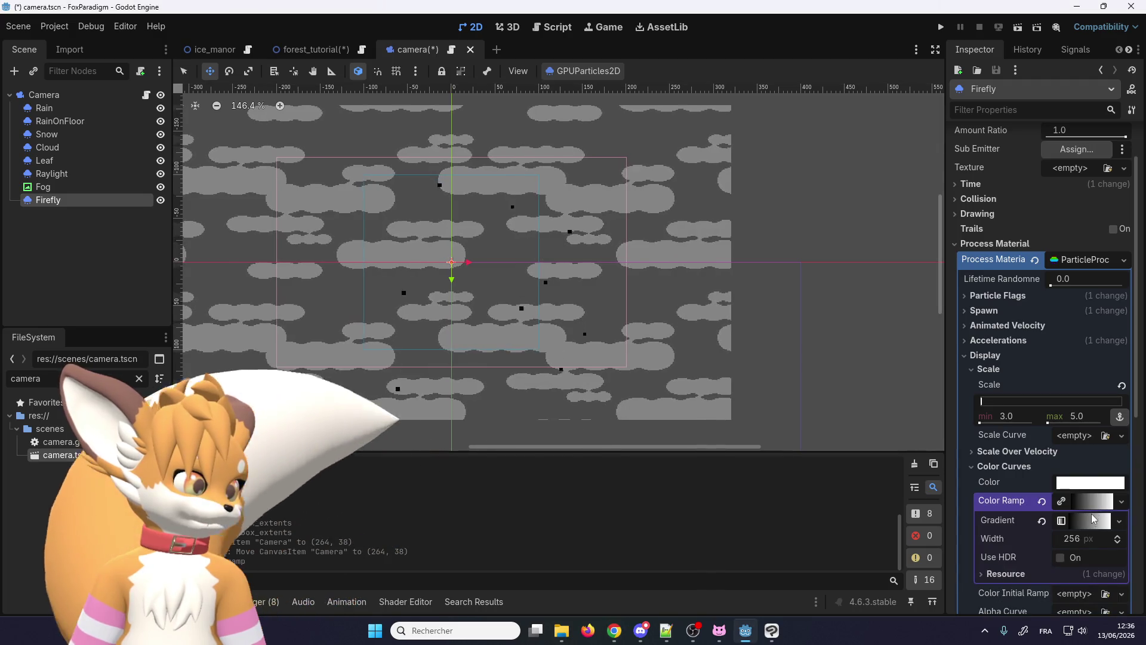
left_click(1090, 522)
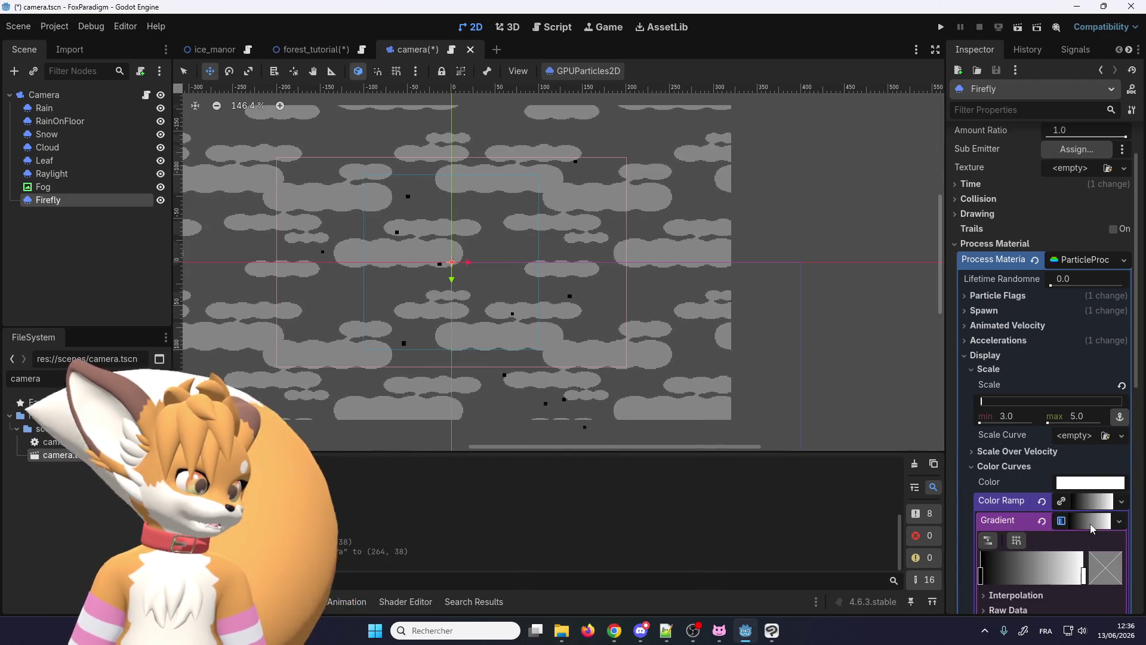
double_click(988, 559)
left_click_drag(1037, 408, 1116, 409)
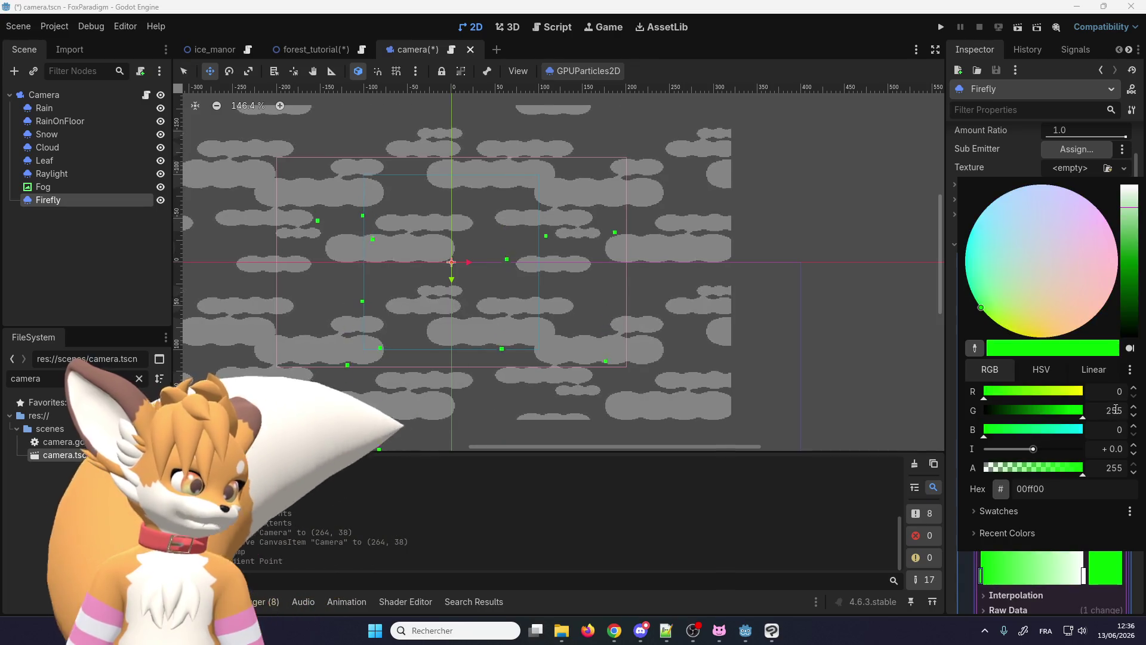
left_click(1084, 575)
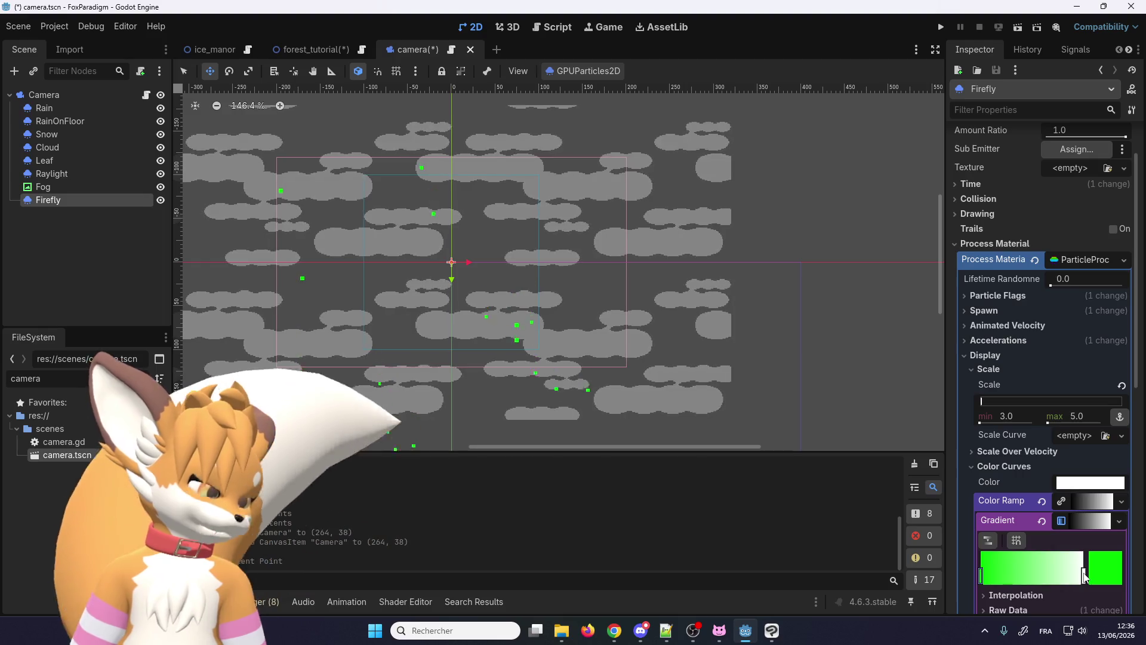
double_click(1084, 575)
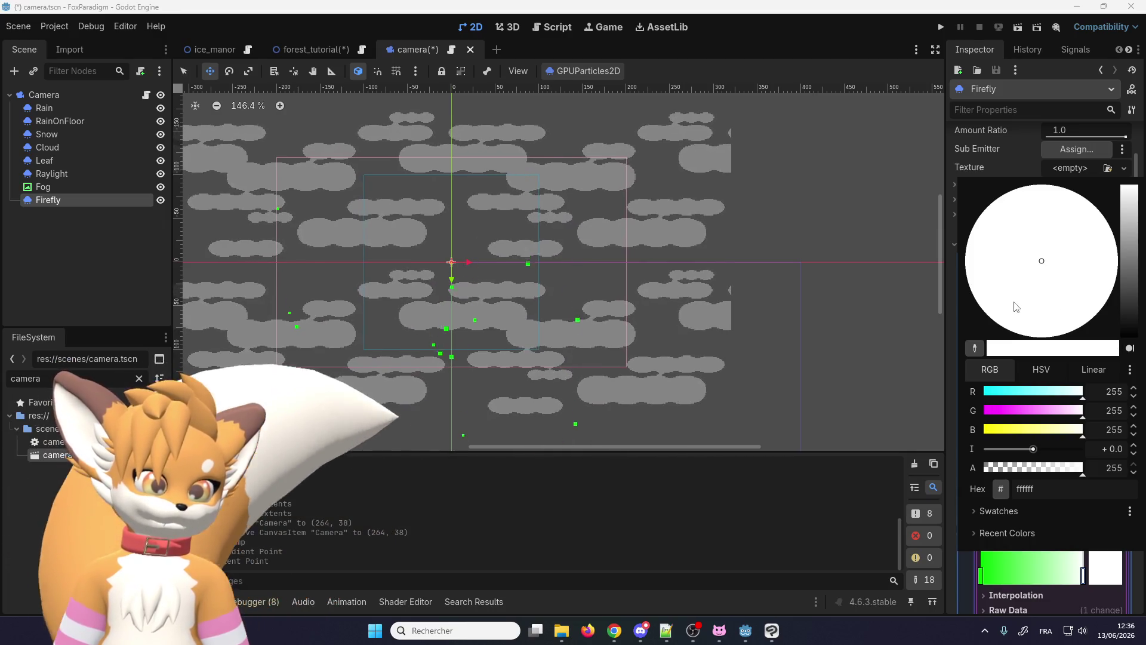
Step: Enter the orange hex colour for the gradient end stop, then experiment with its value and hue
left_click(1042, 487)
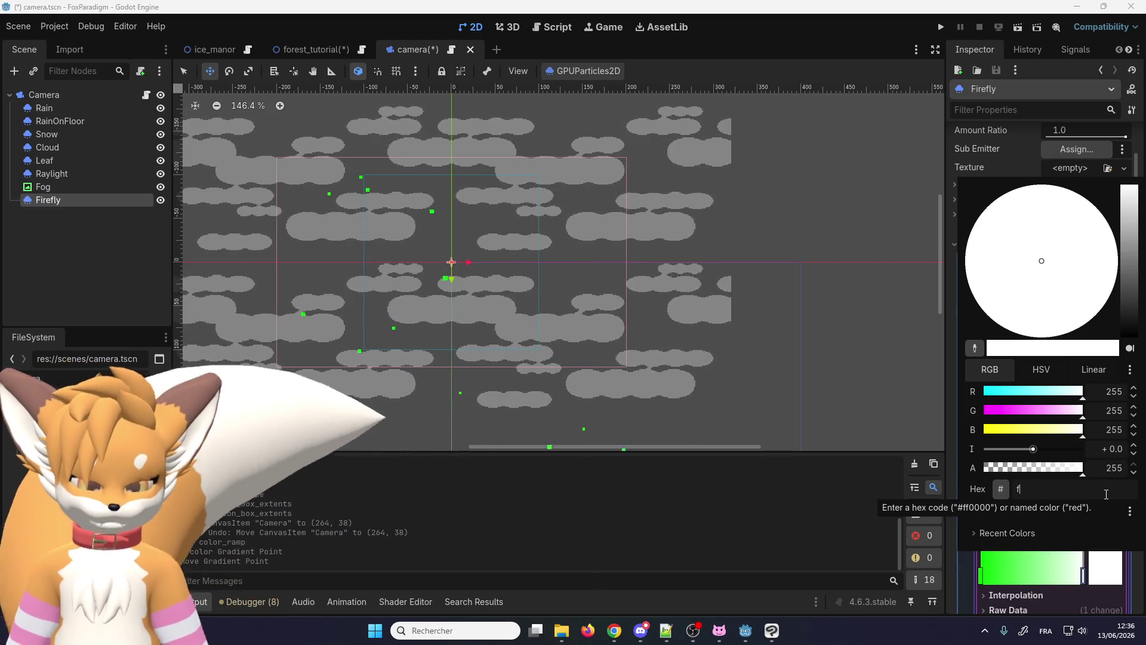
type("f1a")
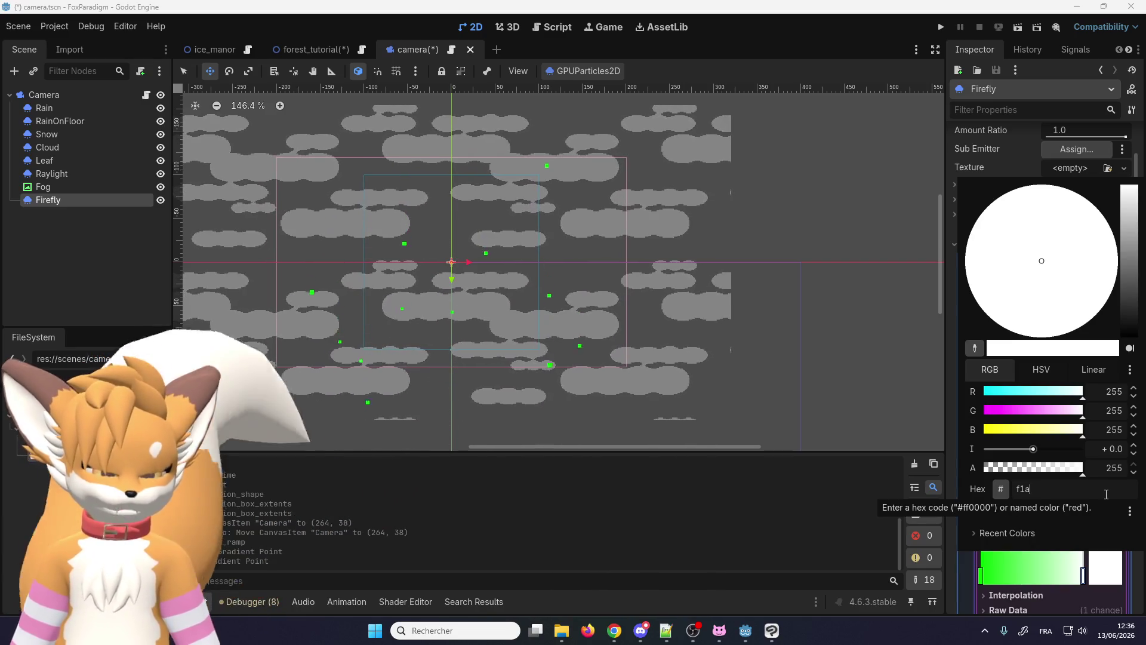
type("400")
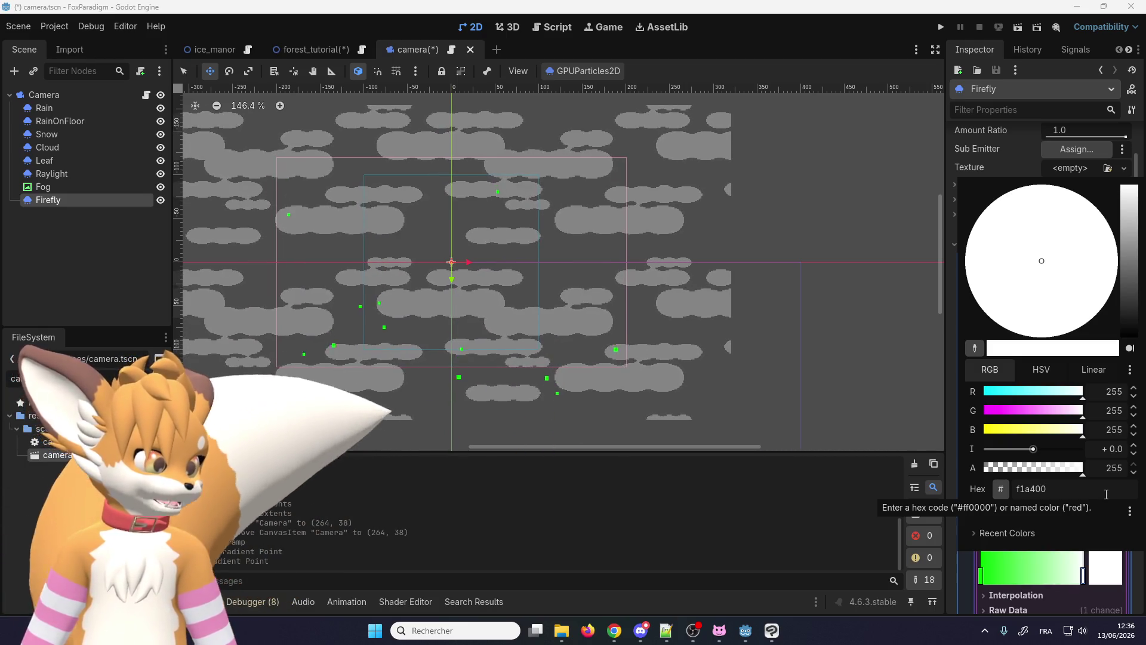
key("Return")
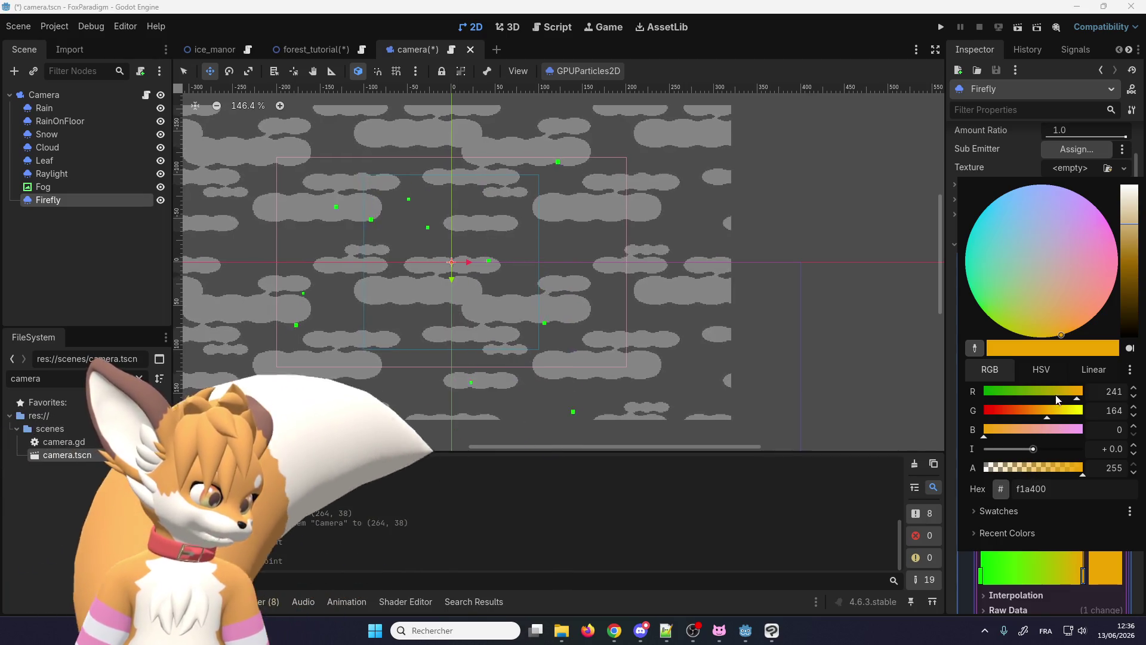
mouse_move(1131, 236)
left_mouse_down()
mouse_move(1130, 336)
mouse_move(1130, 227)
left_mouse_up()
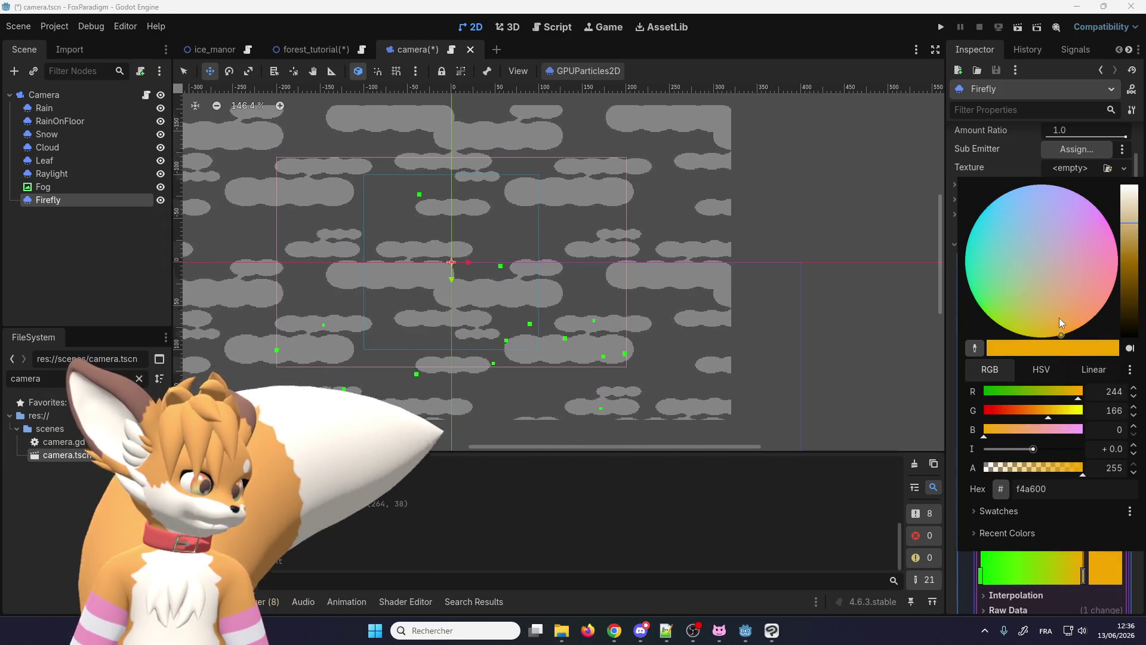
mouse_move(1052, 326)
left_mouse_down()
mouse_move(1090, 240)
mouse_move(1039, 228)
mouse_move(1059, 336)
left_mouse_up()
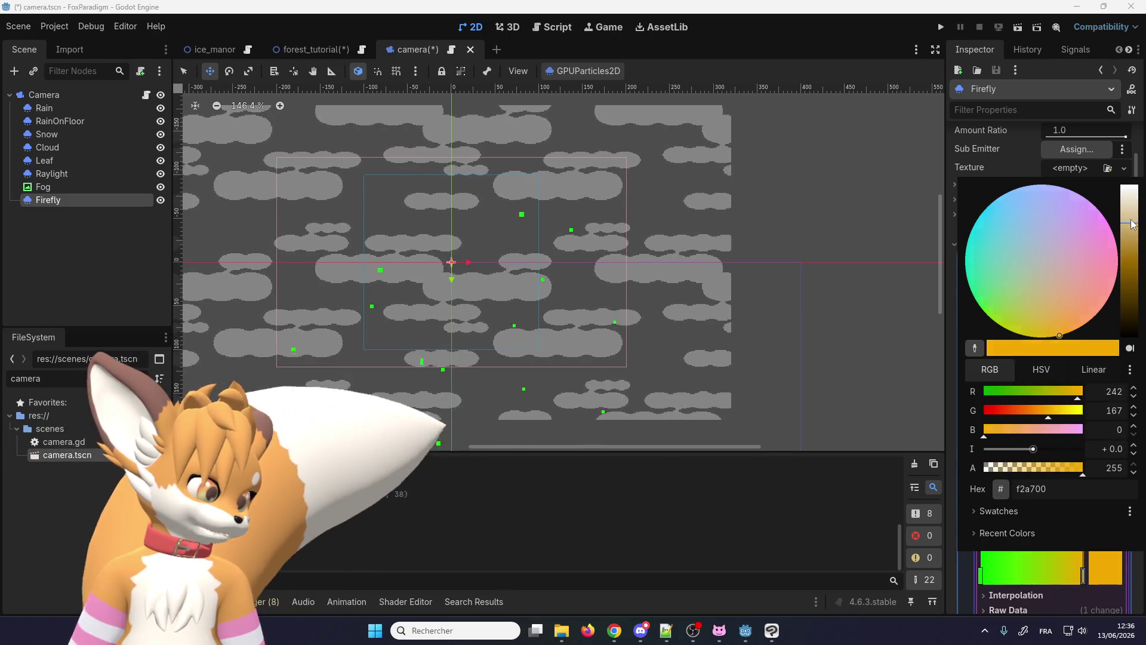
mouse_move(1131, 224)
left_mouse_down()
mouse_move(1133, 202)
mouse_move(1138, 234)
left_mouse_up()
Step: Settle the end stop on hex f1a400 and dismiss the colour picker
left_click(1075, 494)
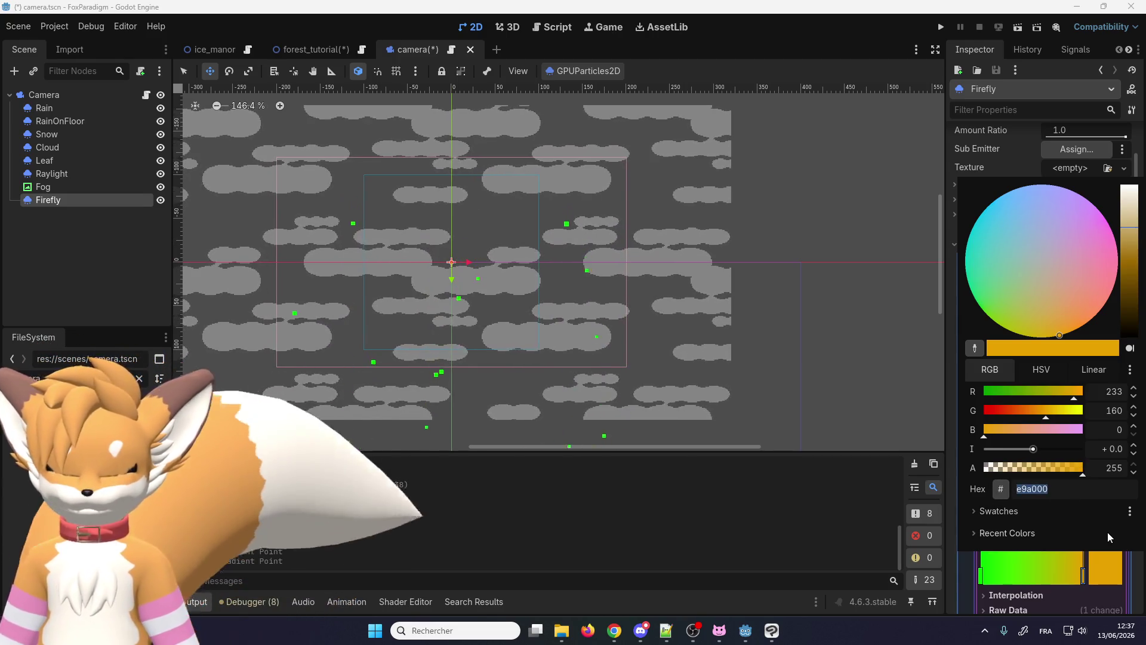
type("f1a")
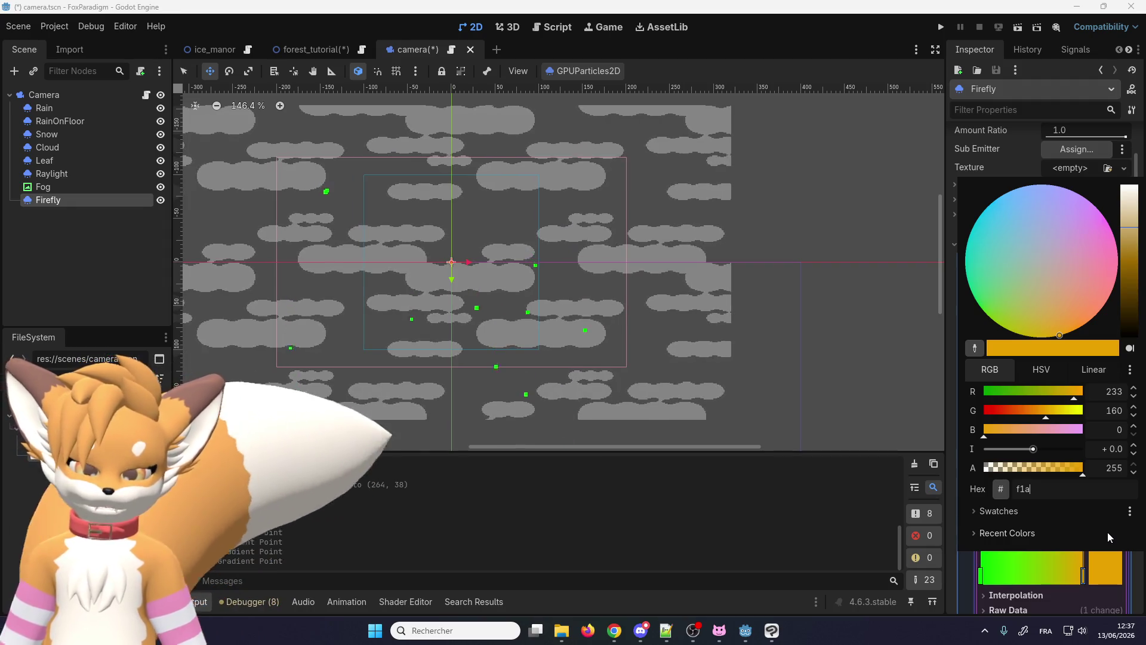
type("400")
key("Return")
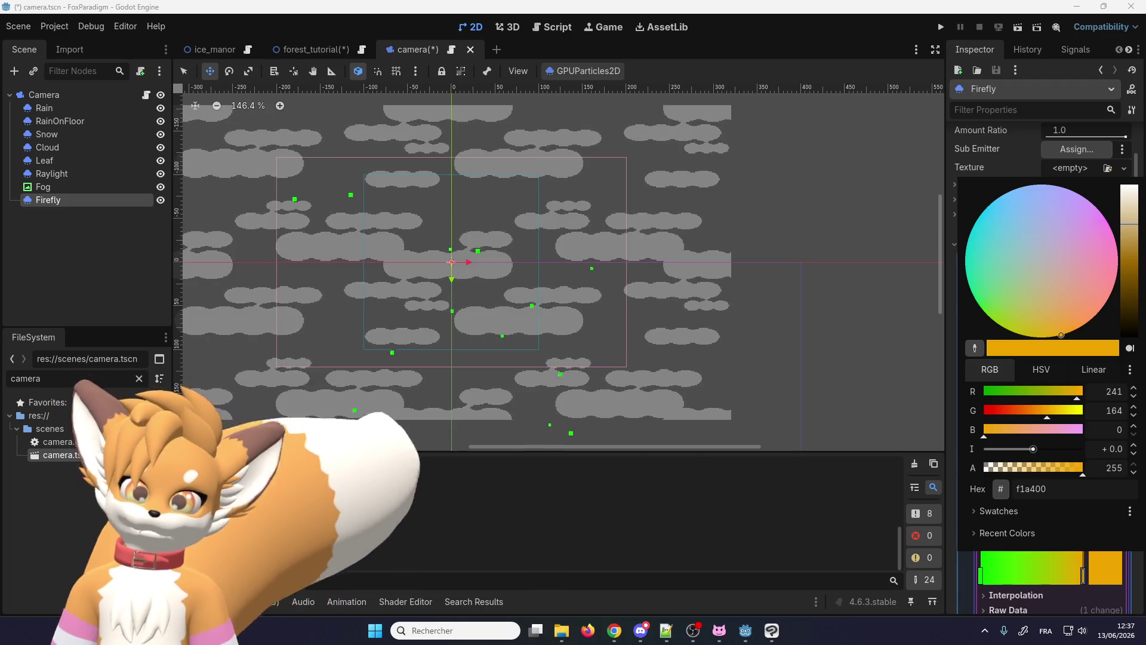
key("Escape")
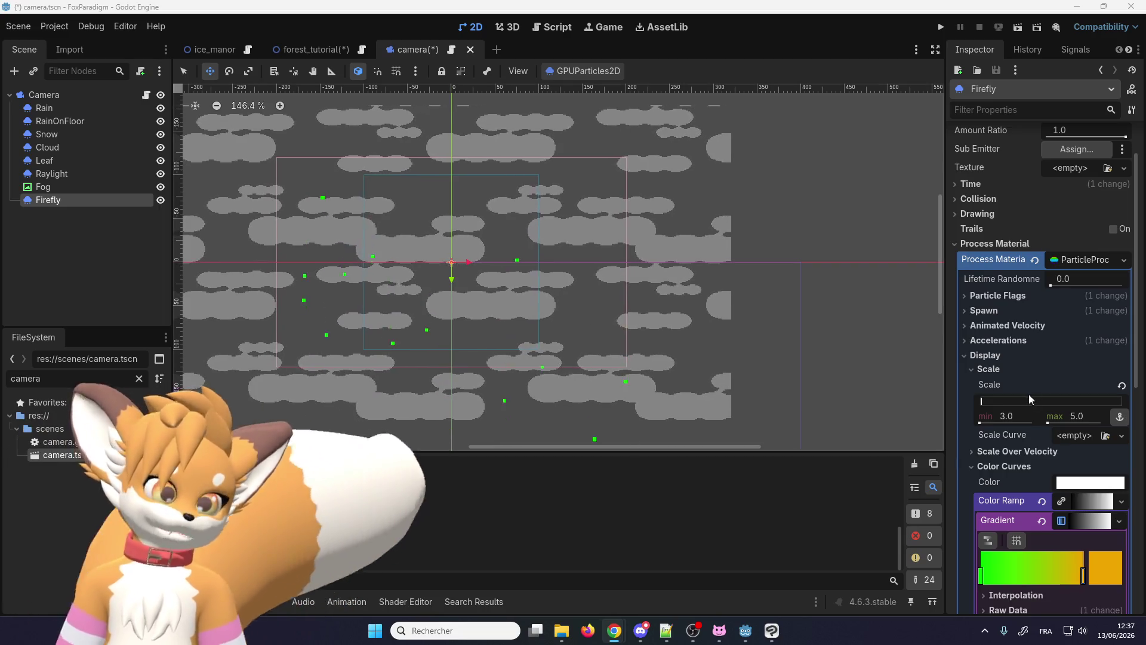
left_click(965, 341)
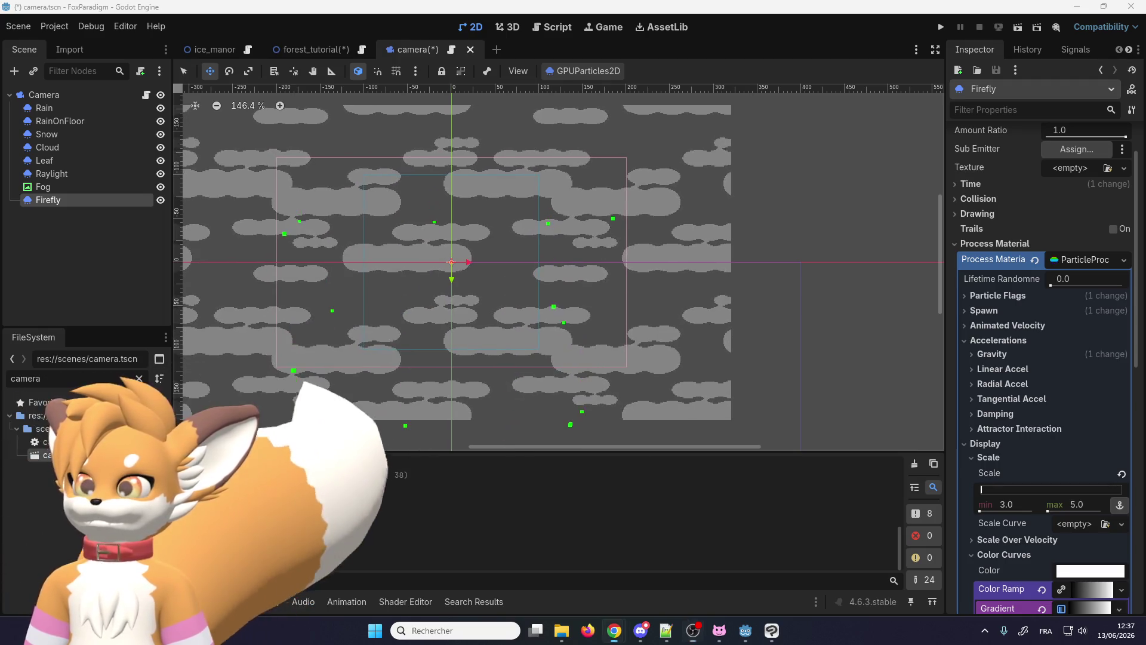
Step: Reveal the Gravity values and start editing the vertical 98.0 pull
left_click(1012, 358)
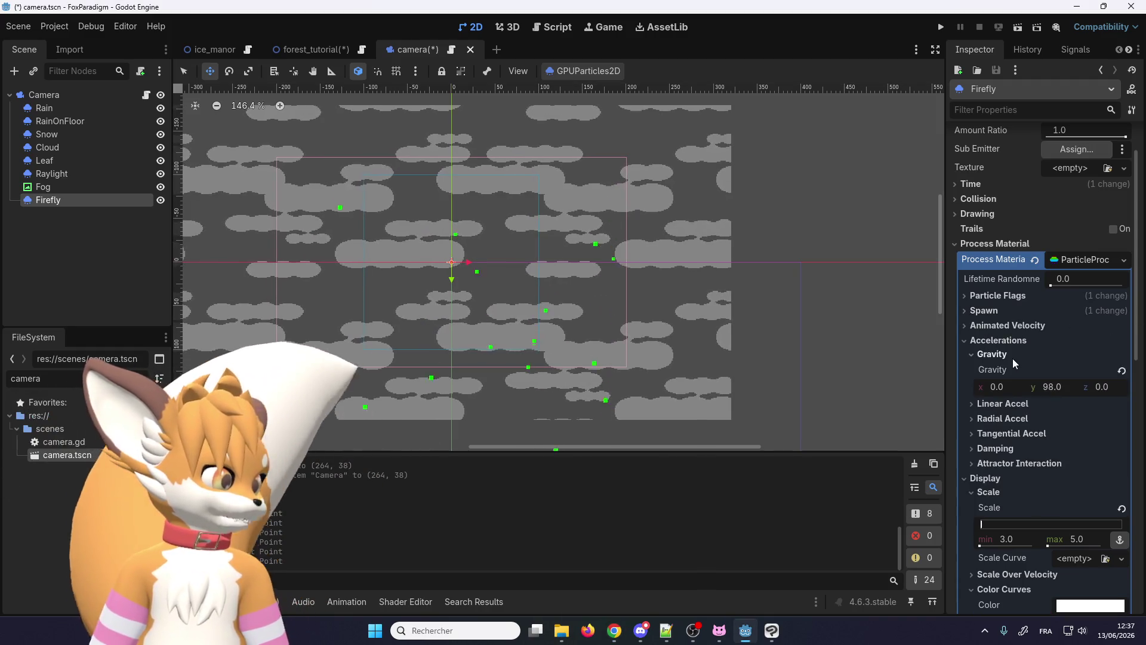
left_click(1053, 386)
type("0")
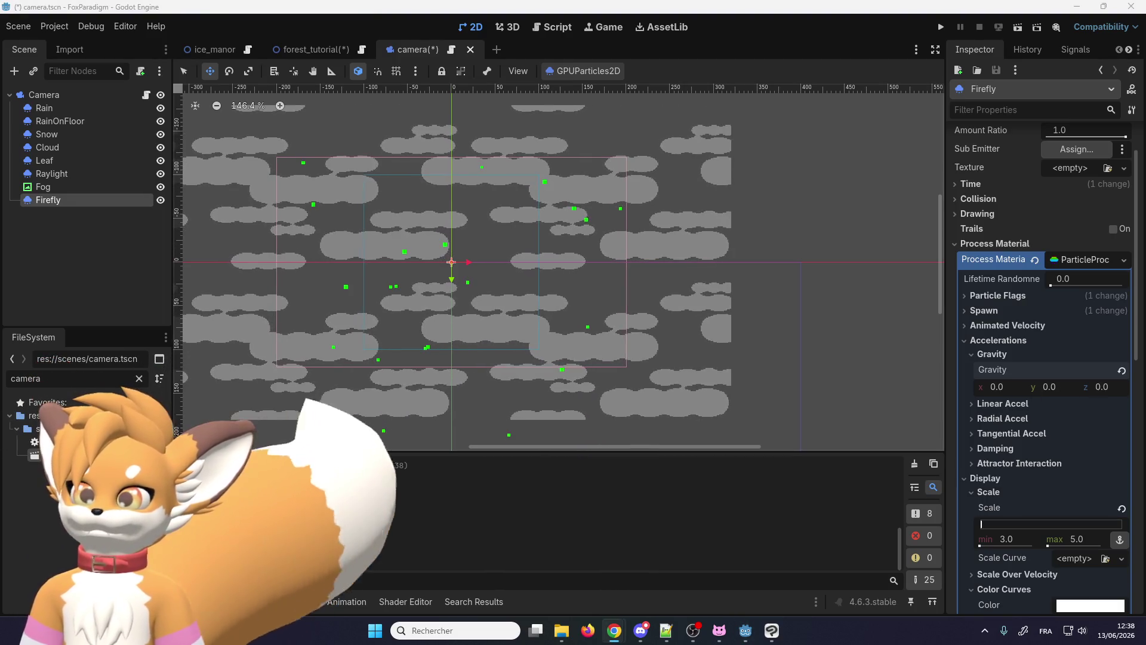
Step: Fold away Accelerations and Display and enable Turbulence on the process material
left_click(971, 353)
left_click(969, 368)
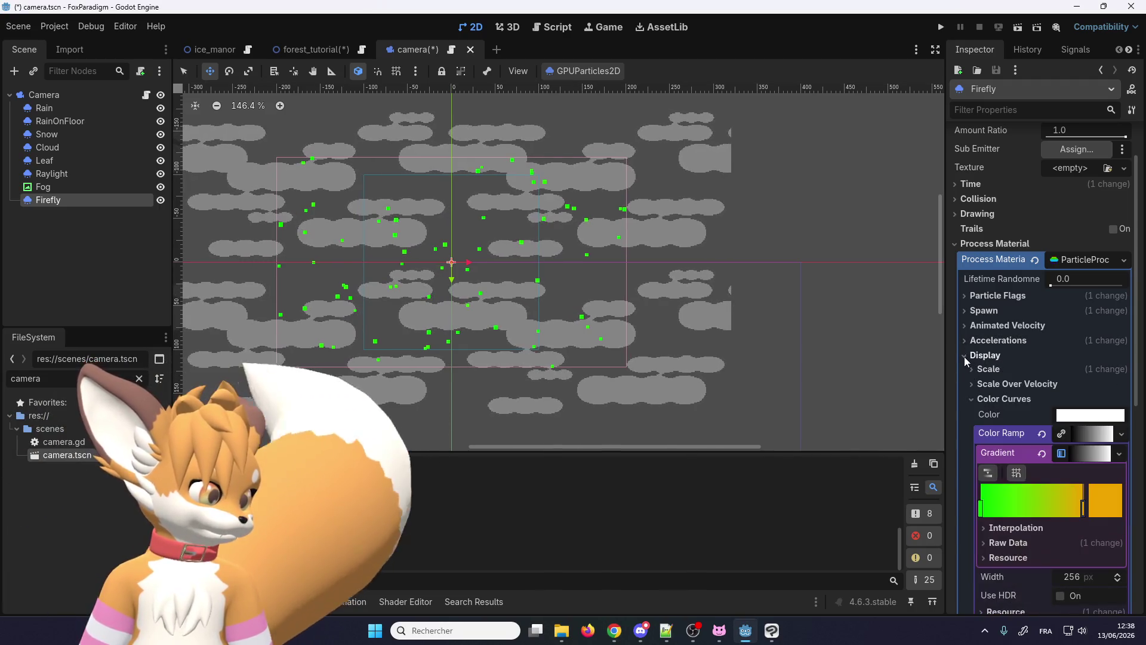
left_click(964, 356)
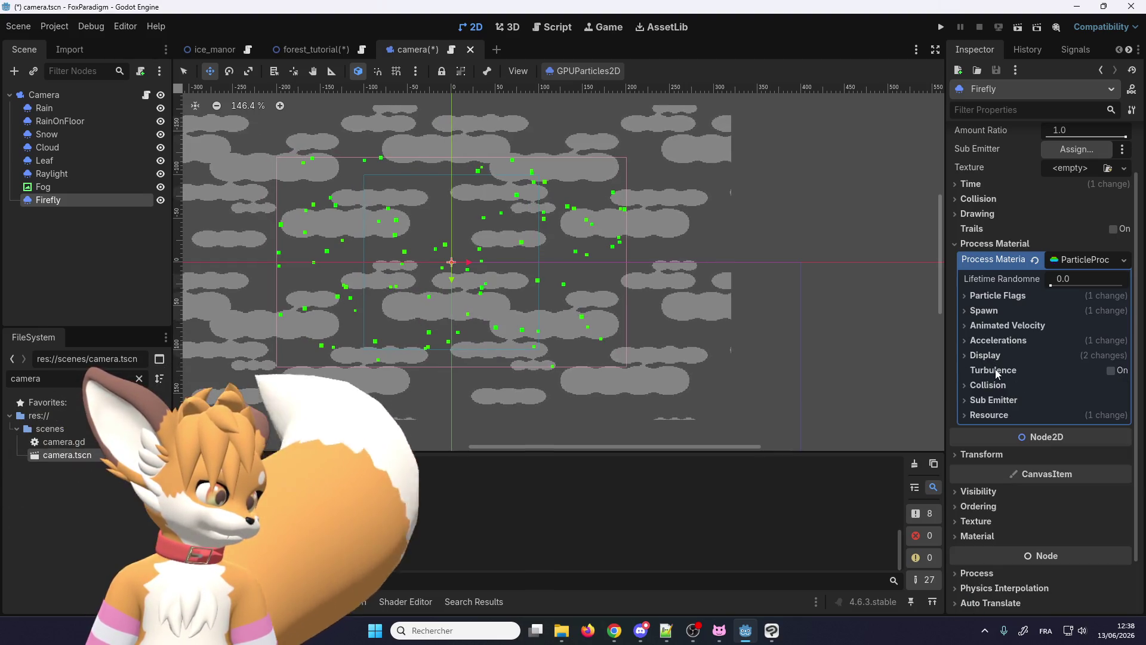
double_click(1111, 371)
left_click(1111, 371)
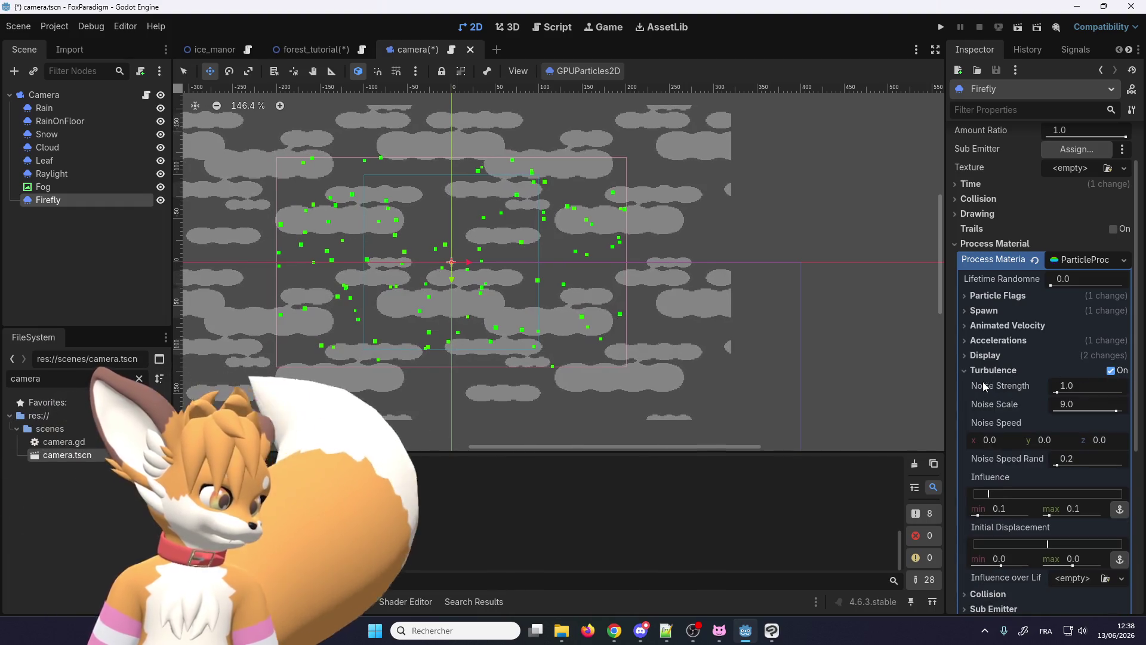
scroll(982, 381, "down", 1)
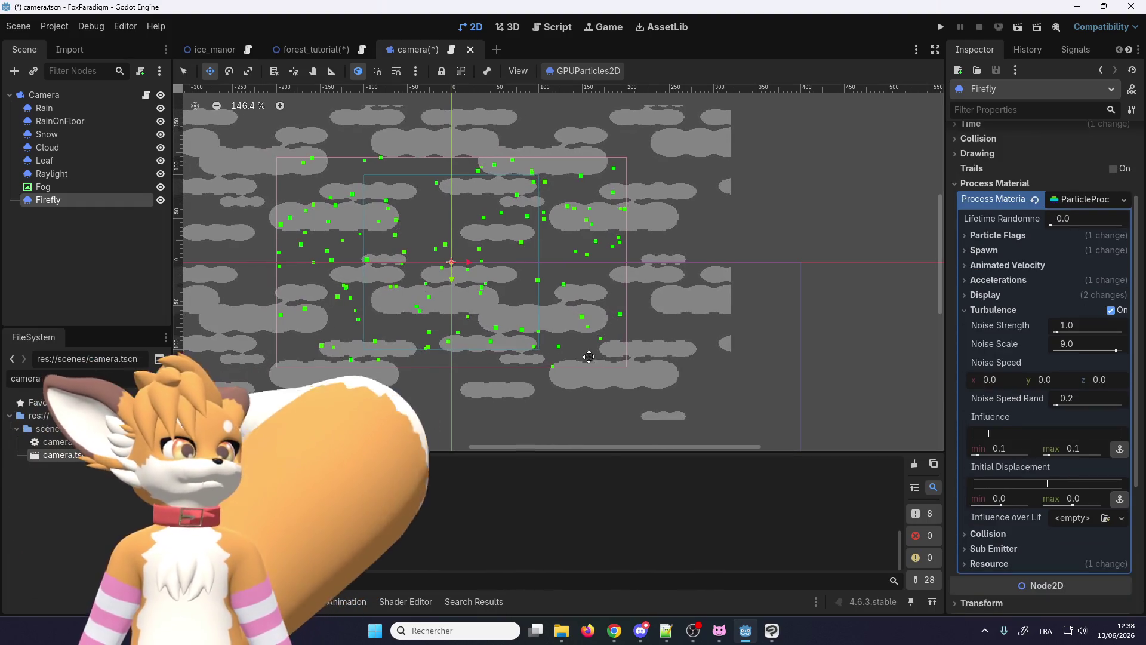
Step: Toggle turbulence off and back on to compare, keeping noise strength 1.0 and scale 9.0
left_click(1111, 309)
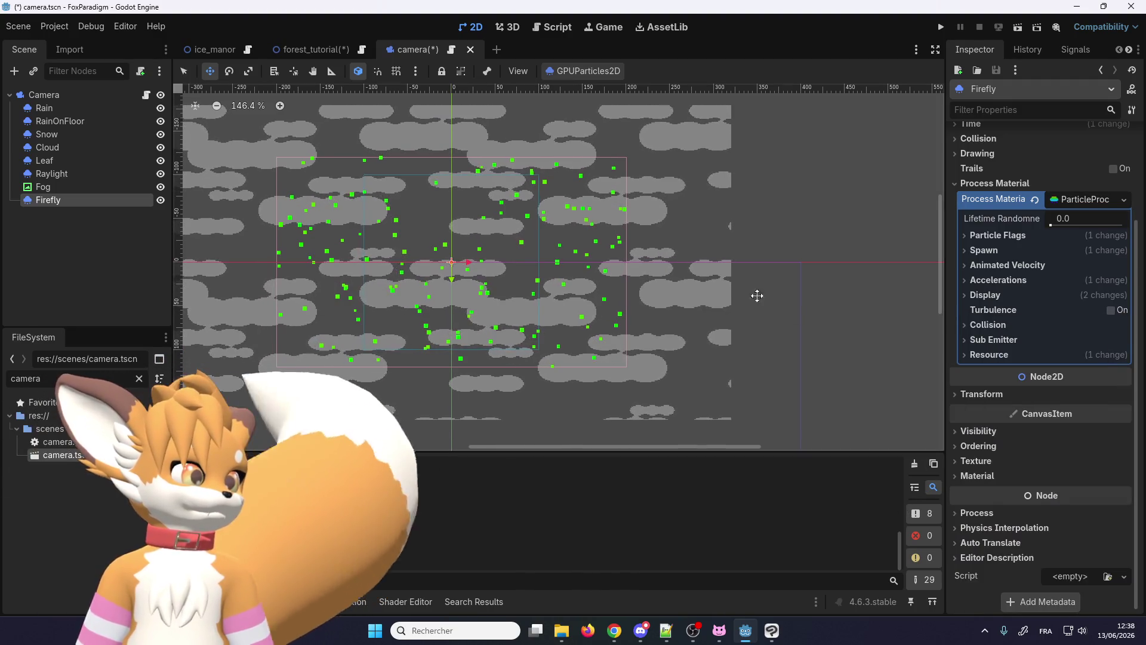
left_click(1111, 309)
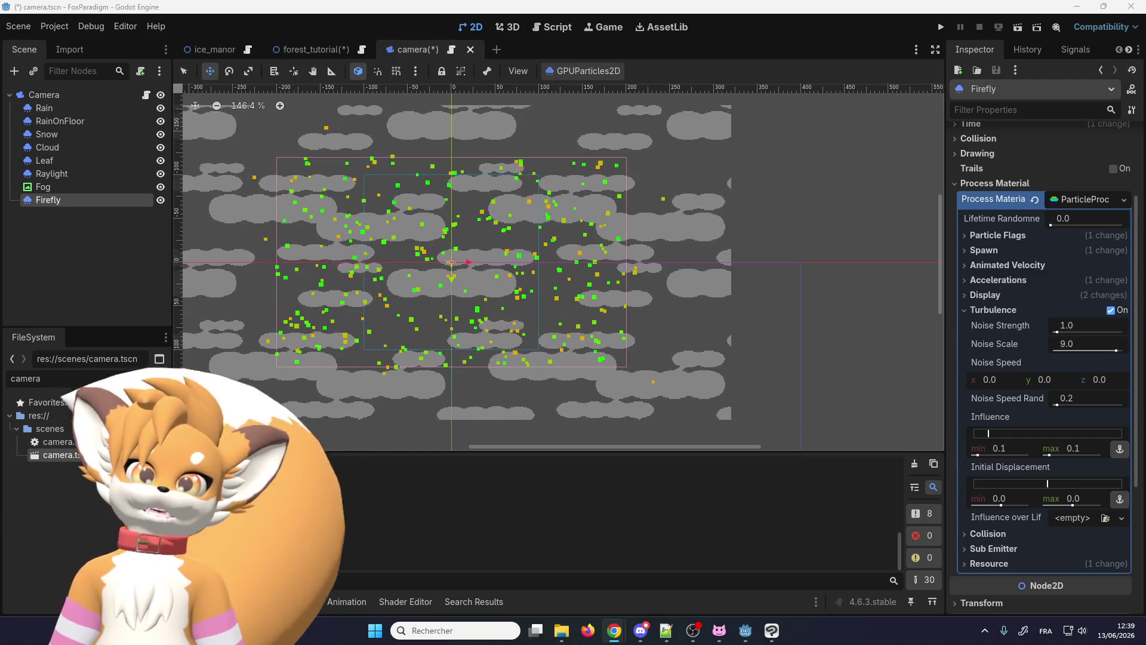
scroll(451, 301, "up", 4)
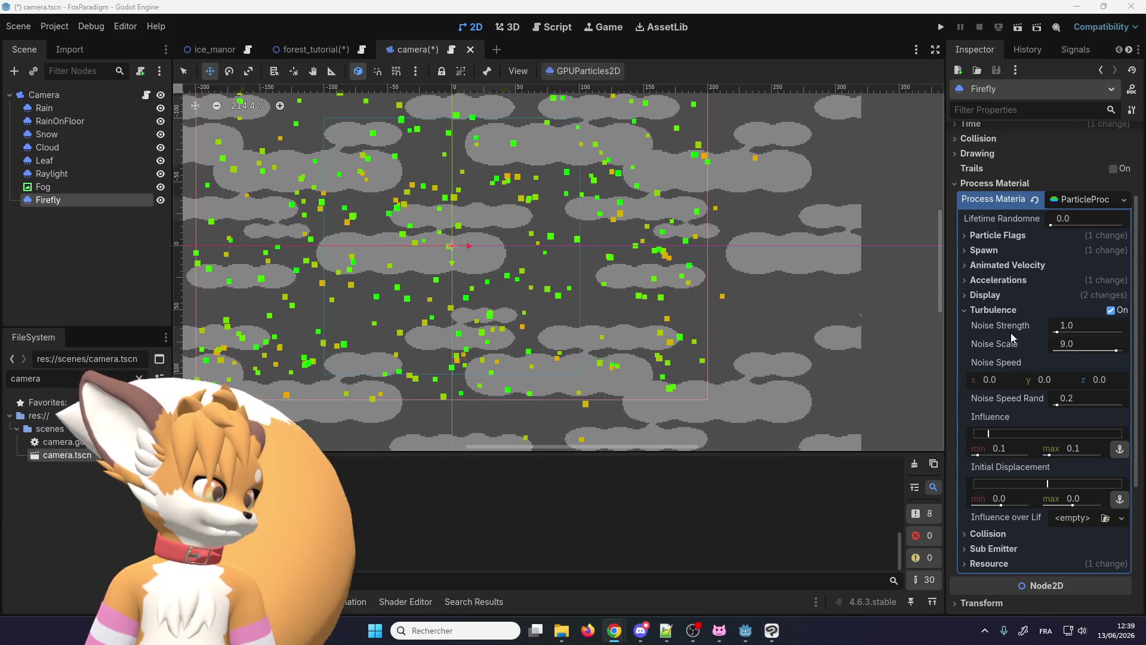
left_click(995, 310)
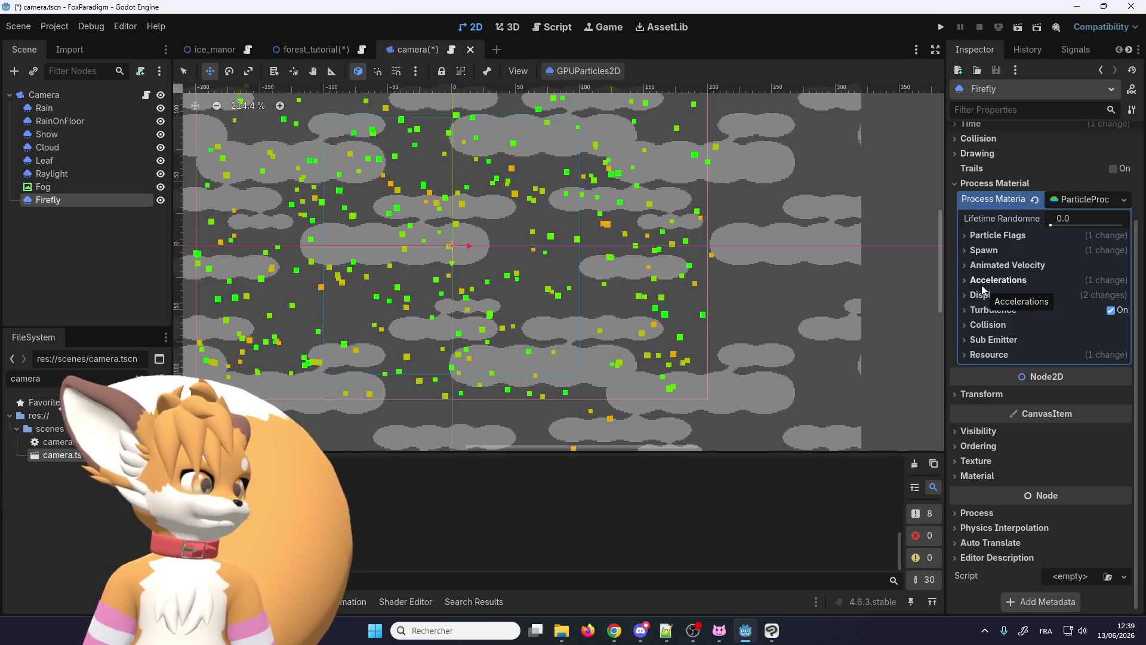
Step: Set Linear Accel maximum to 1.0, then fold away the Process Material settings
left_click(980, 284)
left_click(992, 309)
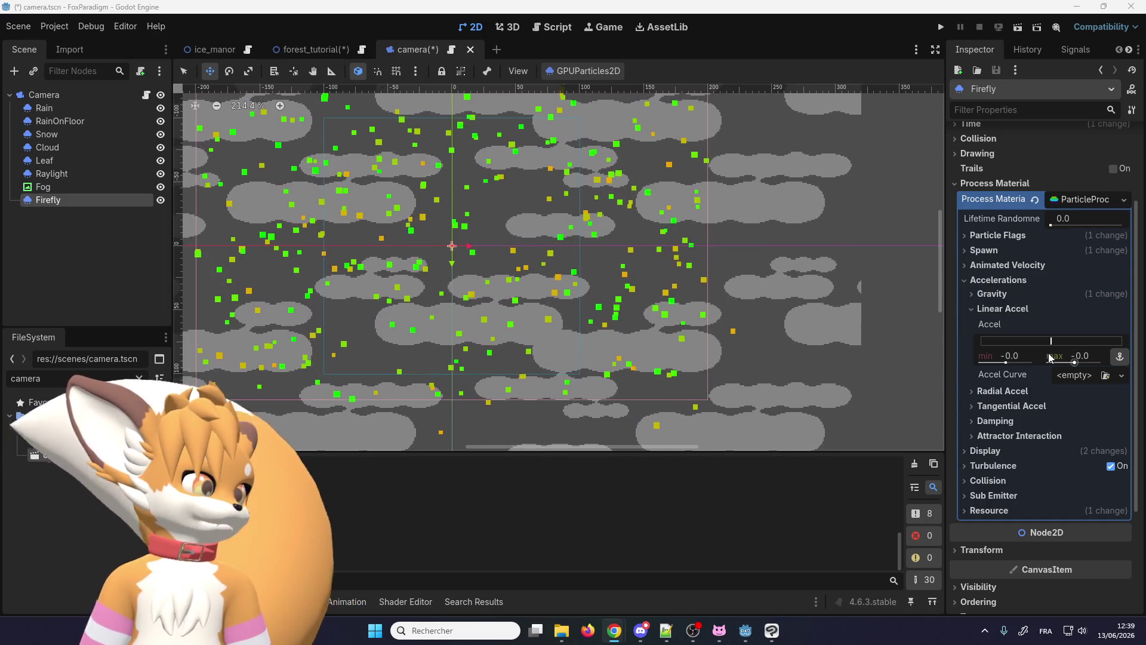
left_click(1089, 355)
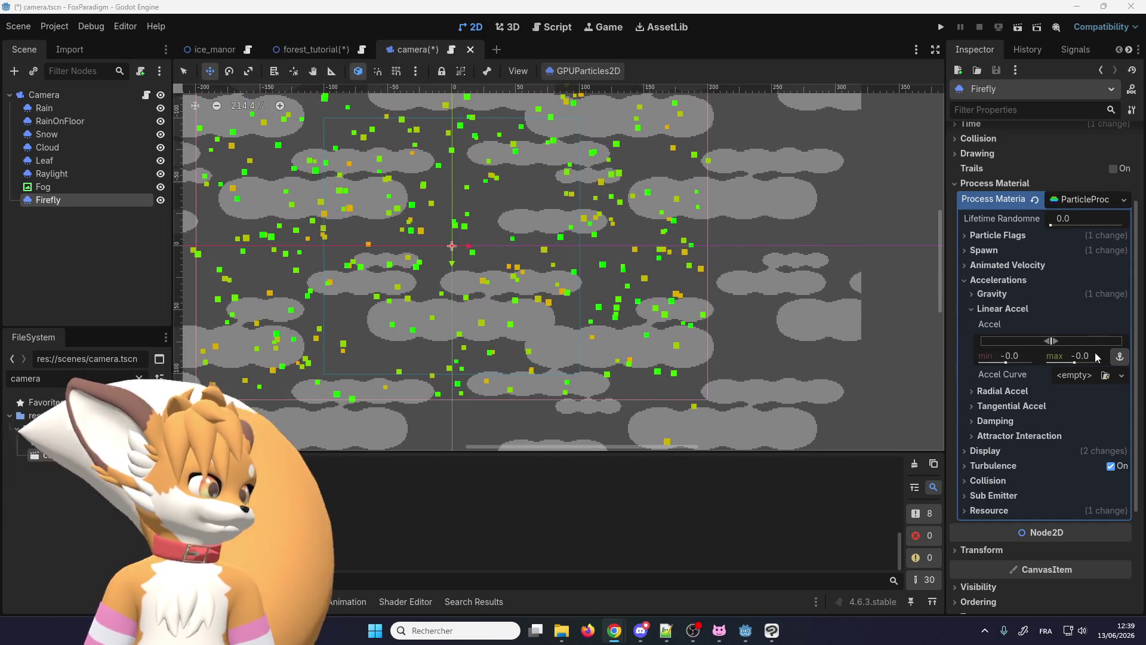
type("1")
key("Return")
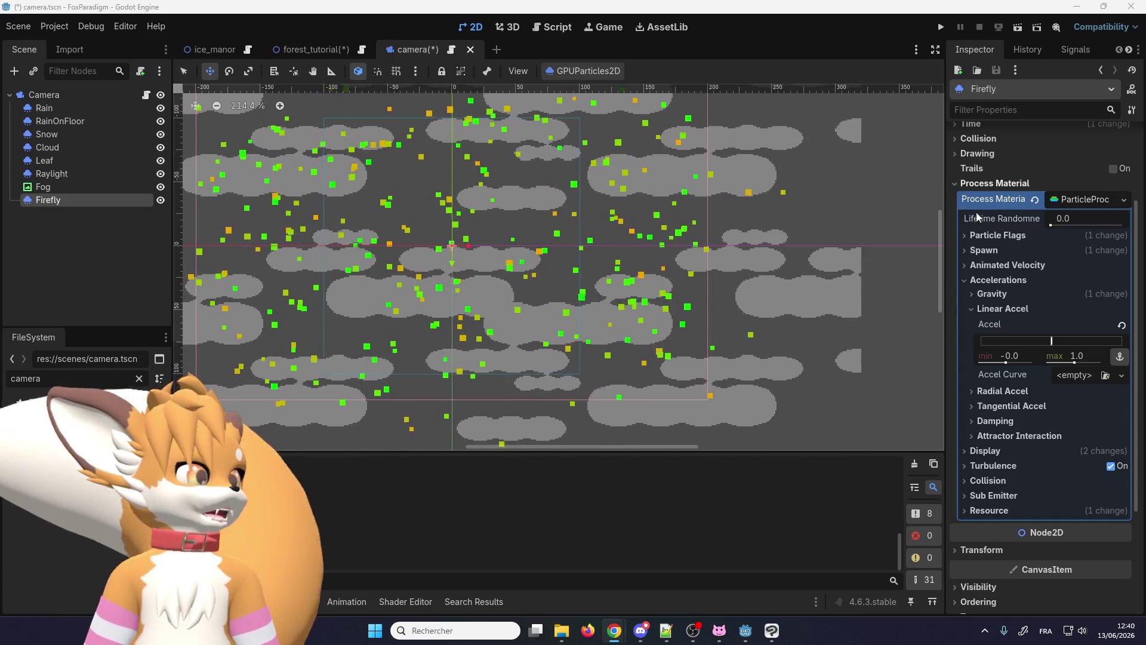
left_click(983, 183)
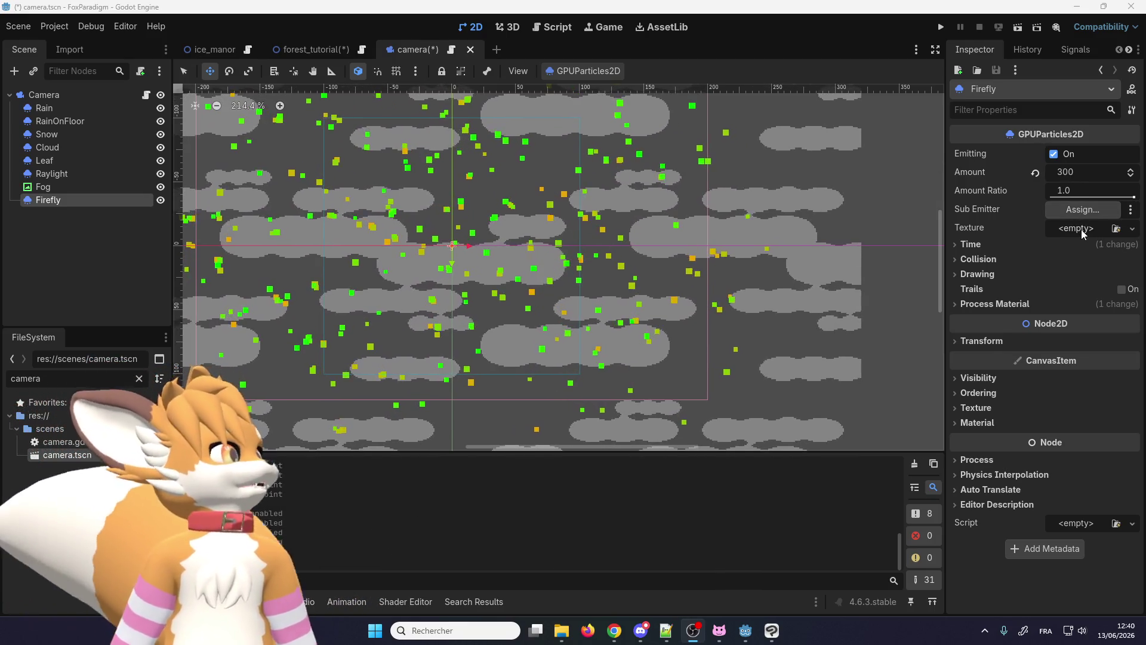
Step: Try Quick Load for the particle texture, cancel it, and reopen the texture choices
left_click(1082, 229)
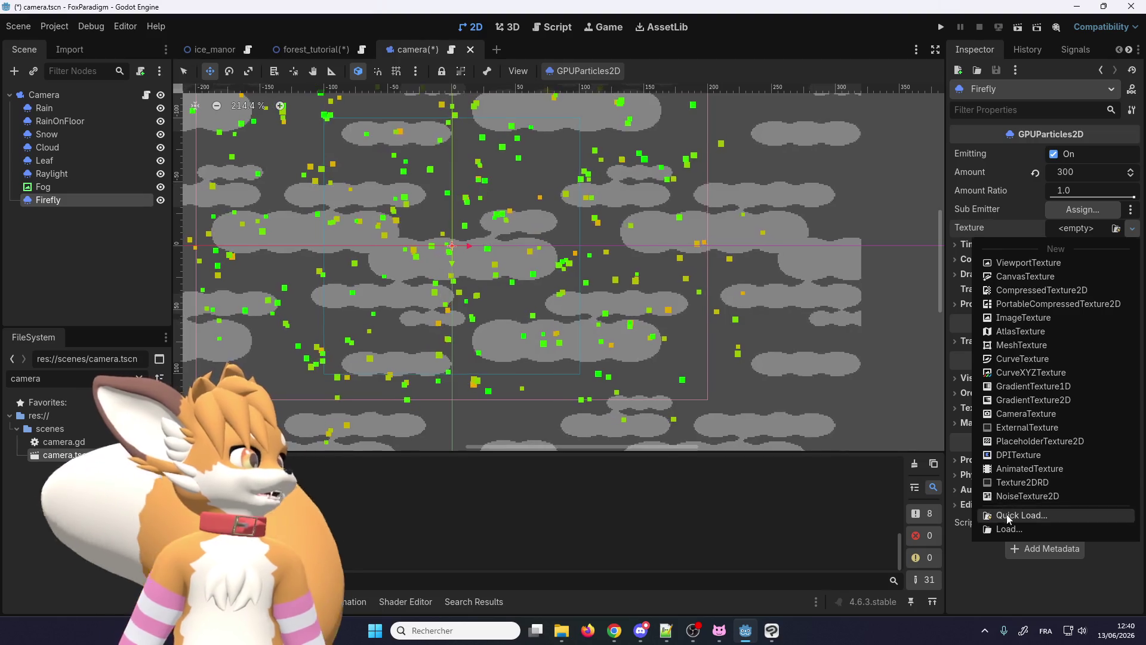
left_click(1016, 515)
scroll(480, 261, "down", 2)
scroll(477, 268, "down", 3)
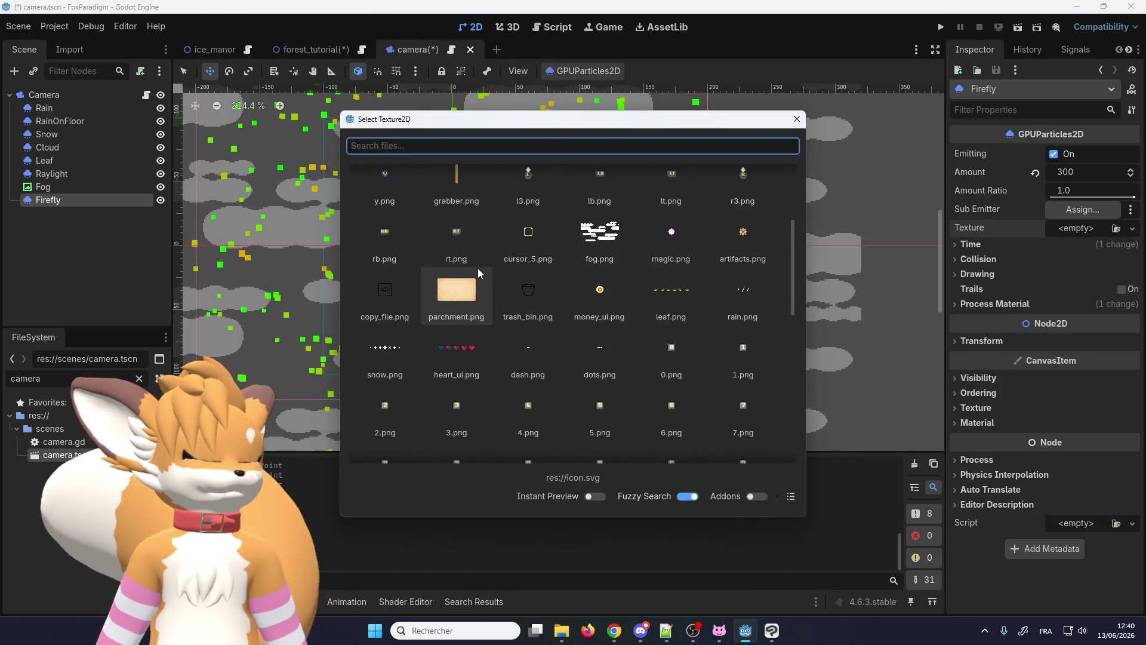
scroll(478, 268, "down", 3)
scroll(483, 272, "down", 3)
scroll(496, 289, "down", 2)
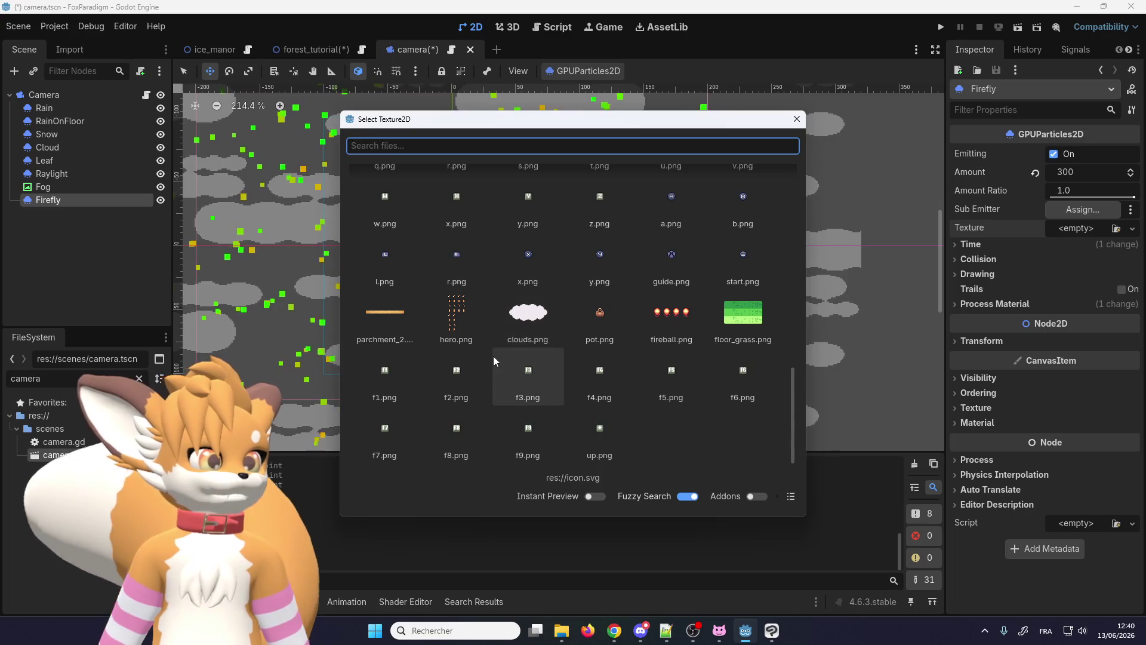
scroll(615, 425, "up", 3)
scroll(615, 418, "up", 3)
scroll(609, 408, "up", 3)
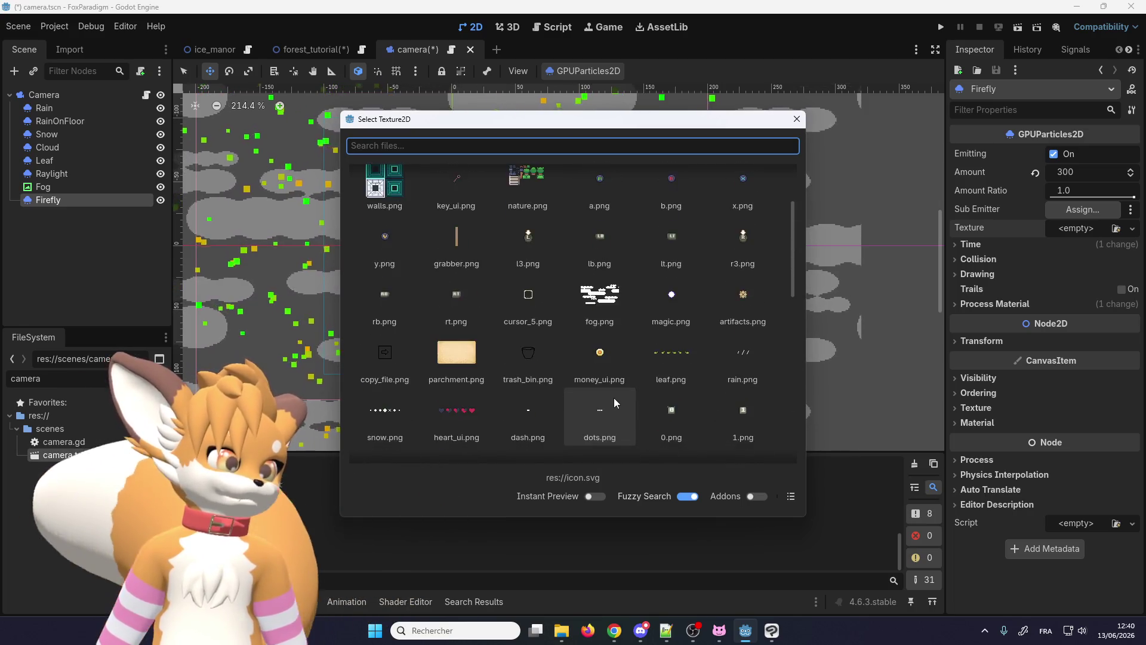
scroll(613, 398, "up", 3)
scroll(609, 380, "up", 1)
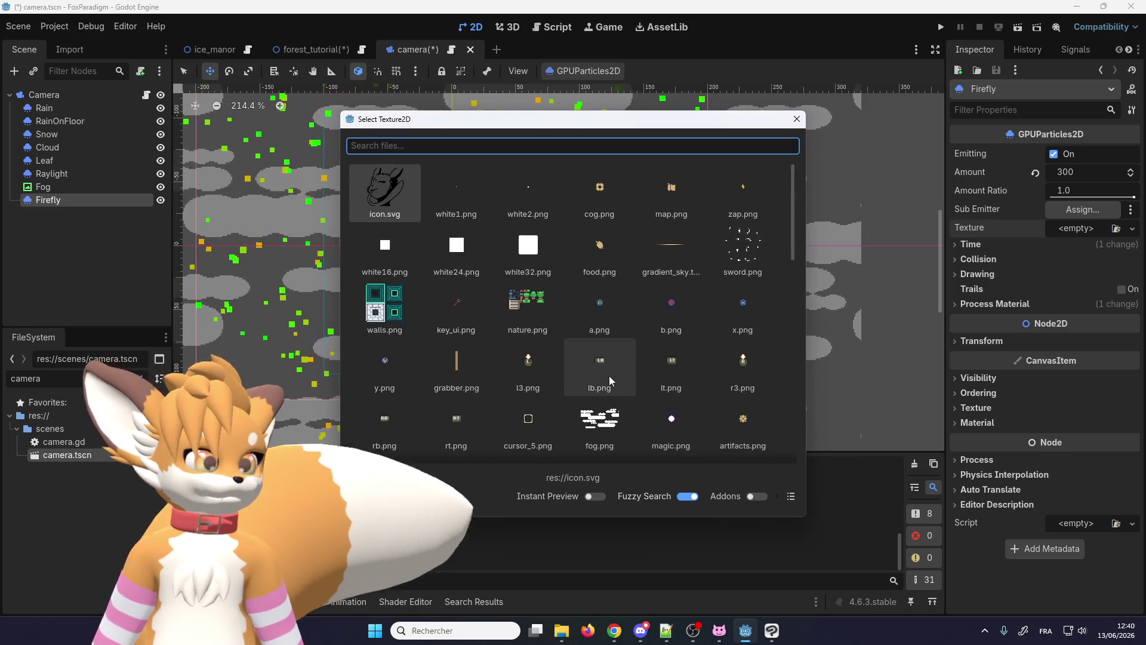
left_click(794, 122)
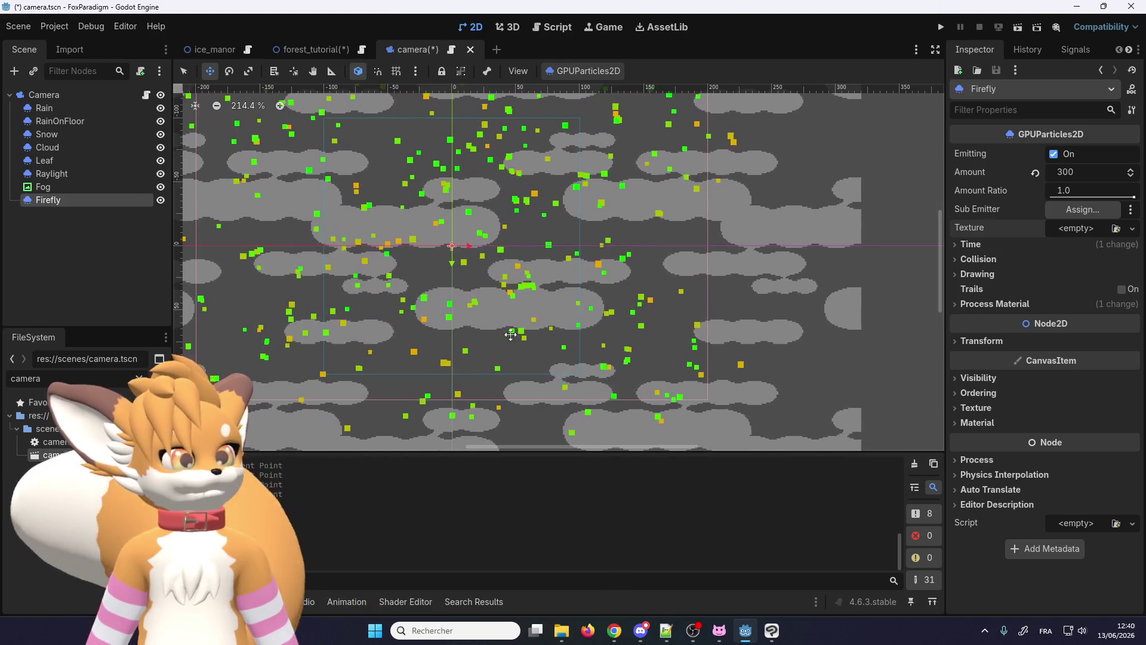
left_click(1131, 228)
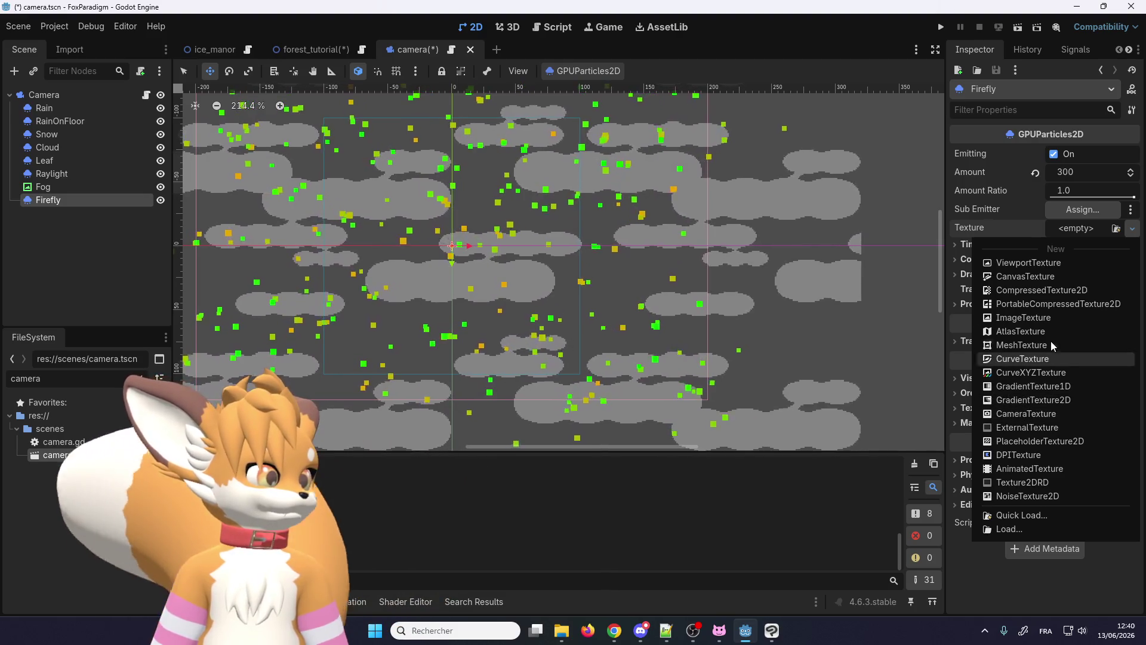
Step: Assign a new GradientTexture2D to Firefly and expand its Fill settings
left_click(1032, 401)
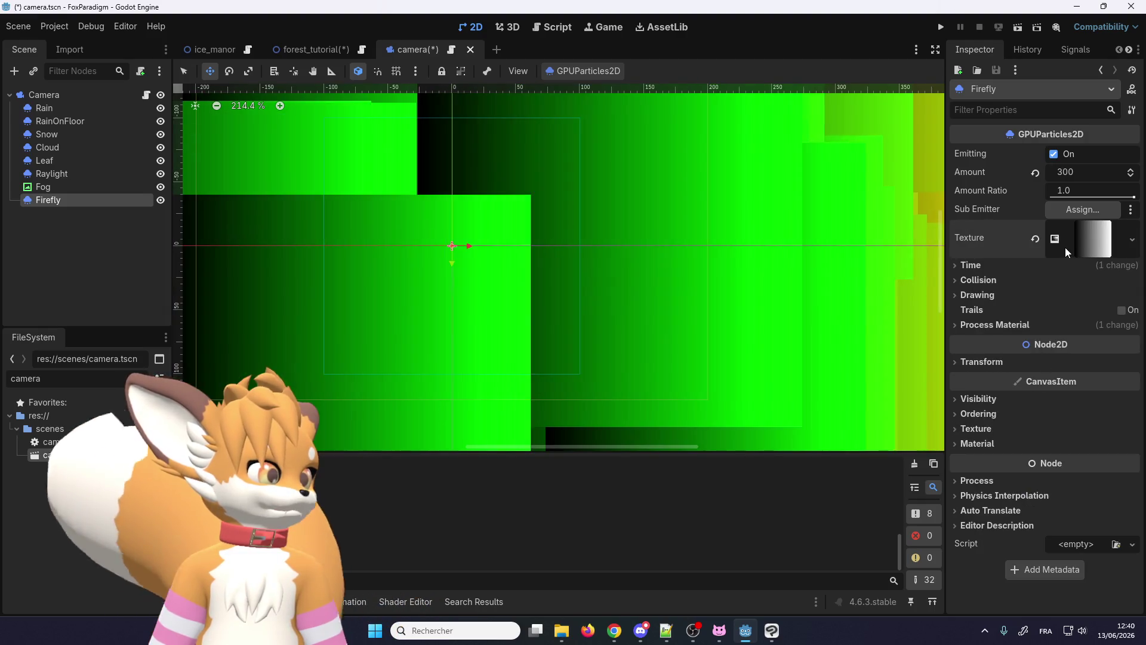
scroll(839, 237, "down", 6)
scroll(839, 237, "down", 3)
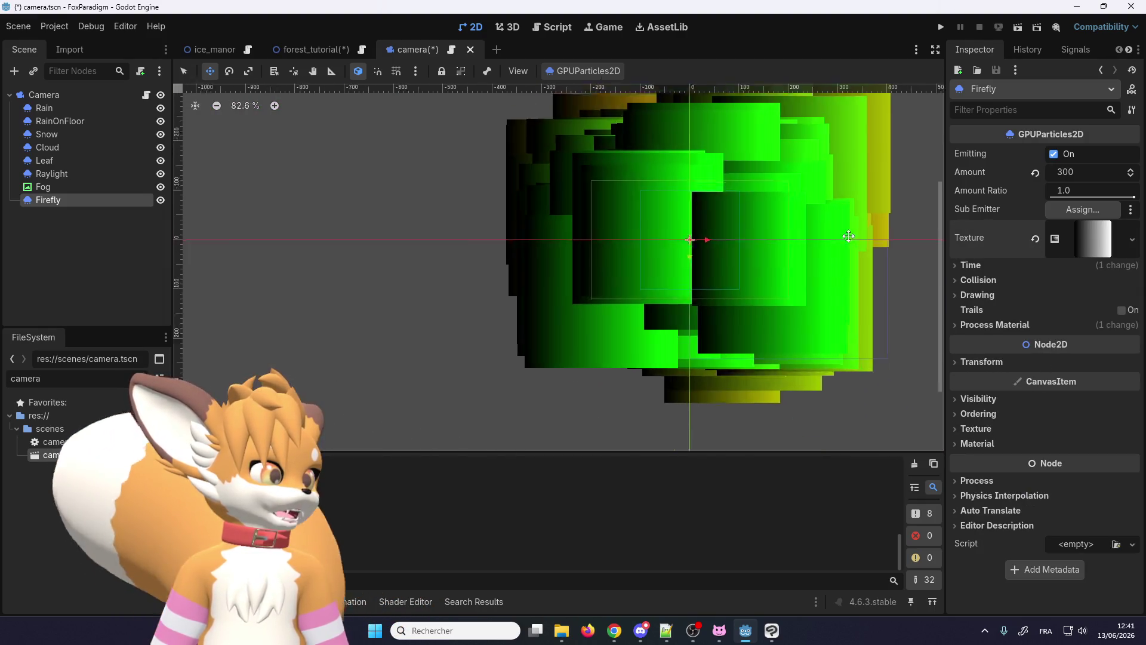
left_click(1091, 236)
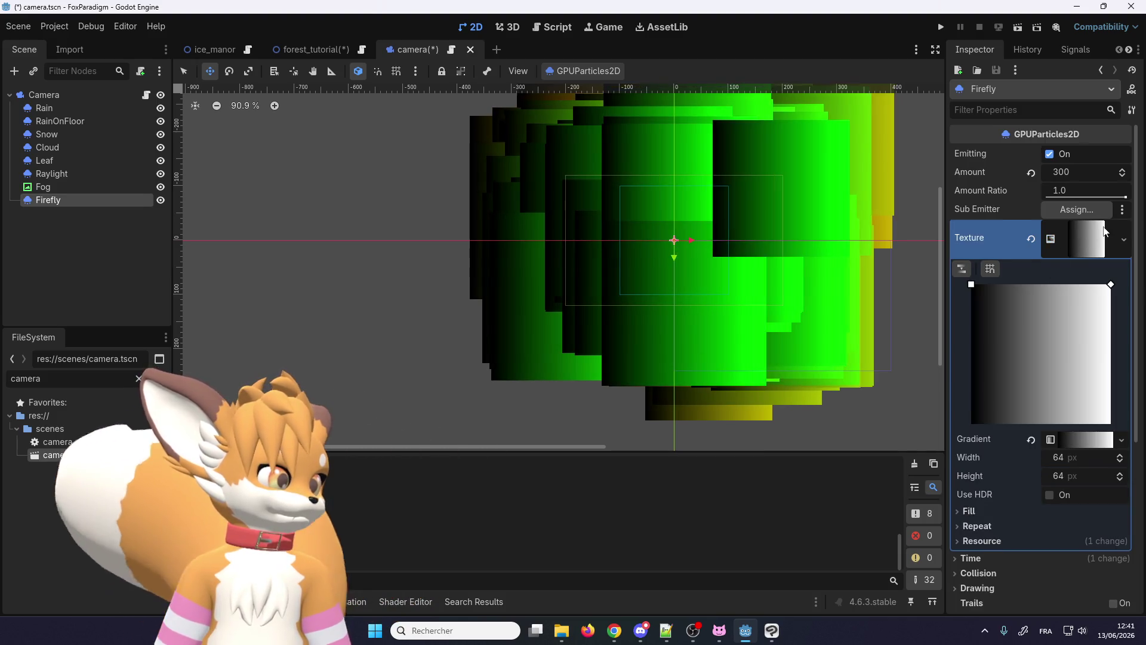
left_click(1090, 236)
left_click(1097, 238)
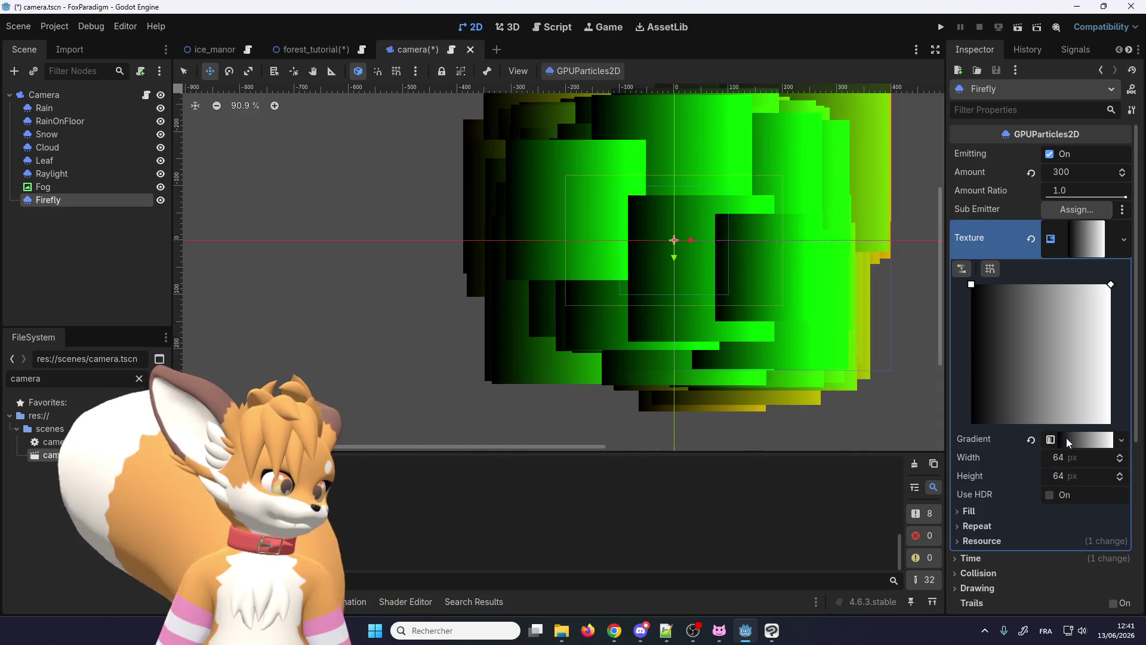
left_click(969, 511)
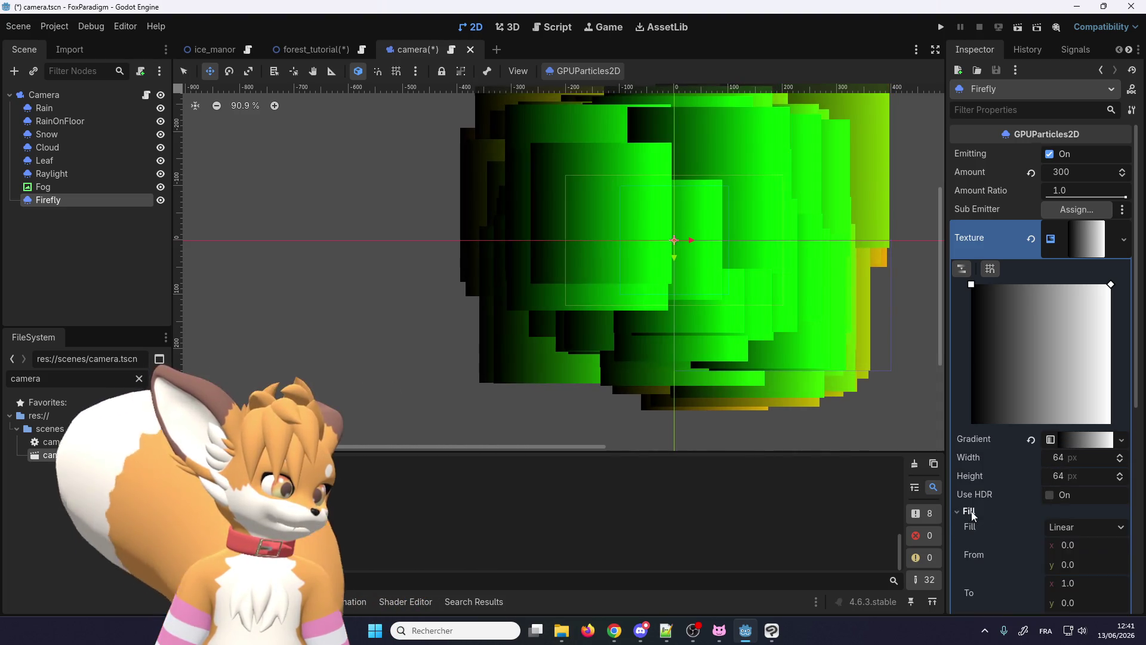
scroll(971, 515, "down", 2)
scroll(971, 513, "down", 1)
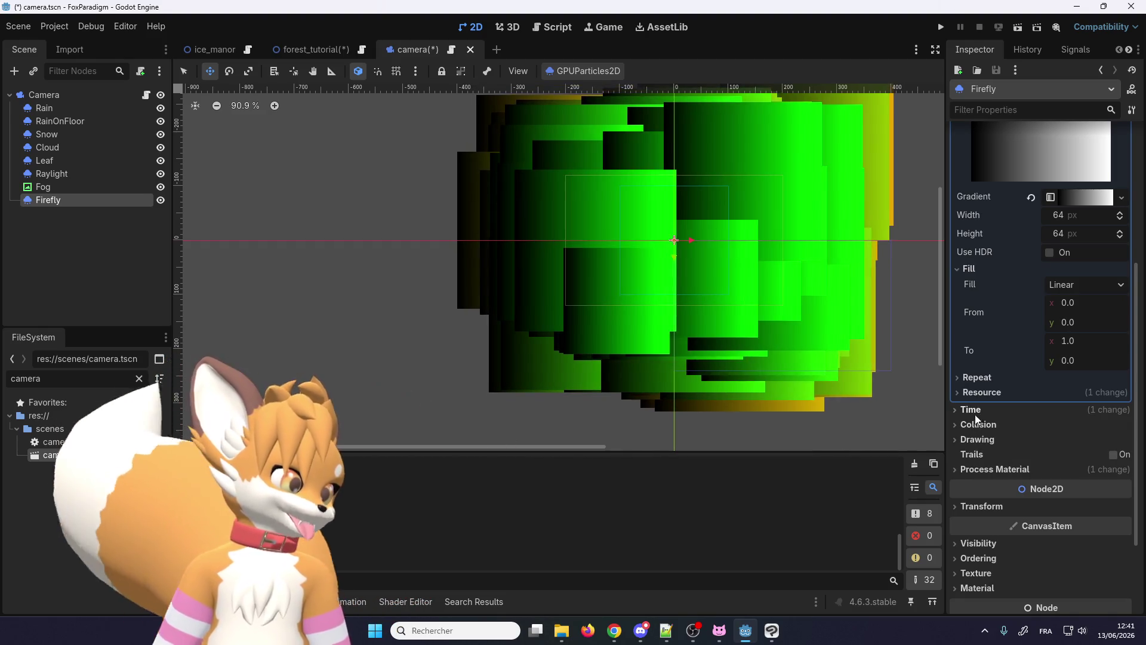
scroll(975, 408, "up", 2)
scroll(977, 408, "up", 1)
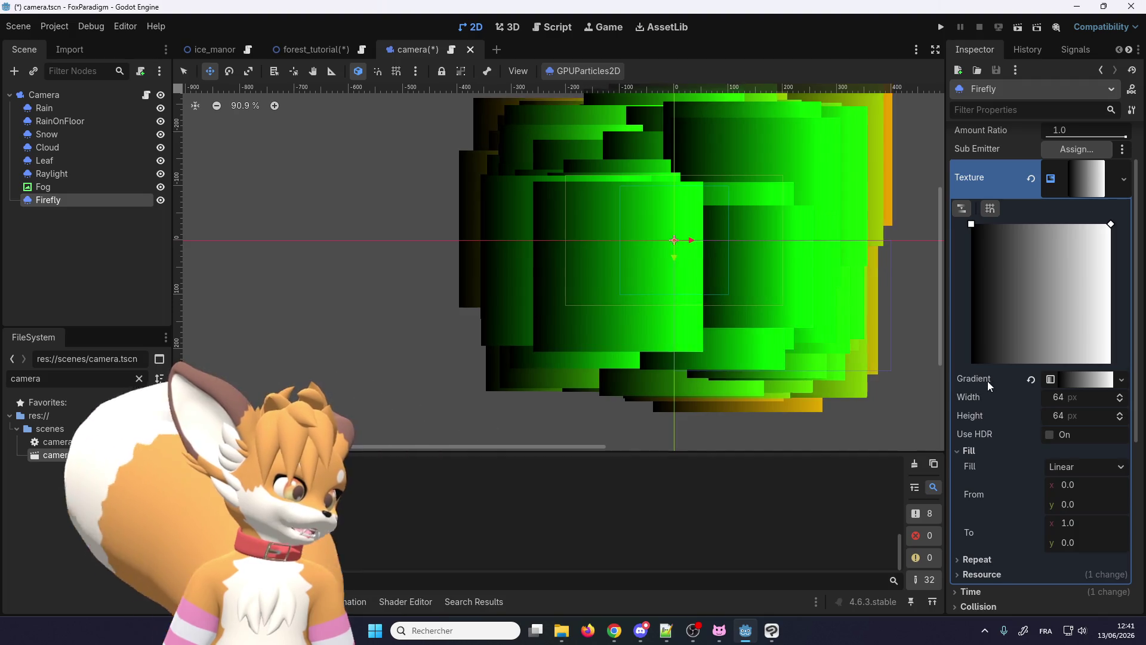
scroll(1006, 309, "up", 1)
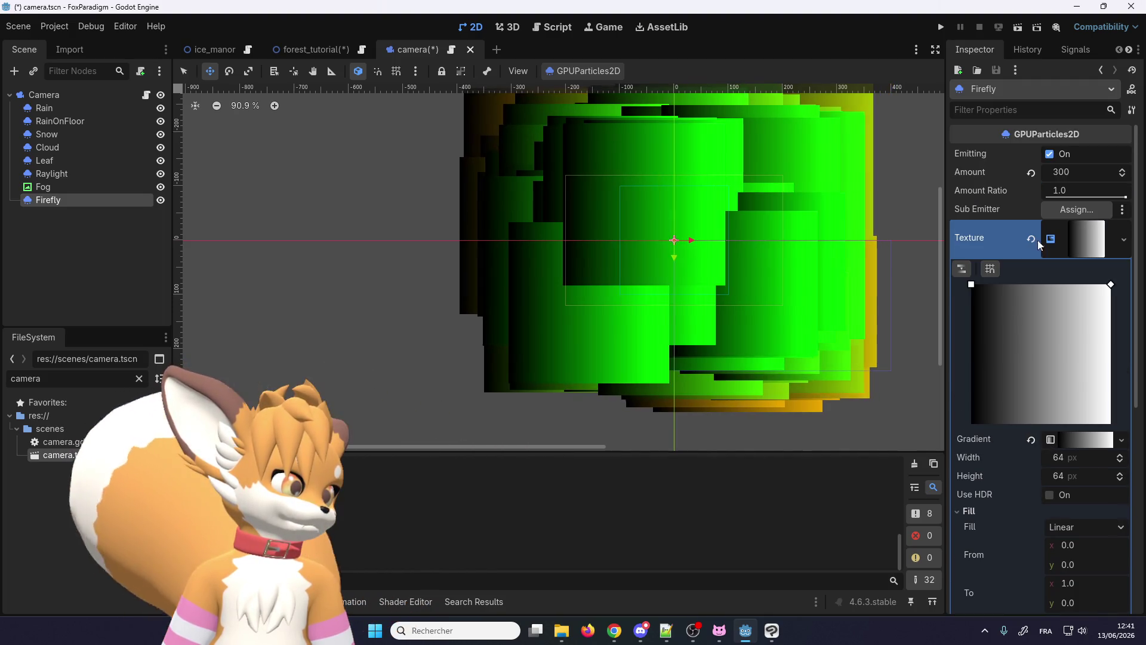
Step: Reset Firefly's texture to empty, then hide Godot with Win+D
left_click(1032, 237)
scroll(708, 254, "up", 5)
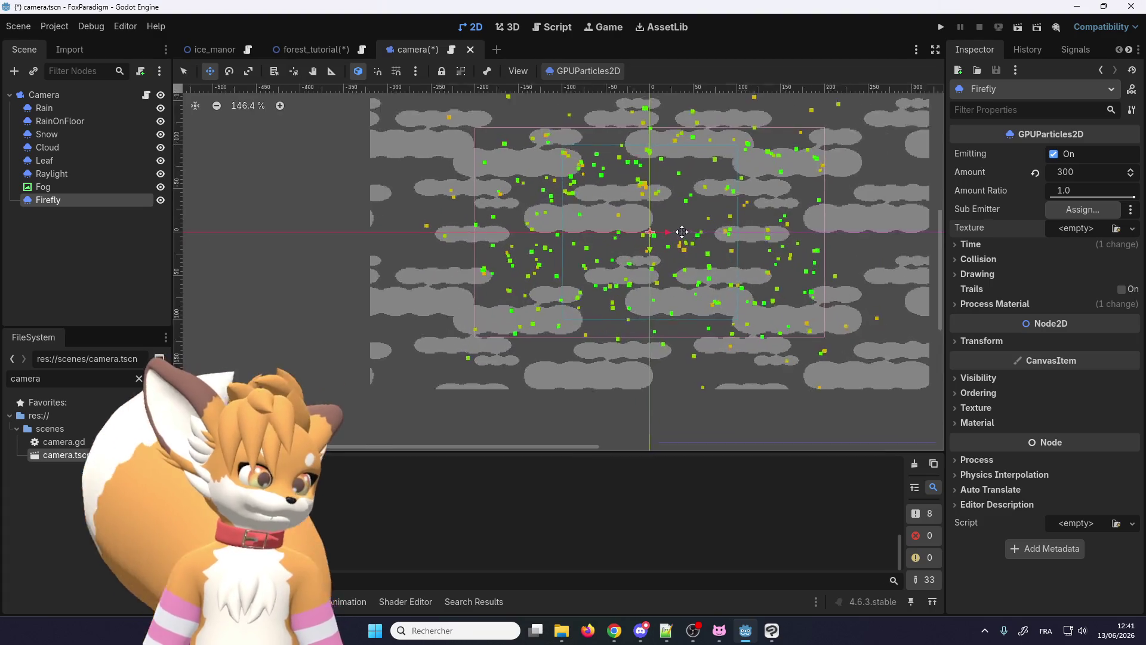
scroll(681, 232, "up", 3)
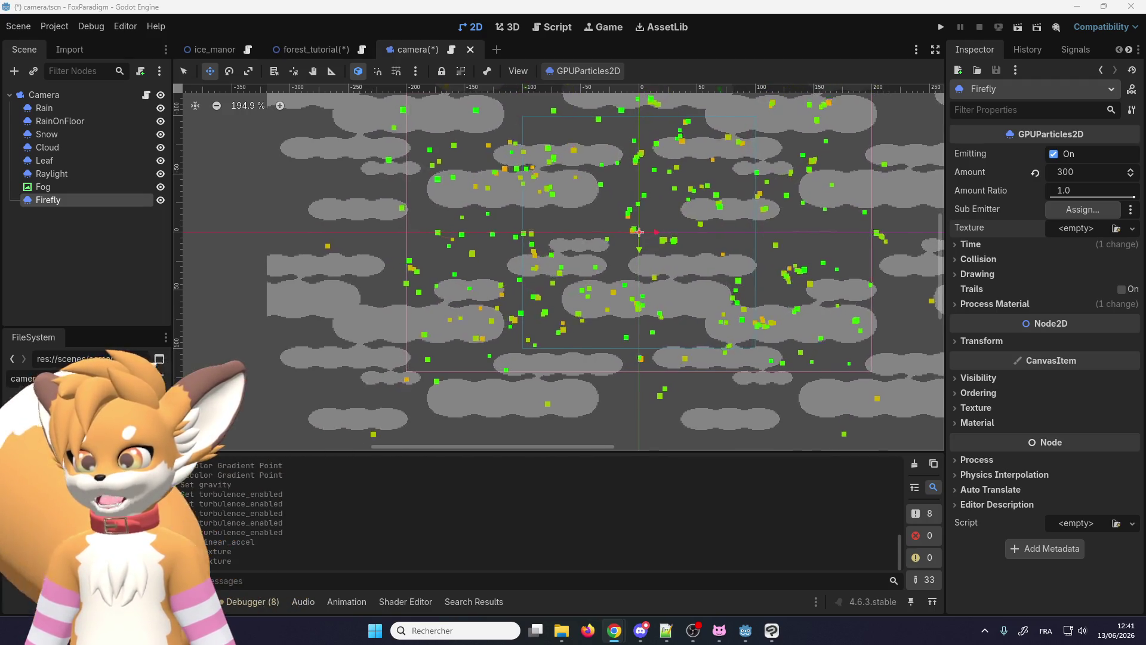
key("super+d")
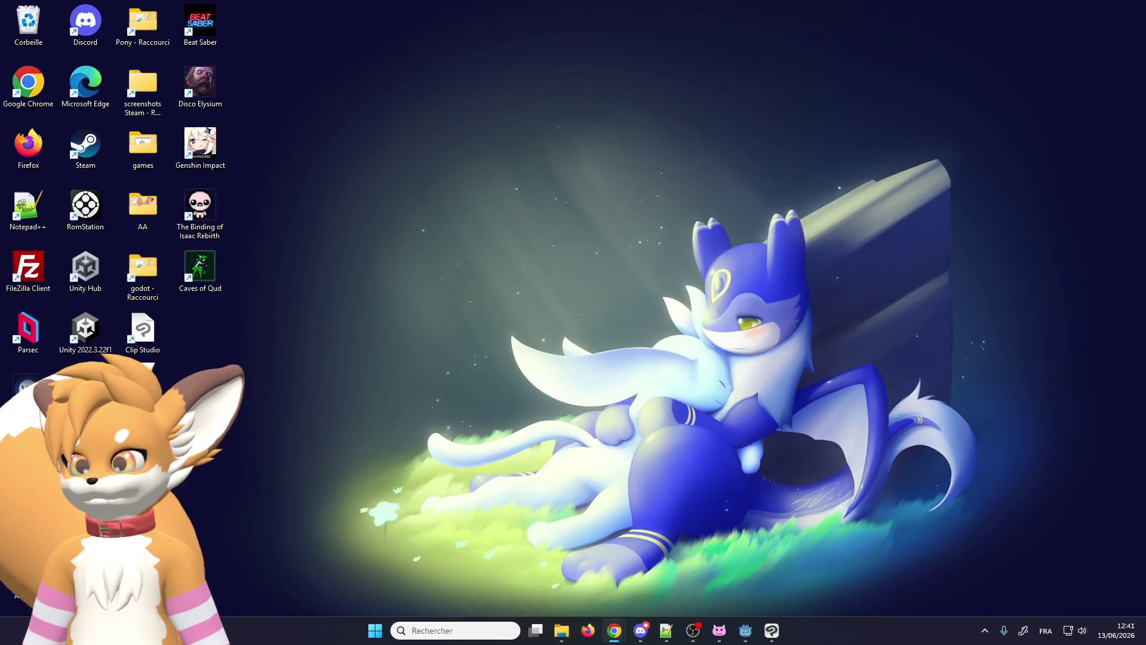
Step: Restore Godot and switch over to Clip Studio Paint from the taskbar
key("super+d")
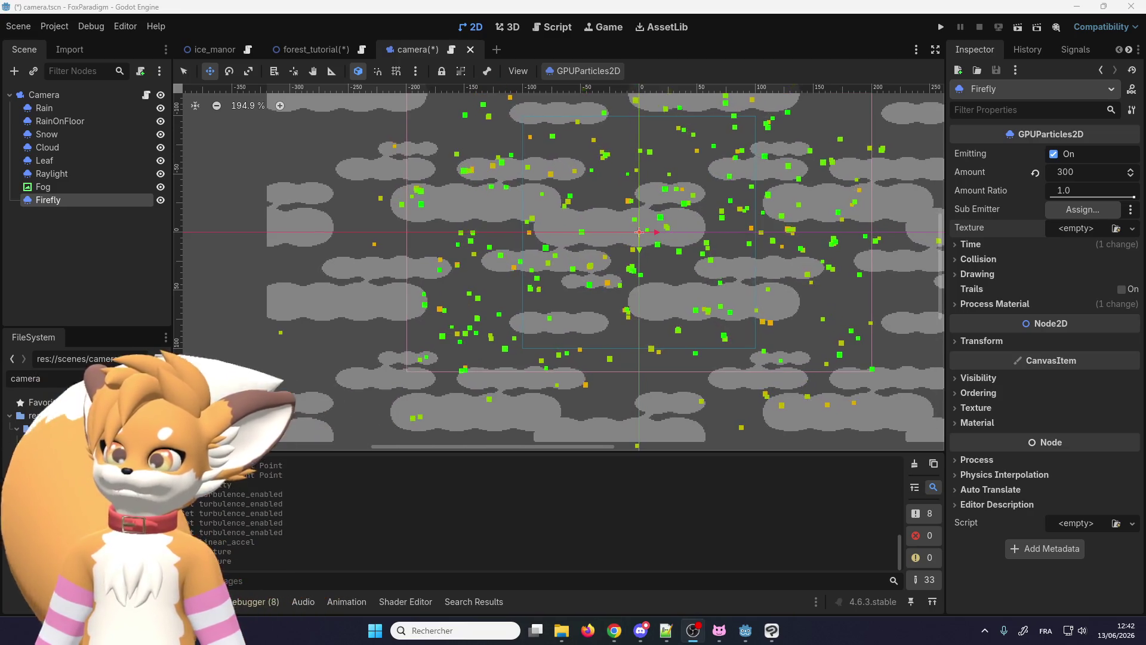
left_click(771, 630)
scroll(517, 311, "up", 1)
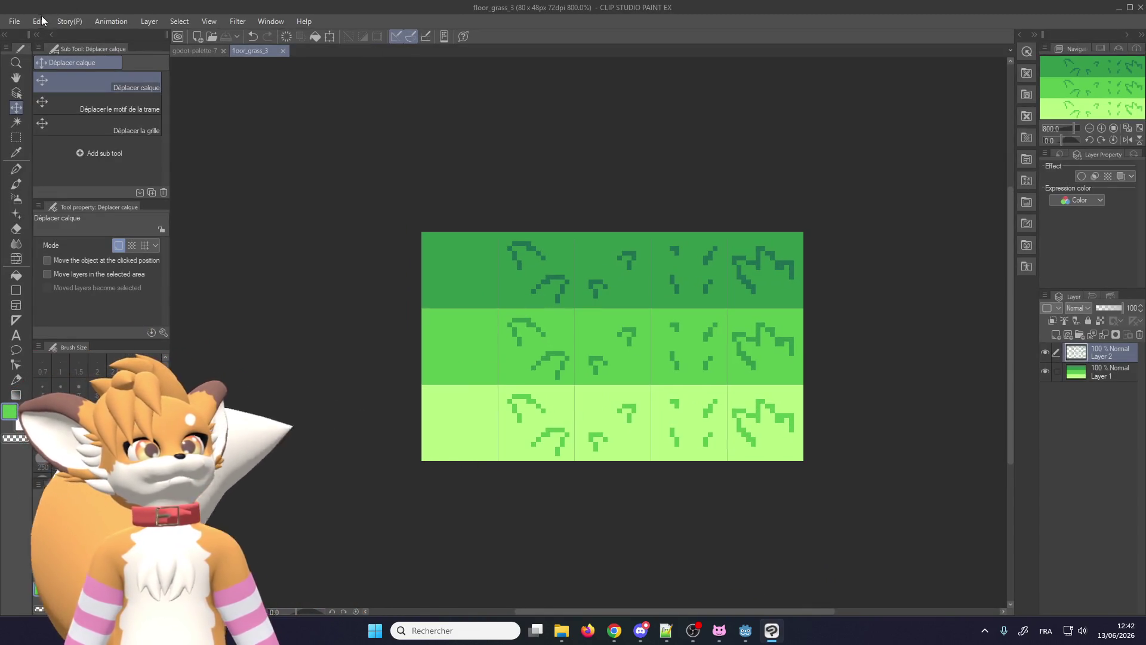
Step: Resize the floor_grass_3 canvas to 64 × 64 via Change Canvas Size
left_click(38, 21)
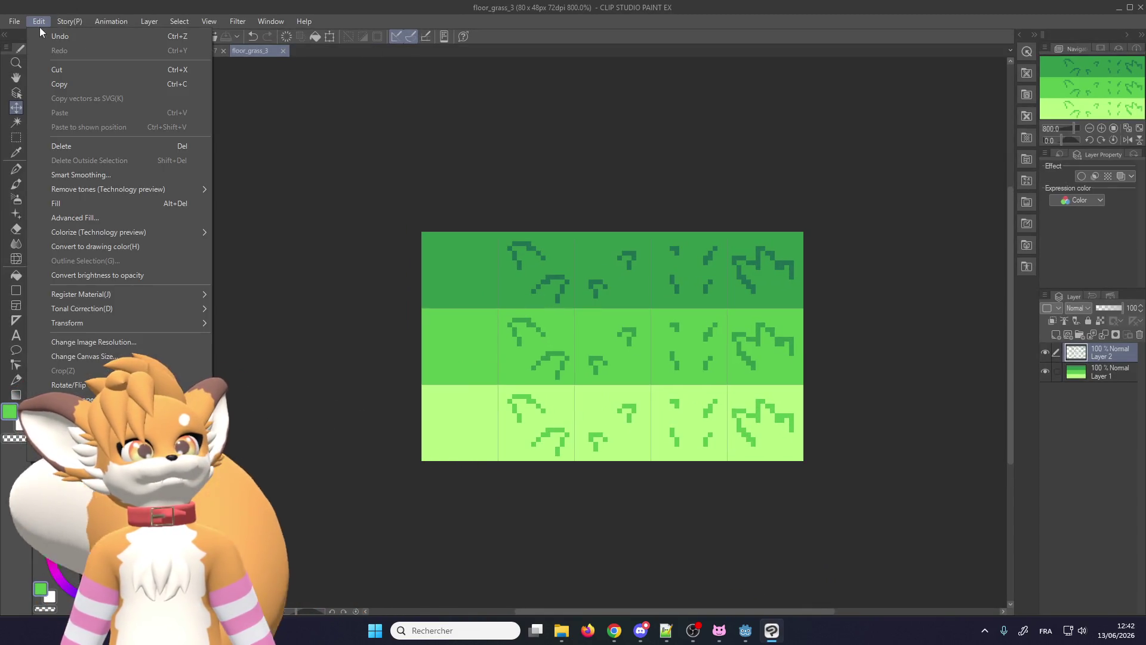
left_click(77, 357)
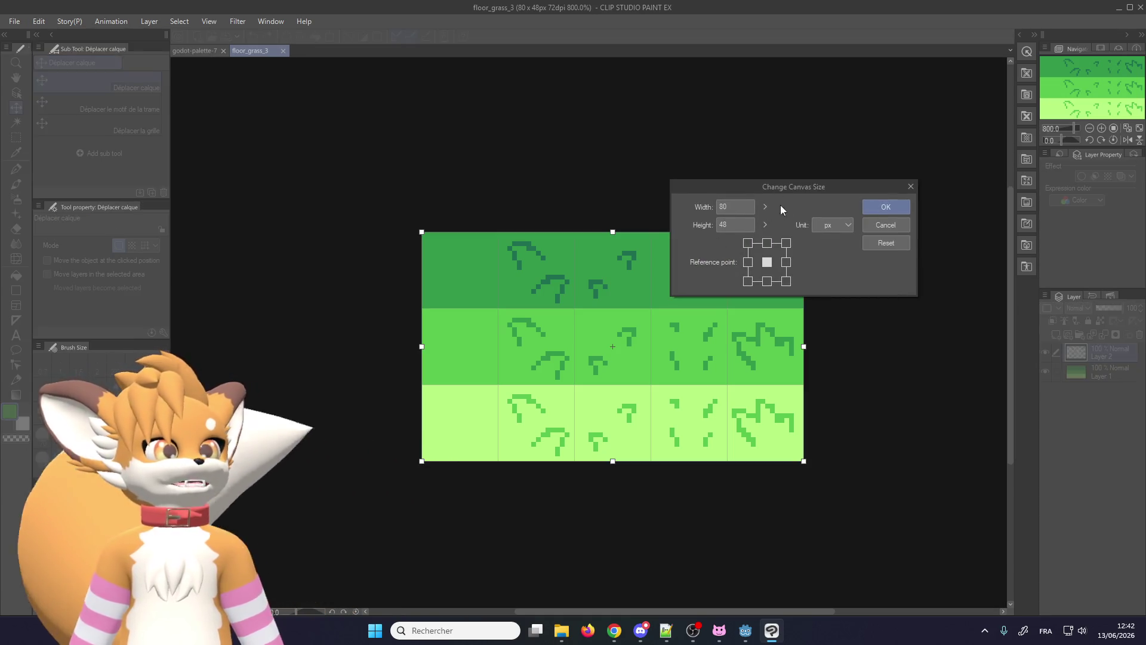
double_click(743, 208)
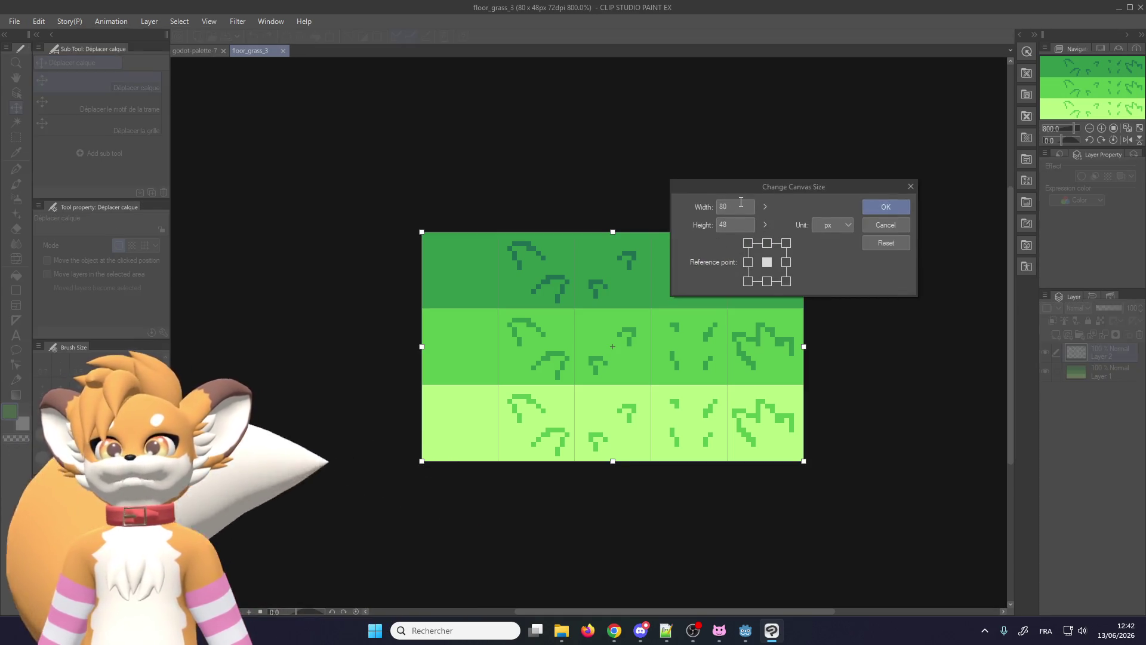
type("64")
key("Tab")
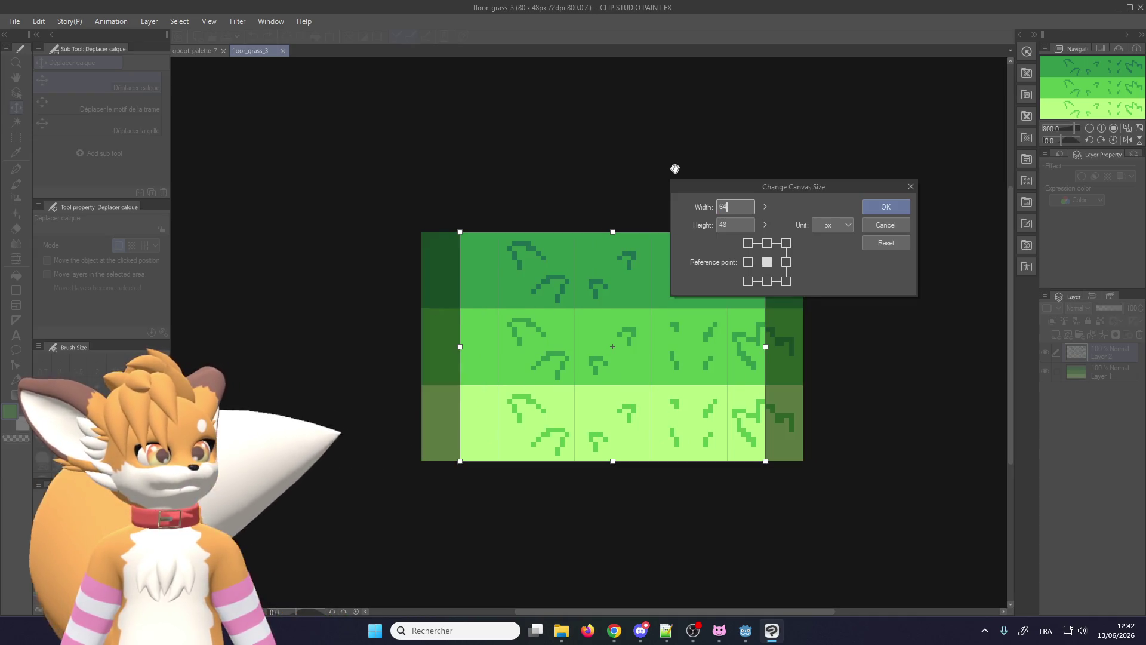
type("64")
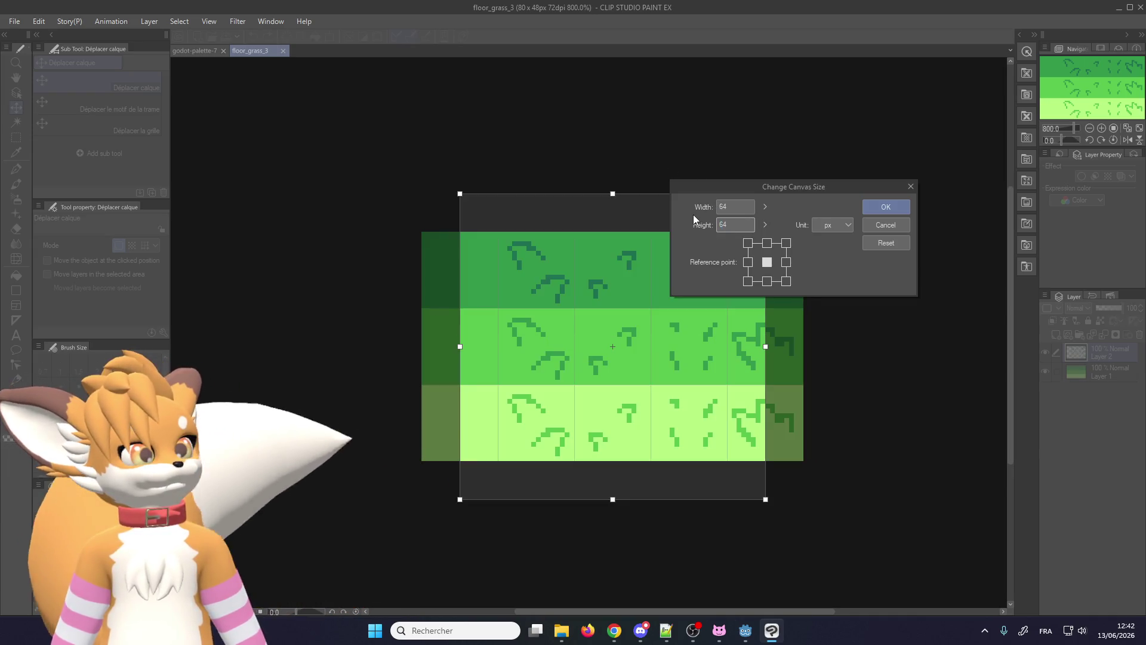
key("Return")
scroll(692, 268, "down", 1)
Step: Delete both existing layers, leave one new empty layer, and select the Pen tool
left_click(1106, 379)
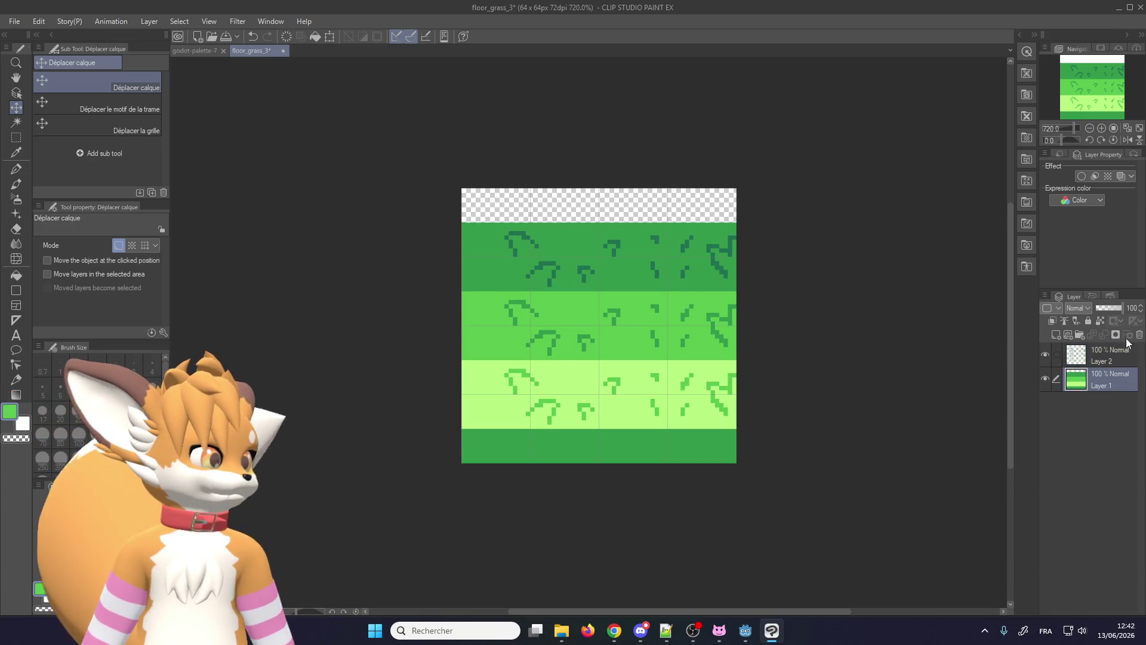
left_click(1140, 334)
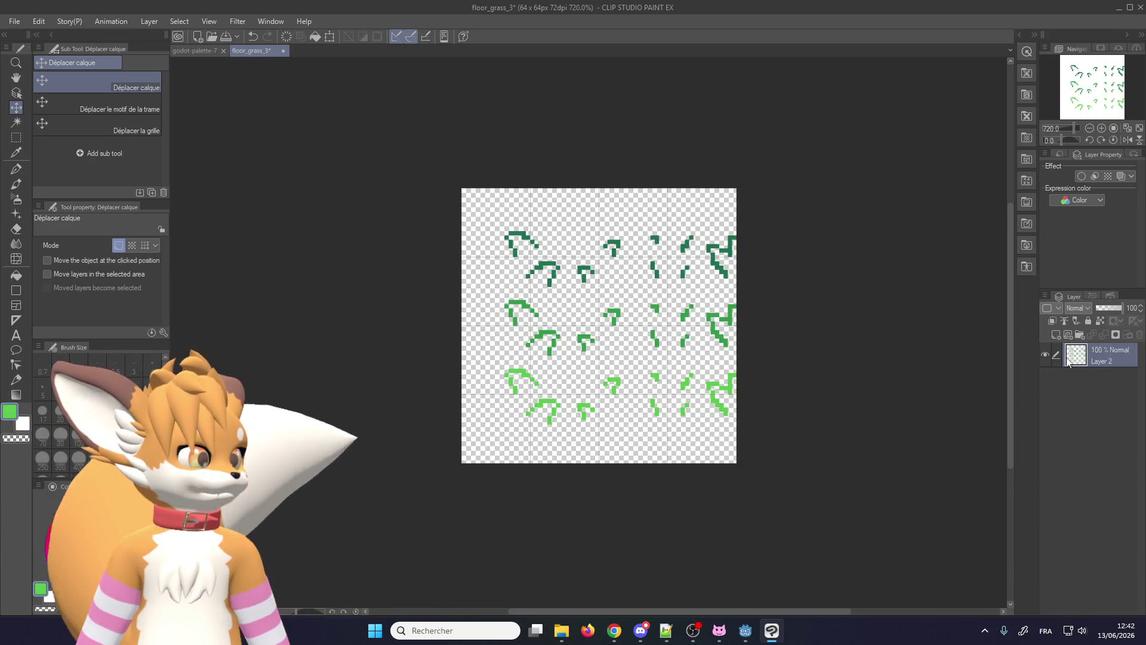
left_click(1069, 335)
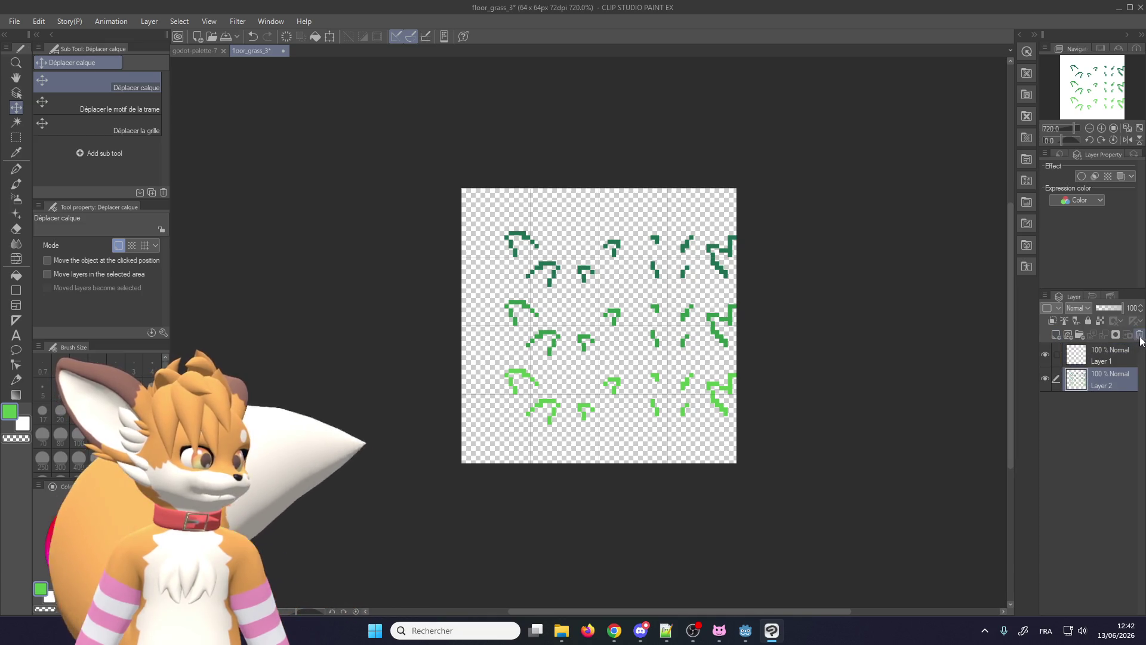
left_click(1140, 334)
left_click(16, 171)
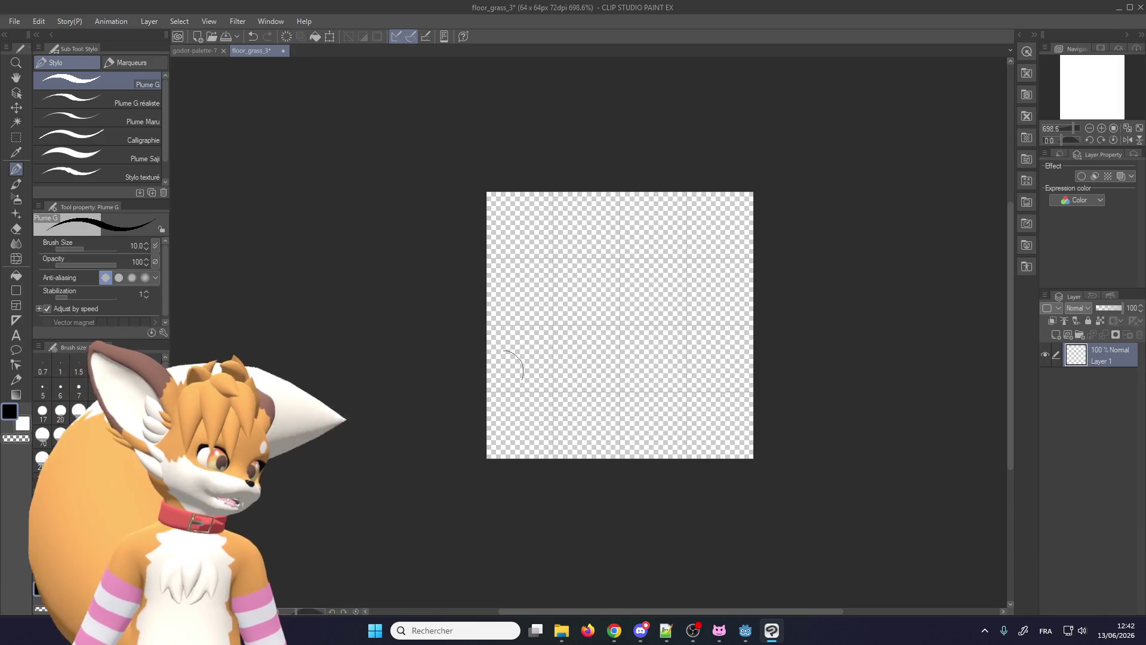
Step: Paint Layer 1 solid black, add a new layer above it, and drop brush size to 30
left_click_drag(510, 421, 756, 421)
mouse_move(756, 345)
left_mouse_down()
mouse_move(376, 326)
mouse_move(601, 319)
left_mouse_up()
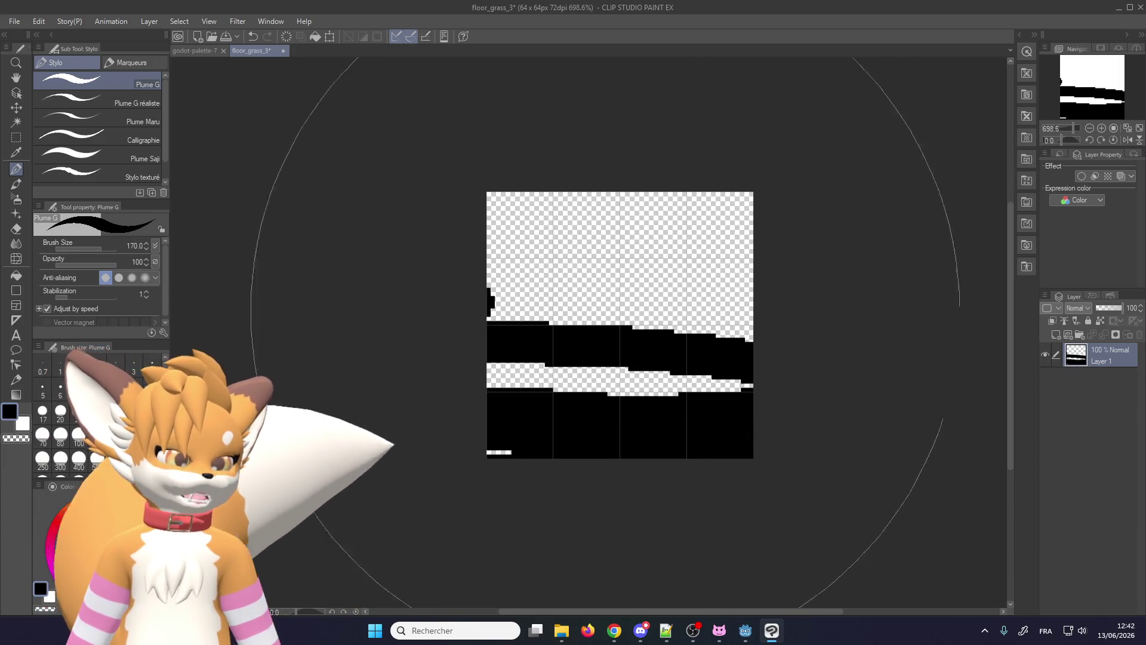
left_click(601, 320)
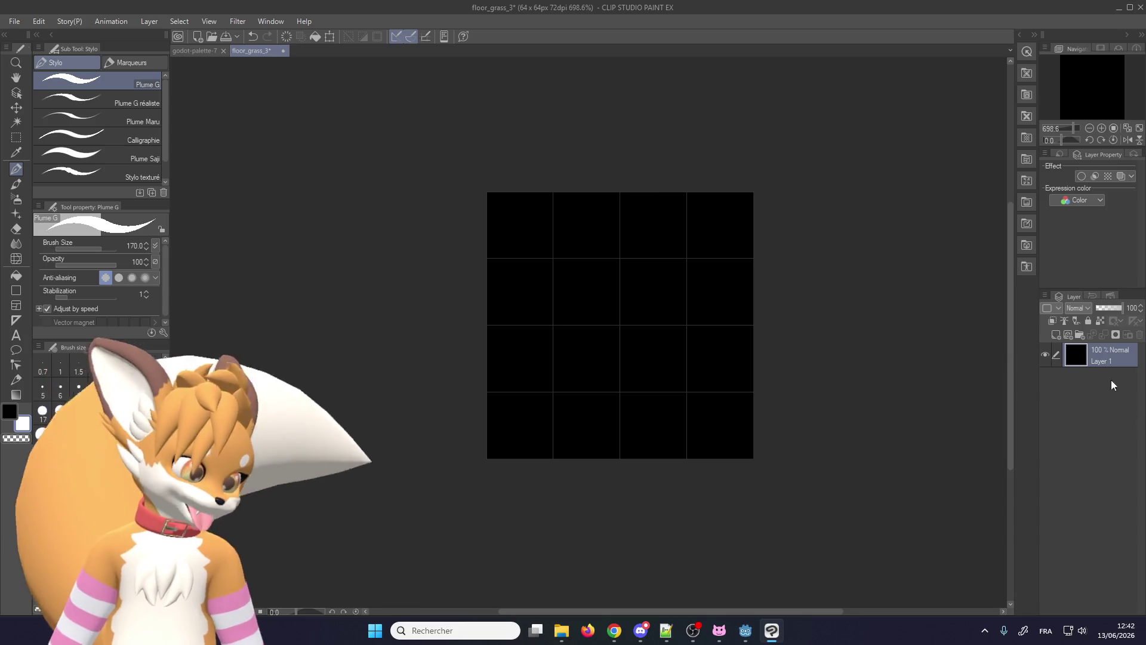
left_click(1056, 333)
scroll(629, 335, "up", 3)
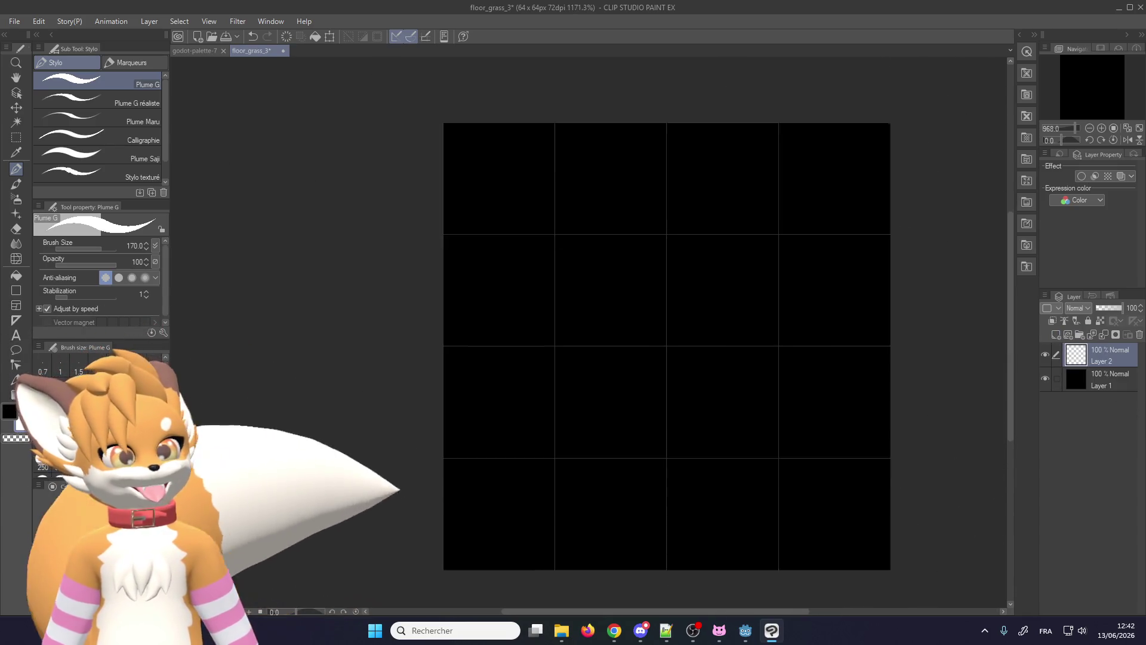
scroll(629, 335, "down", 2)
left_click(96, 420)
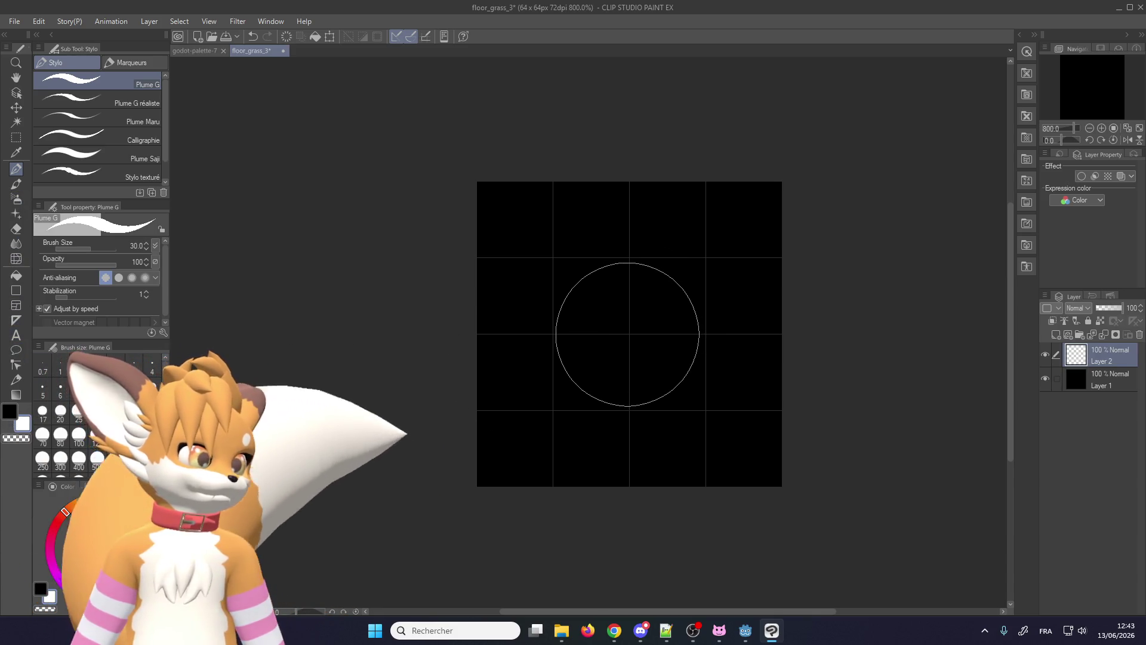
Step: Stamp a white dot at the canvas centre and blur its edges with a size-40 blur brush
left_click(628, 334)
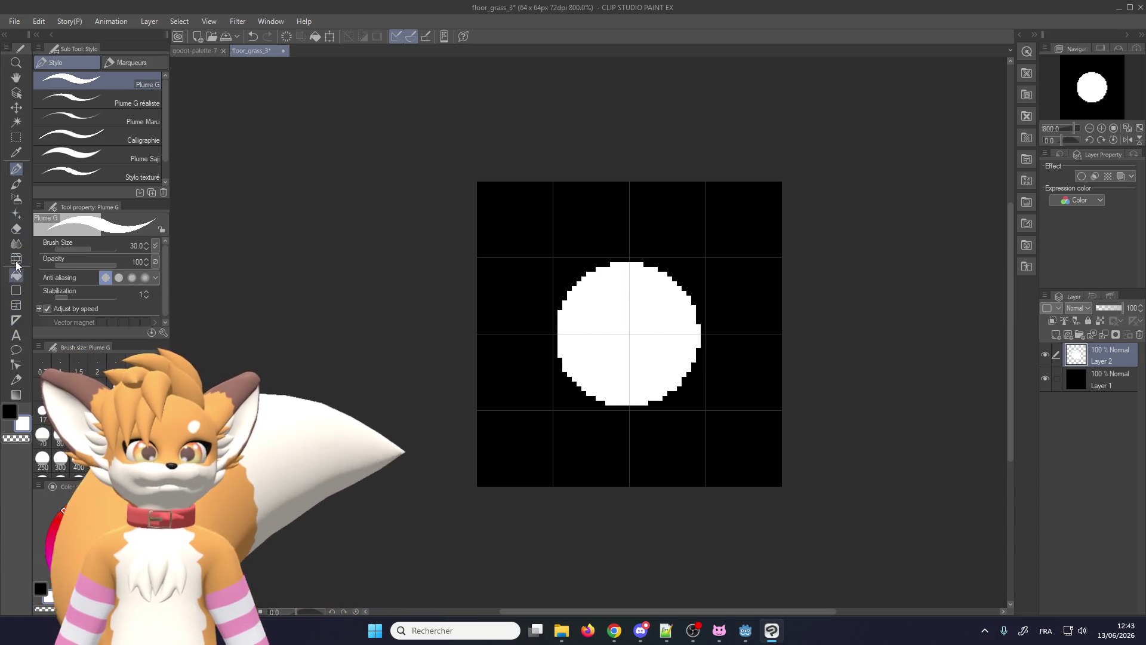
key("j")
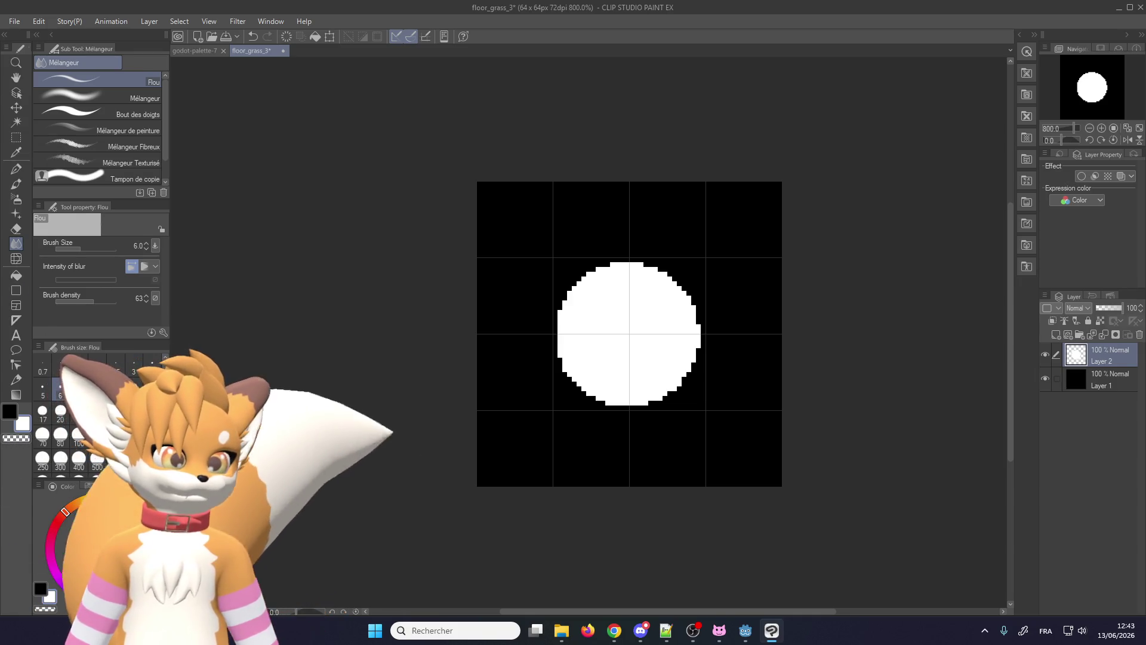
left_click(115, 415)
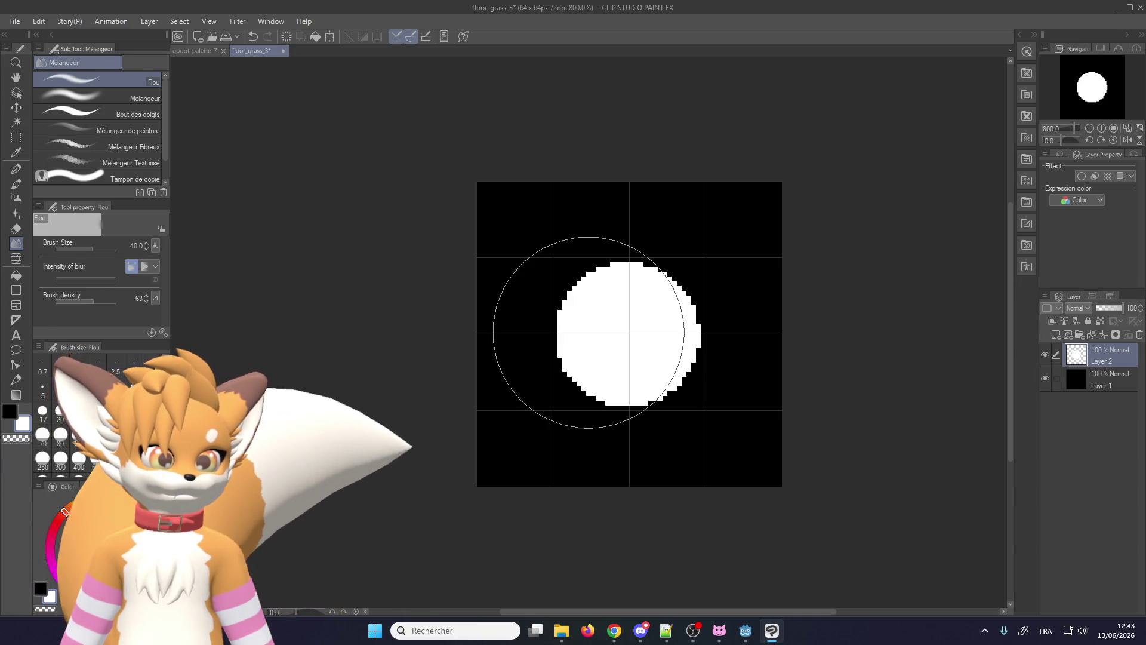
left_click_drag(628, 331, 631, 331)
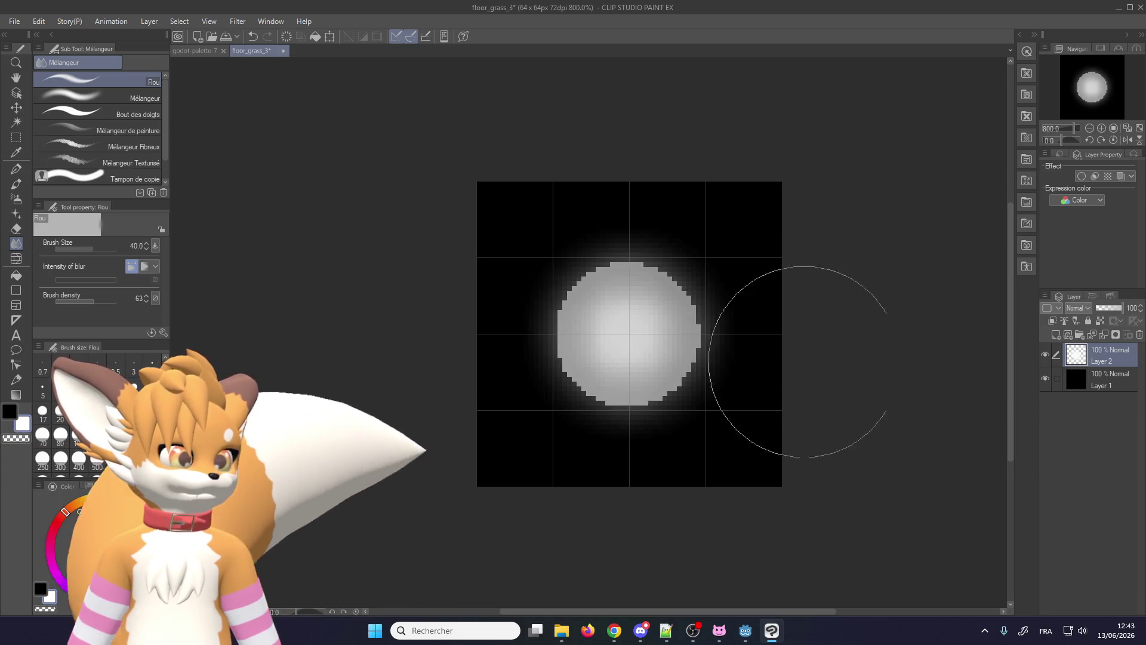
left_click(1043, 381)
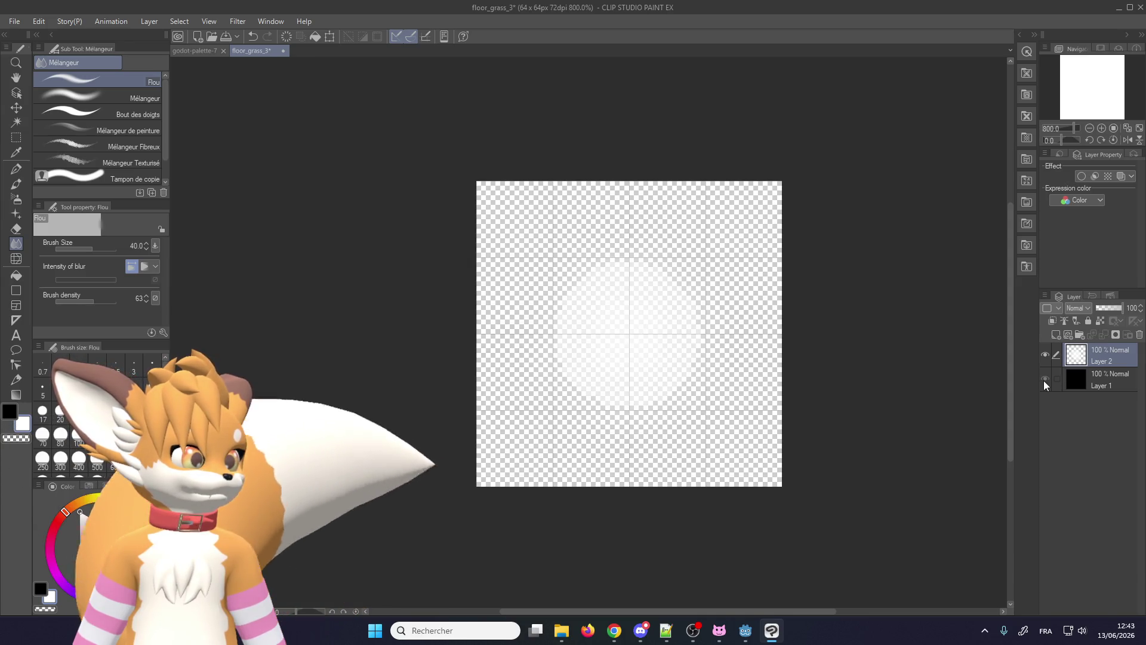
left_click(1043, 380)
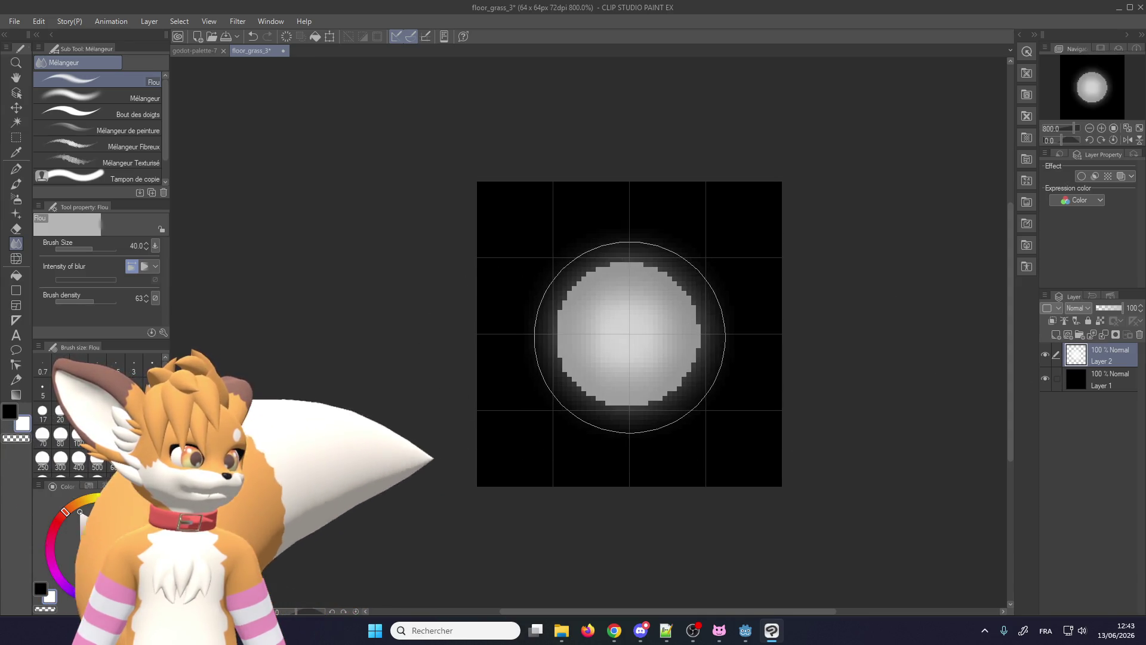
left_click_drag(631, 337, 634, 333)
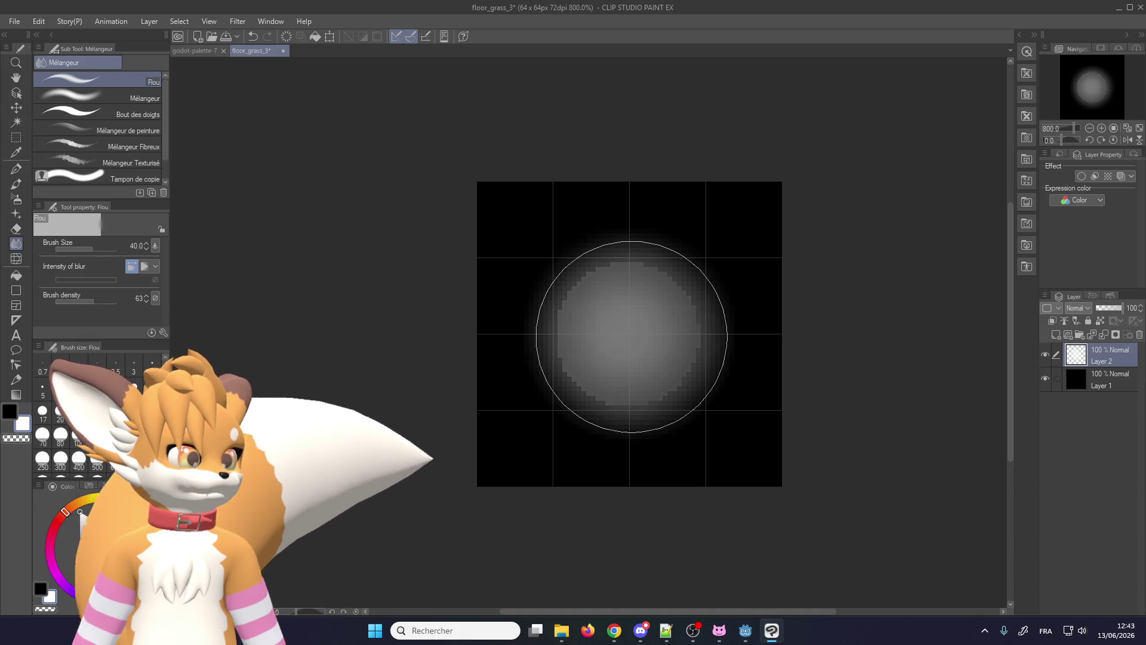
Step: Undo the blur strokes, raise blur density to 100 and soften the disc edges heavily
key("ctrl+z")
key("ctrl+z")
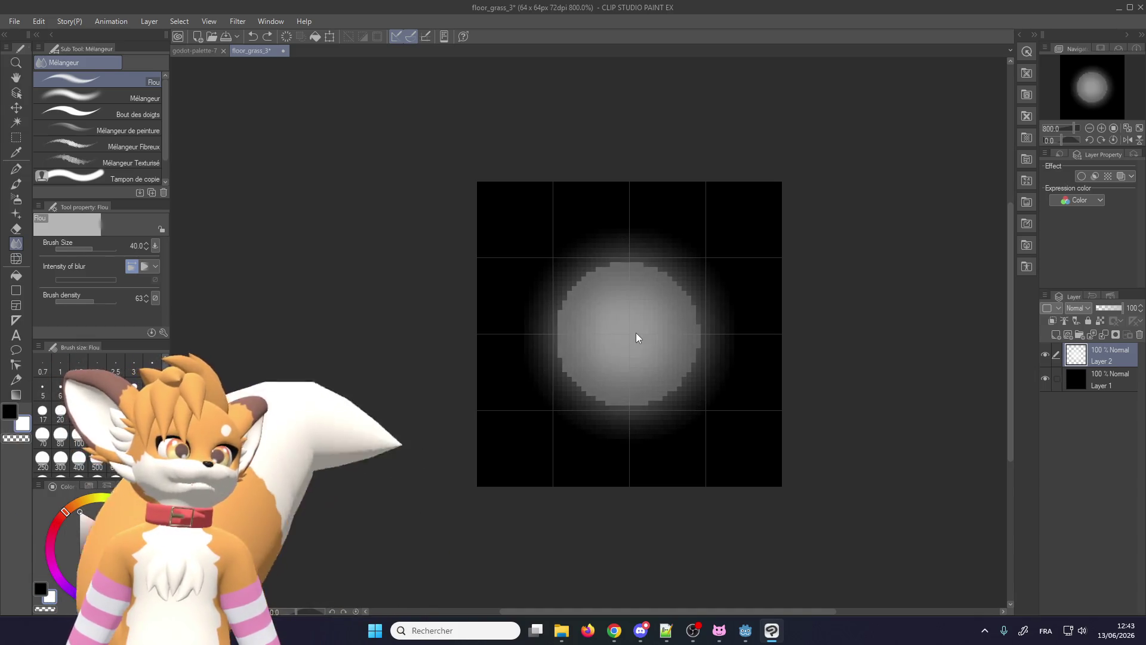
key("ctrl+z")
key("ctrl+z")
key("ctrl+z")
key("ctrl+z")
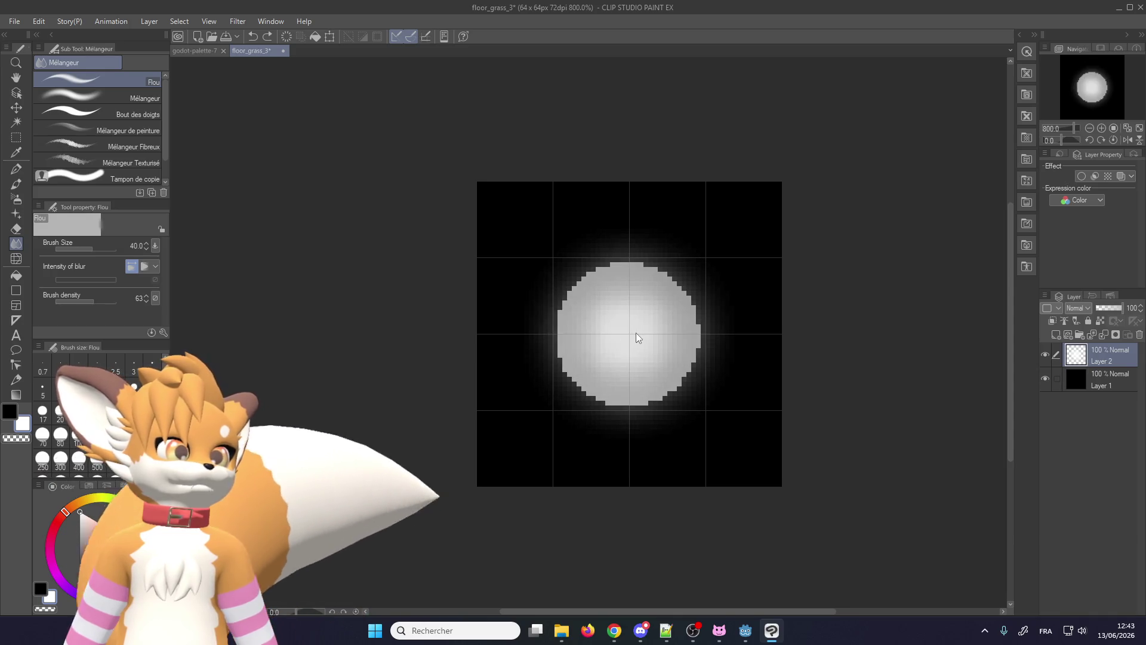
key("ctrl+z")
key("ctrl+z")
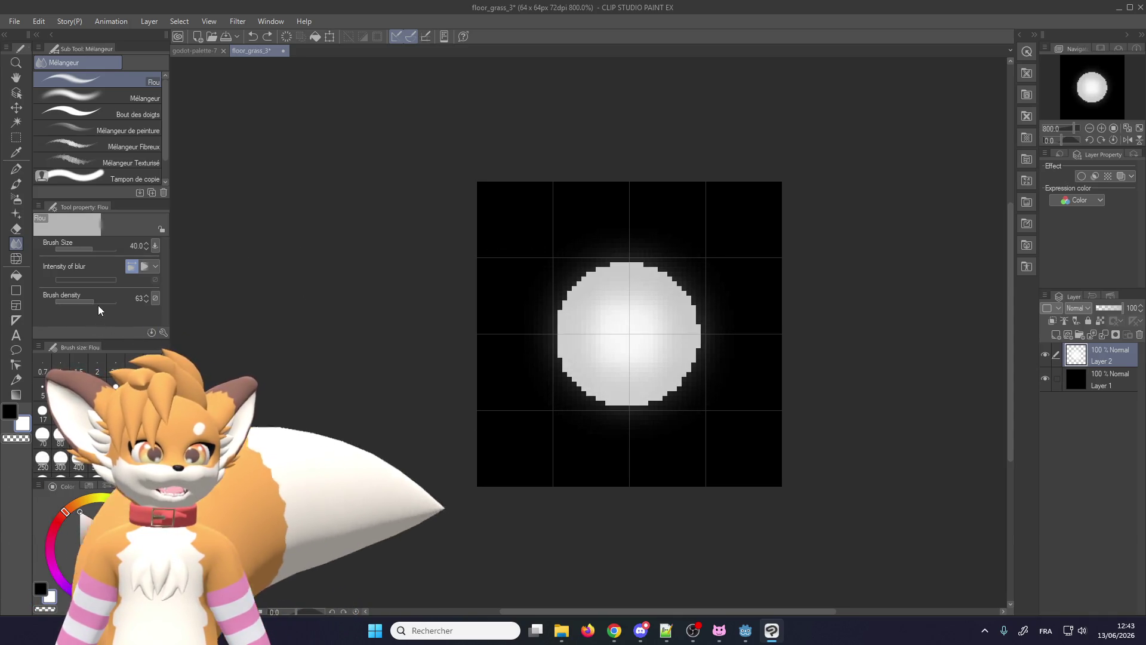
key("ctrl+z")
key("ctrl+z")
key("ctrl+z")
key("ctrl+y")
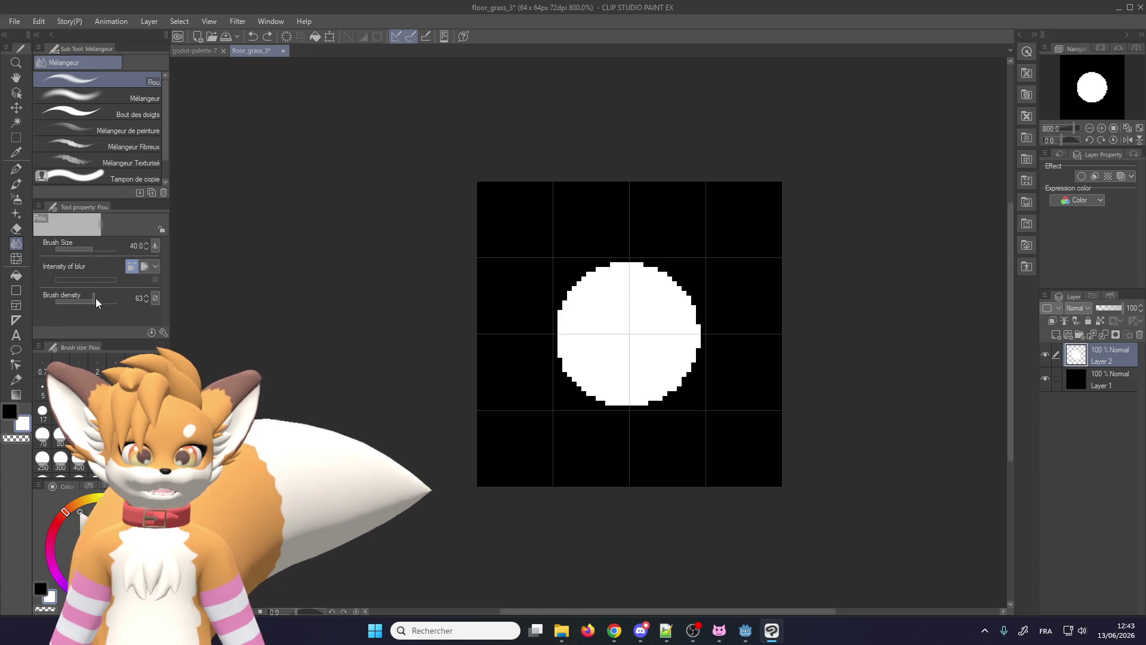
left_click_drag(96, 300, 126, 300)
left_click_drag(621, 330, 626, 335)
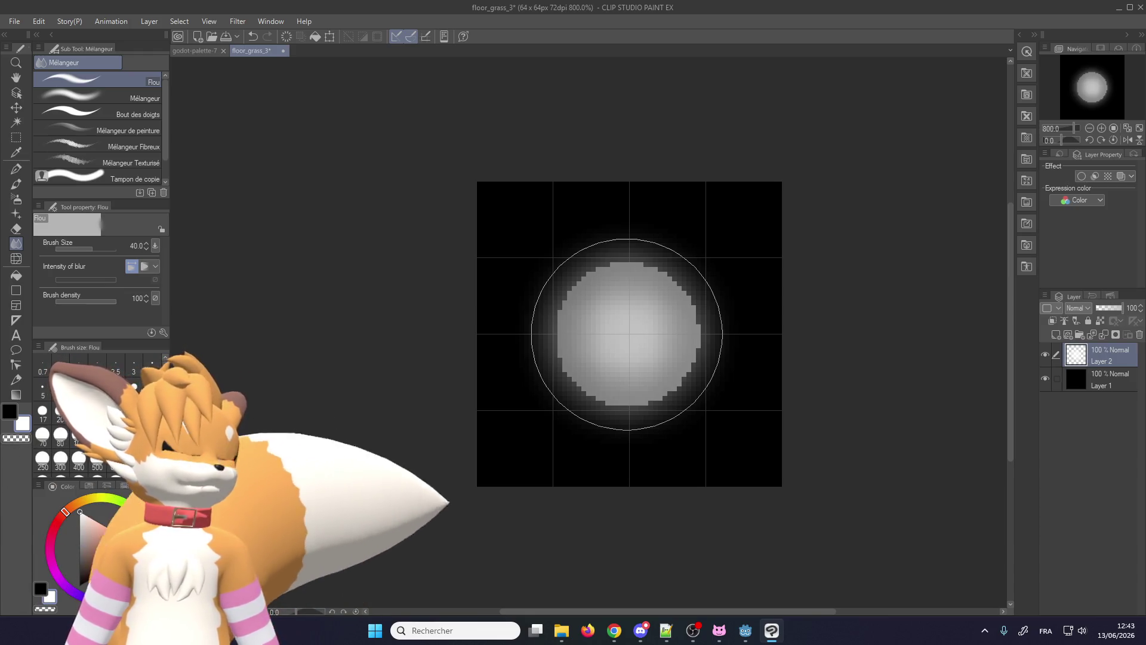
key("ctrl+z")
key("ctrl+z")
key("ctrl+z")
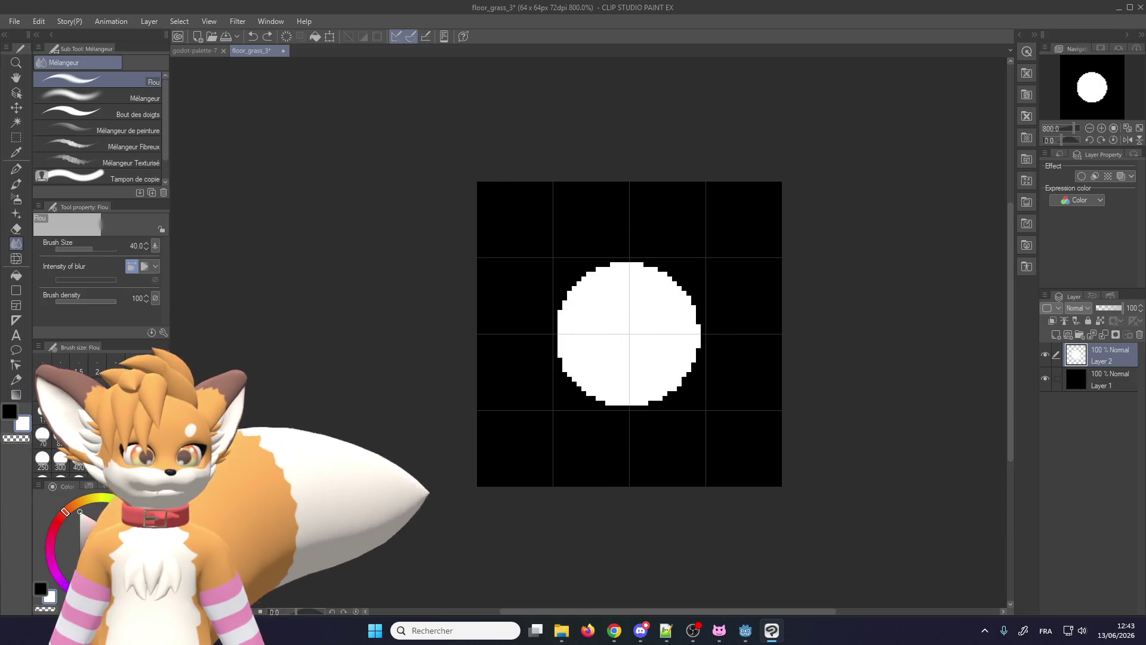
mouse_move(583, 332)
left_mouse_down()
mouse_move(653, 263)
mouse_move(575, 366)
mouse_move(554, 317)
mouse_move(698, 266)
mouse_move(525, 281)
mouse_move(708, 309)
mouse_move(660, 427)
left_mouse_up()
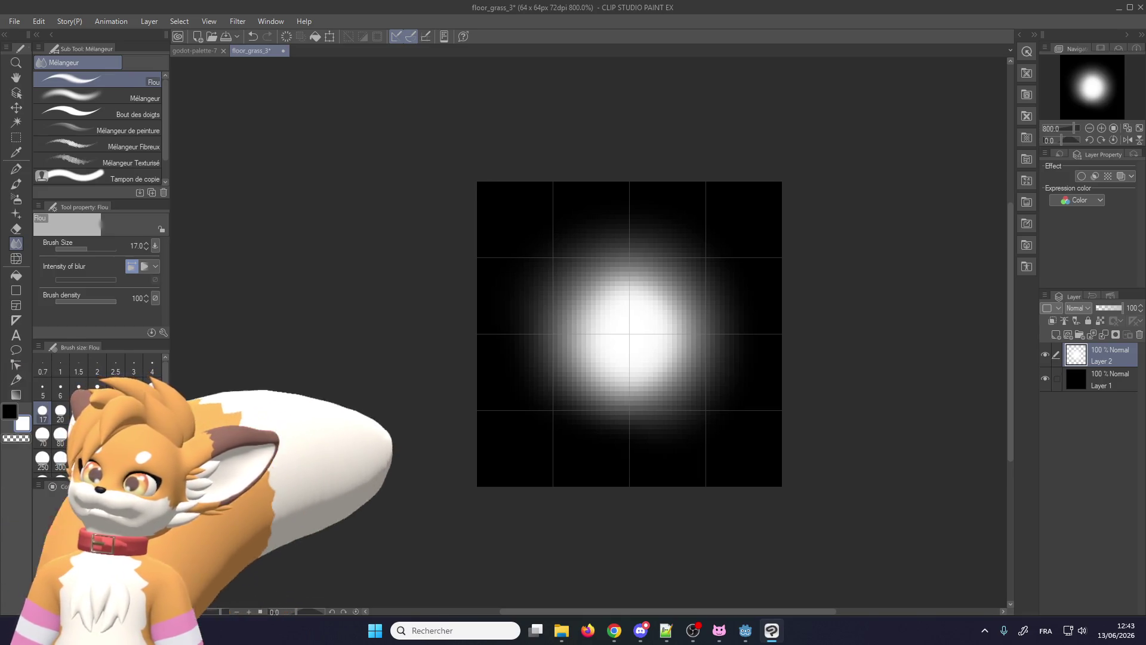
Step: Hide the black background layer so the white glow sits on a transparent canvas
key("super+d")
key("super+d")
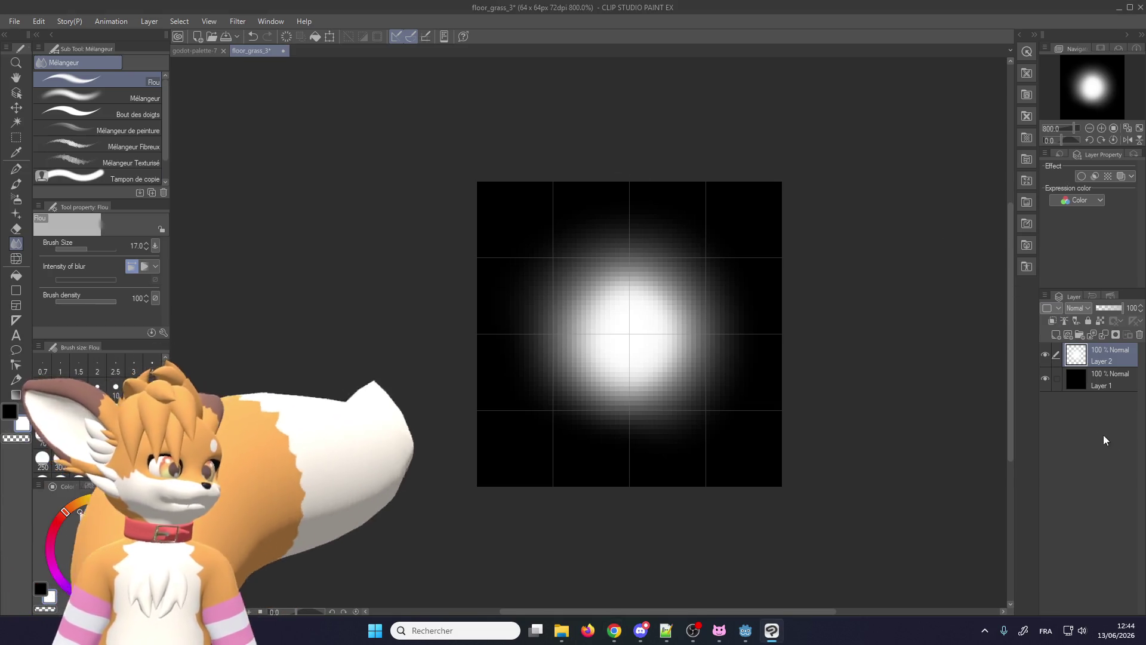
left_click(1045, 378)
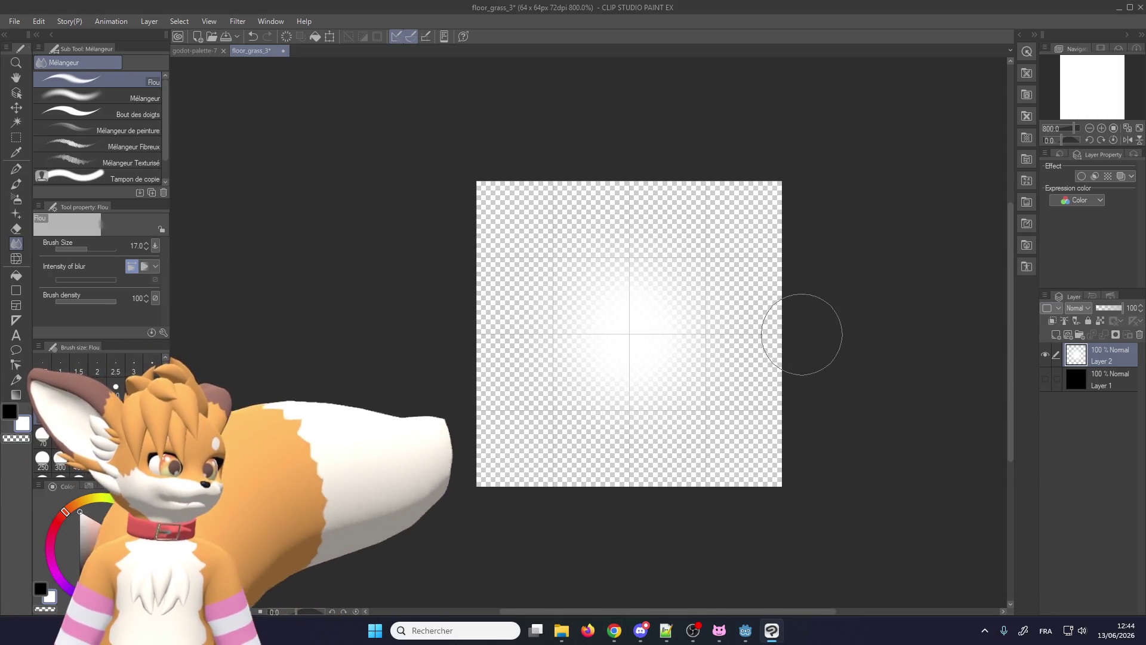
left_click(1045, 378)
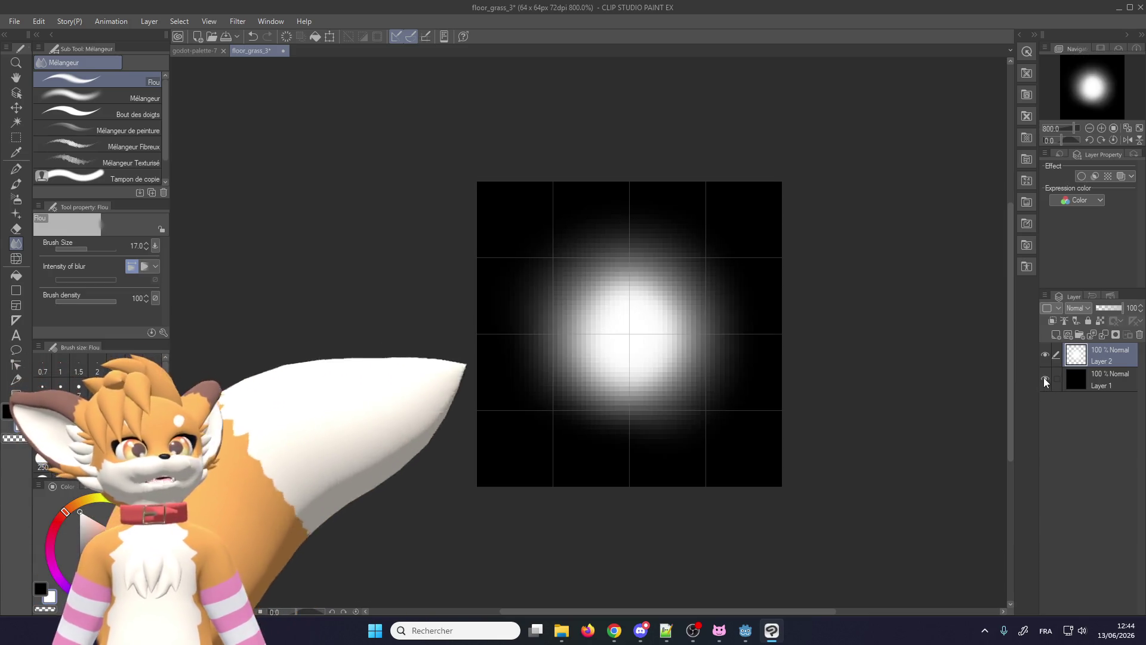
left_click(1045, 379)
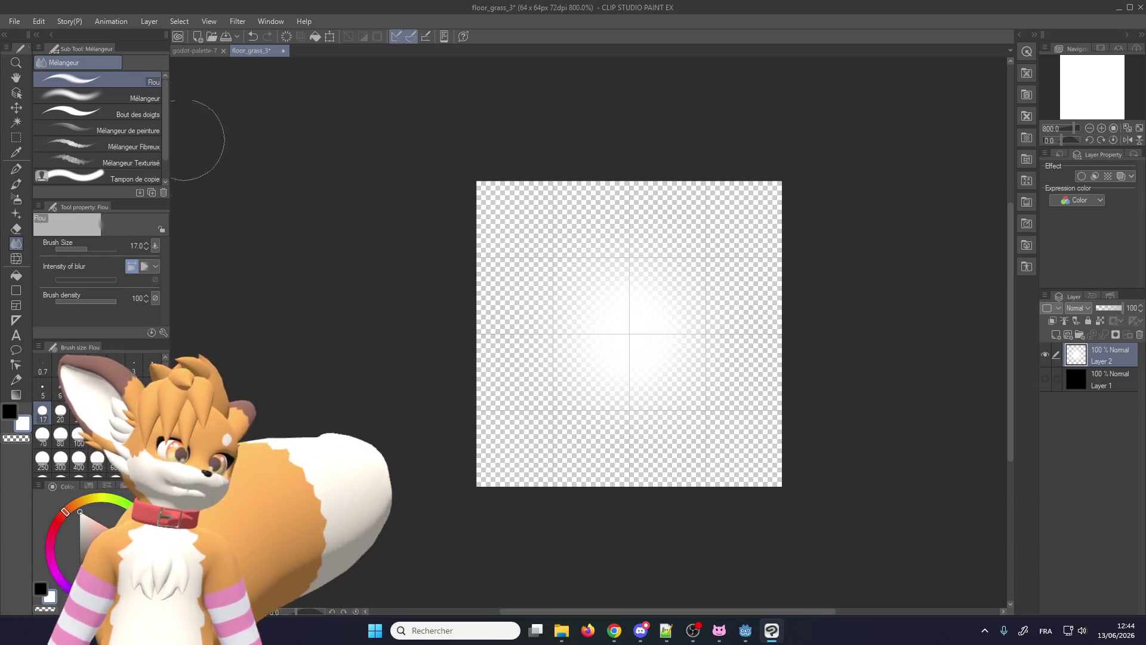
left_click(15, 21)
mouse_move(72, 175)
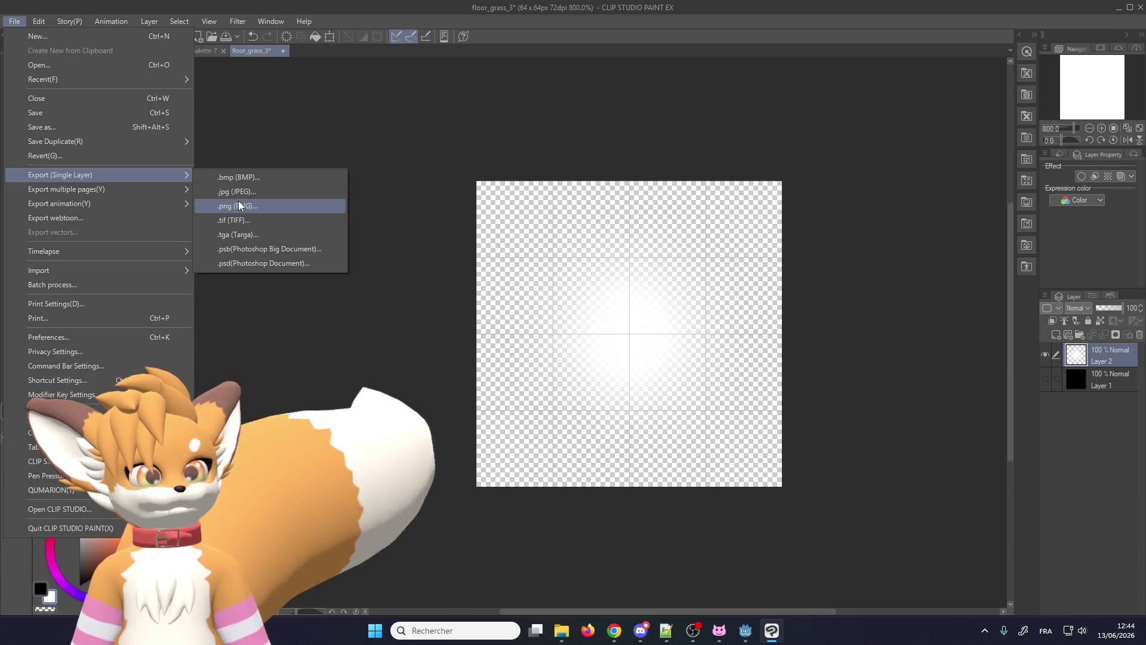
Step: Export the glow layer as a single-layer PNG named flare_small and return to Godot
left_click(238, 205)
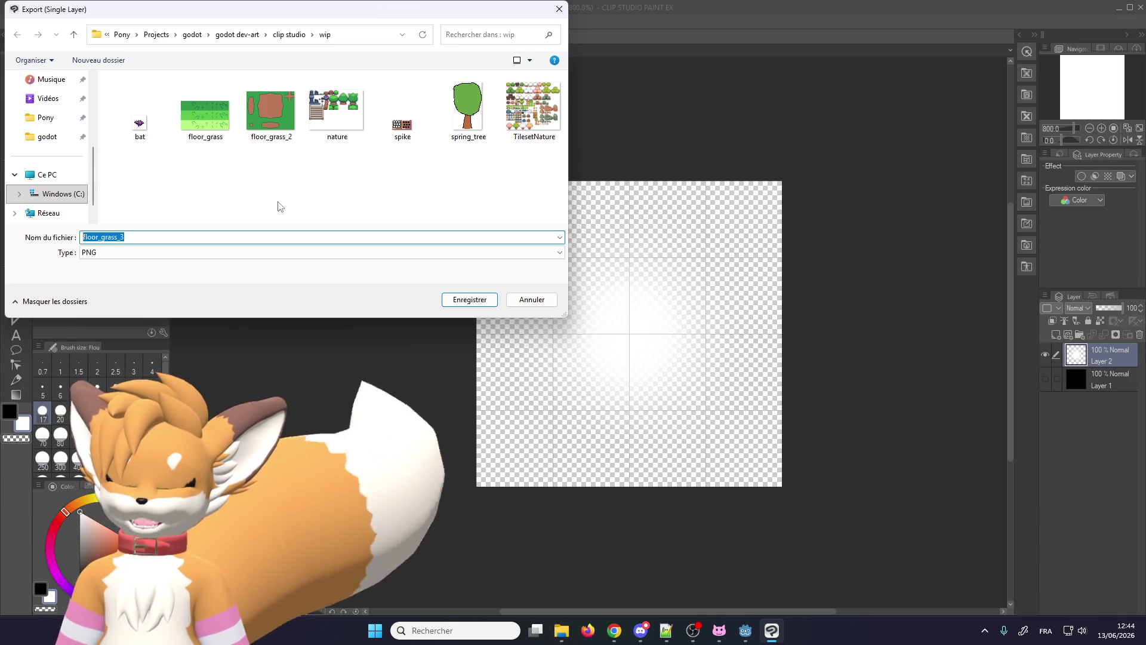
type("flare_")
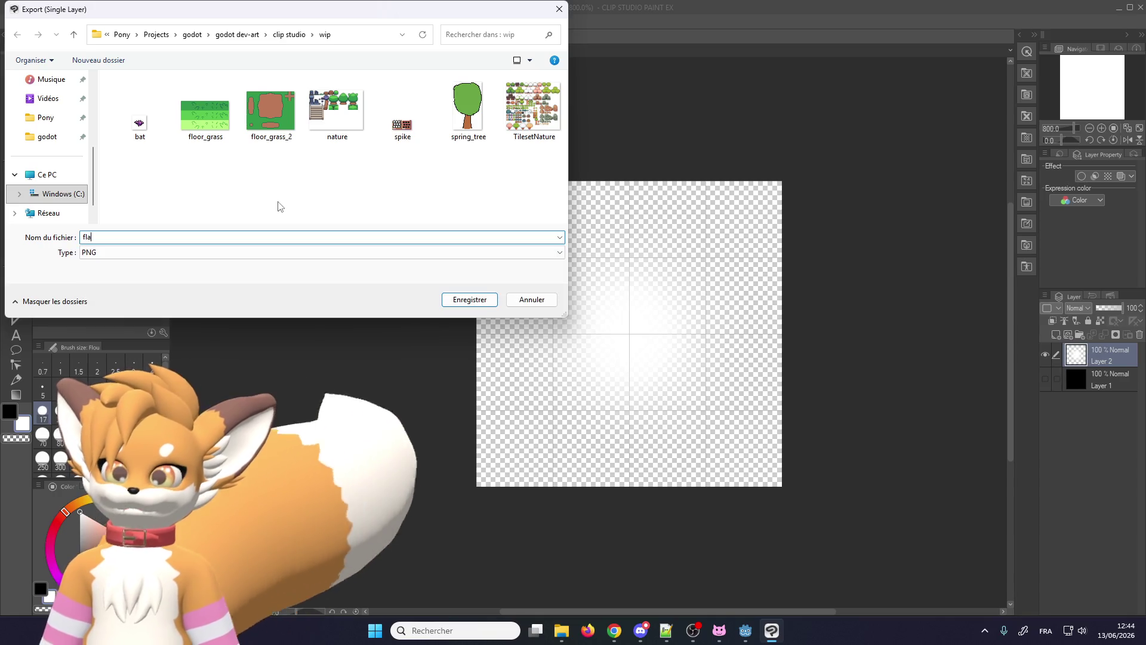
type("s")
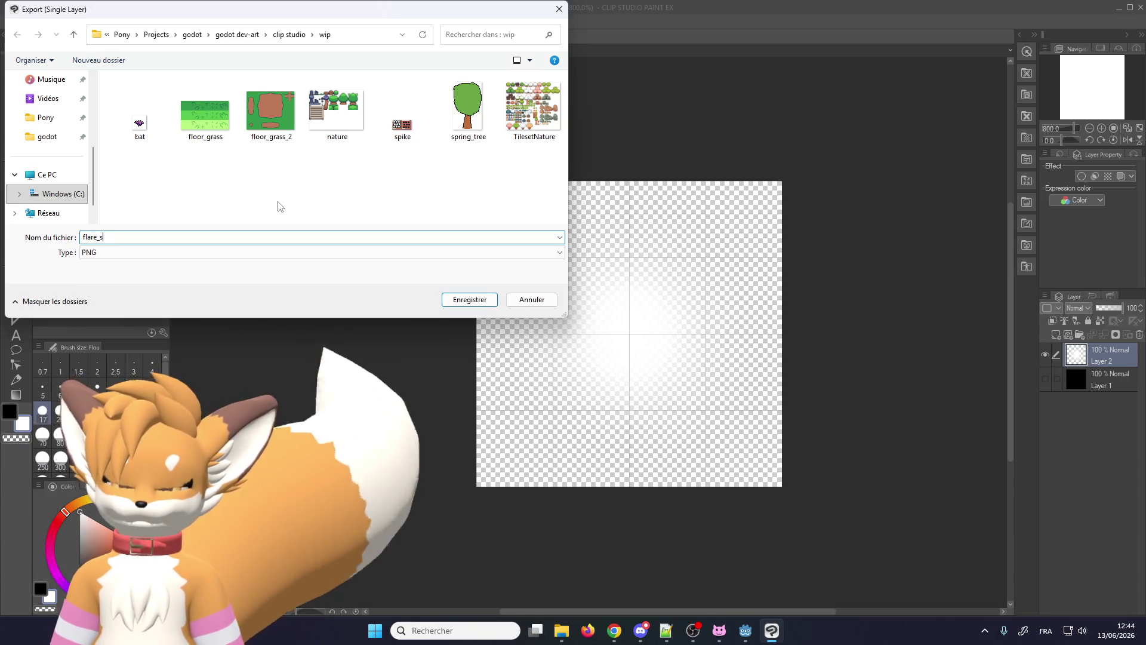
type("mall")
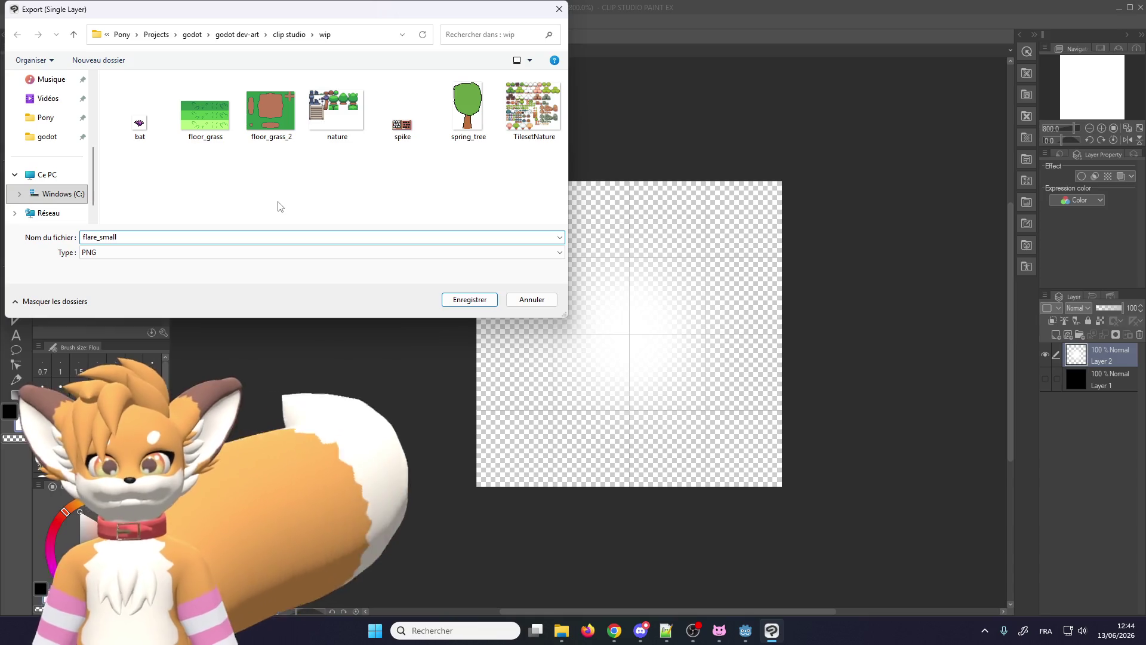
key("Return")
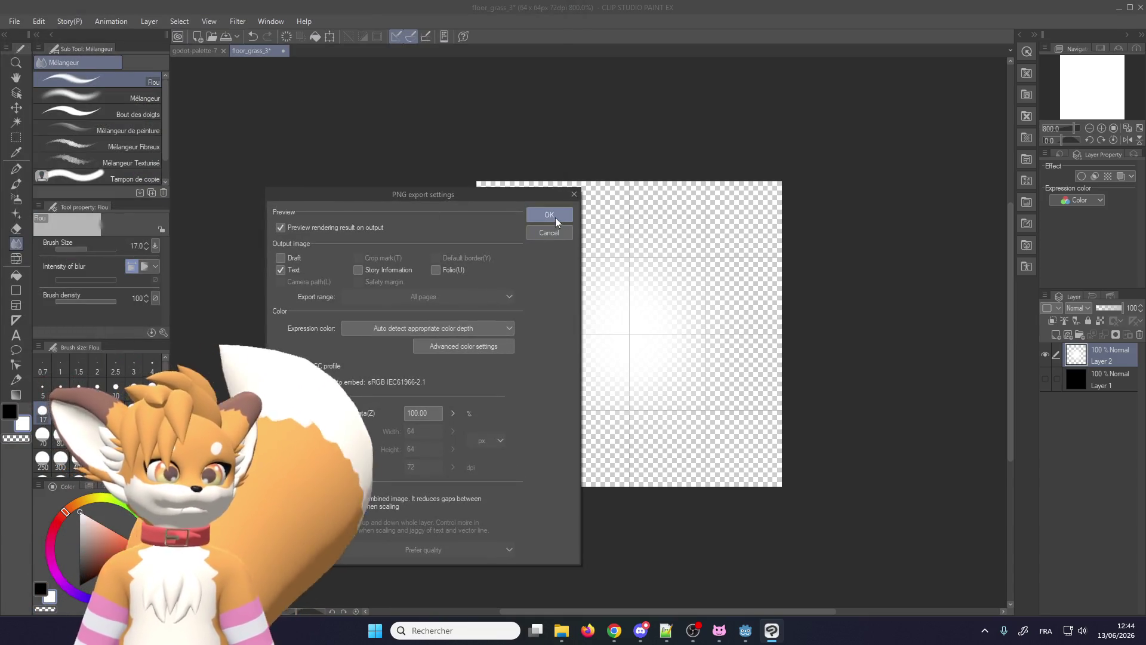
left_click(548, 215)
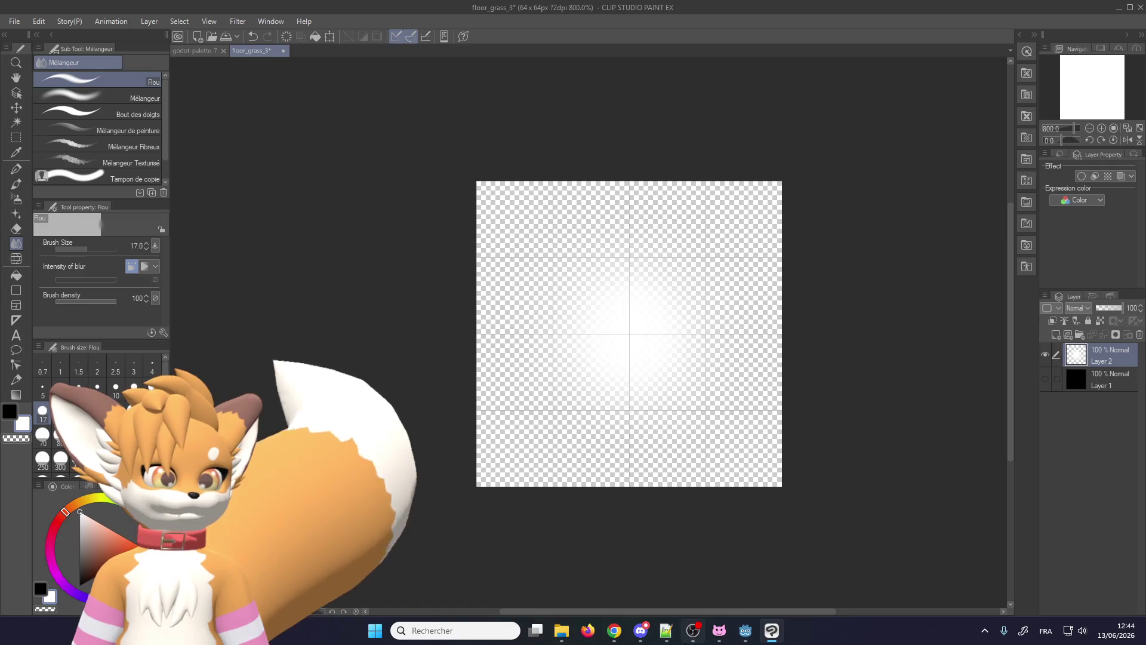
left_click(744, 631)
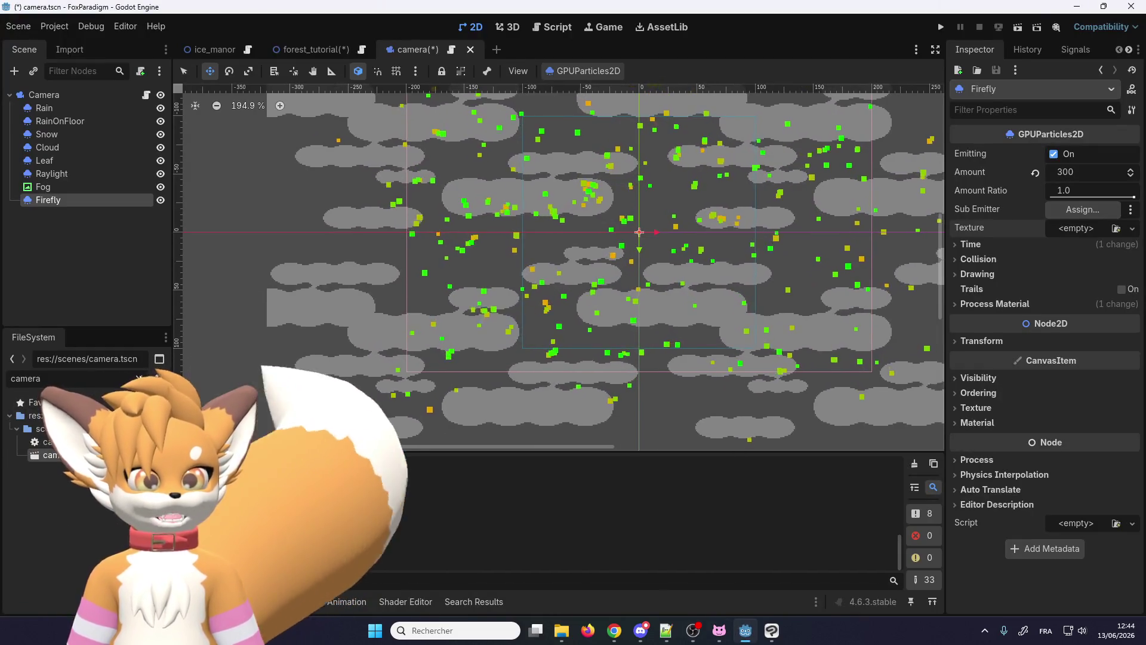
Step: Clear the FileSystem filter, collapse the hero folder and expand the effects particles folder
double_click(25, 378)
key("BackSpace")
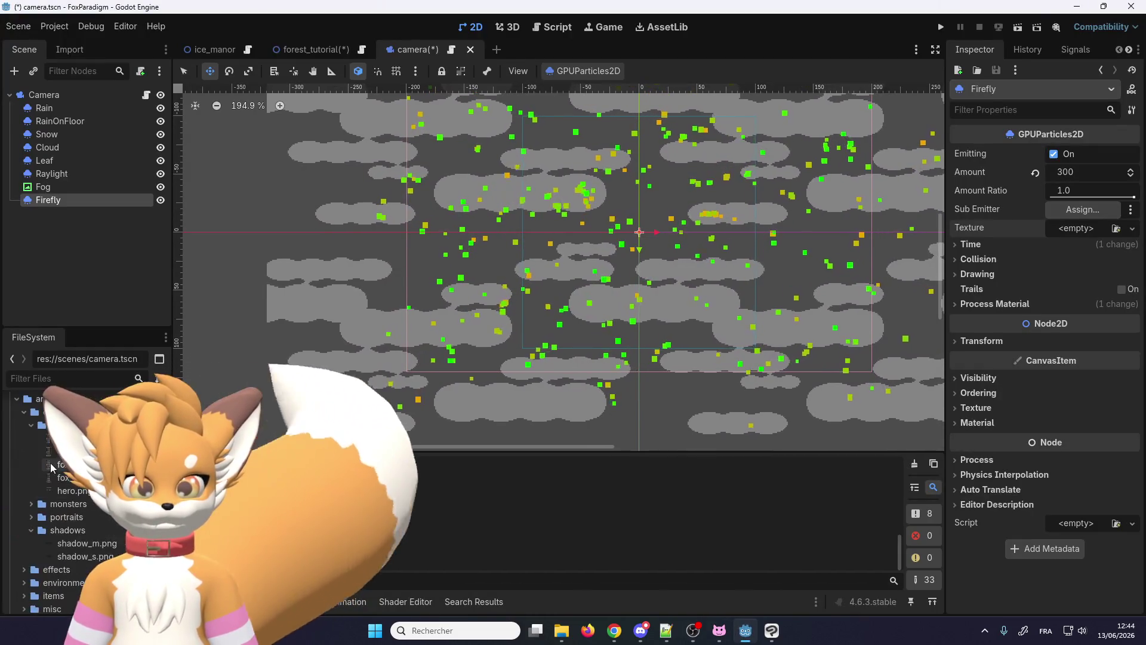
scroll(47, 467, "up", 5)
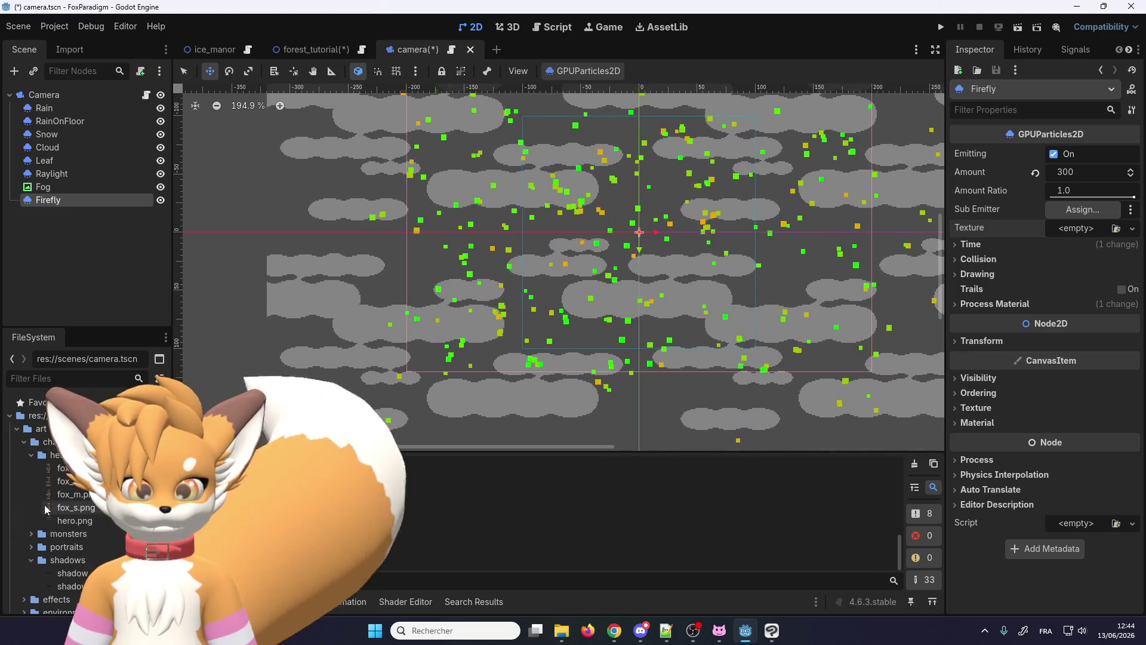
left_click(32, 455)
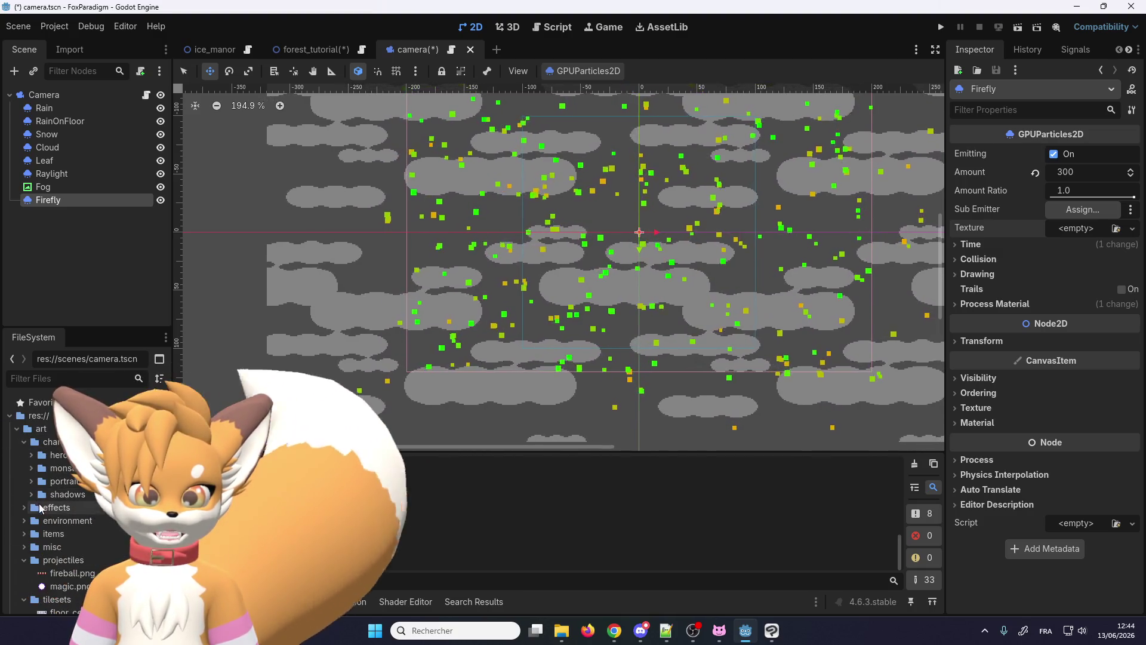
left_click(23, 507)
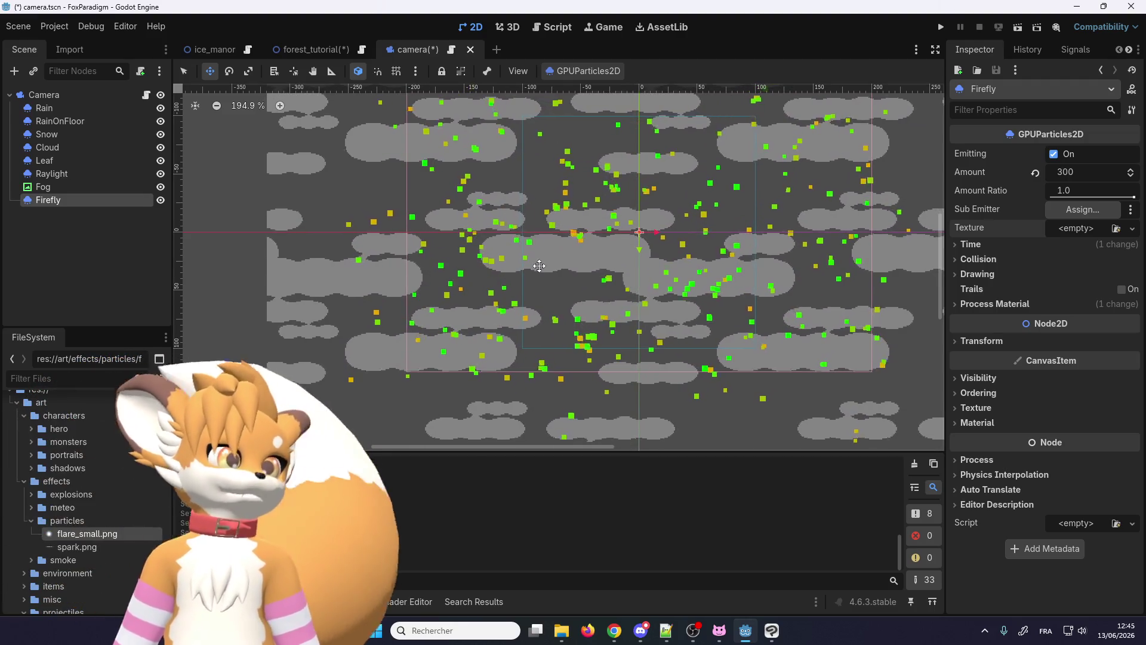
scroll(394, 318, "down", 3)
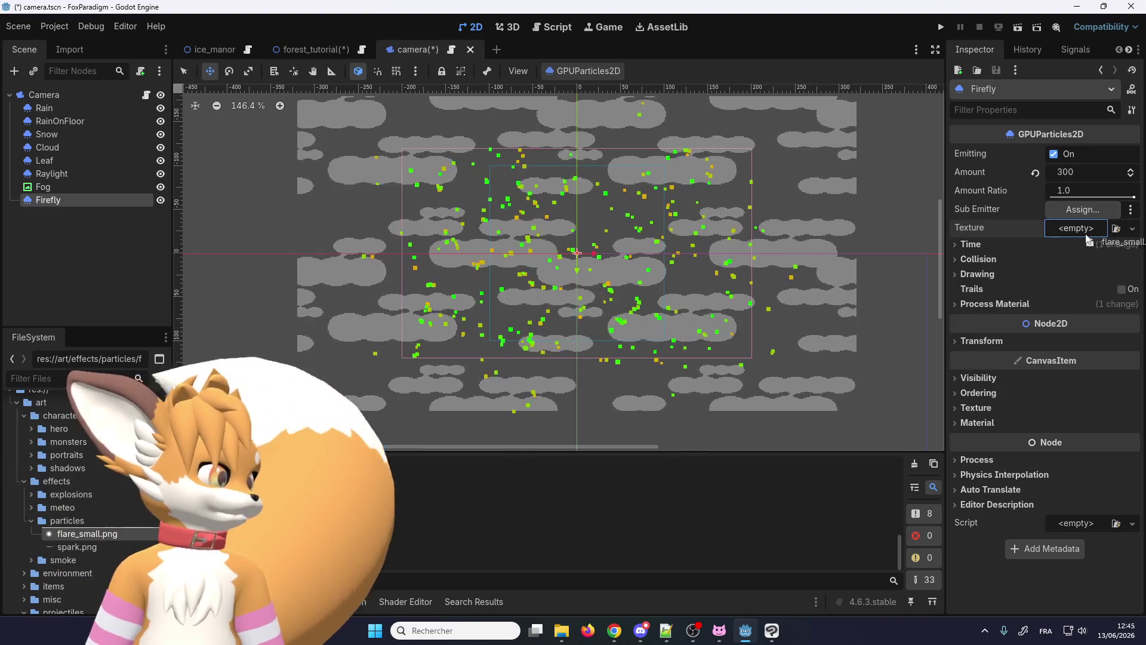
Step: Assign flare_small.png as the Firefly particle texture
left_click_drag(1089, 239, 1080, 229)
scroll(721, 300, "down", 2)
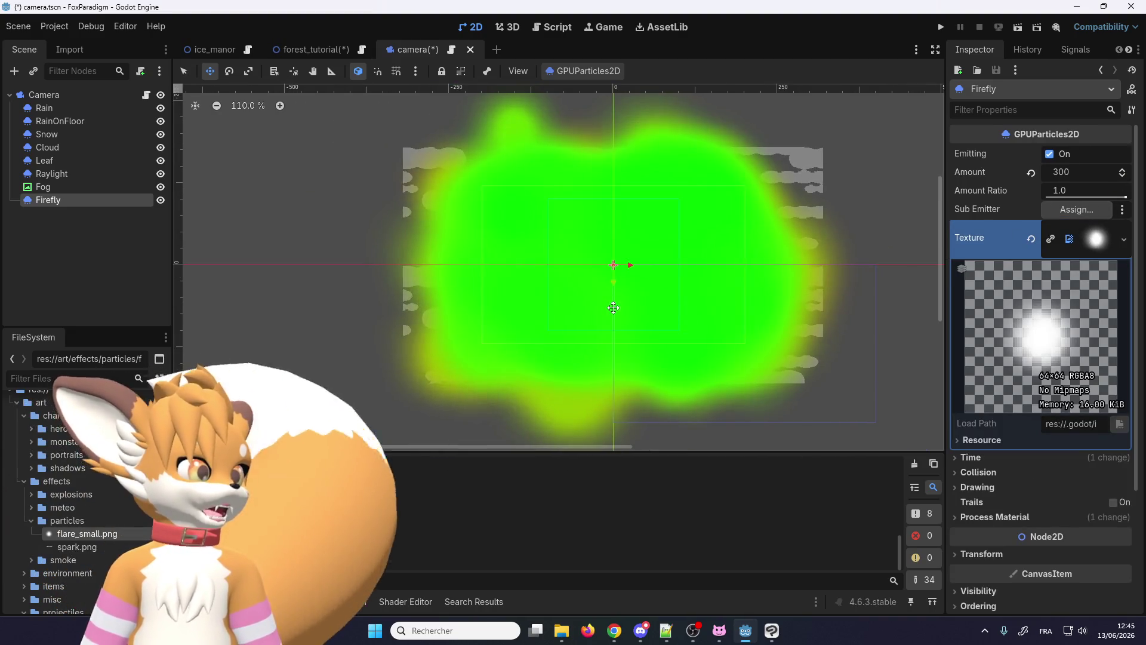
scroll(613, 307, "down", 1)
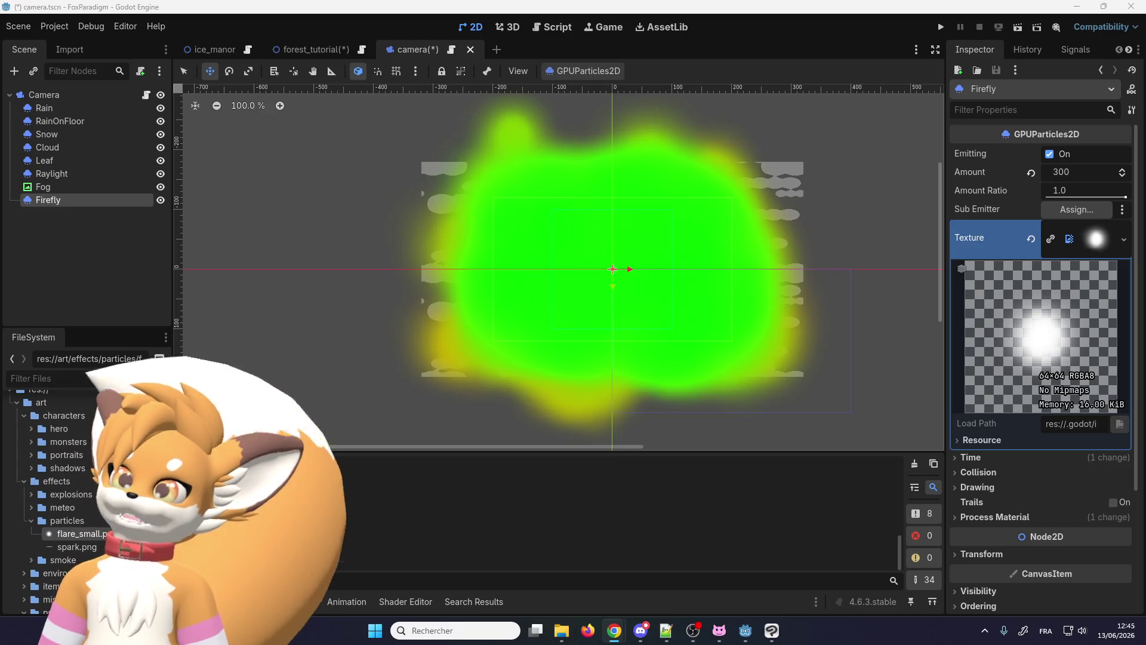
key("super+d")
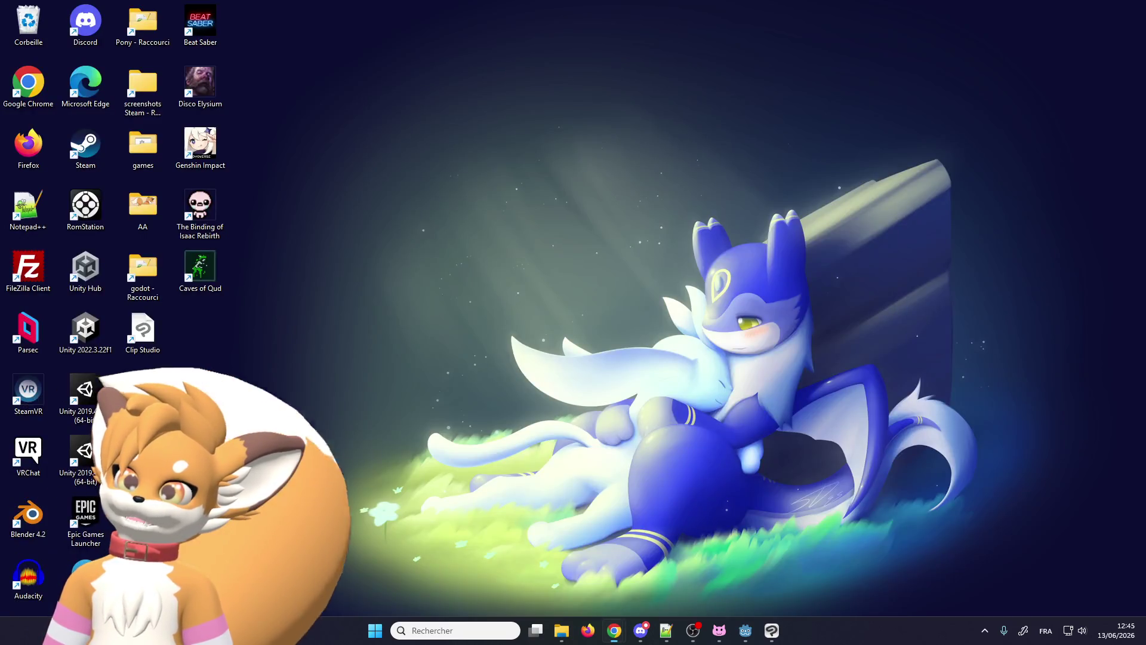
Step: Bring the Godot editor window back from the desktop
key("super+d")
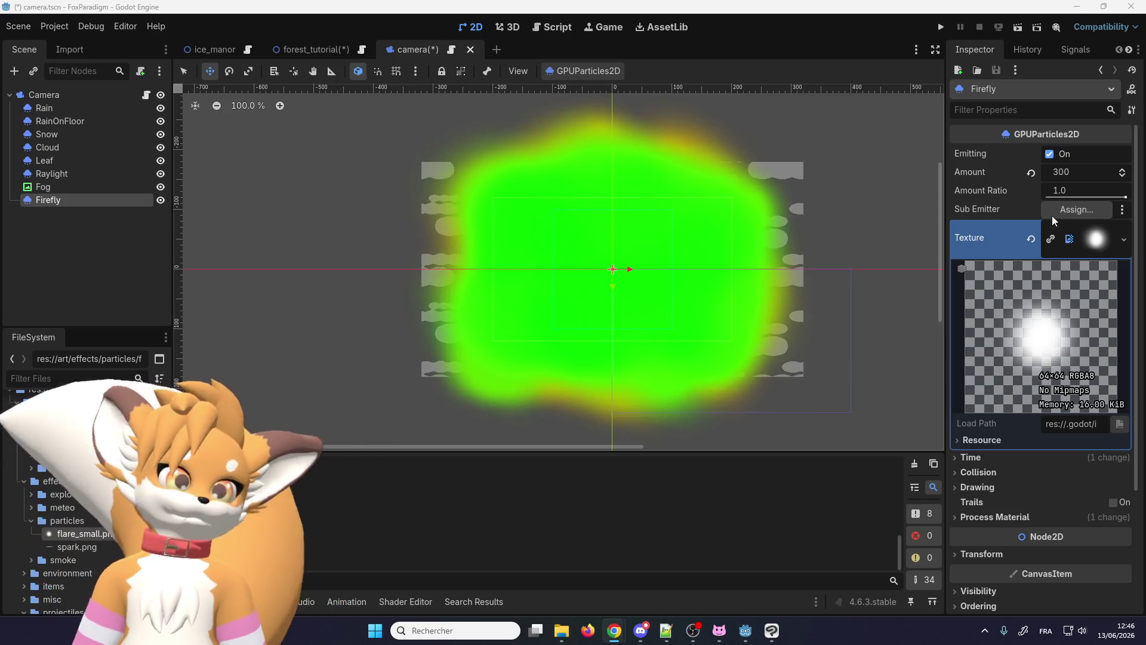
scroll(1021, 298, "down", 3)
scroll(1018, 274, "up", 3)
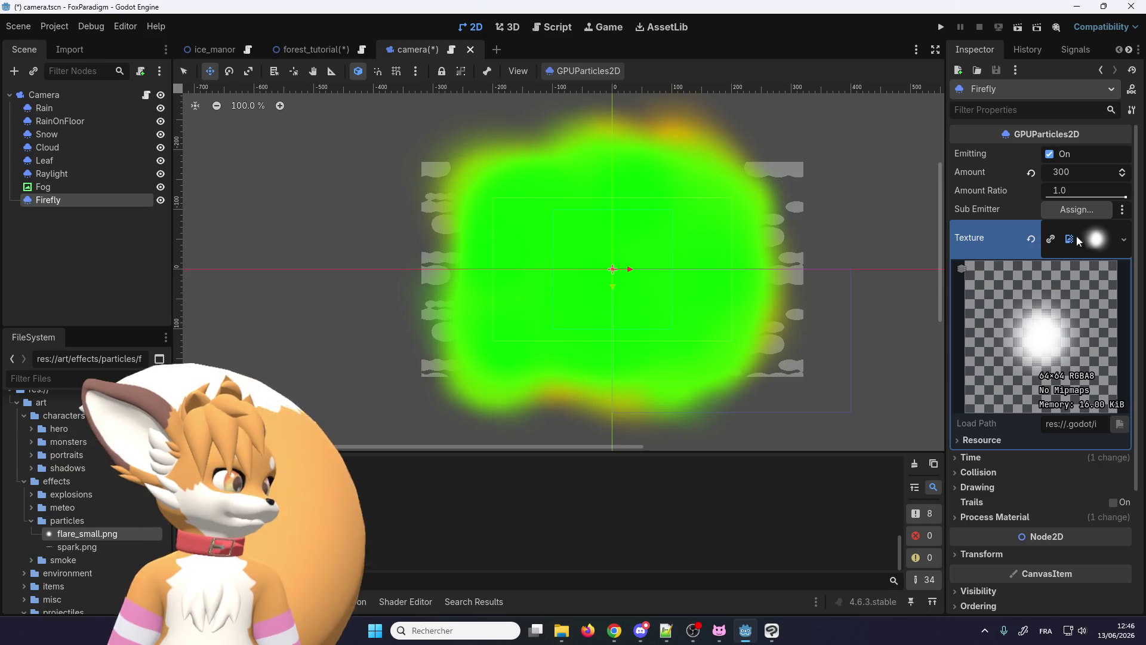
Step: Check the Texture type options and expand the Firefly Process Material to show Accelerations
left_click(1123, 239)
left_click(948, 237)
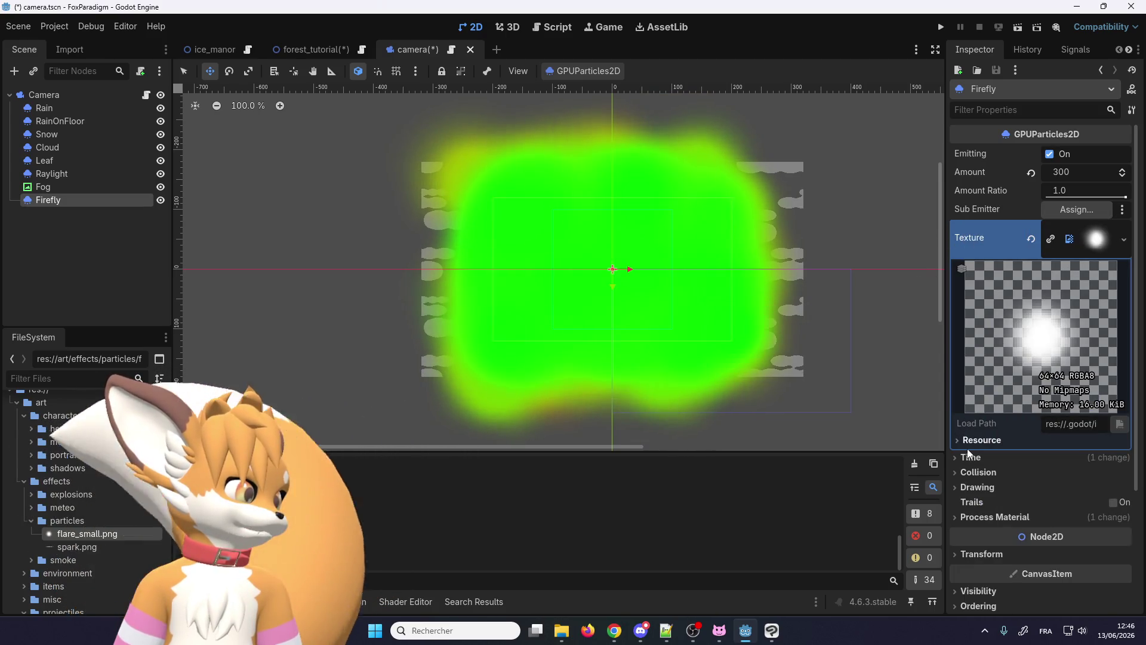
scroll(987, 324, "down", 3)
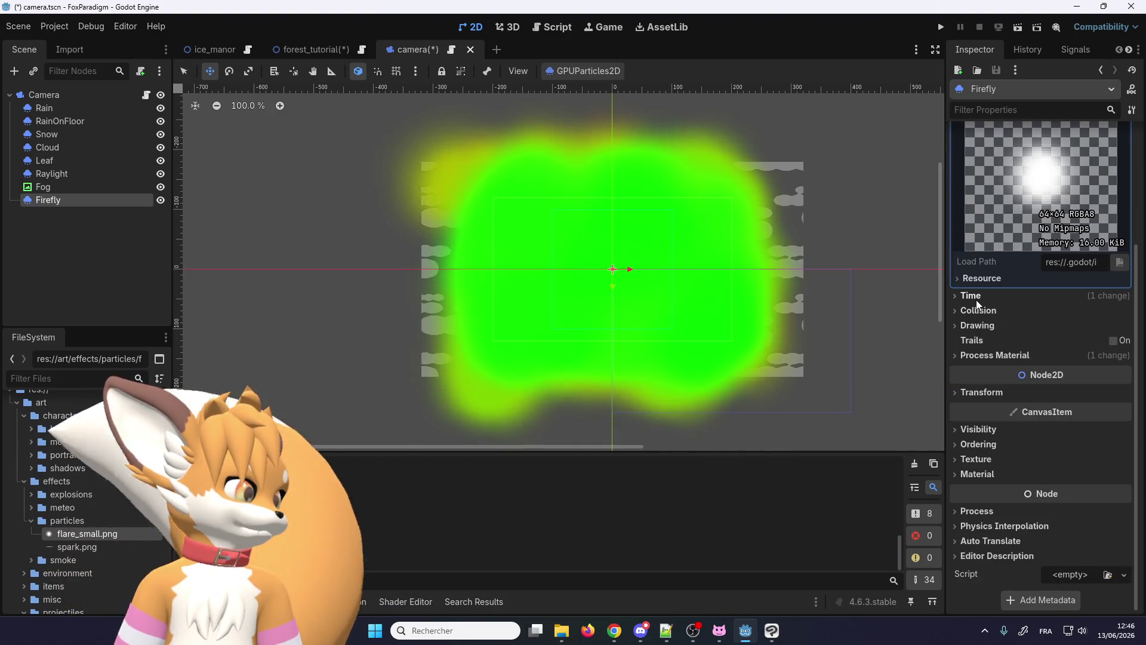
scroll(977, 305, "up", 3)
scroll(978, 421, "down", 2)
left_click(981, 396)
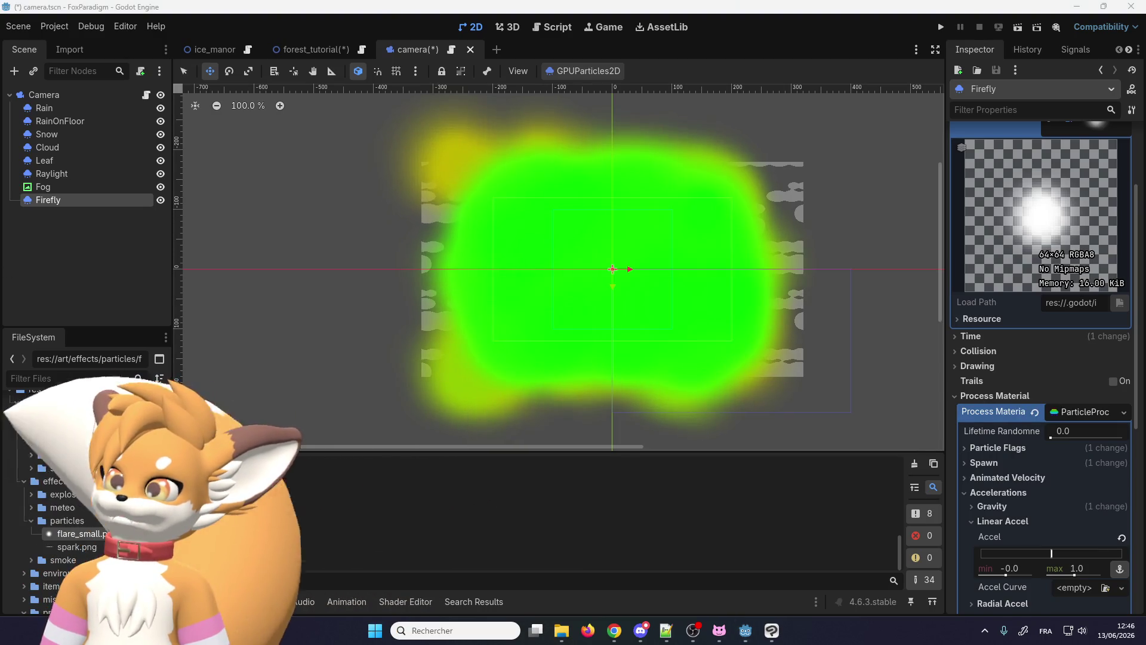
key("super+d")
key("super+d")
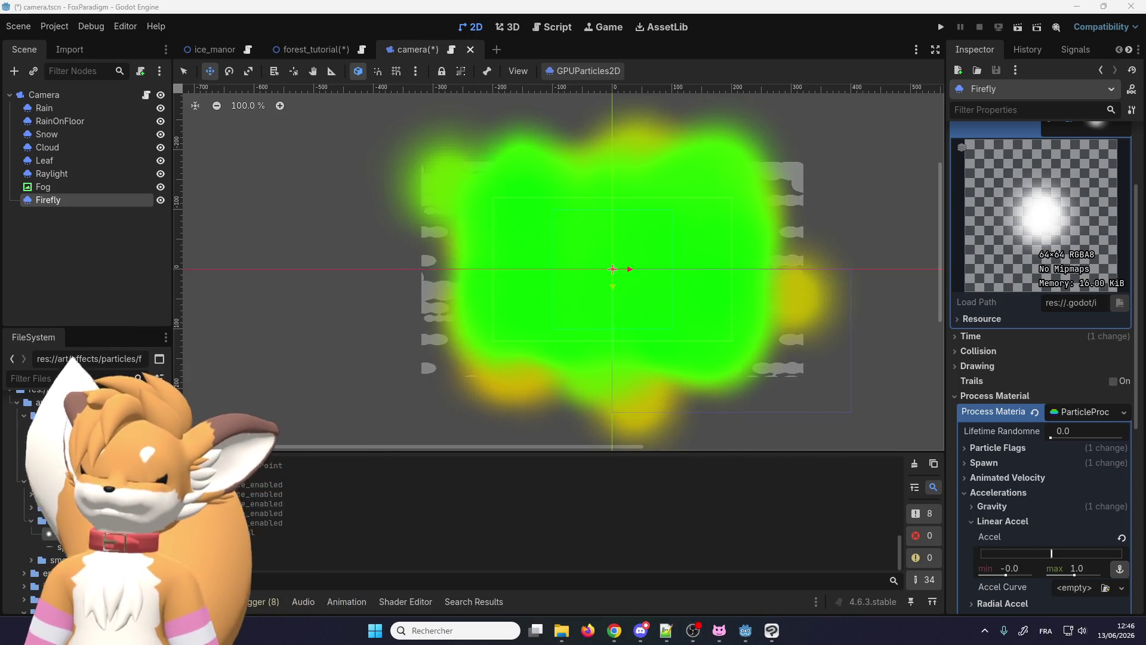
key("super+d")
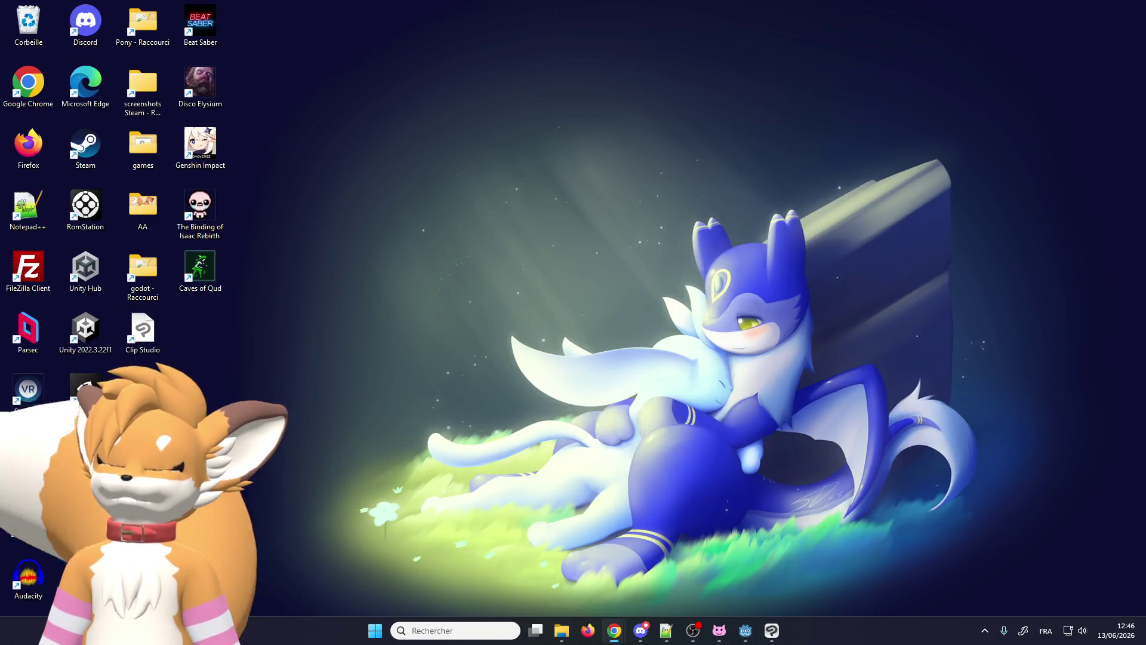
key("super+d")
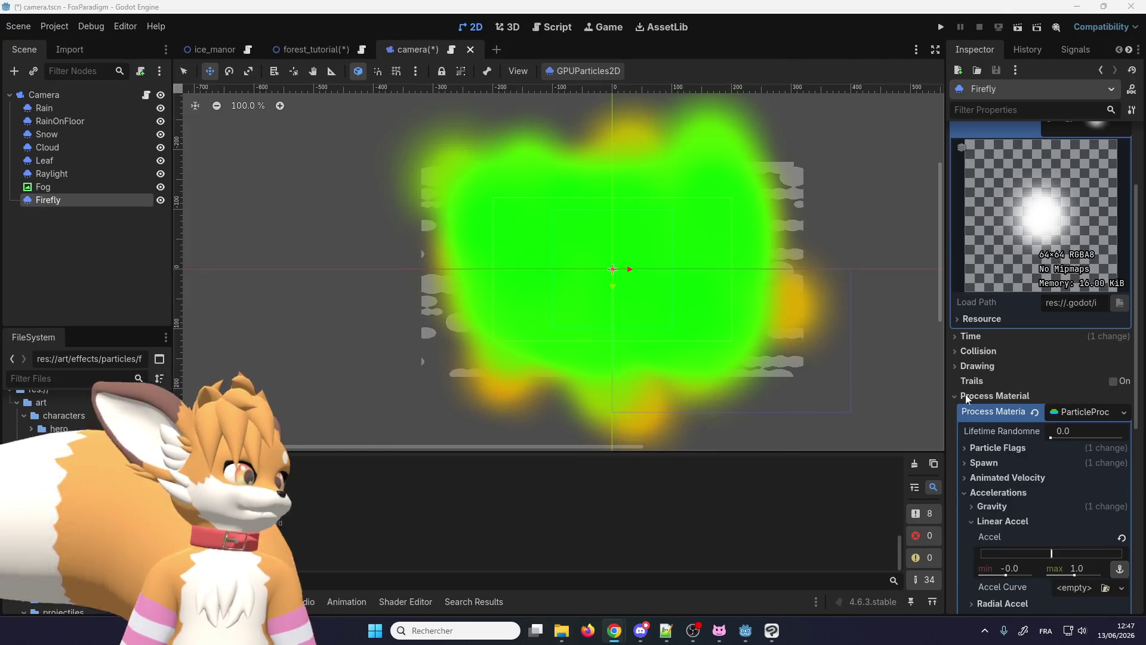
scroll(1017, 410, "up", 3)
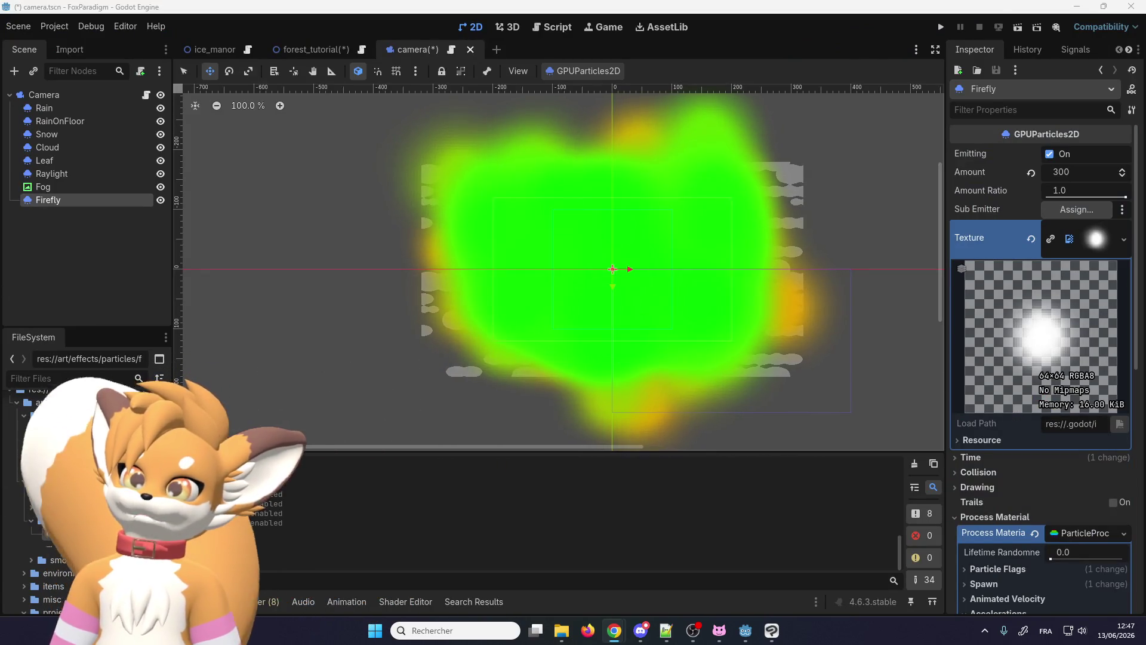
Step: Collapse Time and Accelerations, expand Display and its Scale range in the Firefly material
left_click(978, 458)
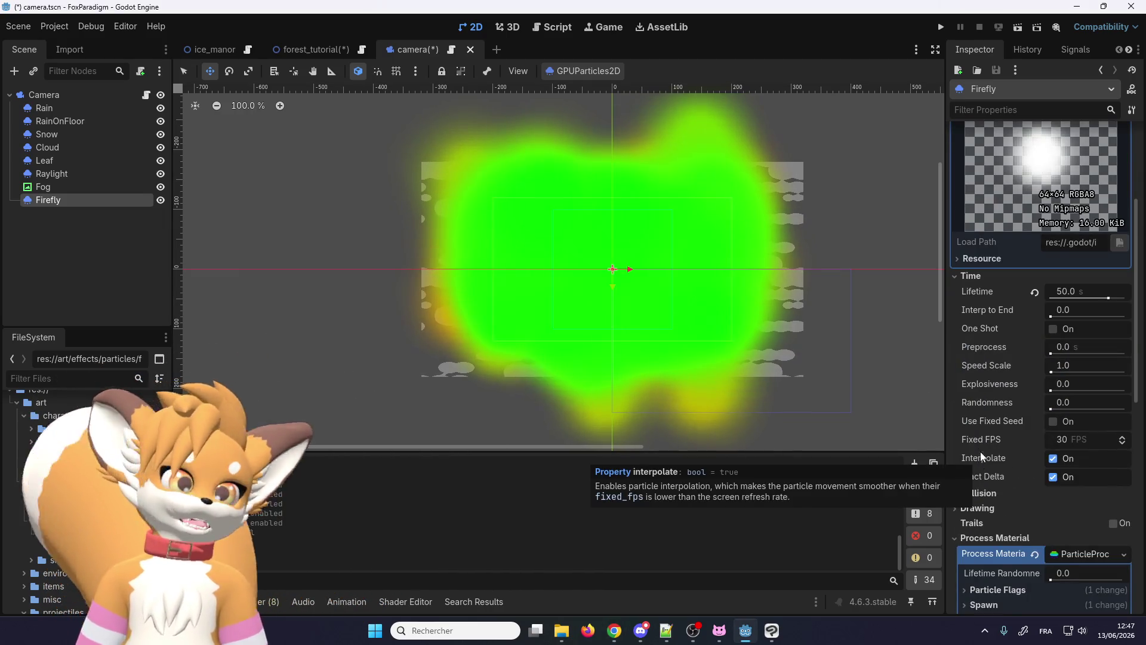
left_click(981, 276)
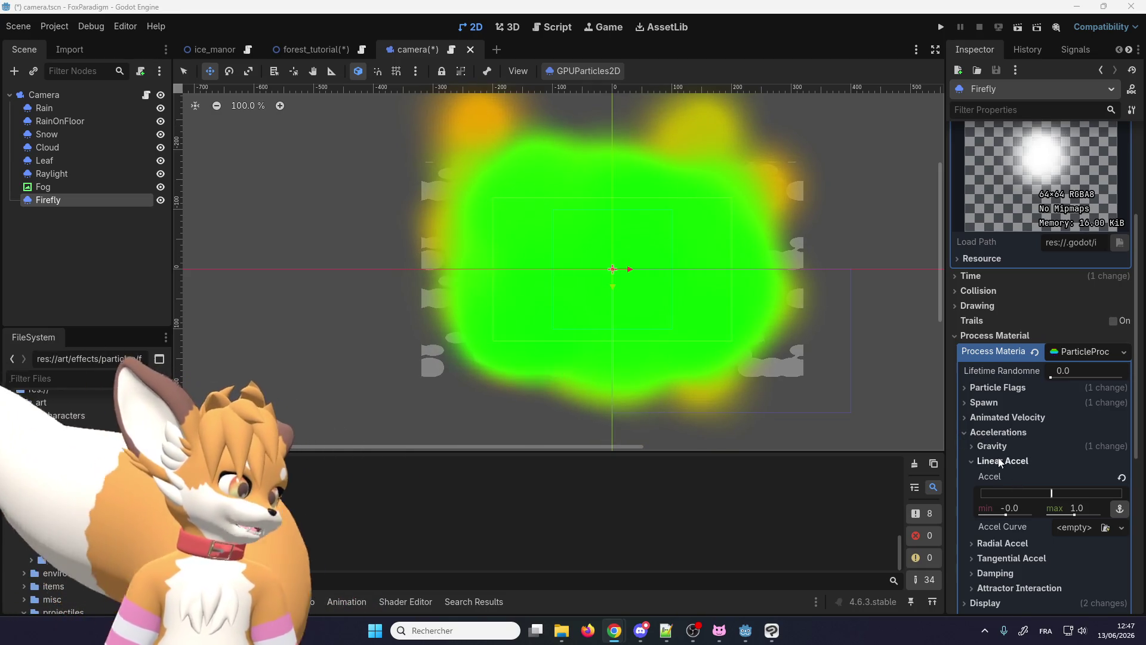
scroll(980, 374, "down", 3)
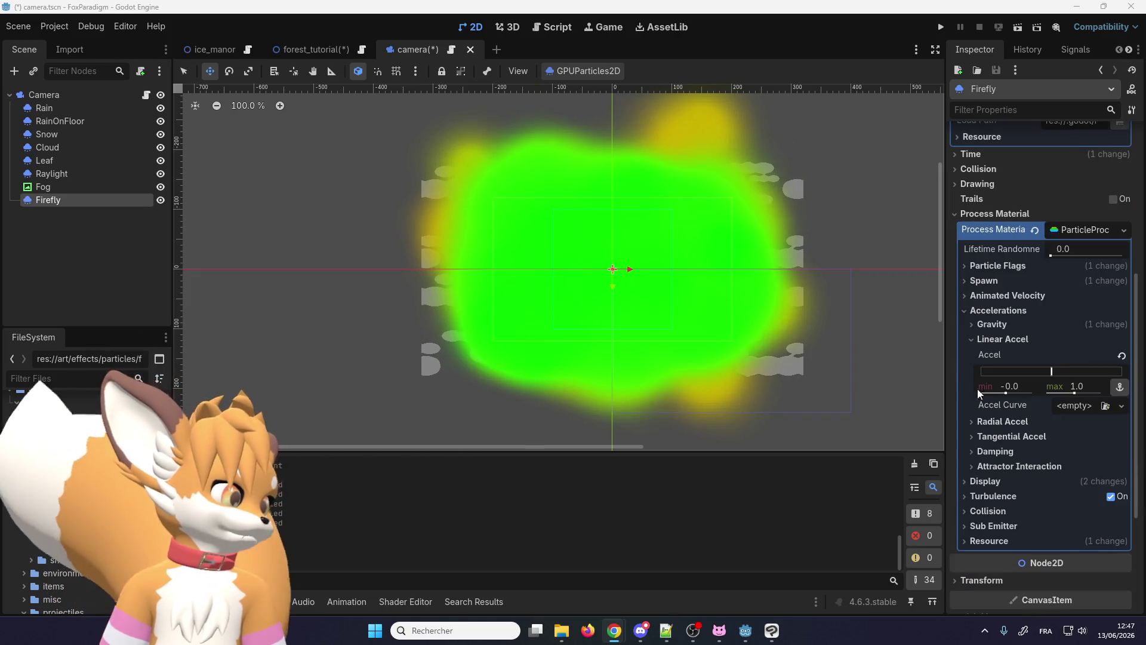
left_click(972, 339)
left_click(962, 312)
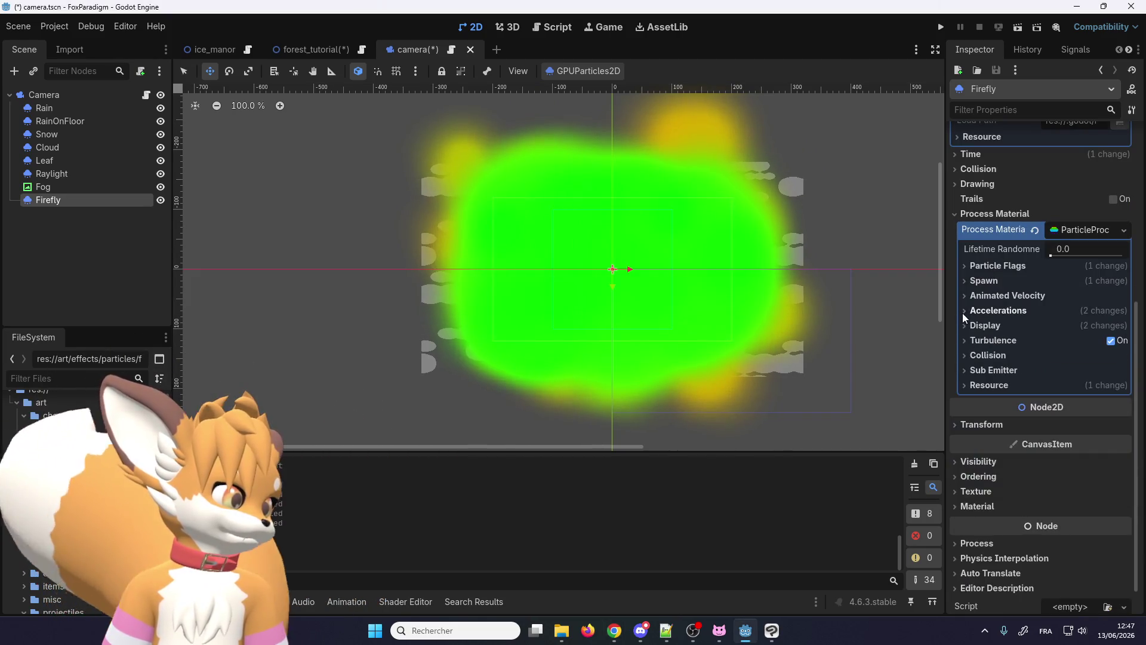
left_click(968, 331)
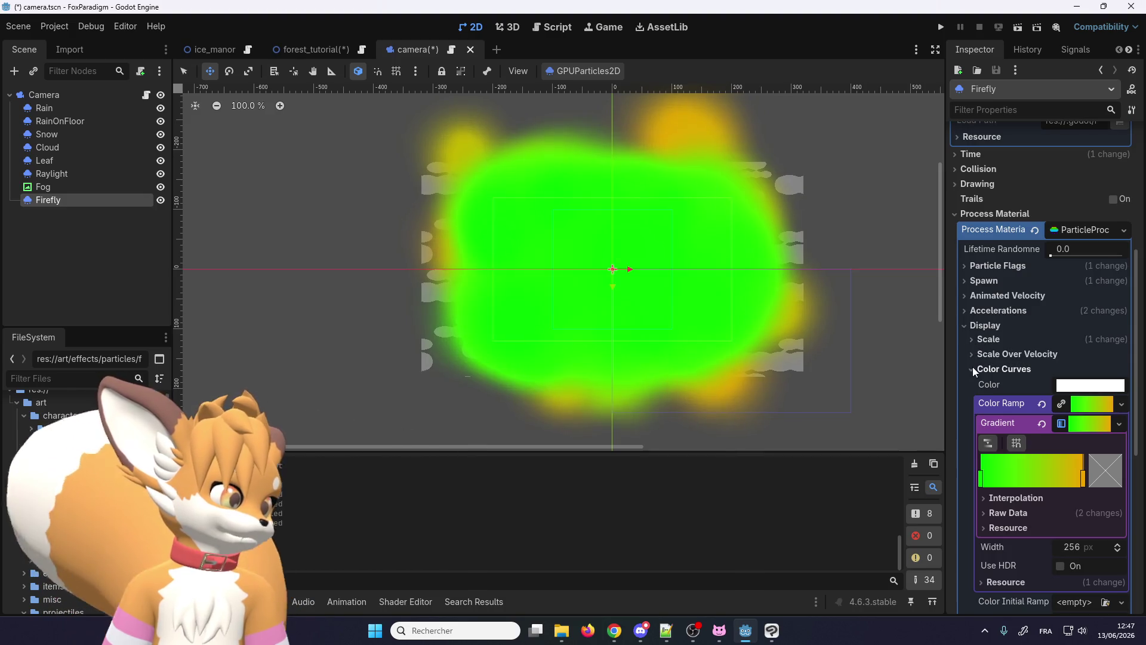
left_click(973, 367)
left_click(973, 342)
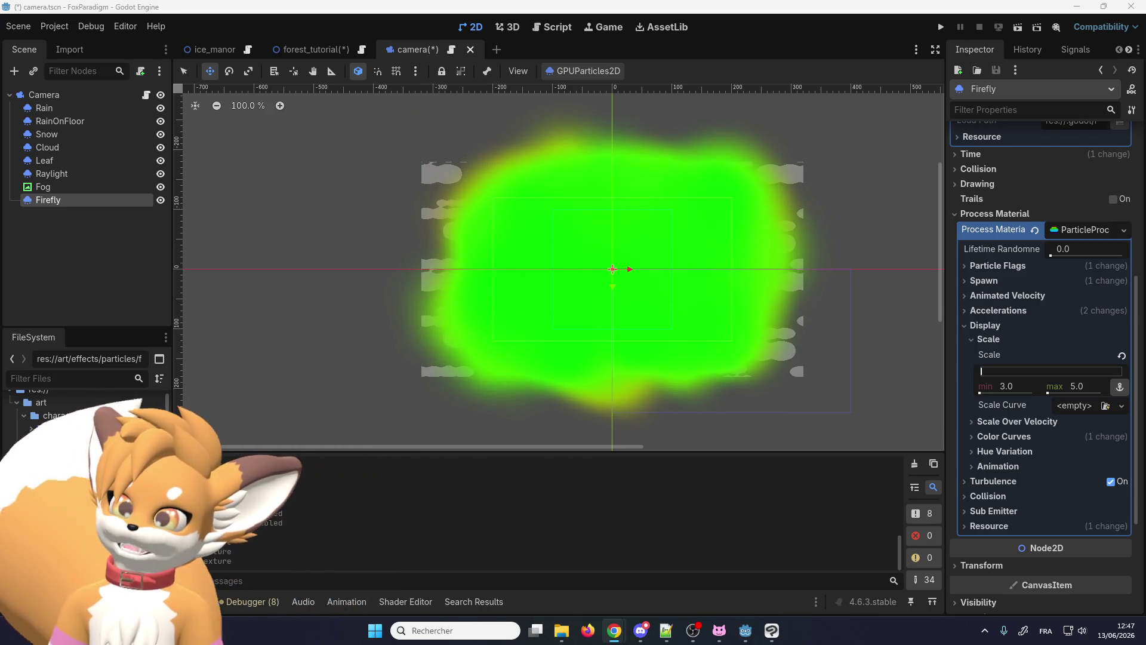
Step: Try particle scale ranges of 0.3–0.8 and then 0.15–0.4 on the Firefly material
left_click(1031, 394)
type("0.3")
key("Return")
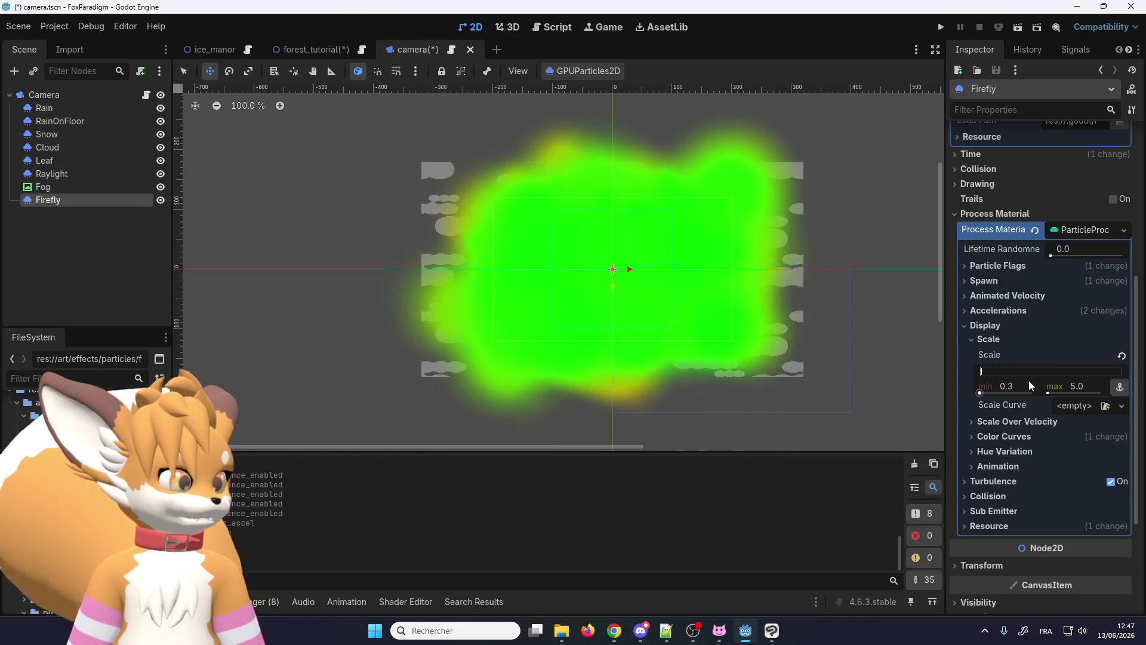
left_click(1081, 385)
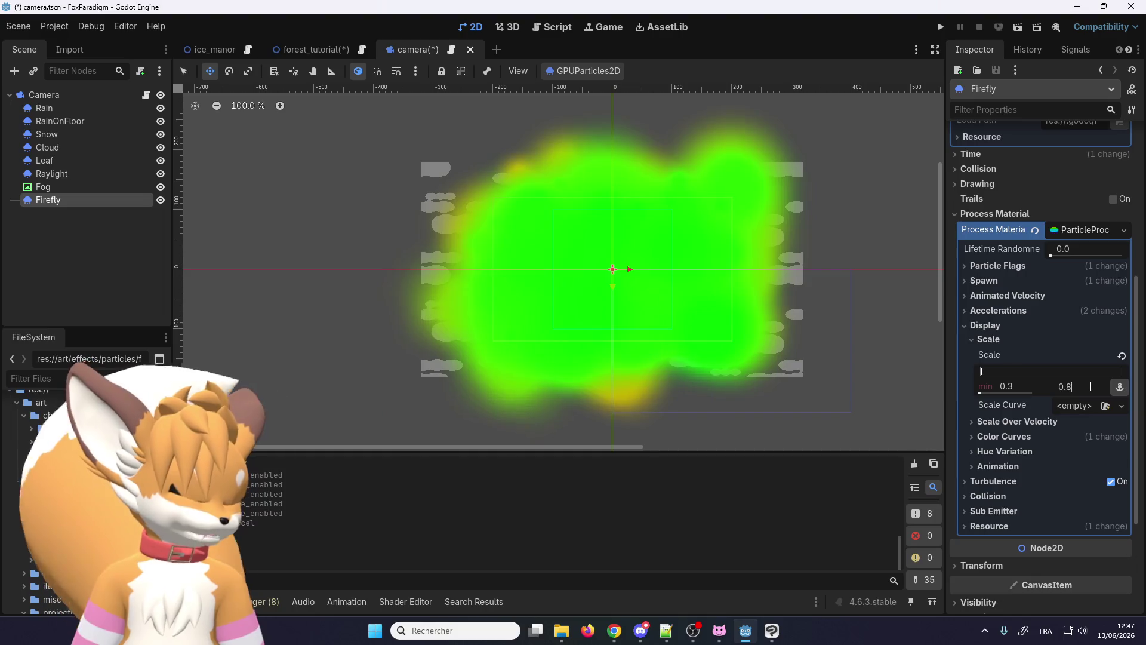
key("Return")
scroll(629, 327, "up", 4)
scroll(717, 303, "up", 2)
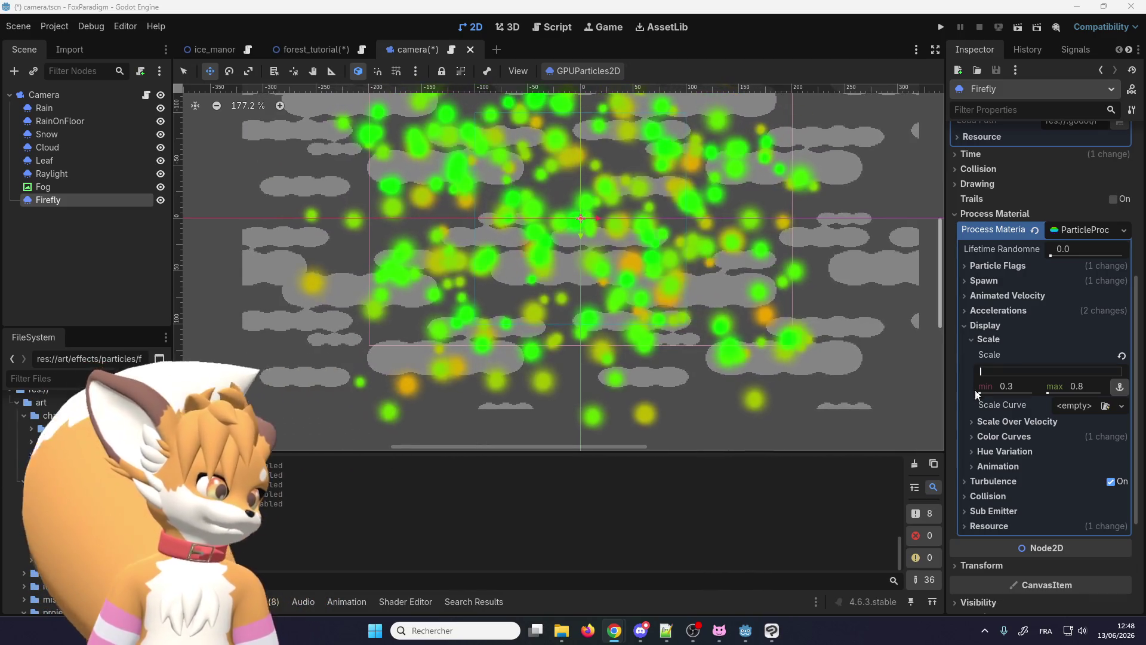
left_click(1009, 383)
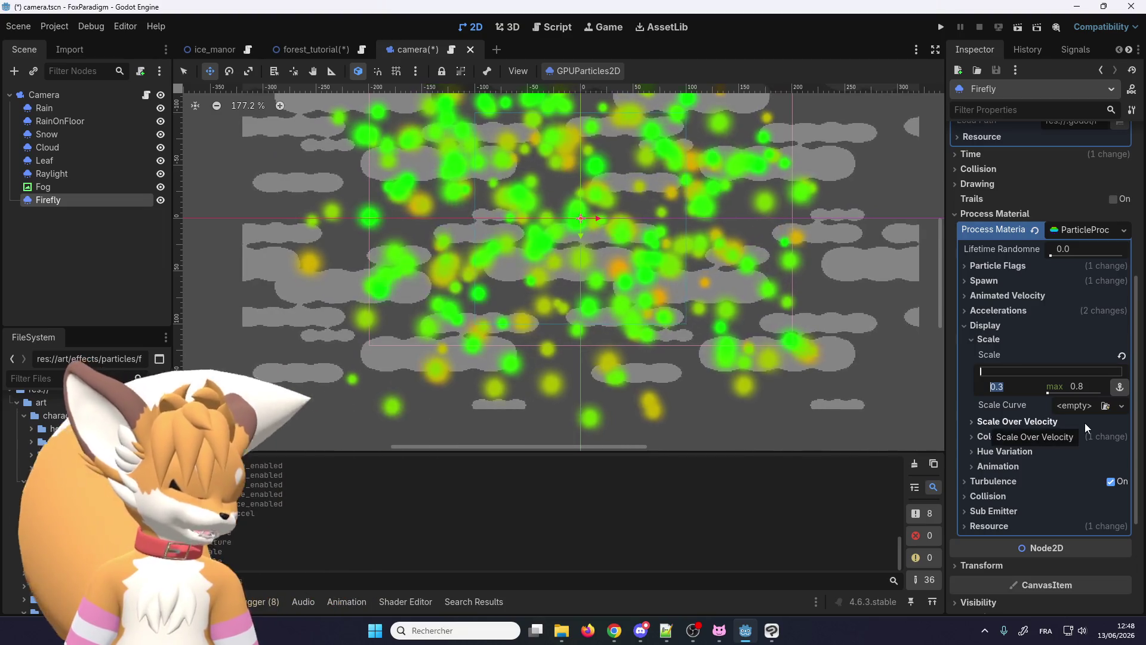
type("0.")
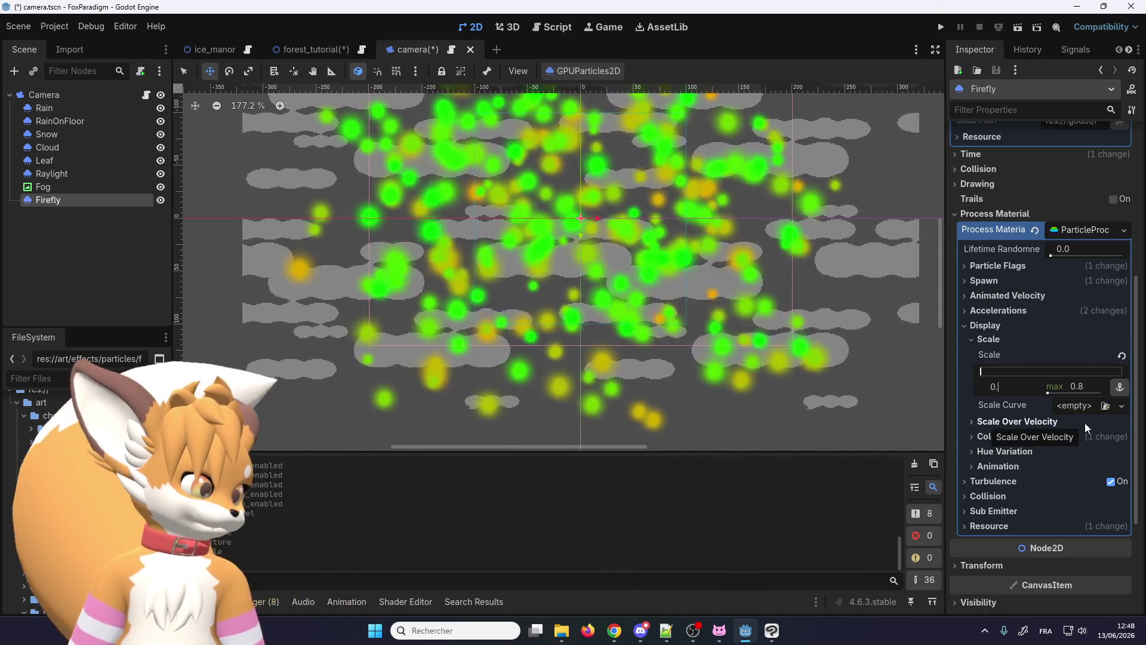
type("15")
key("Return")
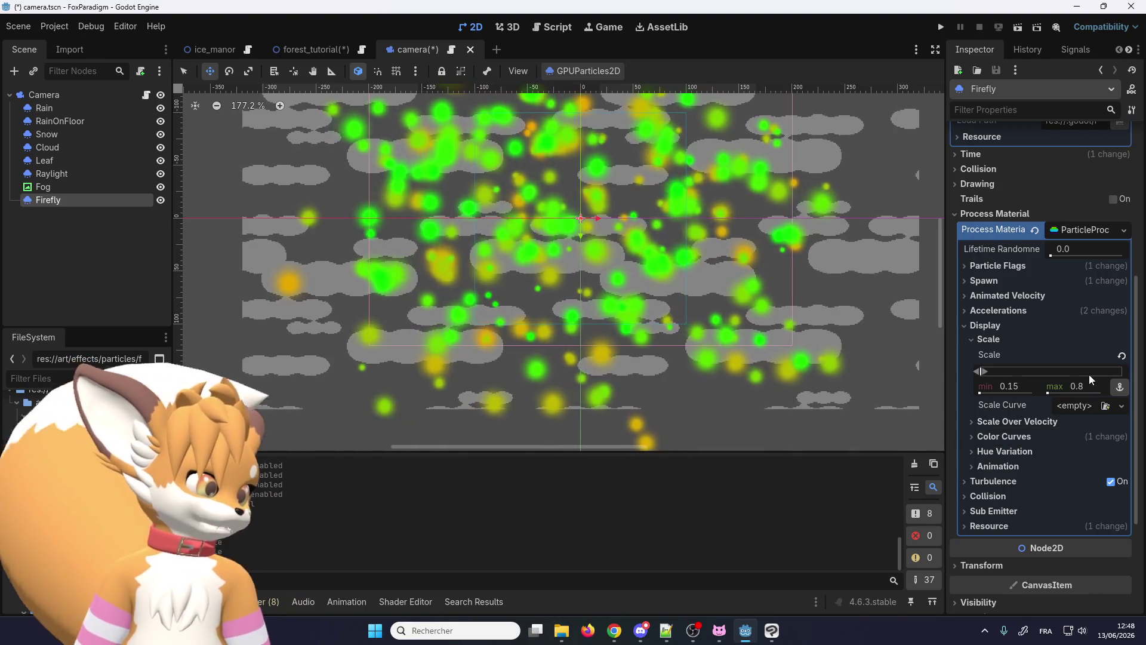
left_click(1084, 385)
type("0.4")
key("Return")
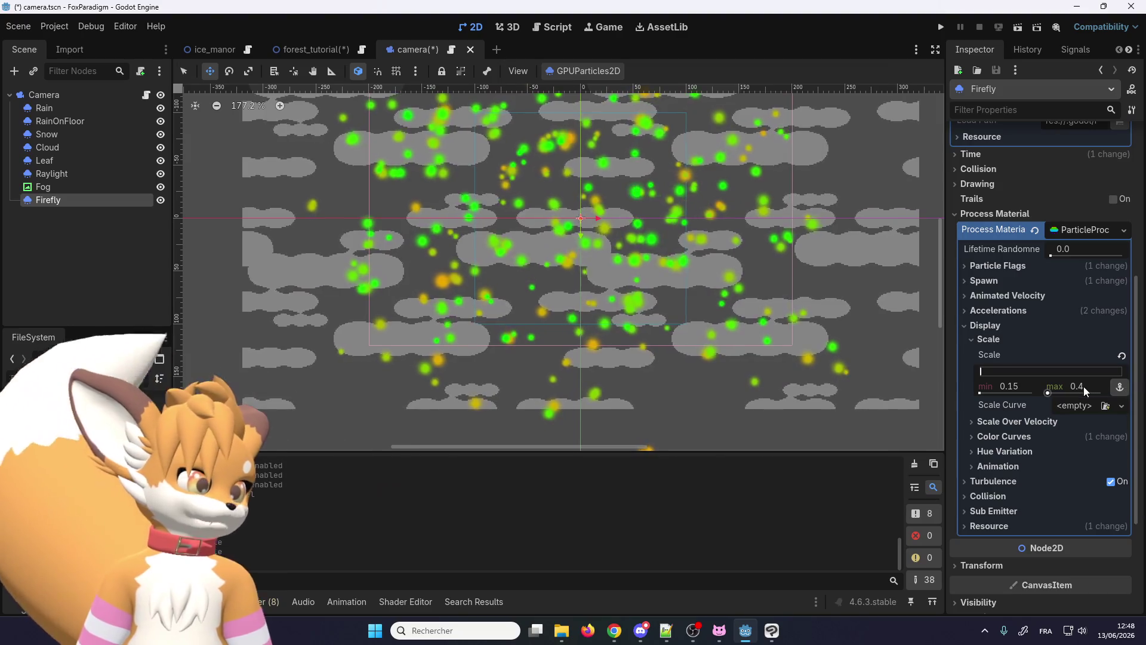
Step: Settle the particle scale at min 0.1 and max 0.3, and hide the Fog node
left_click(1083, 386)
type("0.3")
key("Return")
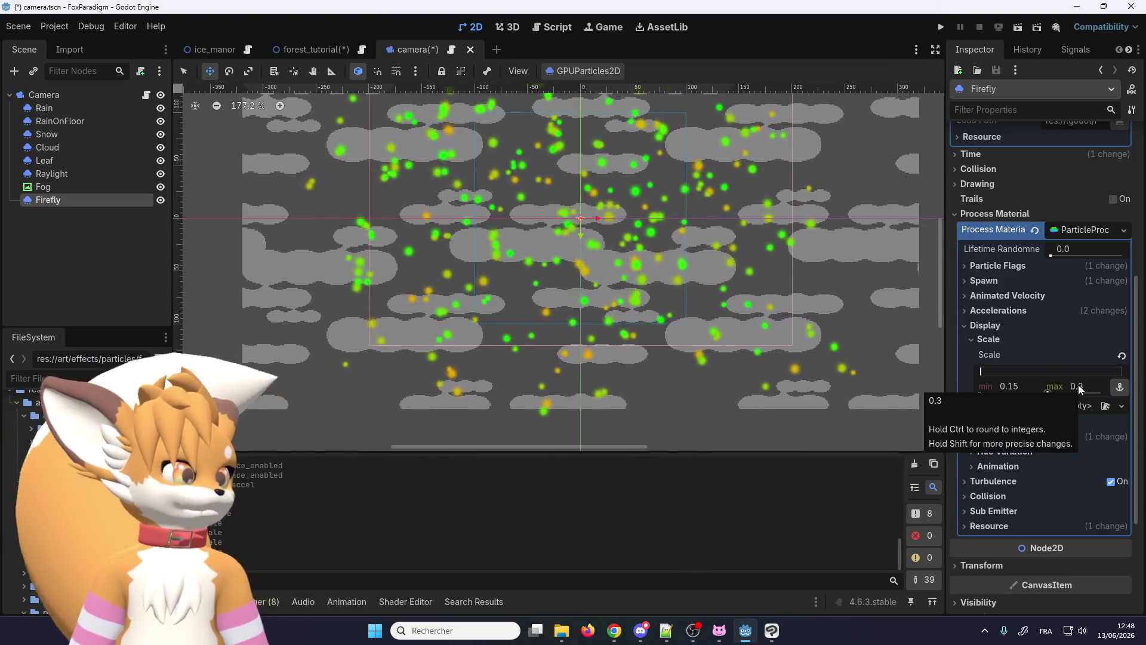
left_click(1015, 383)
type("0.1")
key("Return")
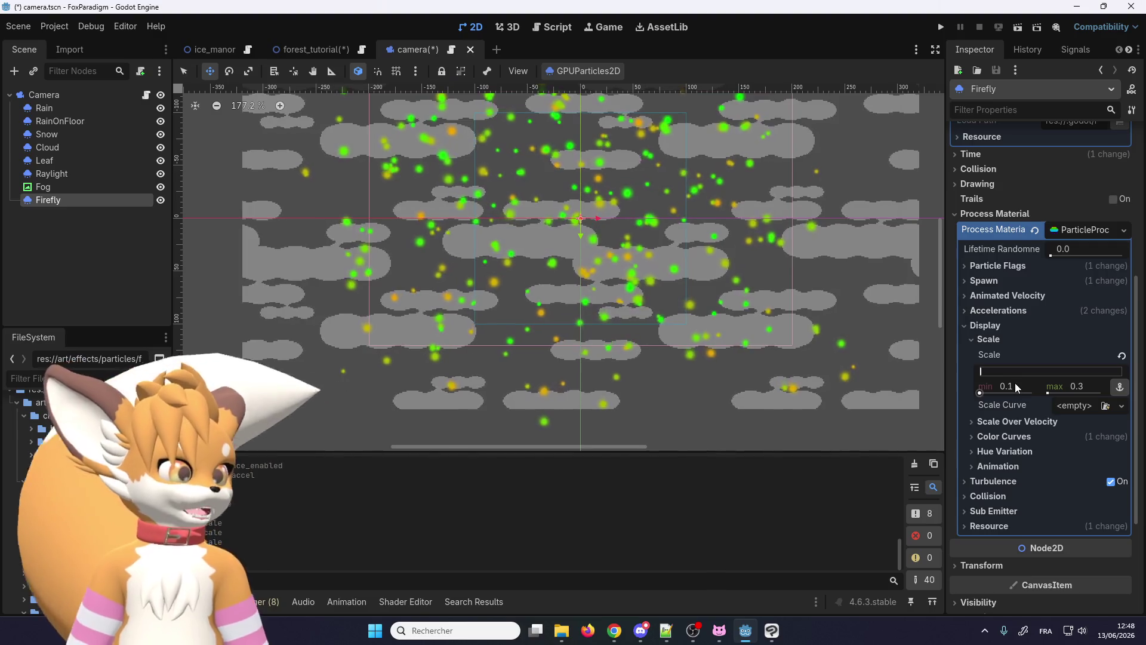
scroll(541, 309, "up", 2)
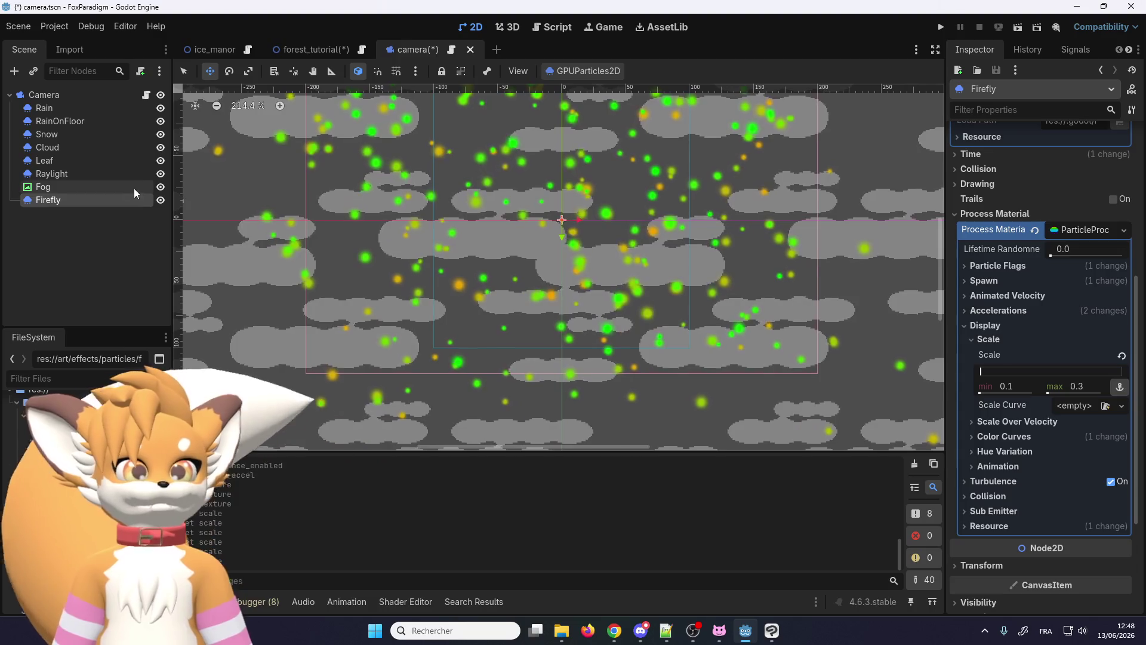
left_click(159, 188)
scroll(493, 328, "down", 2)
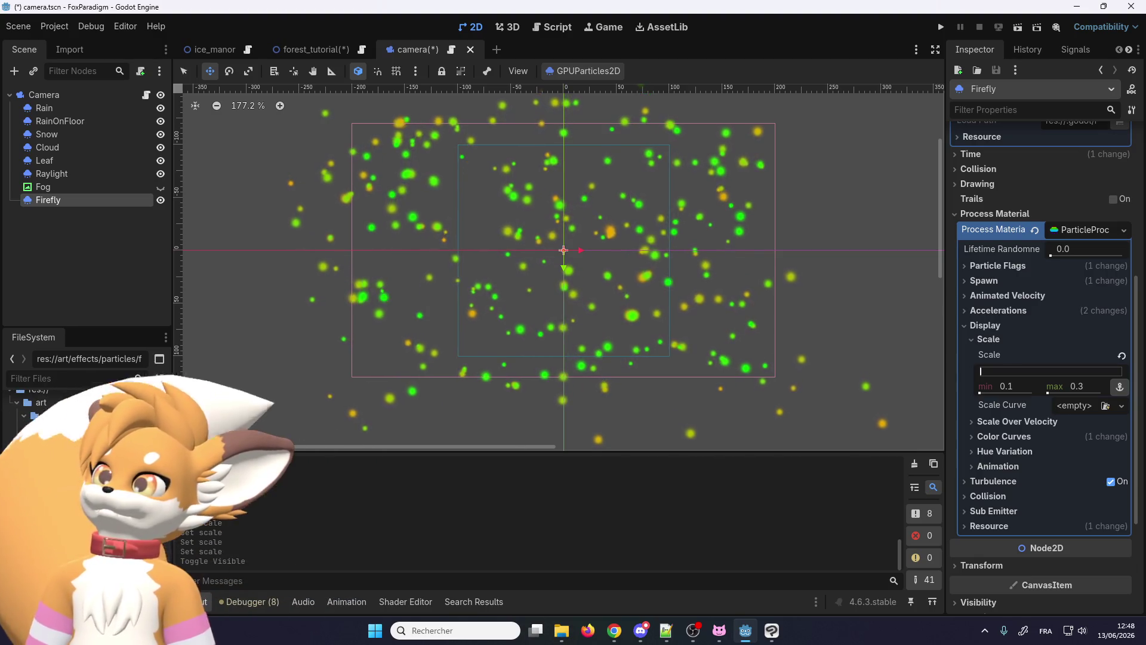
Step: Save the camera scene and show the Windows desktop
left_click(18, 26)
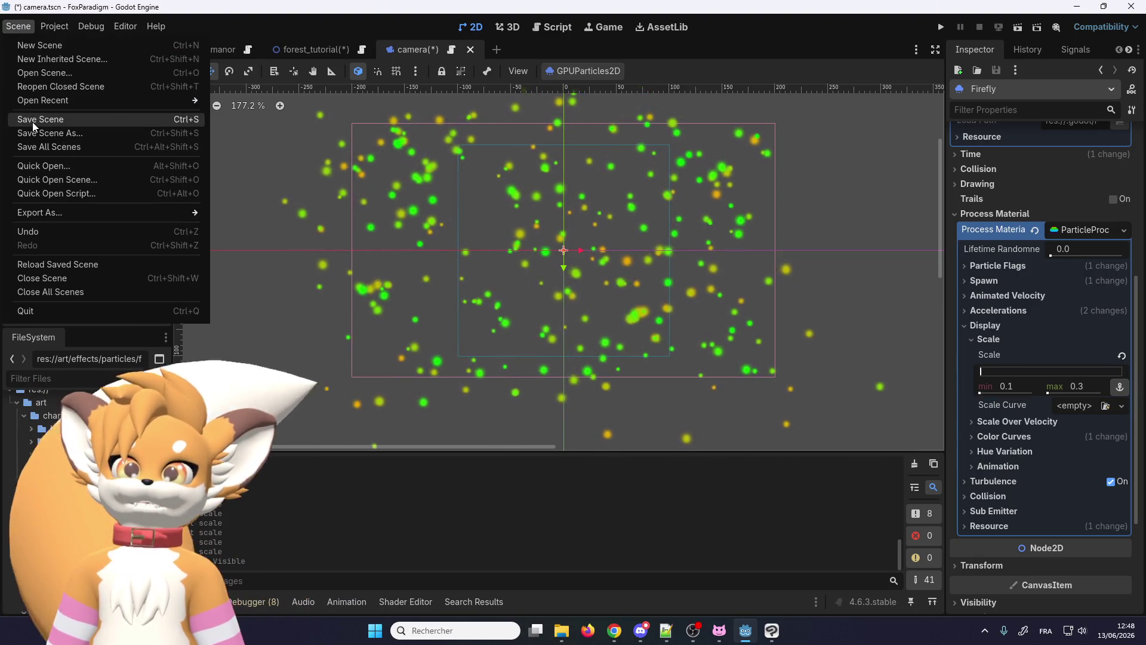
left_click(29, 122)
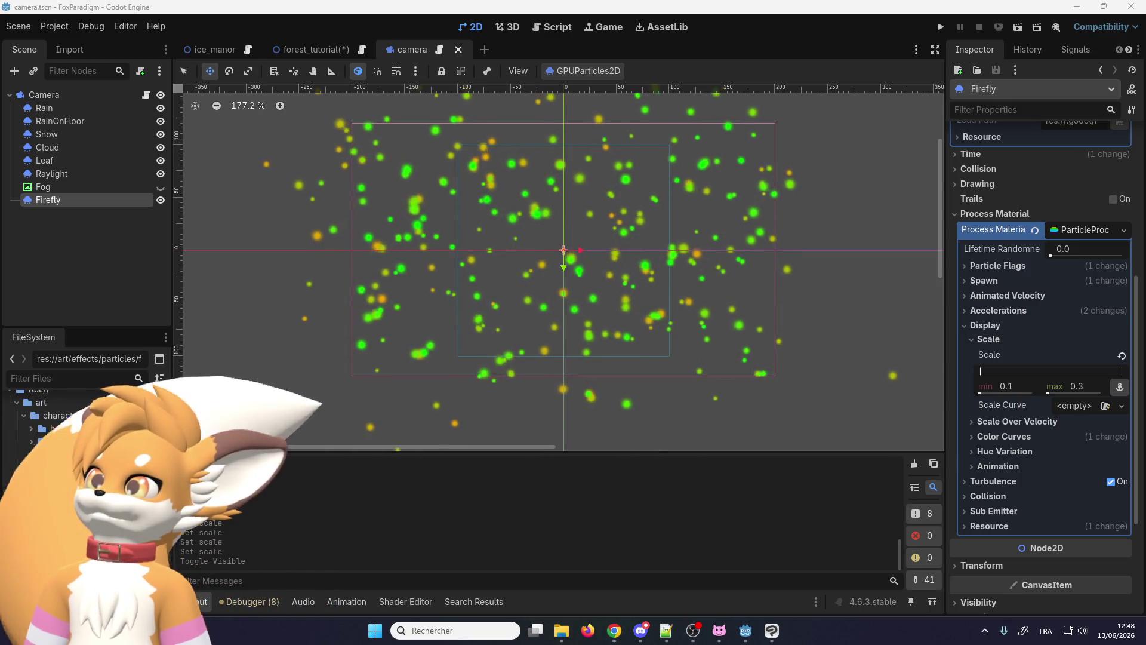
key("super+d")
key("super+d")
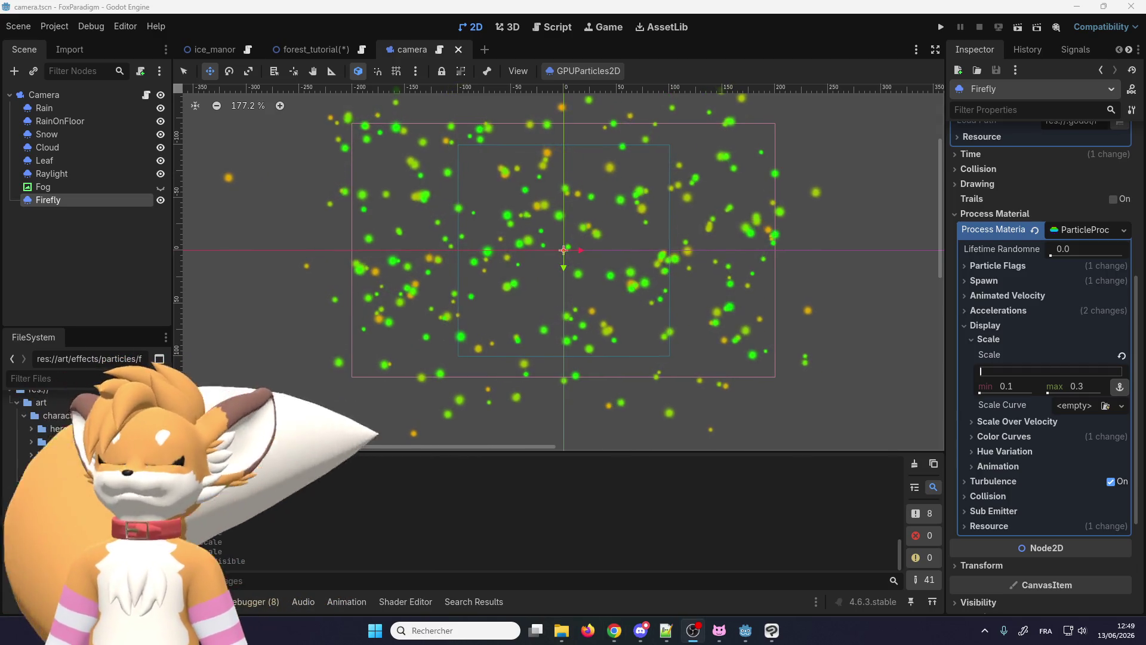
key("super+d")
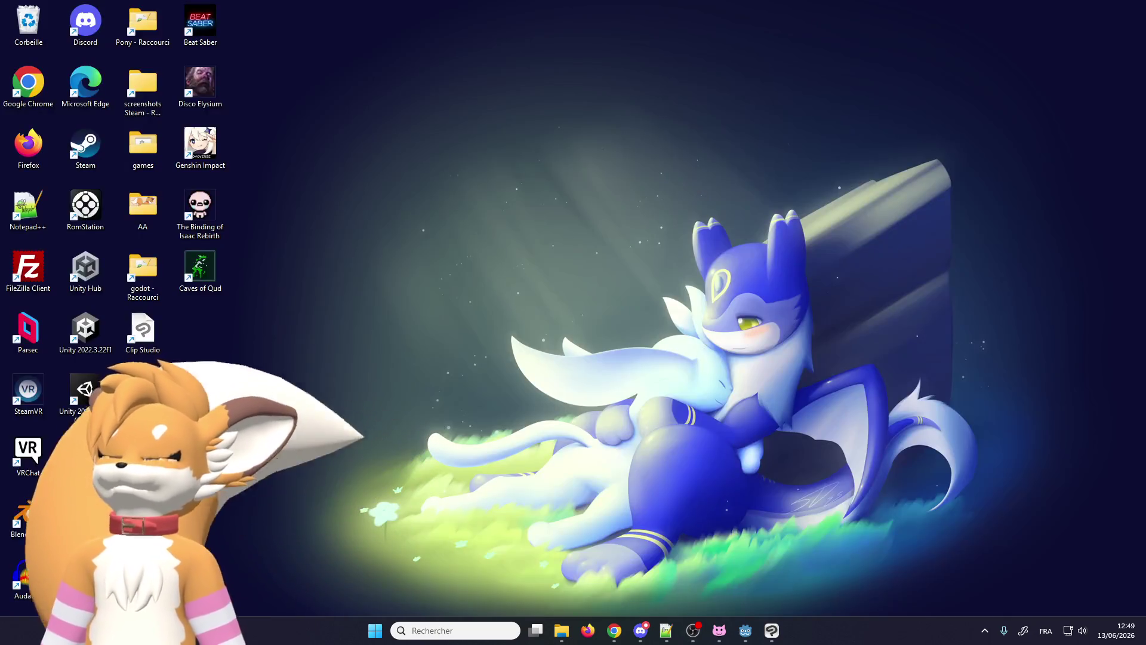
Step: Restore the Godot editor window showing the Firefly particle scene
key("super+d")
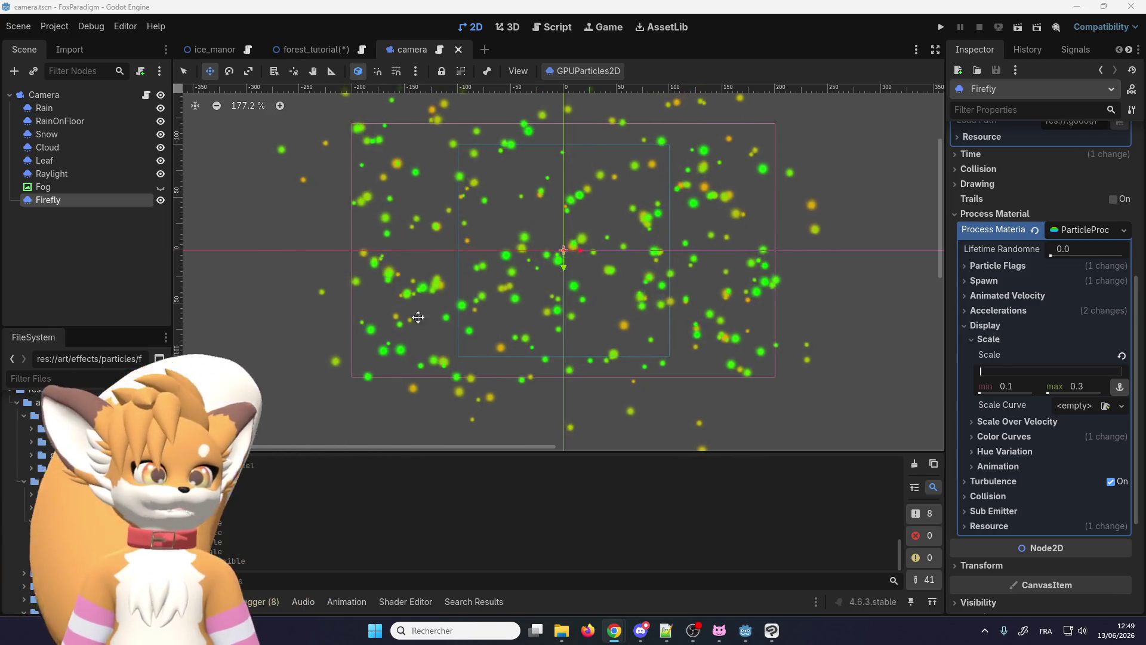
Step: Add a firefly visibility line to reset_meteo by duplicating the fog line and editing its value
left_click(146, 95)
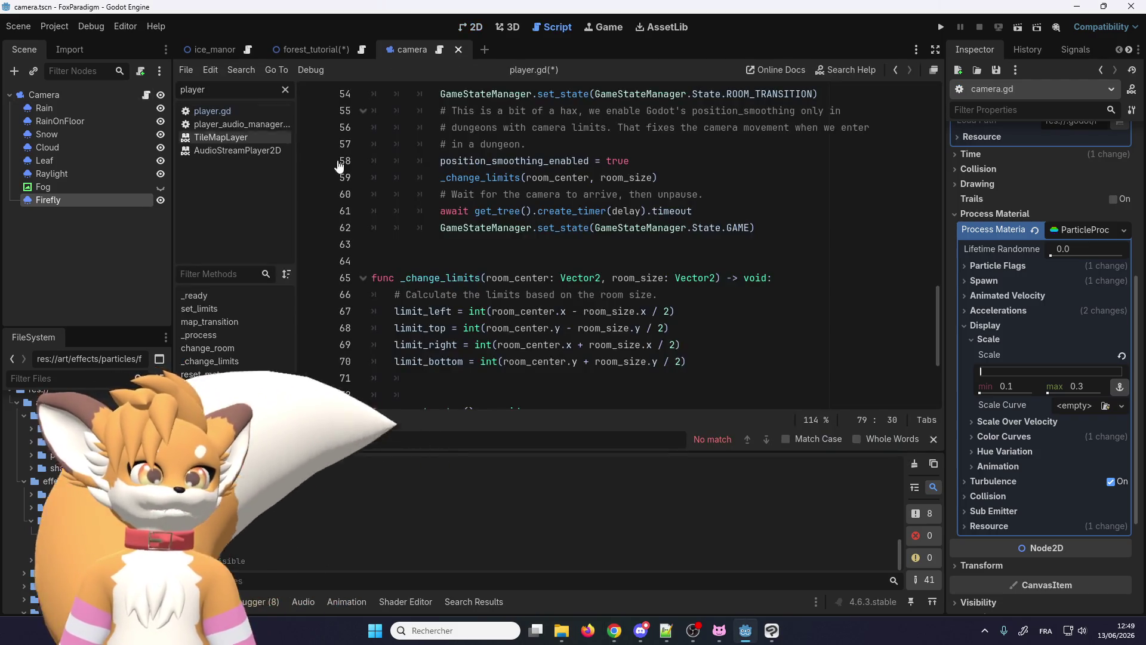
scroll(512, 310, "down", 3)
left_click(527, 367)
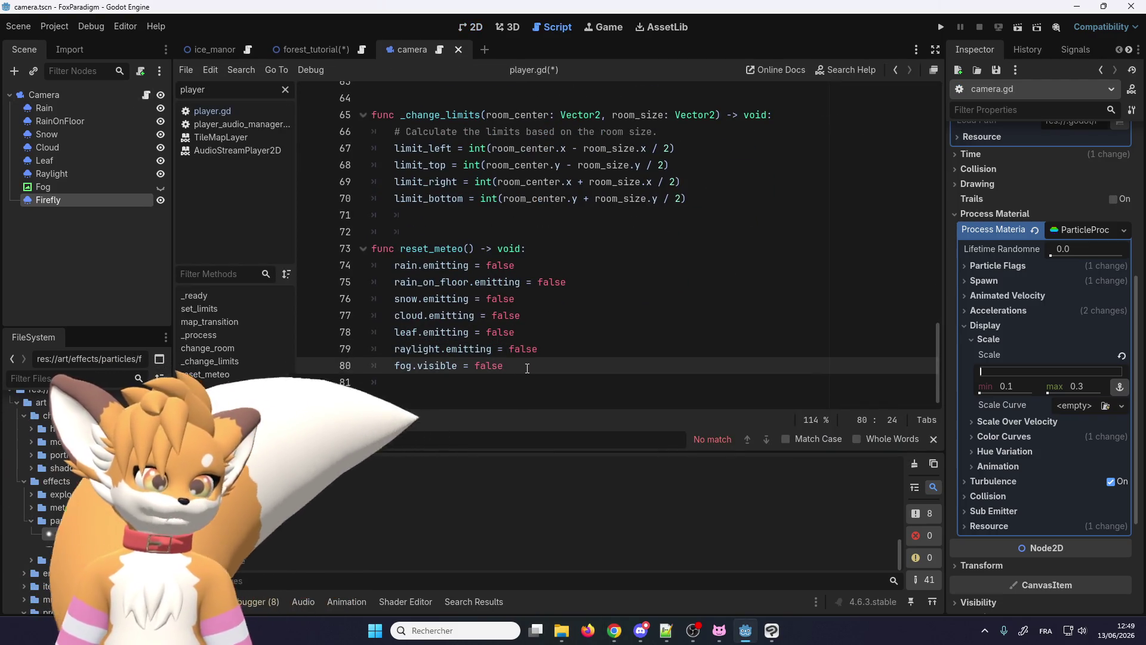
key("ctrl+shift+d")
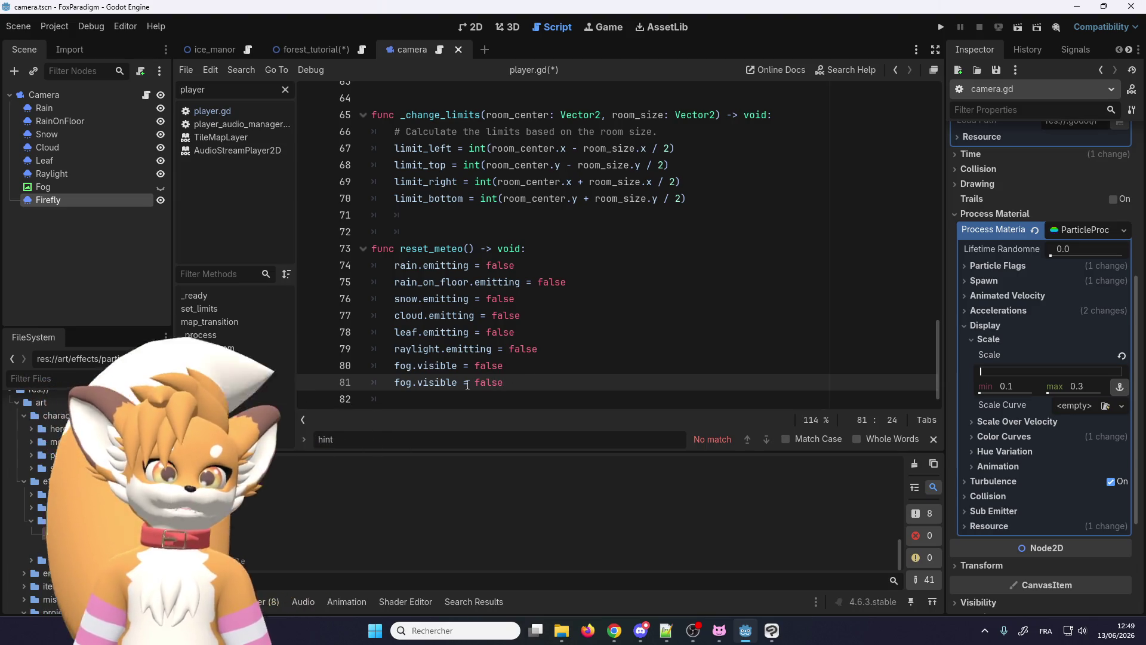
type("f")
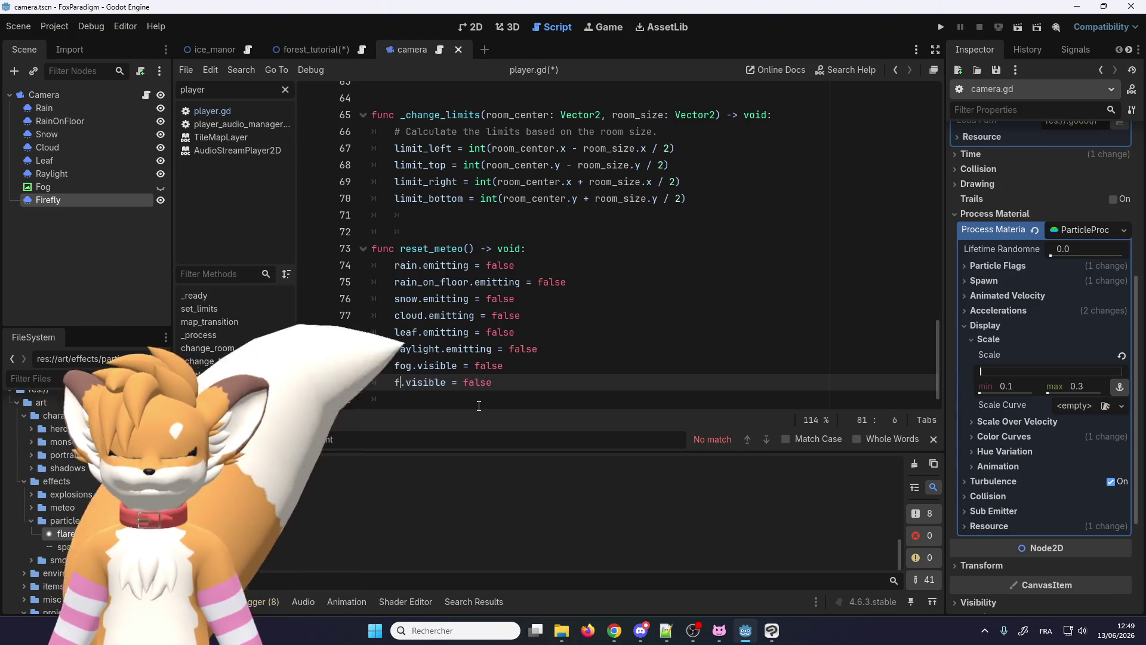
type("ire")
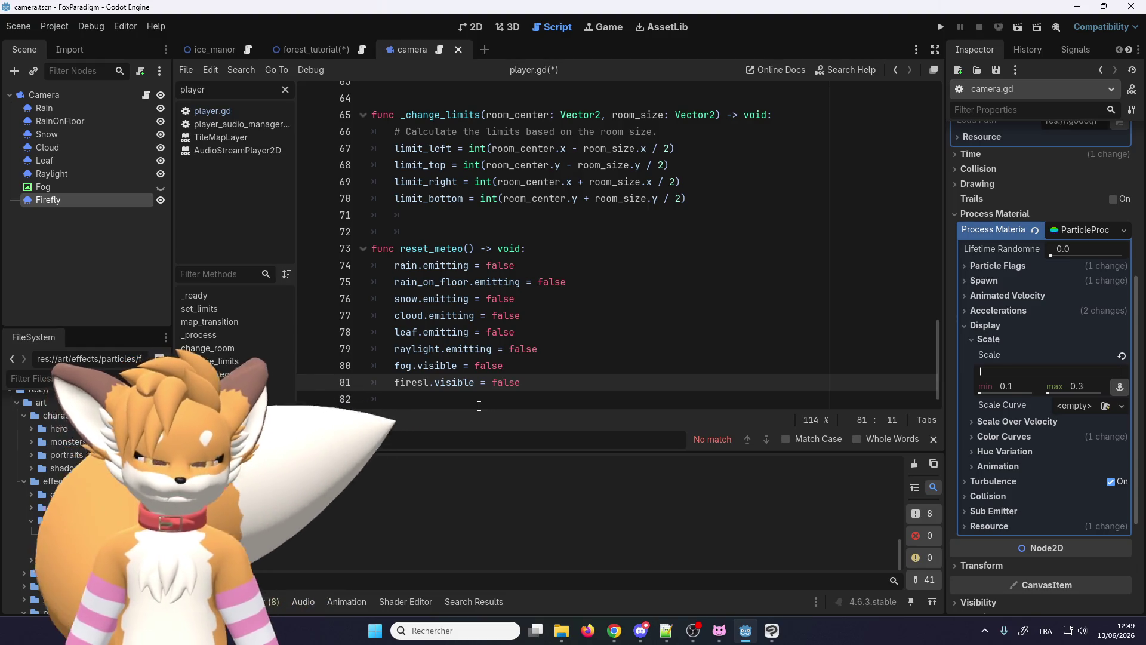
type("fly")
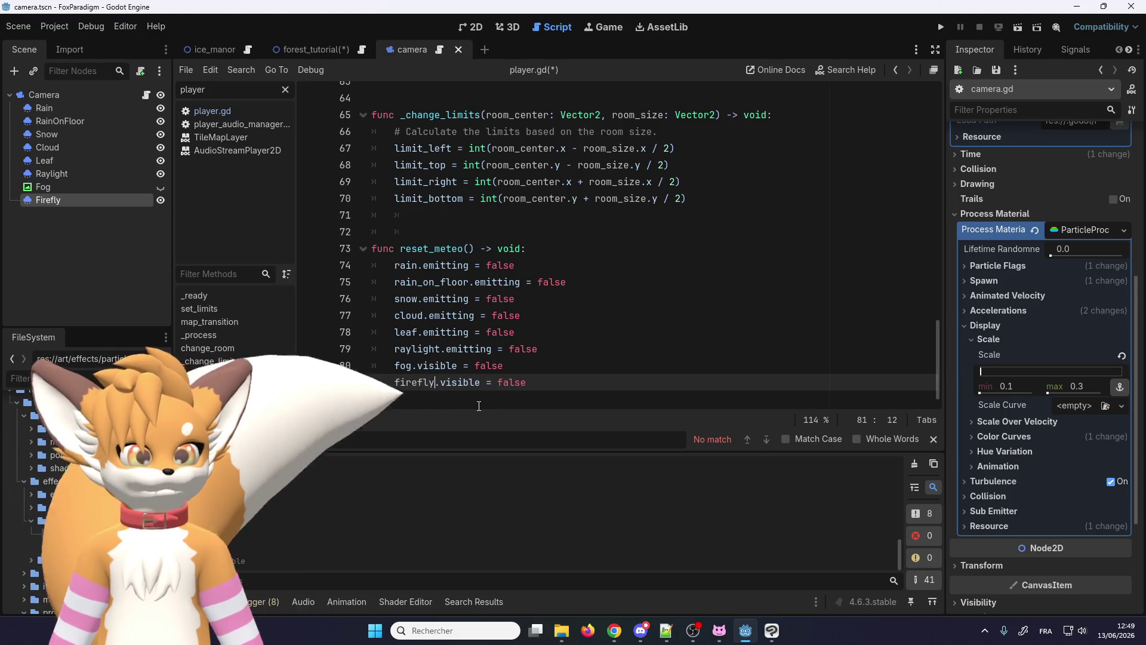
double_click(514, 383)
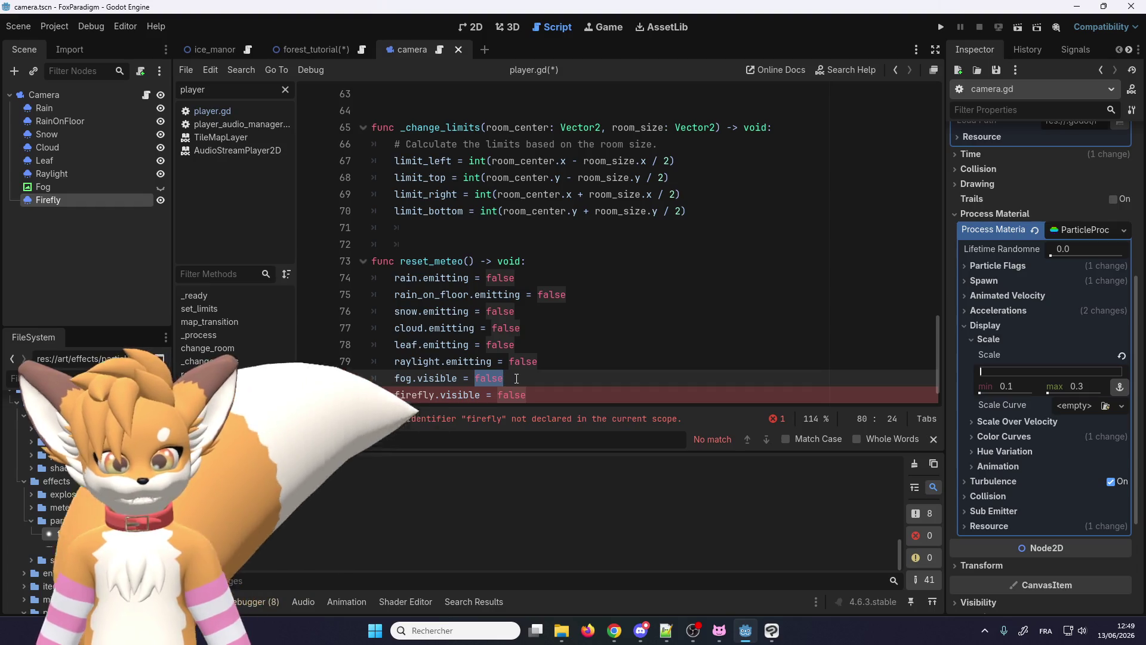
type("true")
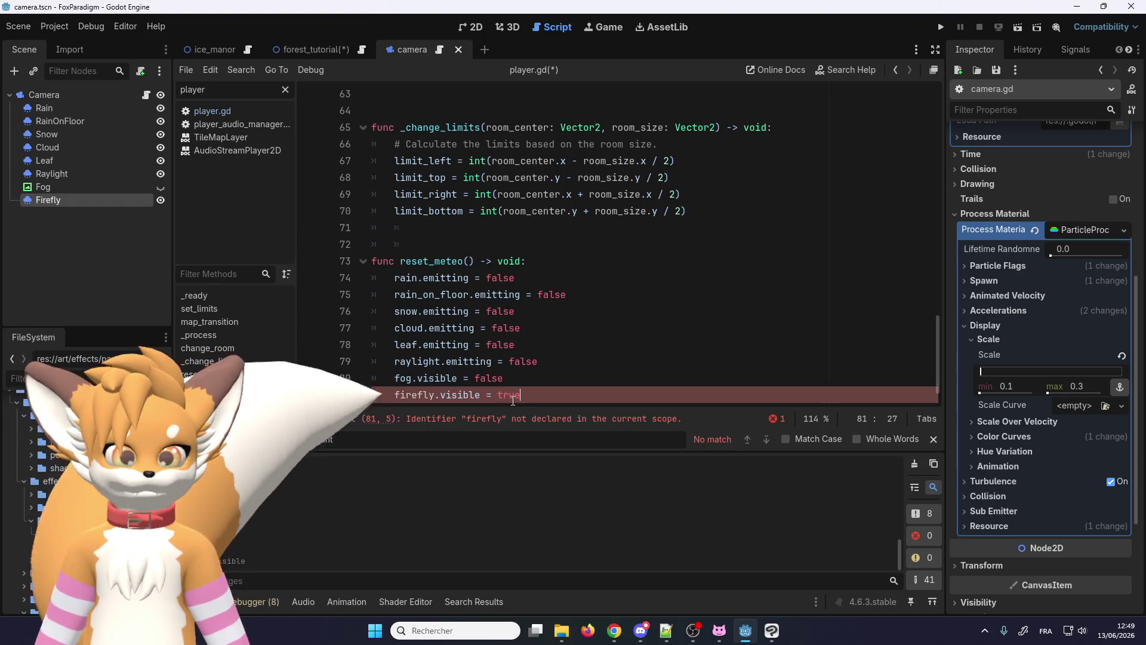
scroll(442, 357, "down", 1)
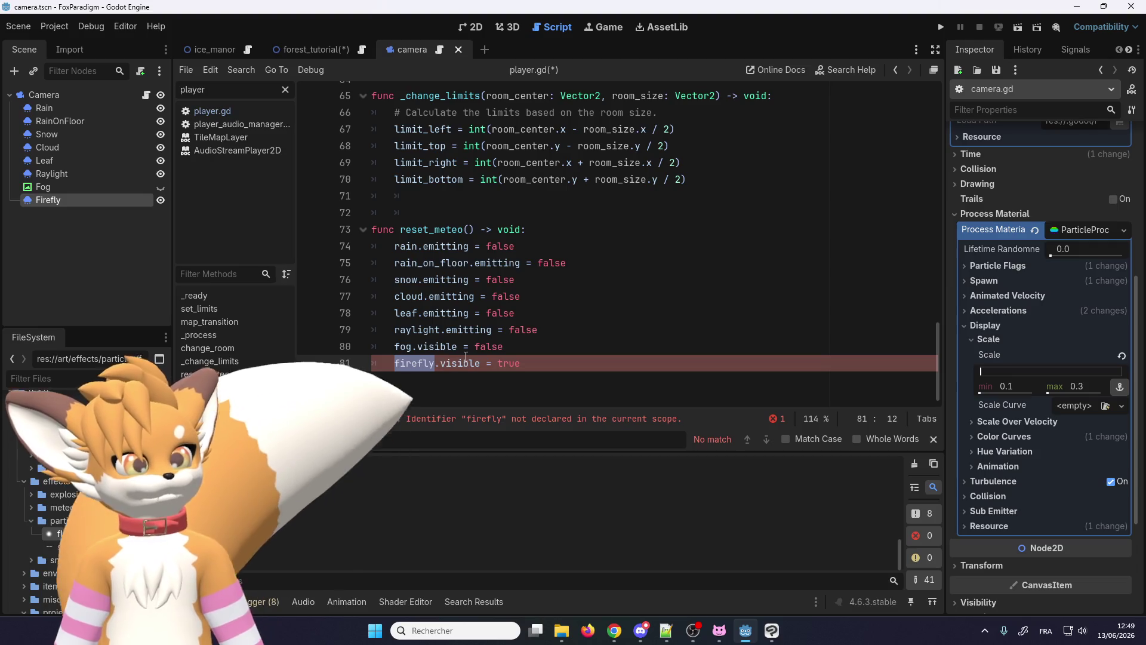
right_click(426, 349)
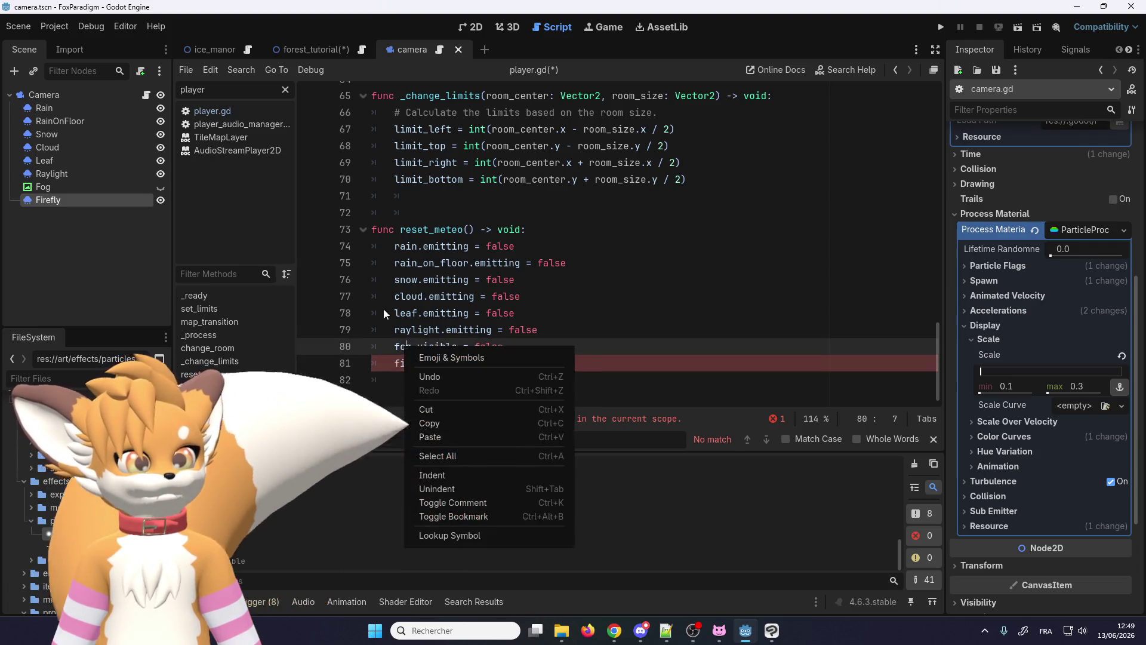
scroll(421, 345, "up", 3)
scroll(420, 341, "down", 1)
left_click(418, 341)
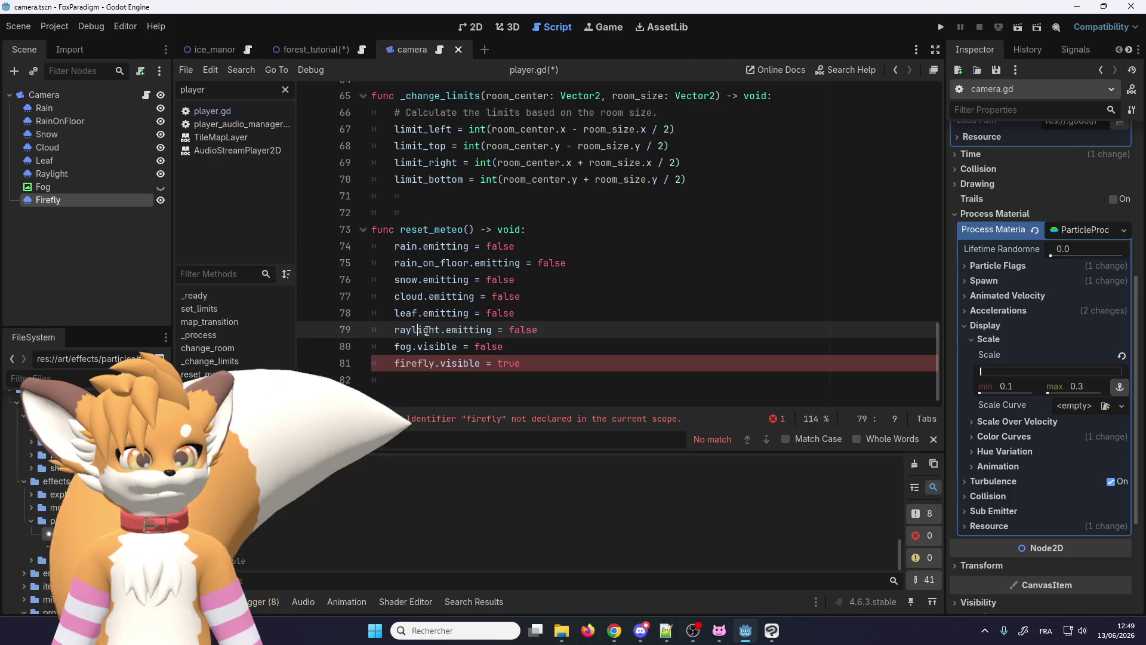
scroll(421, 342, "up", 7)
scroll(433, 328, "up", 9)
scroll(433, 328, "up", 6)
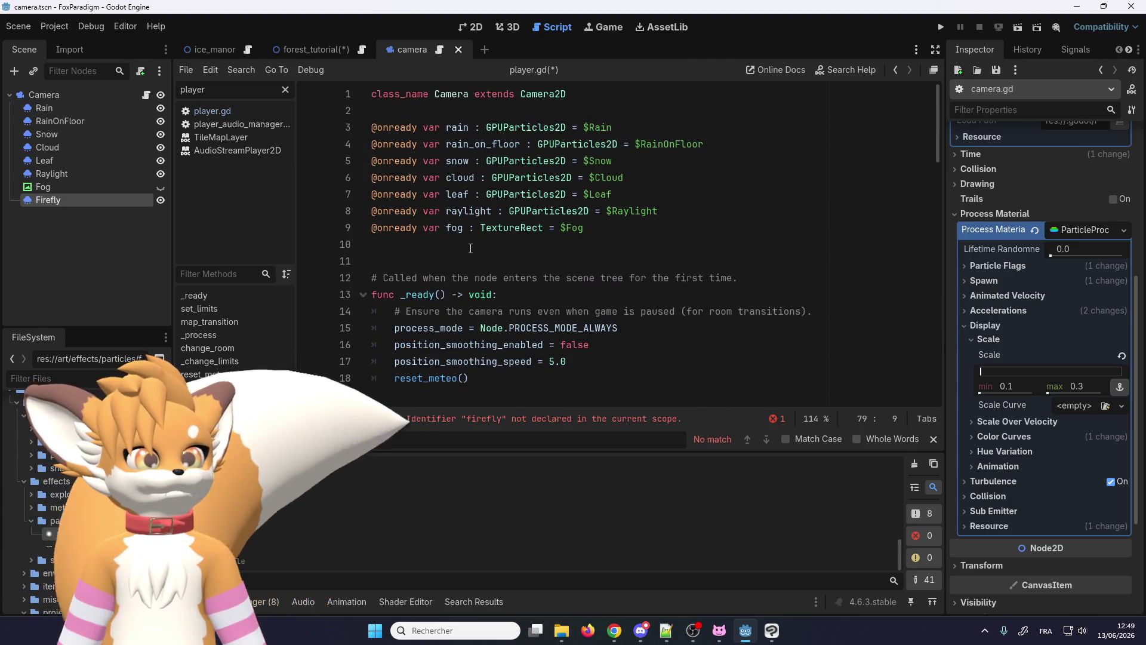
left_click(618, 231)
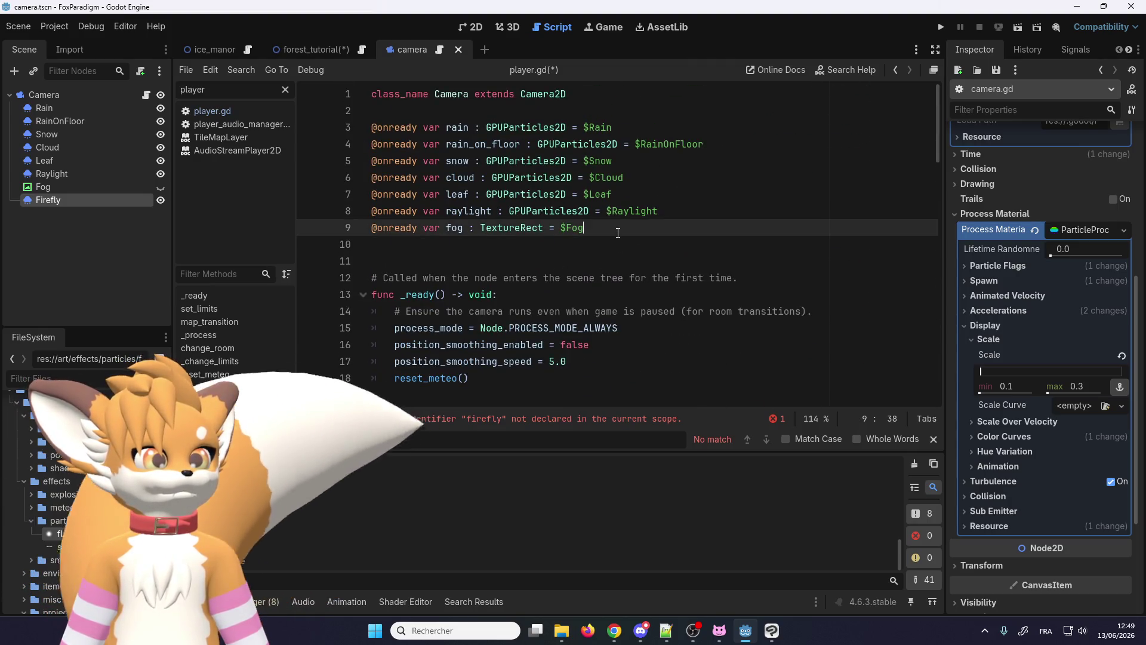
left_click(674, 209)
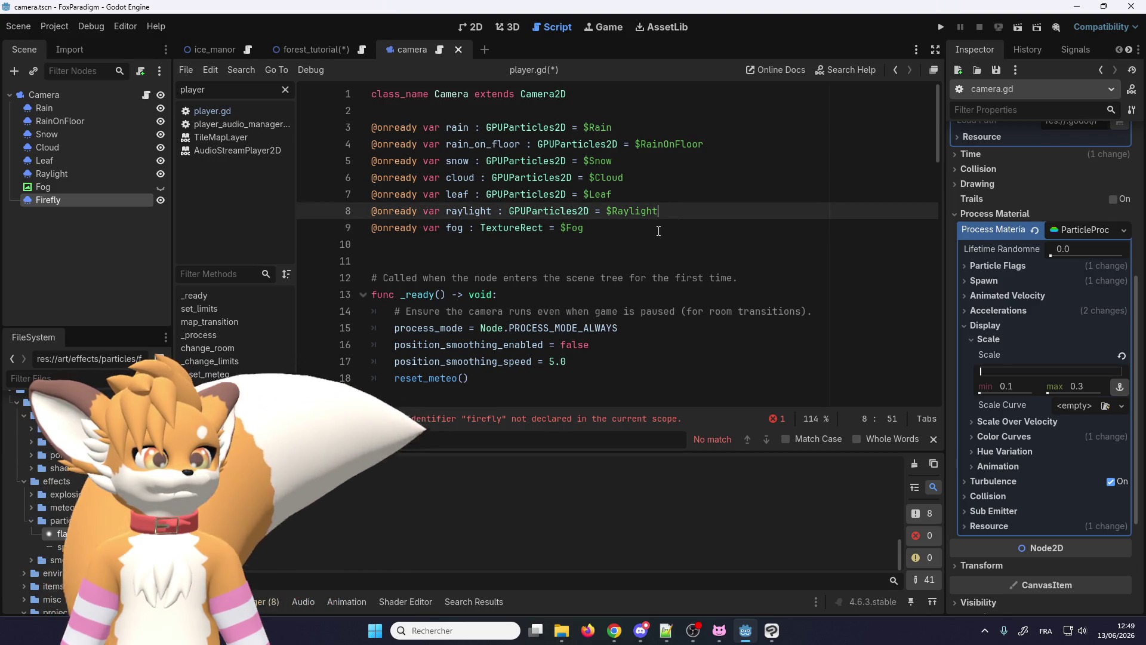
key("ctrl+shift+d")
double_click(492, 228)
type("firefly")
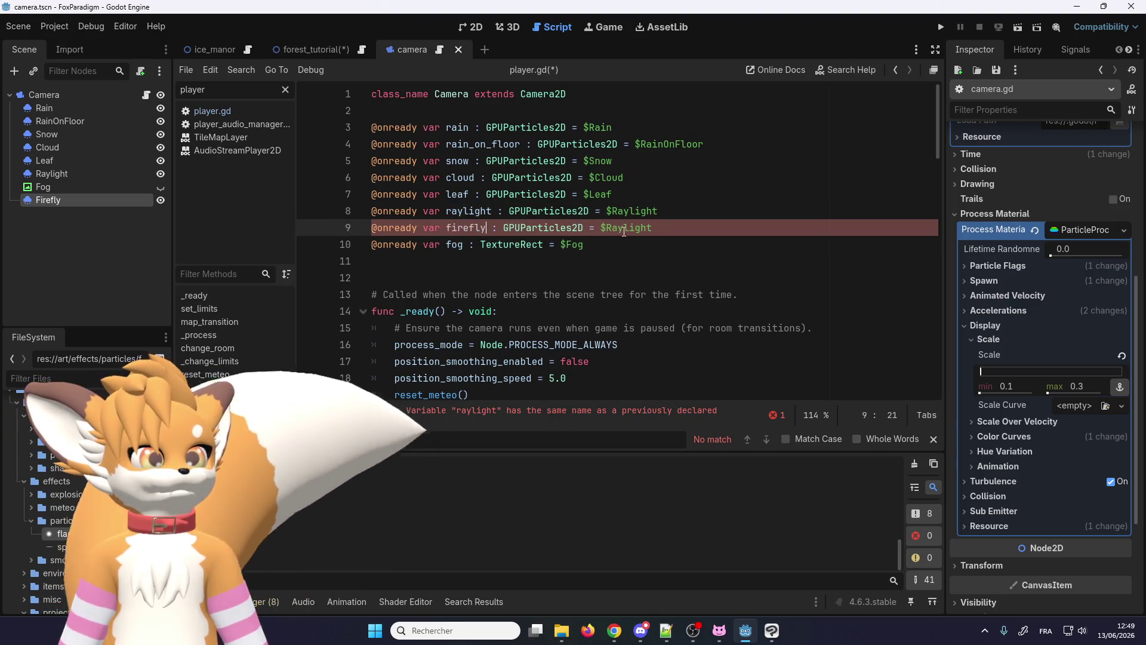
left_click_drag(57, 192, 57, 182)
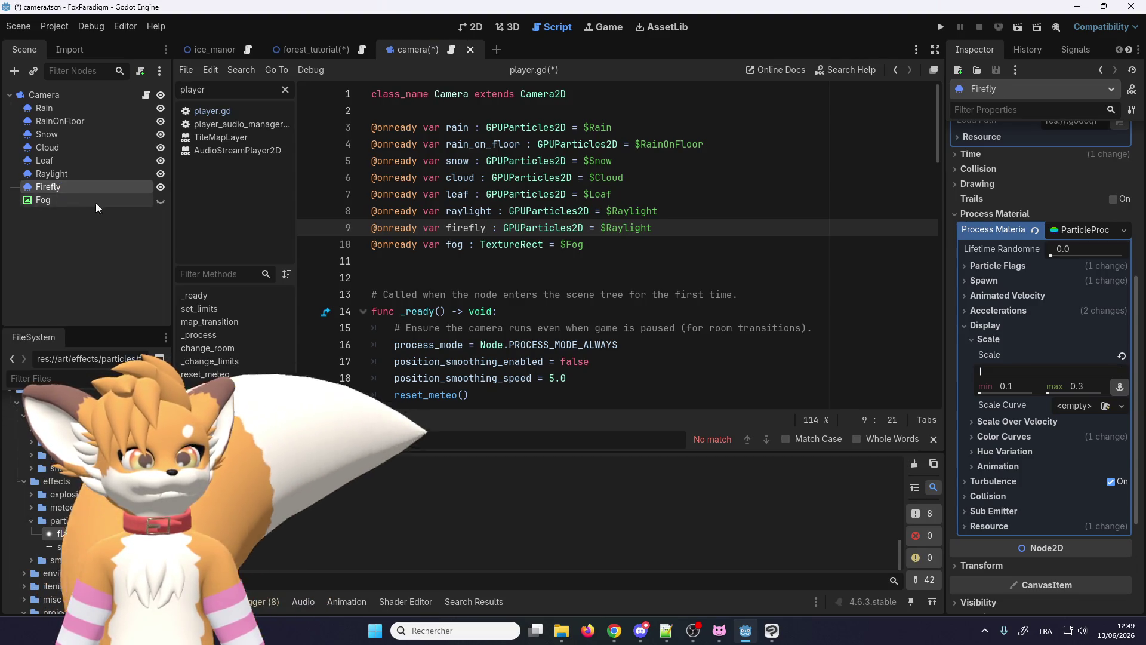
left_click(556, 237)
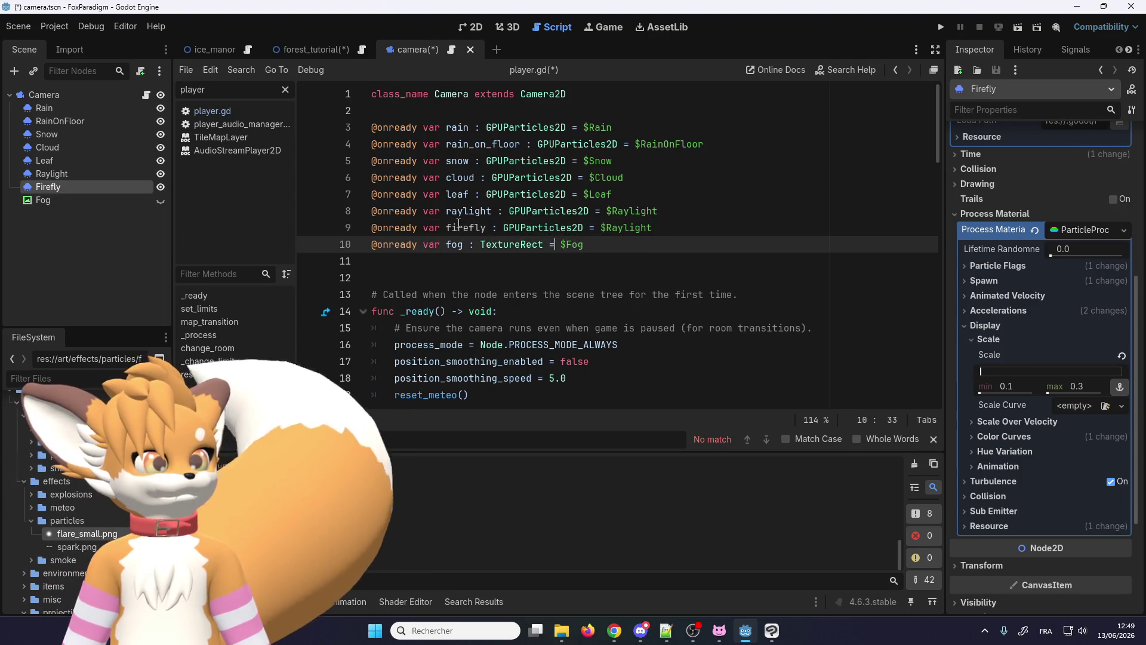
double_click(627, 227)
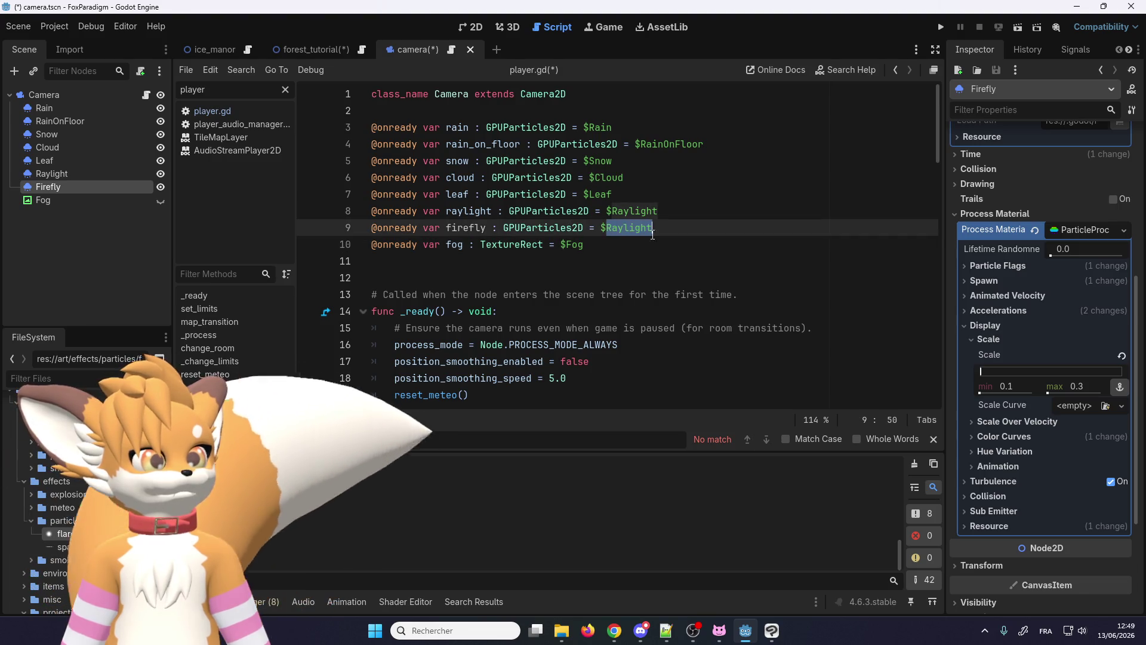
type("Firefl")
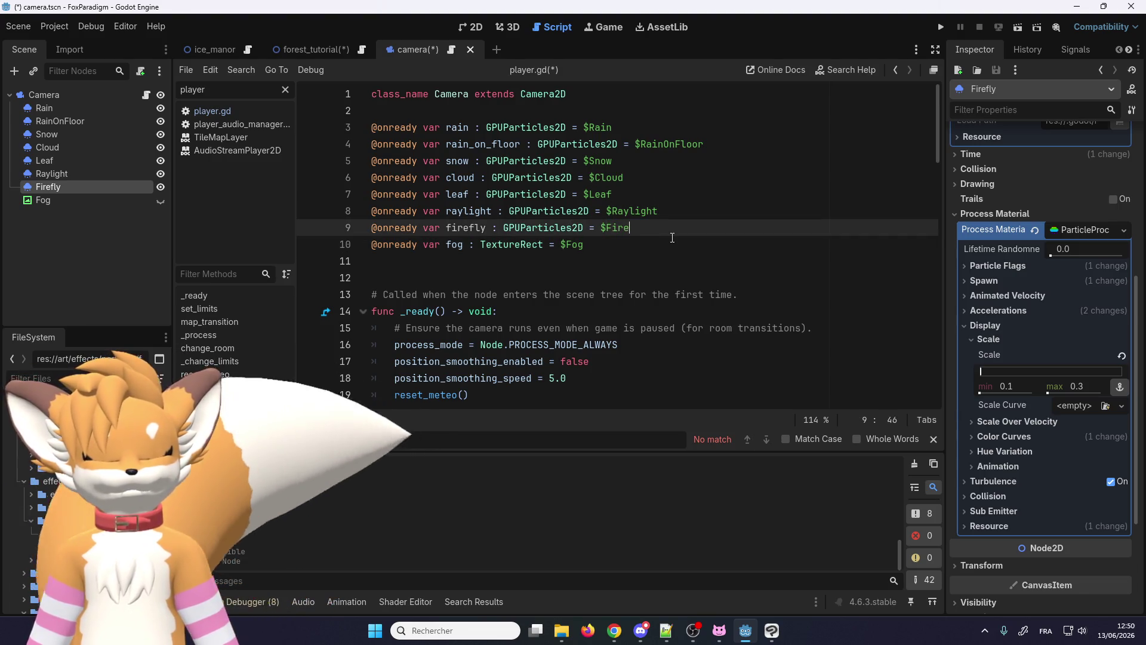
left_click(621, 246)
Step: Search the script for raylight usages, then save the camera scene
double_click(484, 213)
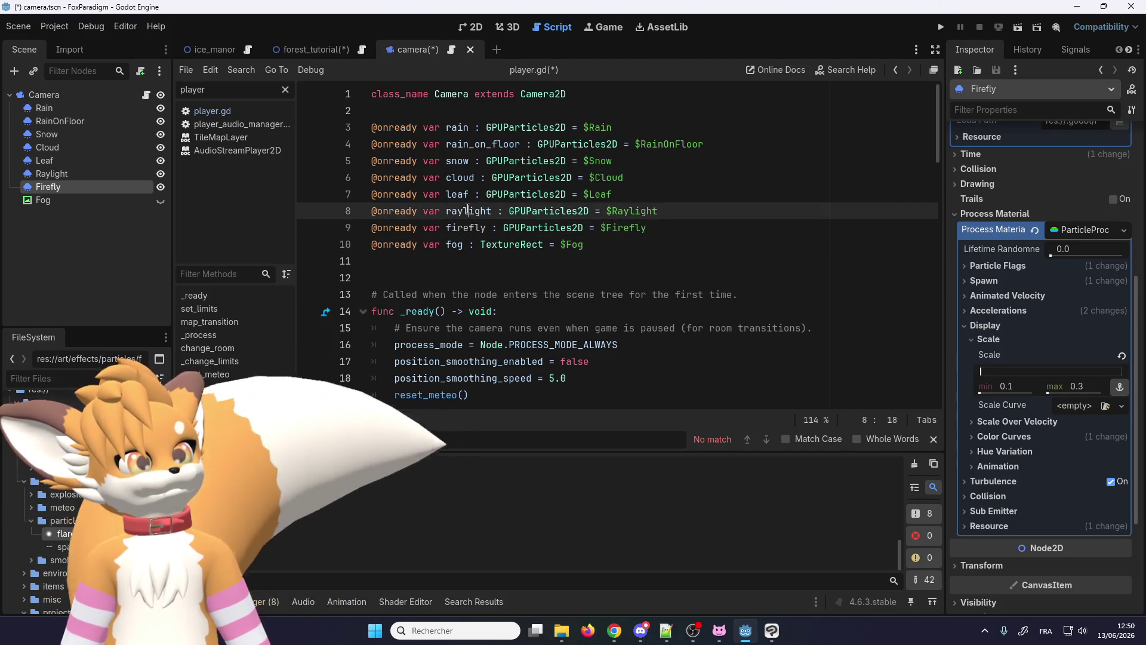
key("ctrl+f")
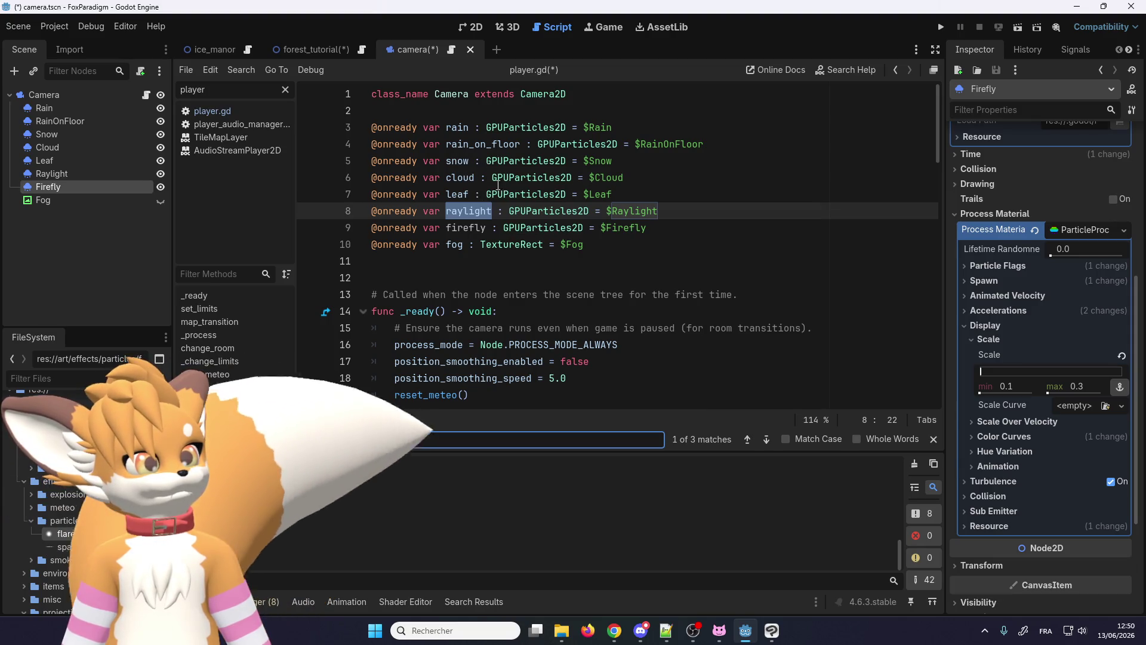
left_click(457, 127)
left_click(459, 210)
scroll(581, 290, "down", 5)
scroll(581, 290, "down", 8)
scroll(572, 305, "down", 8)
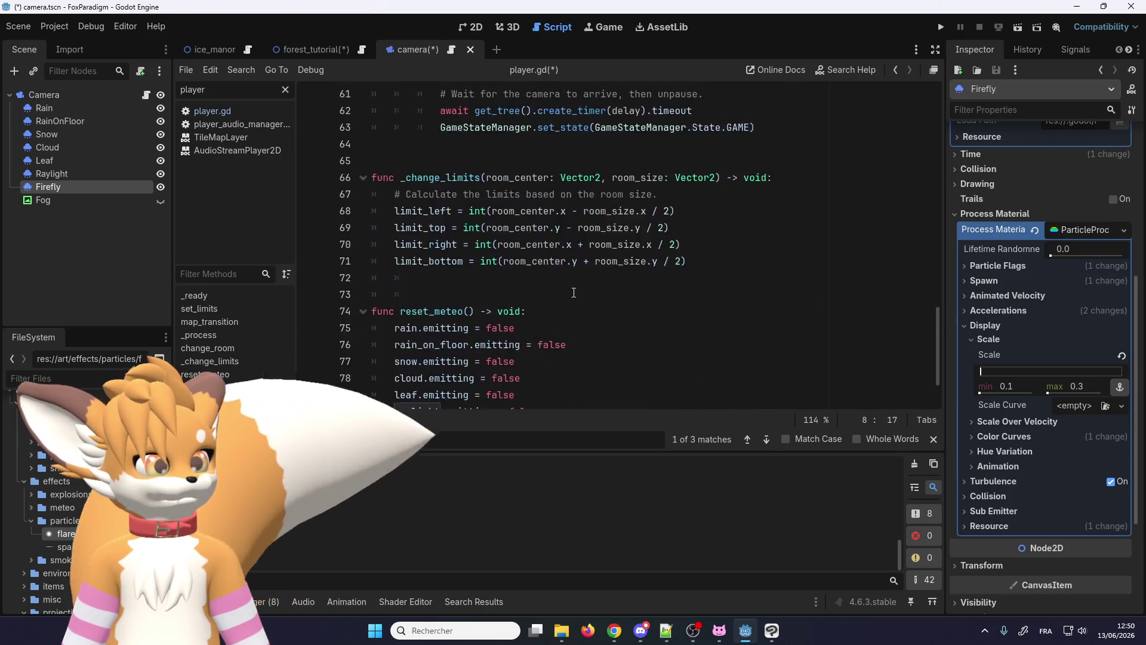
scroll(564, 322, "down", 1)
left_click(556, 341)
key("ctrl+s")
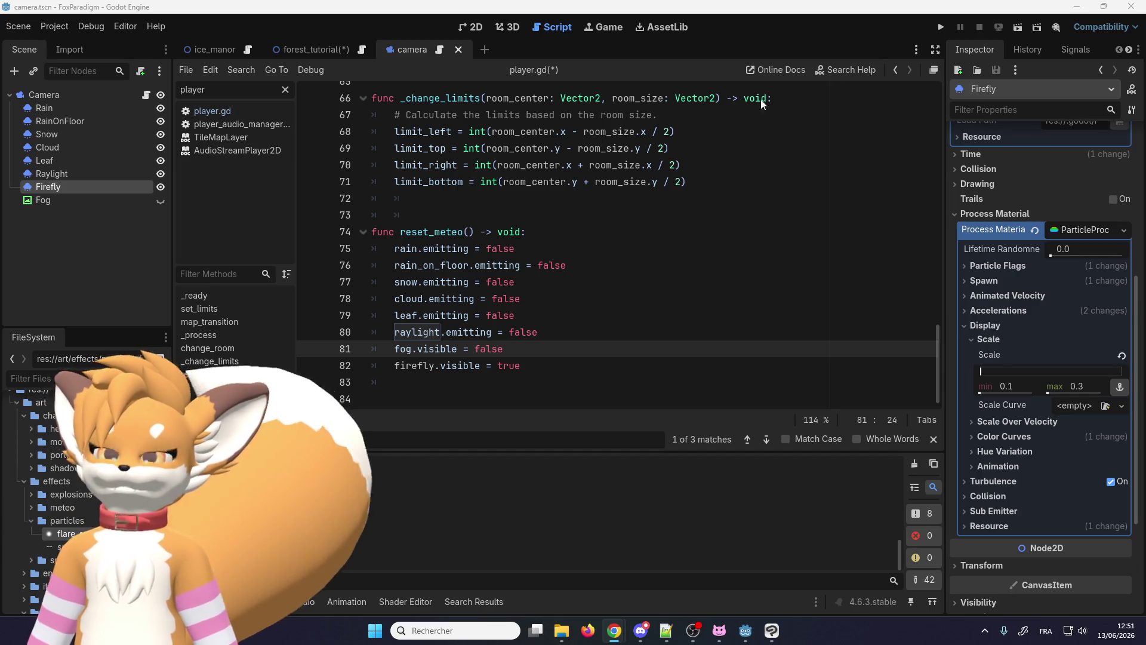
Step: Run the project and load the Forest Tutorial save
key("F5")
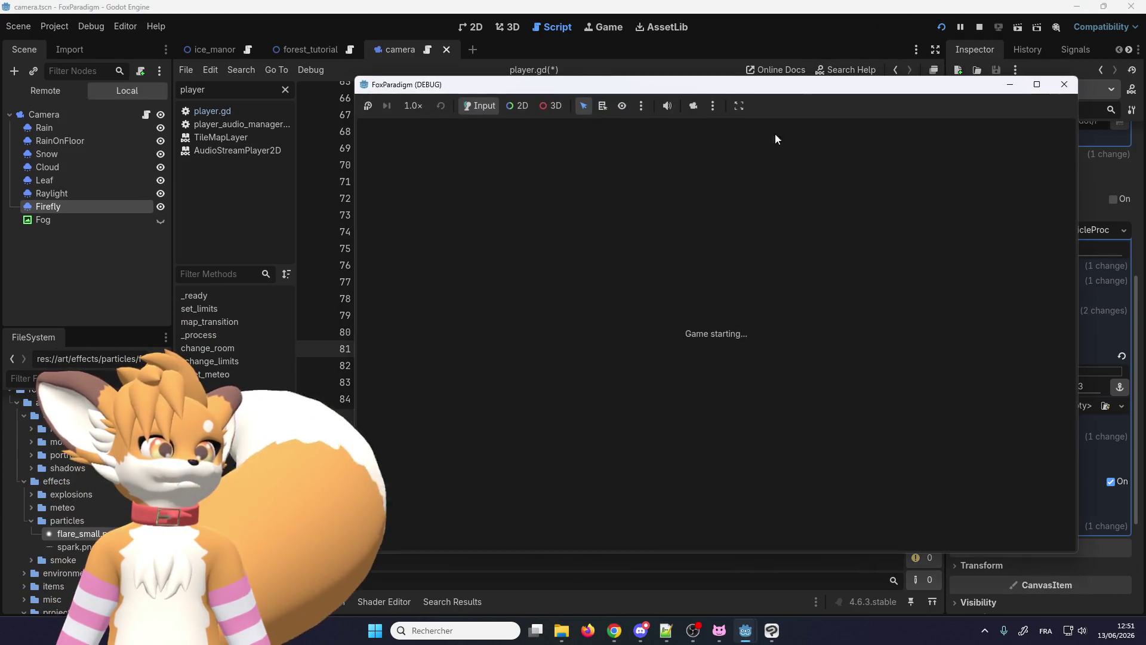
key("Return")
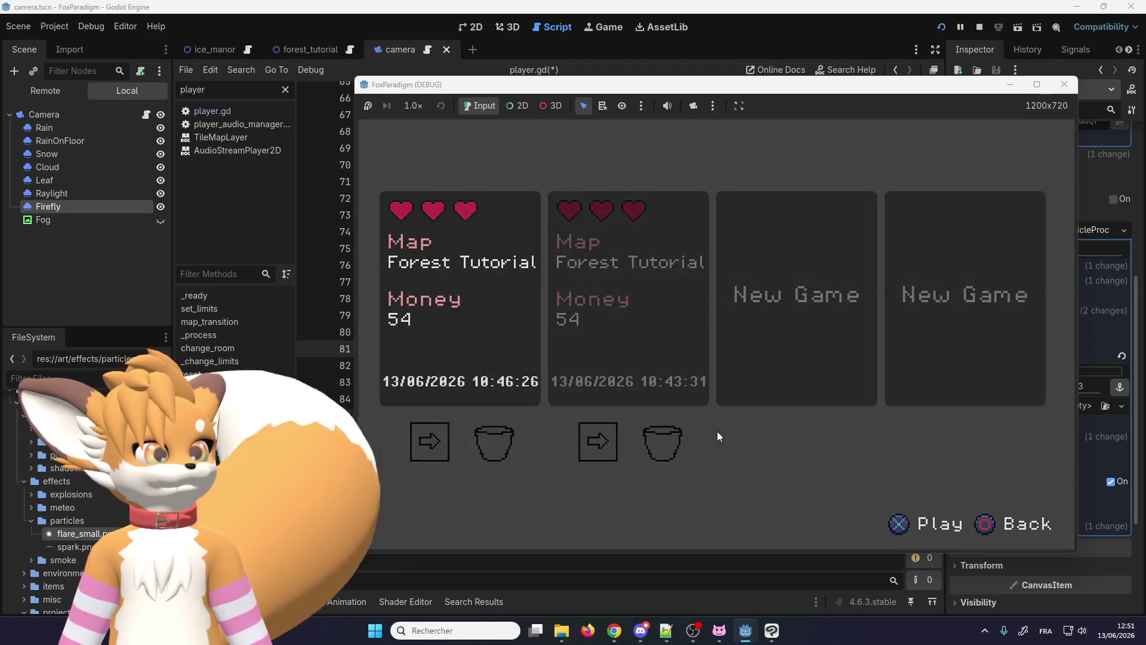
key("Return")
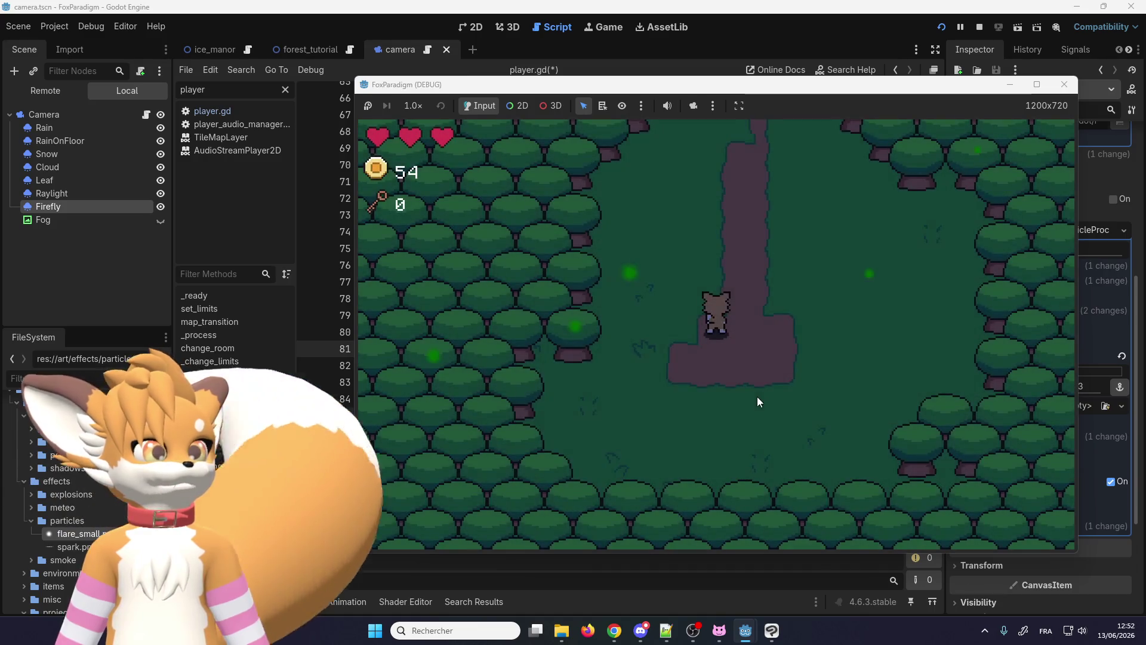
Step: Walk the character around the forest clearing to watch the green fireflies drift
key("Up")
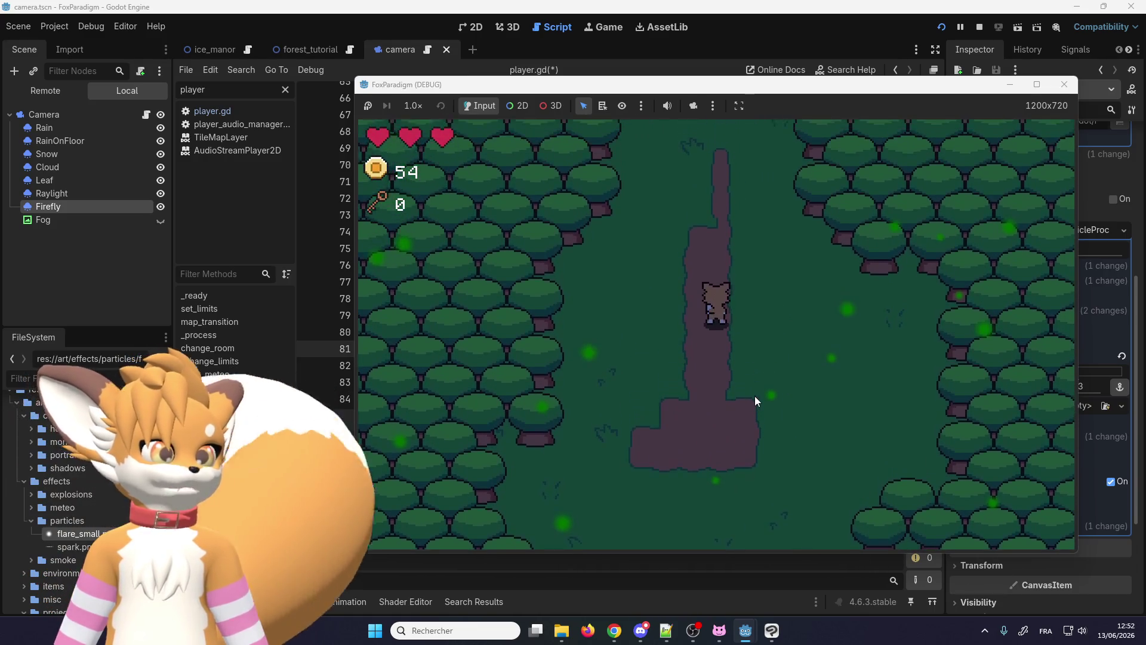
key("Down")
key("Left")
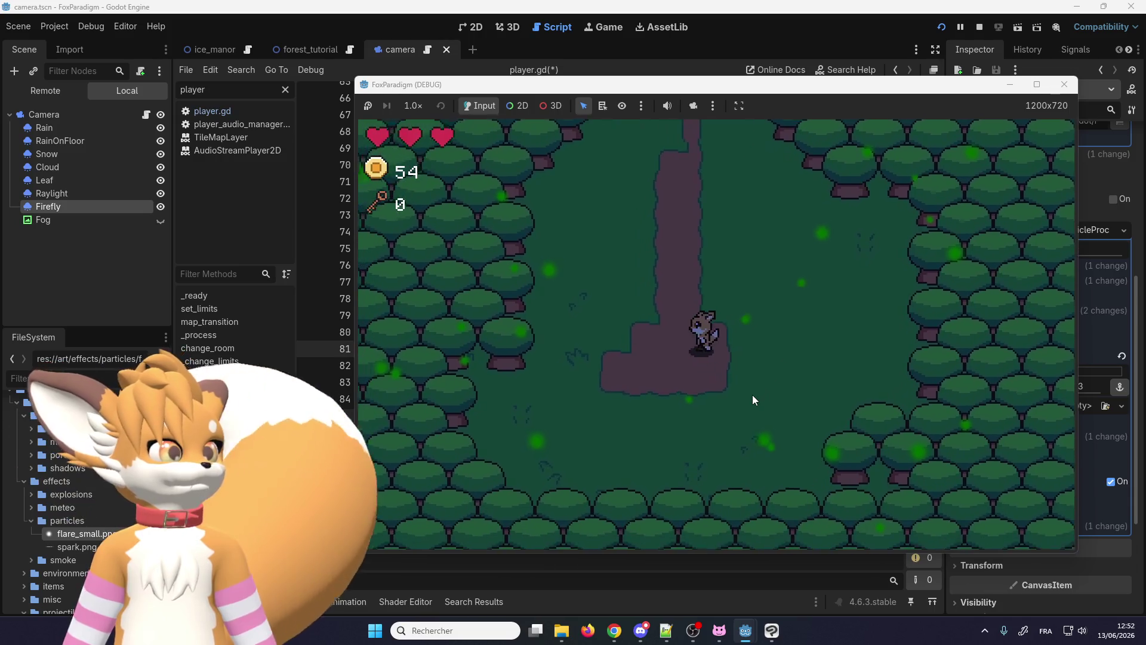
key("Up")
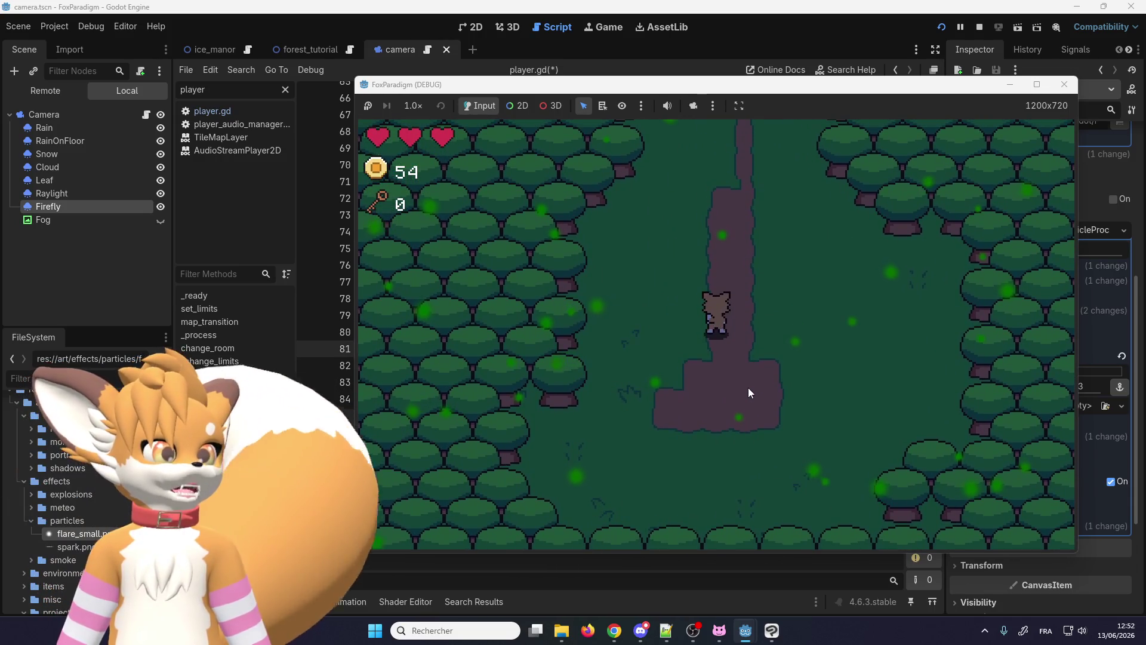
key("Down")
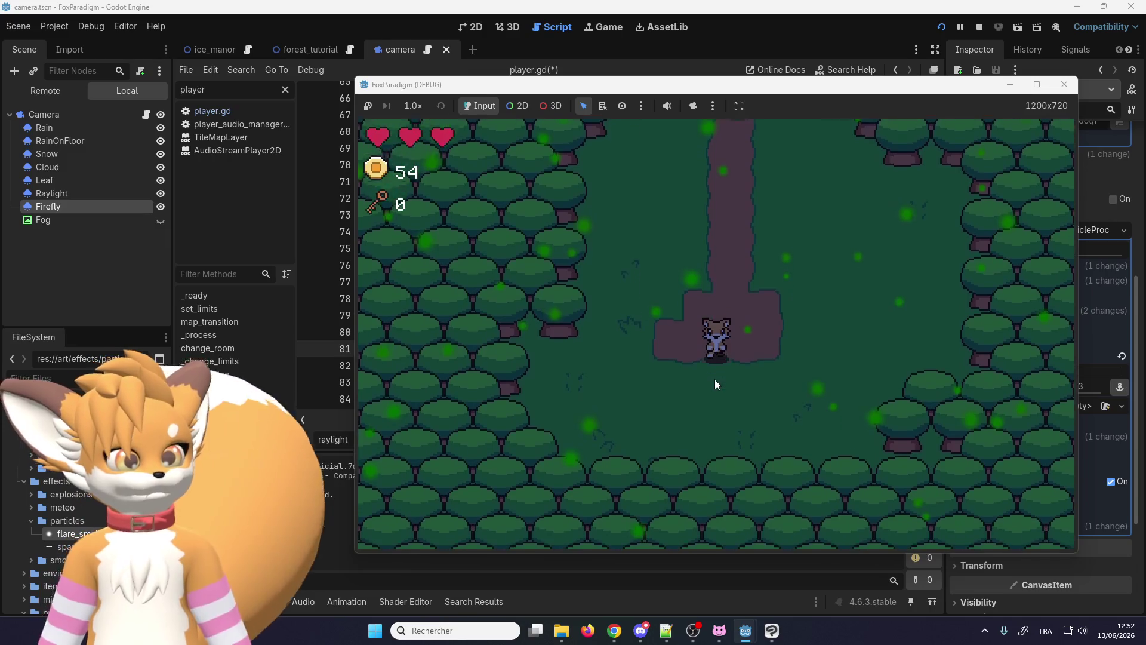
key("Up")
key("Up")
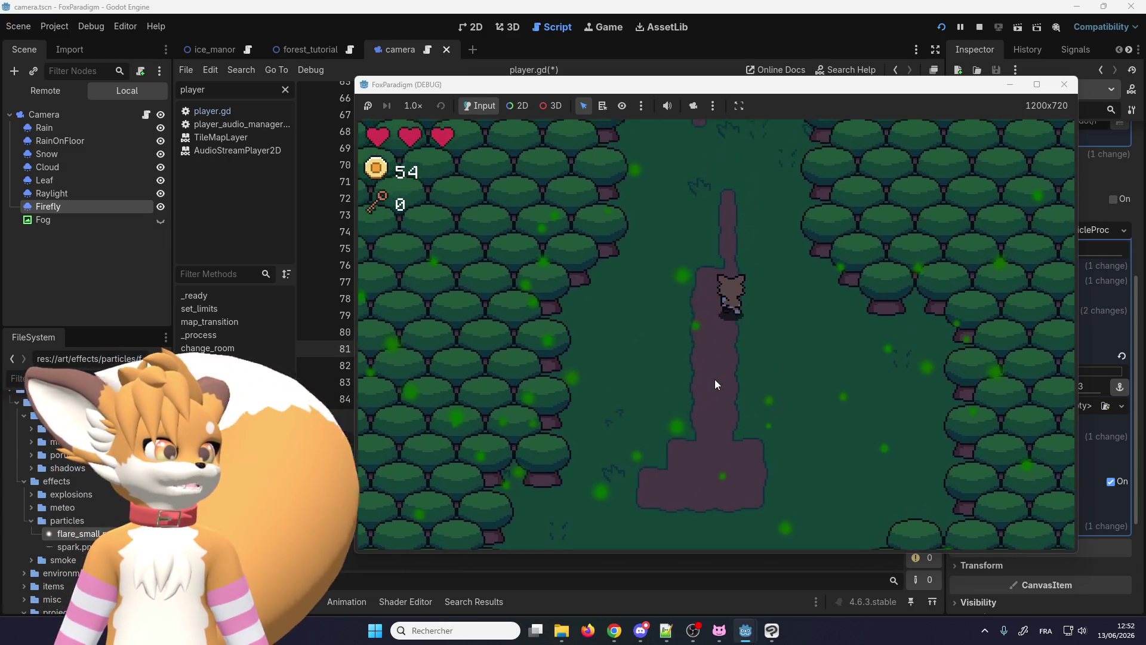
key("Down")
key("Down")
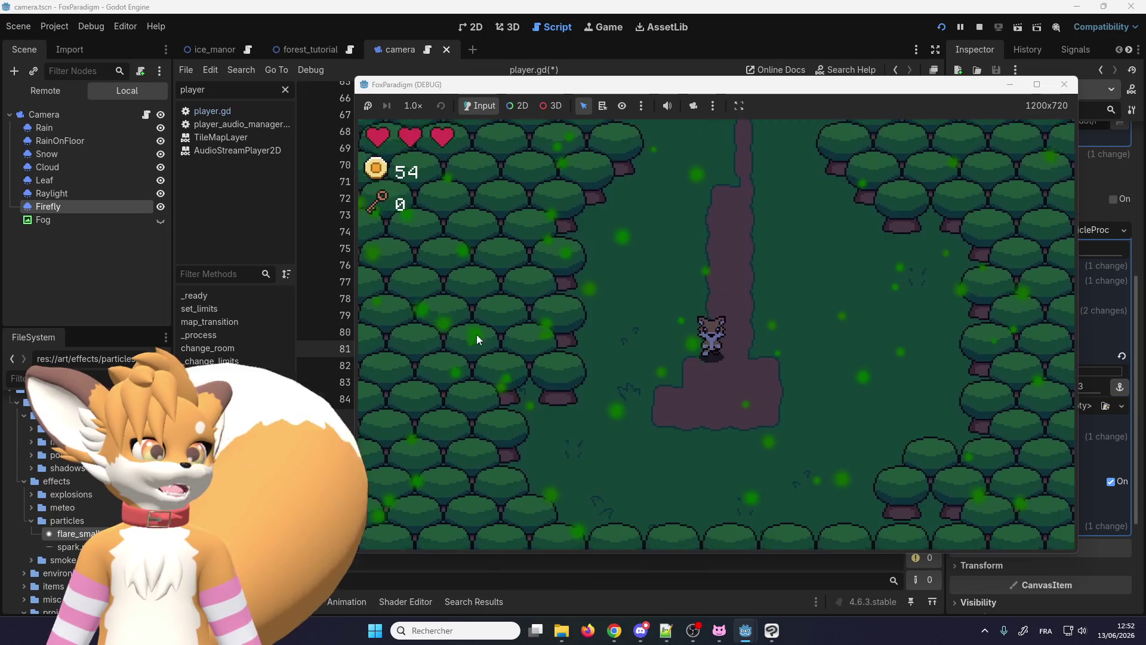
key("Left")
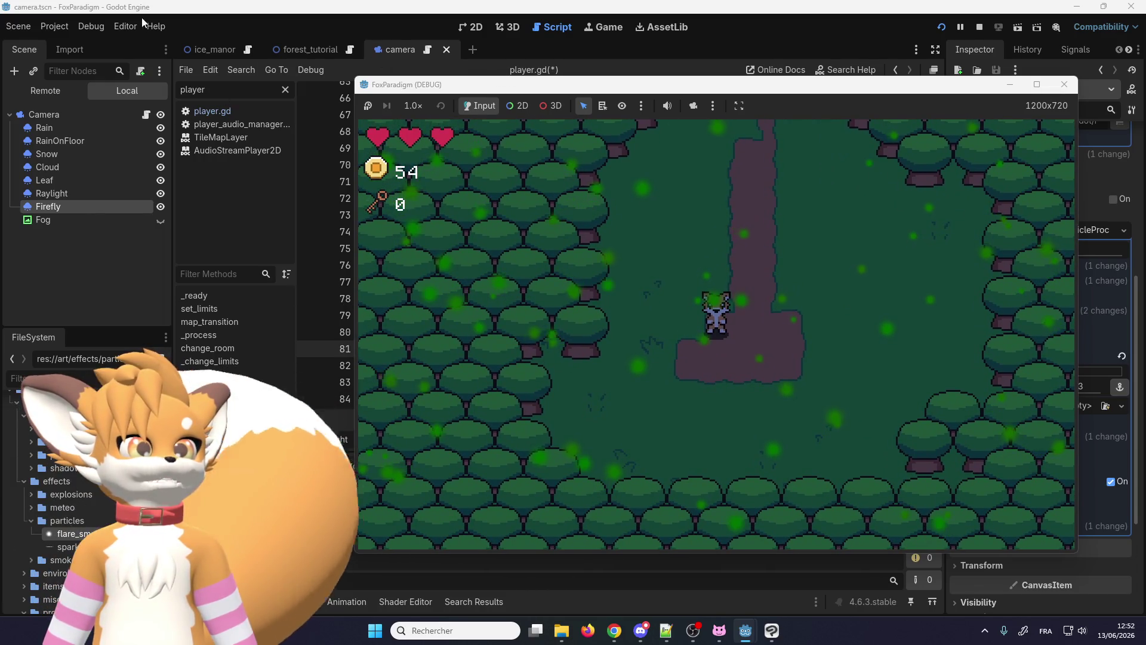
Step: Hide CanvasModulate in the forest_tutorial scene and check the running game on the dirt path
left_click(321, 51)
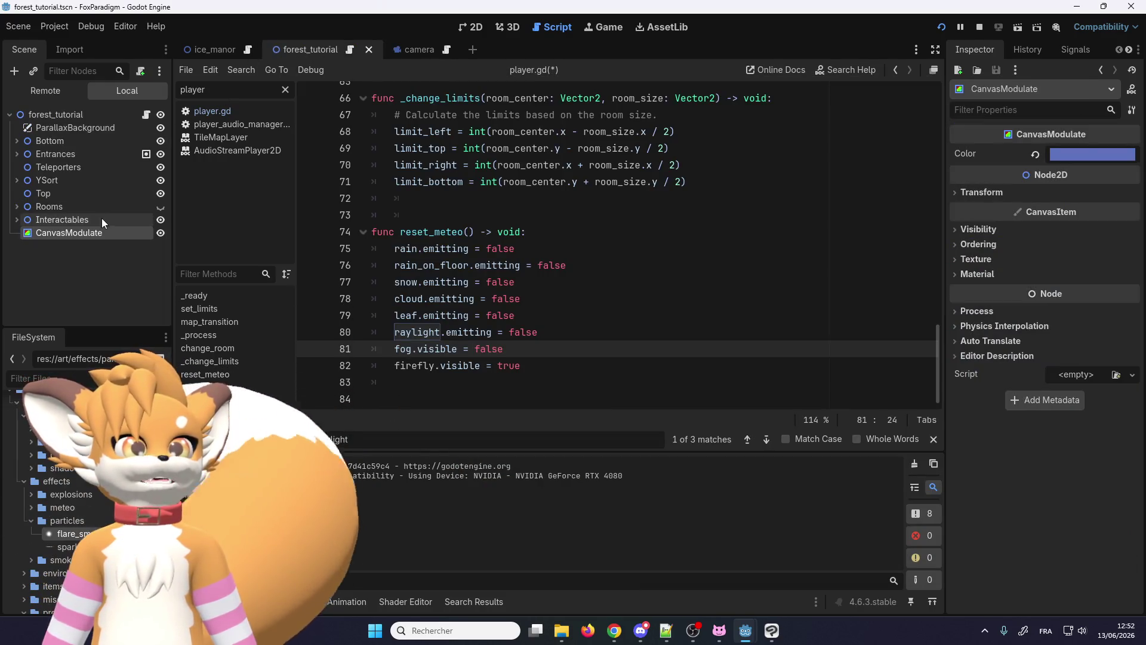
left_click(160, 233)
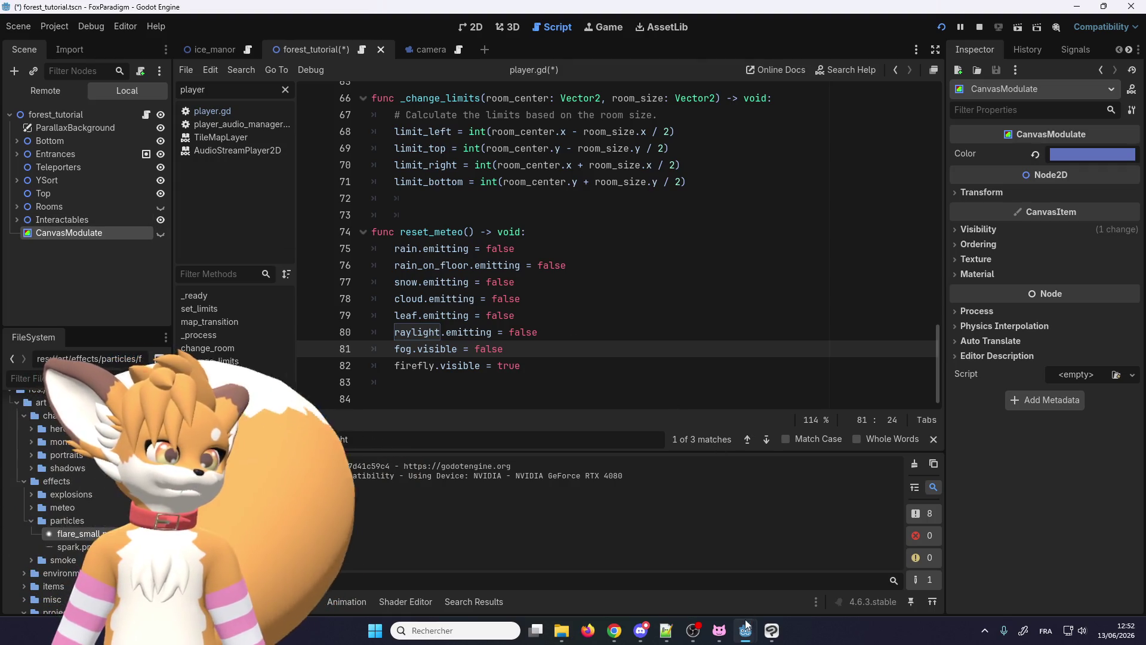
mouse_move(745, 630)
left_click(767, 551)
key("Up")
key("Right")
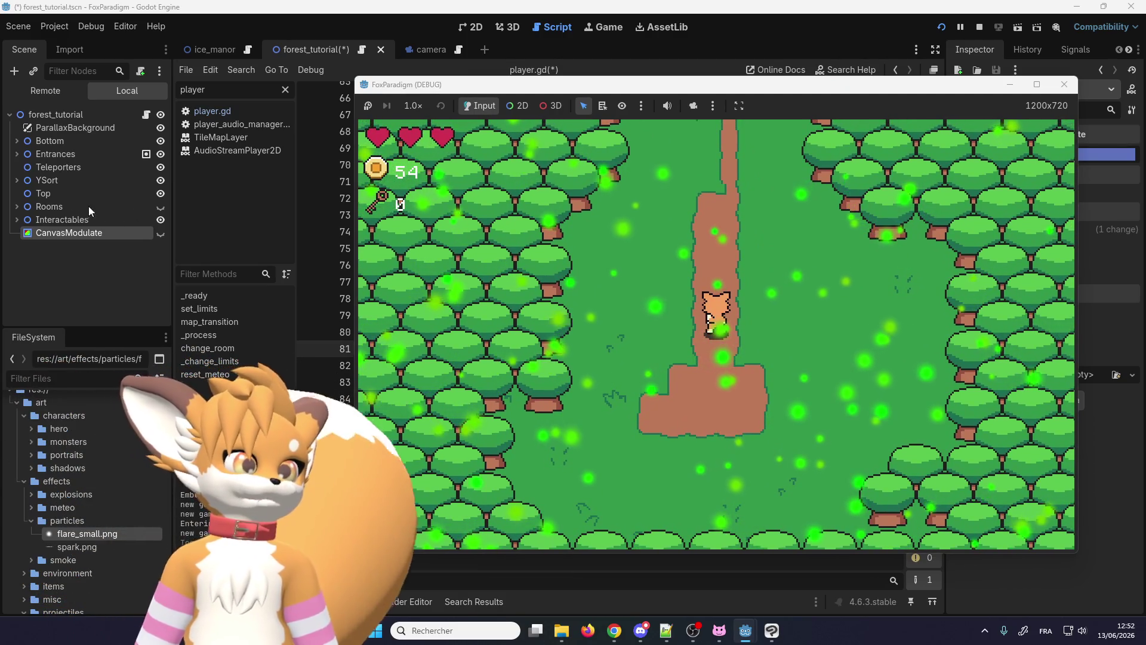
Step: Close the debug game window and return to the raylight line in player.gd
left_click(1064, 85)
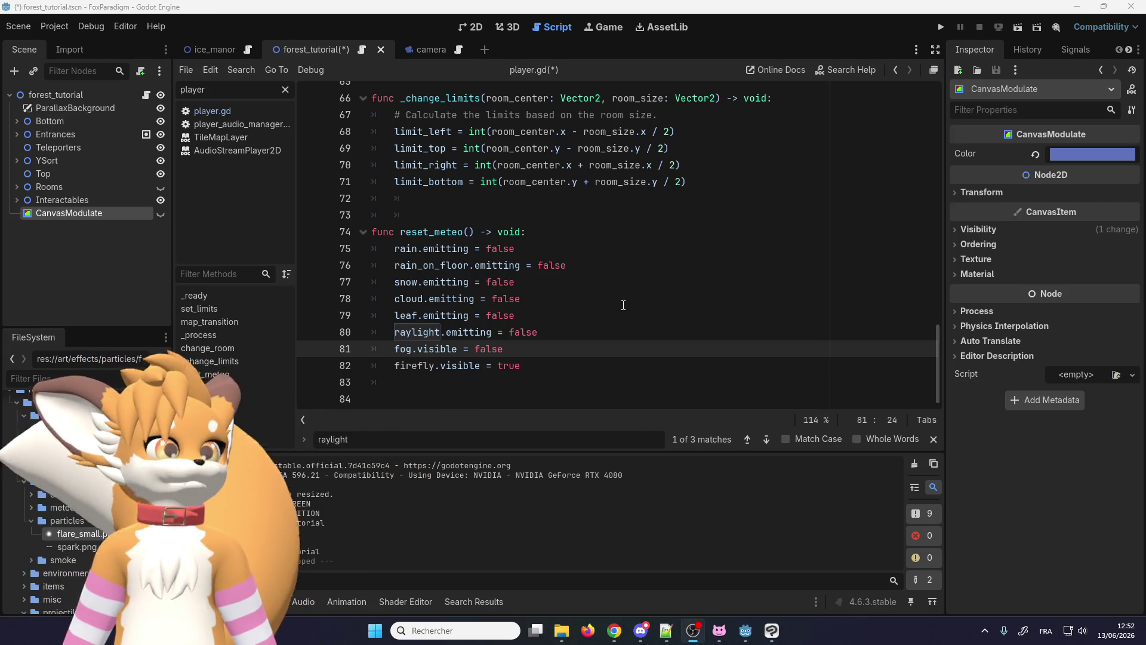
key("Up")
key("End")
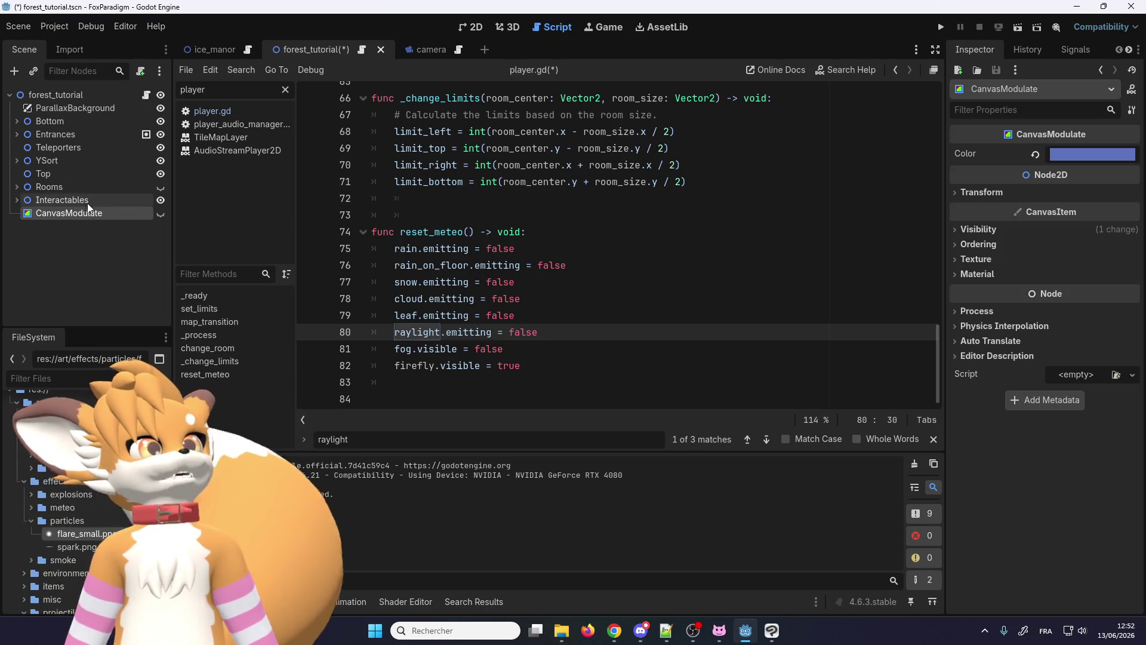
Step: Review Firefly's particle scale and color ramp settings, leaving the base colour white, and search the script for raylight
left_click(414, 52)
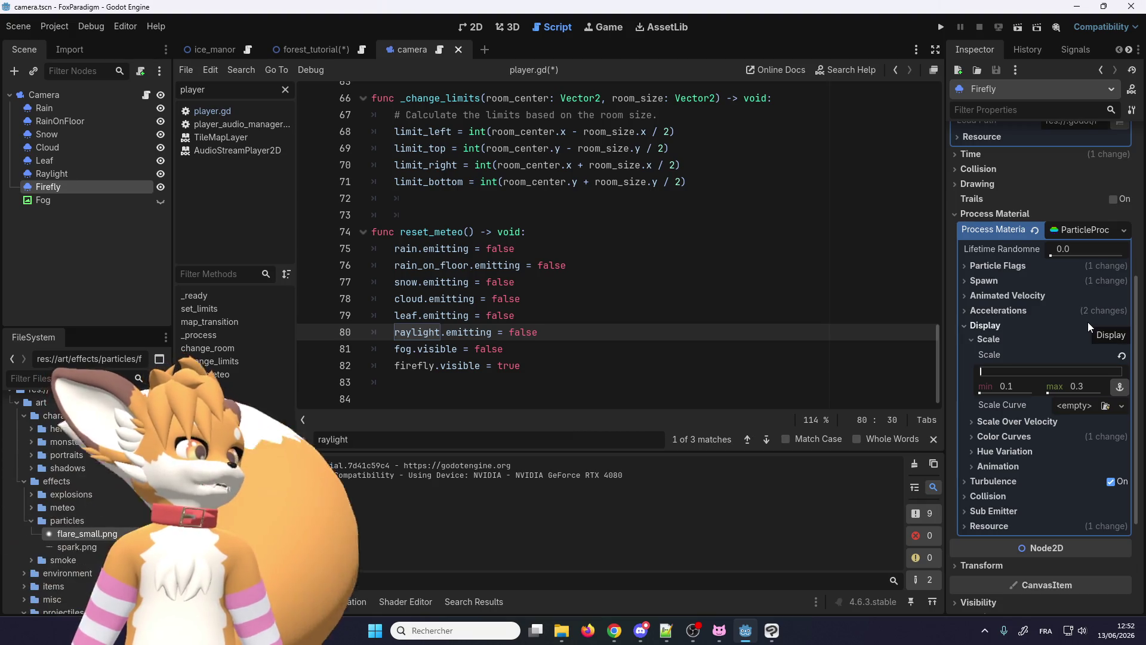
left_click(1021, 386)
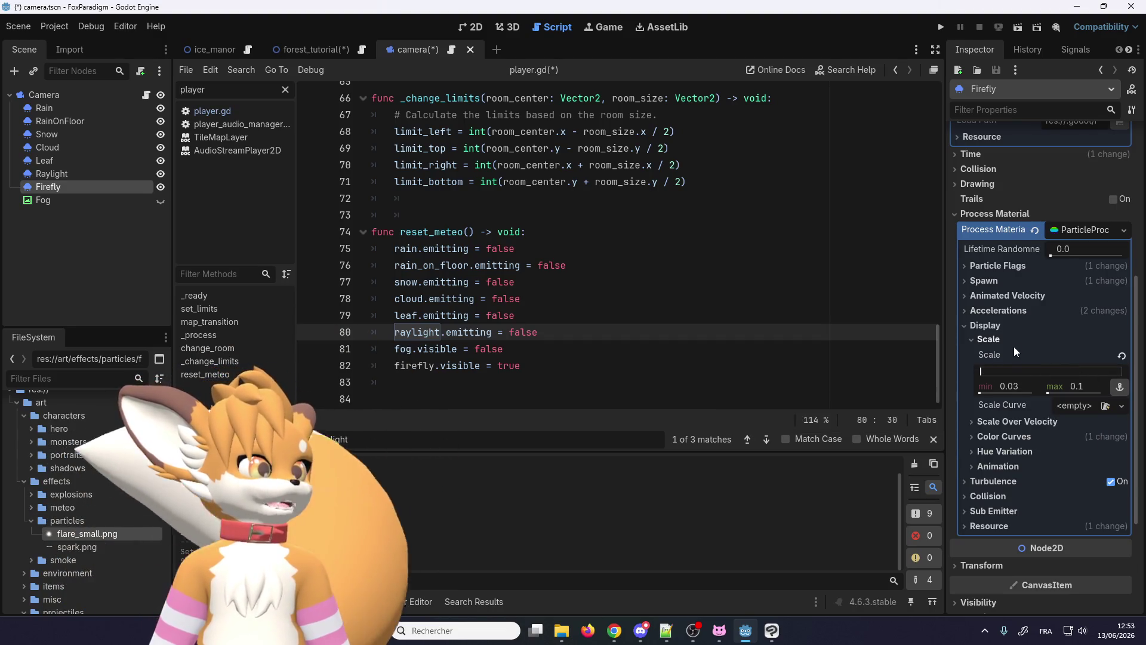
left_click(1000, 437)
scroll(1000, 440, "down", 2)
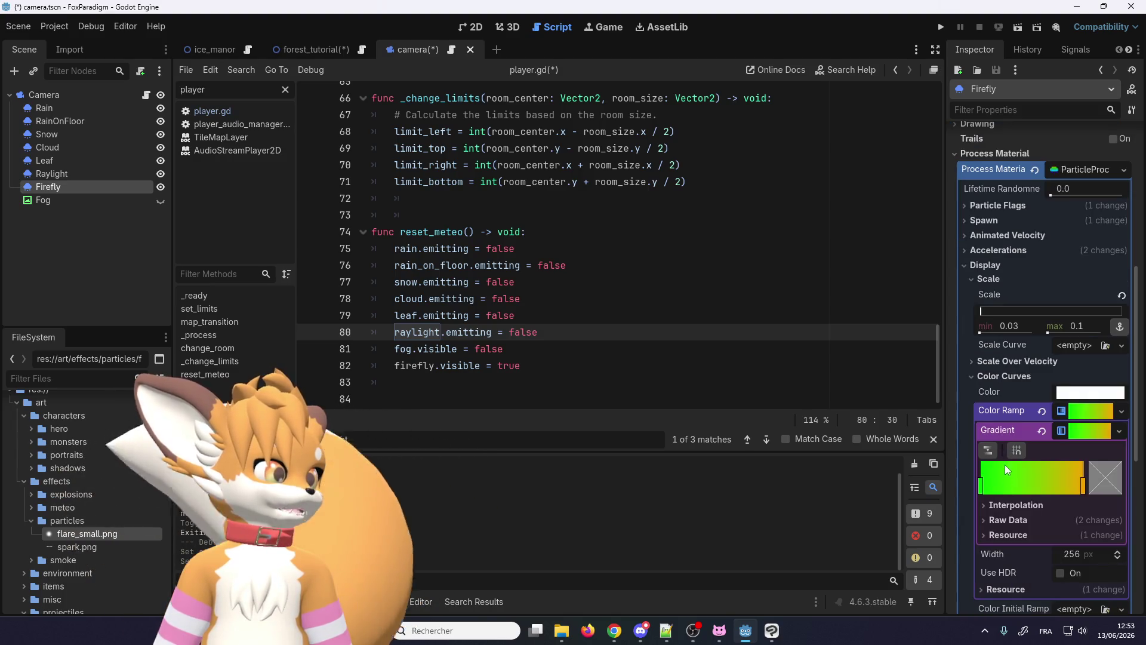
left_click(1068, 396)
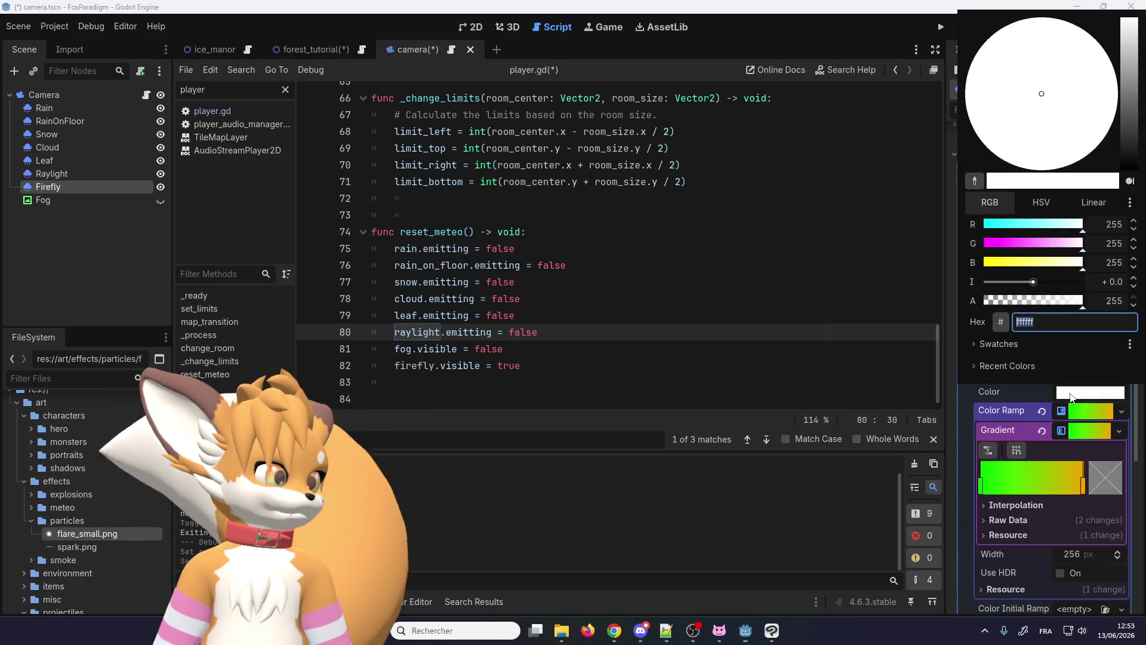
left_click(1044, 396)
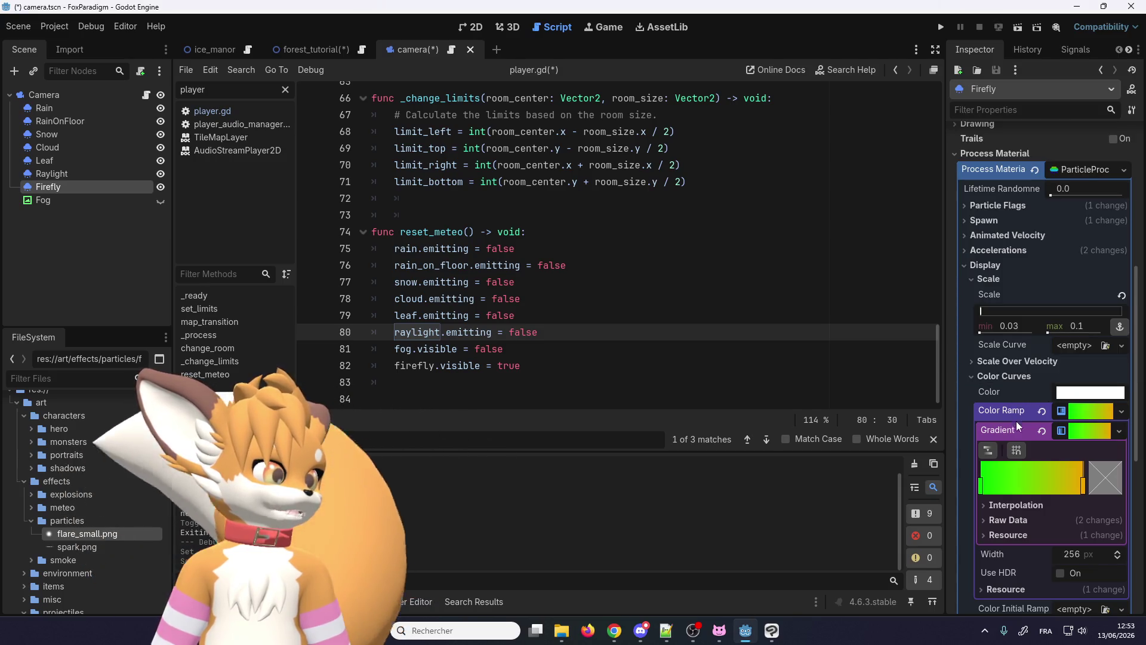
scroll(1014, 432, "down", 4)
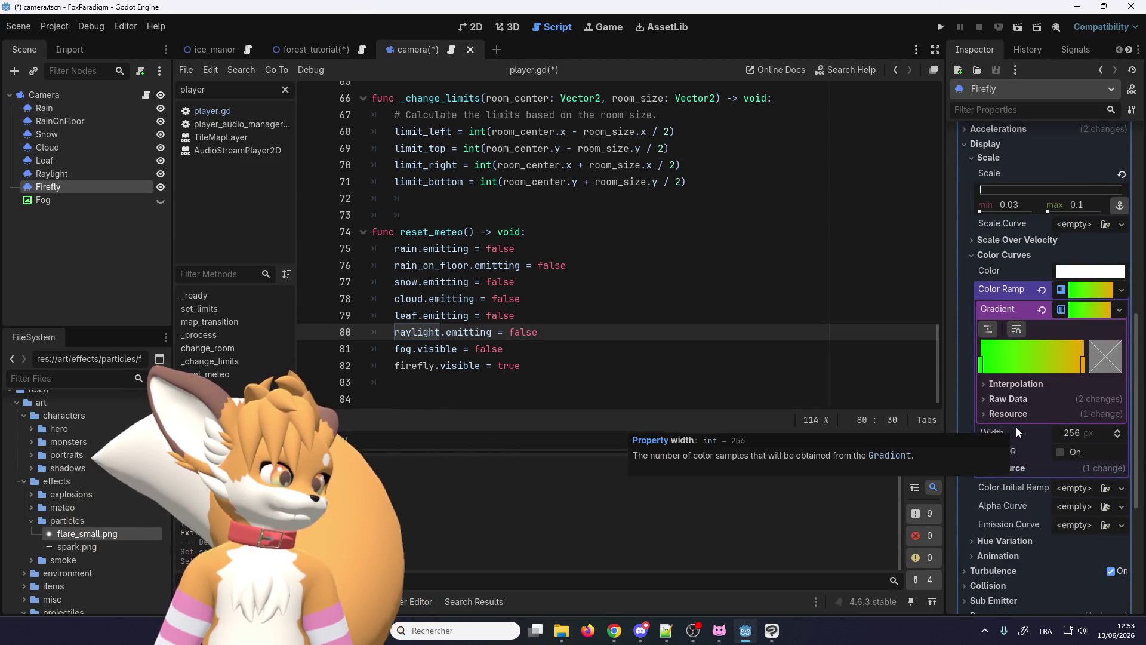
scroll(1016, 426, "down", 2)
scroll(1016, 424, "up", 6)
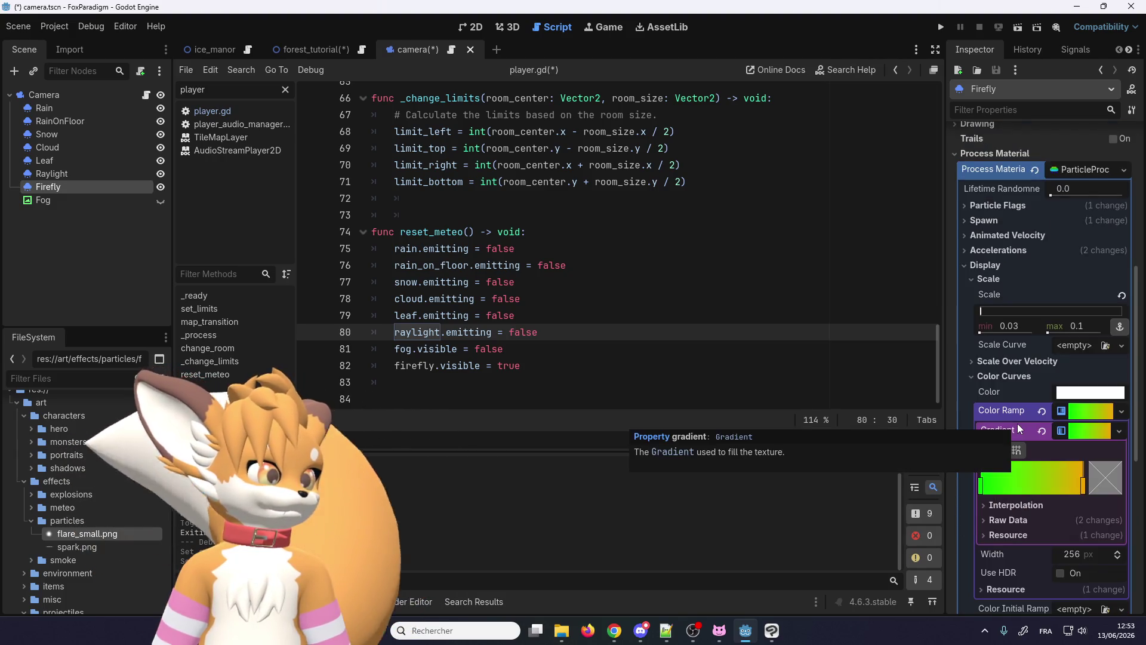
key("ctrl+f")
scroll(999, 461, "up", 5)
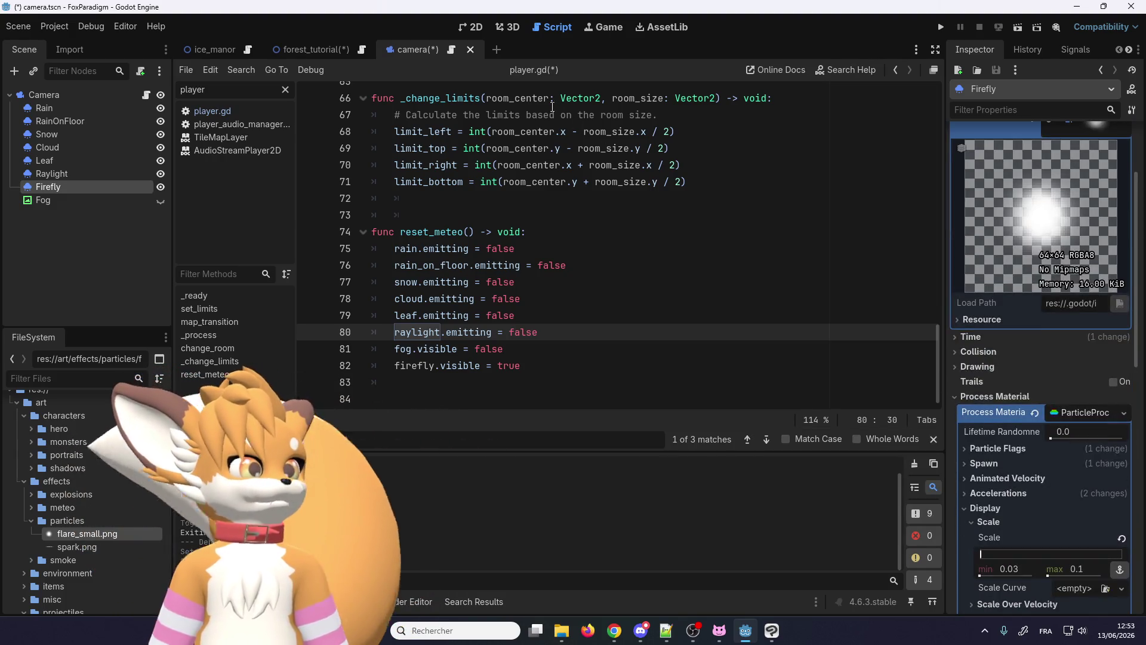
Step: View the Firefly particles as tiny green and yellow glows in the 2D scene view
left_click(471, 27)
scroll(513, 299, "up", 3)
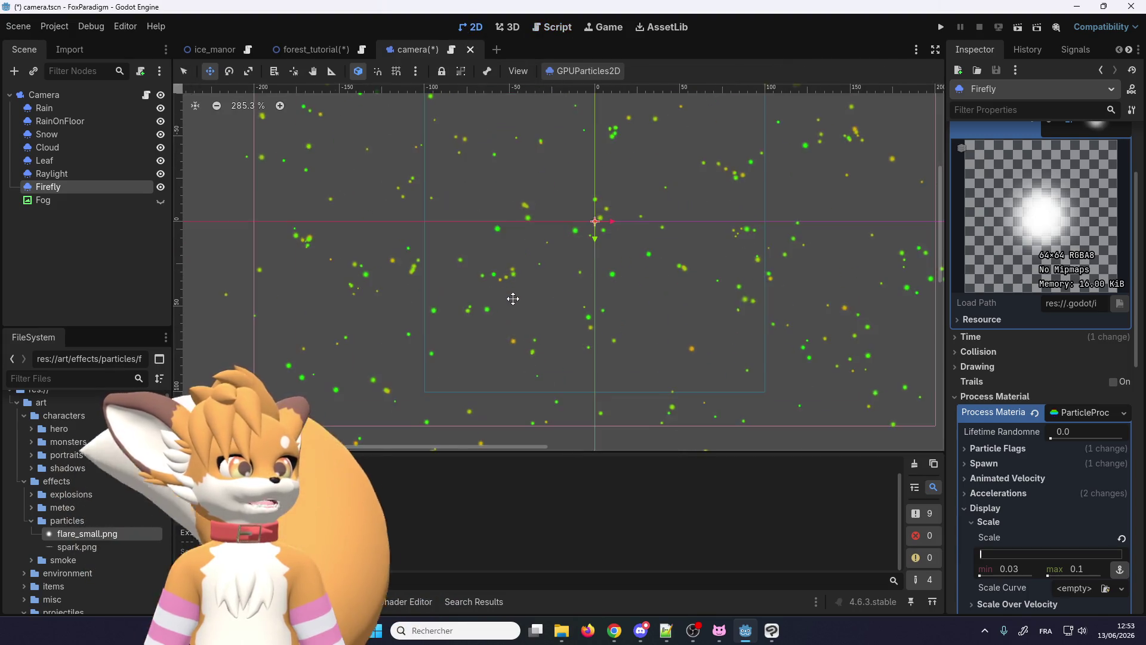
scroll(513, 298, "down", 2)
scroll(516, 294, "down", 3)
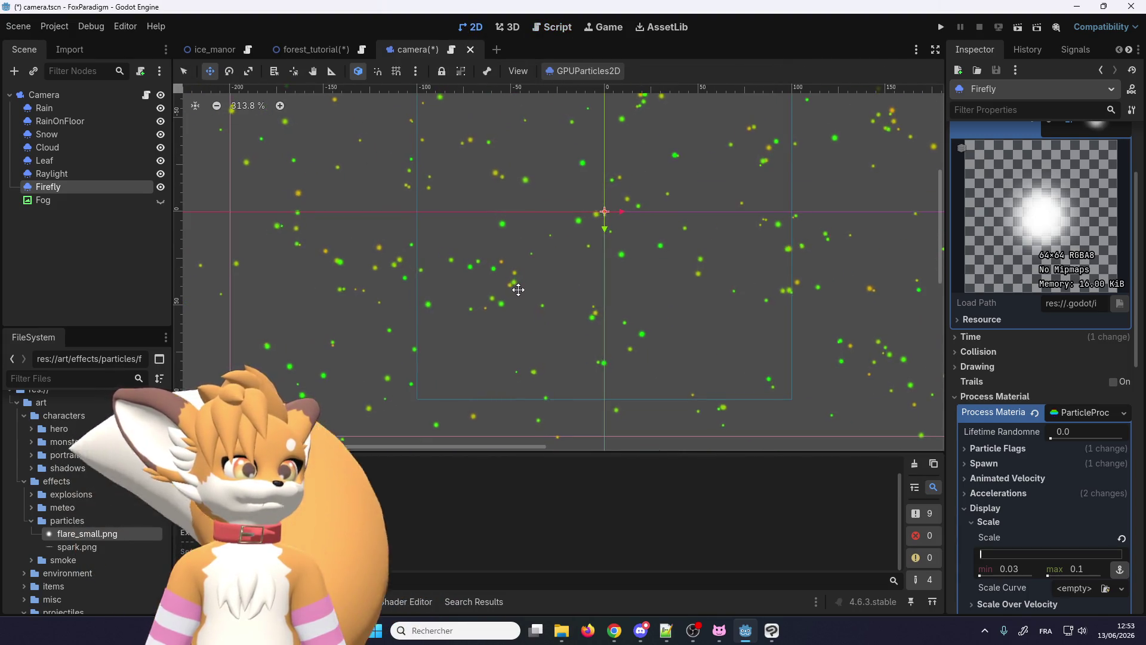
scroll(545, 279, "down", 1)
scroll(673, 256, "up", 1)
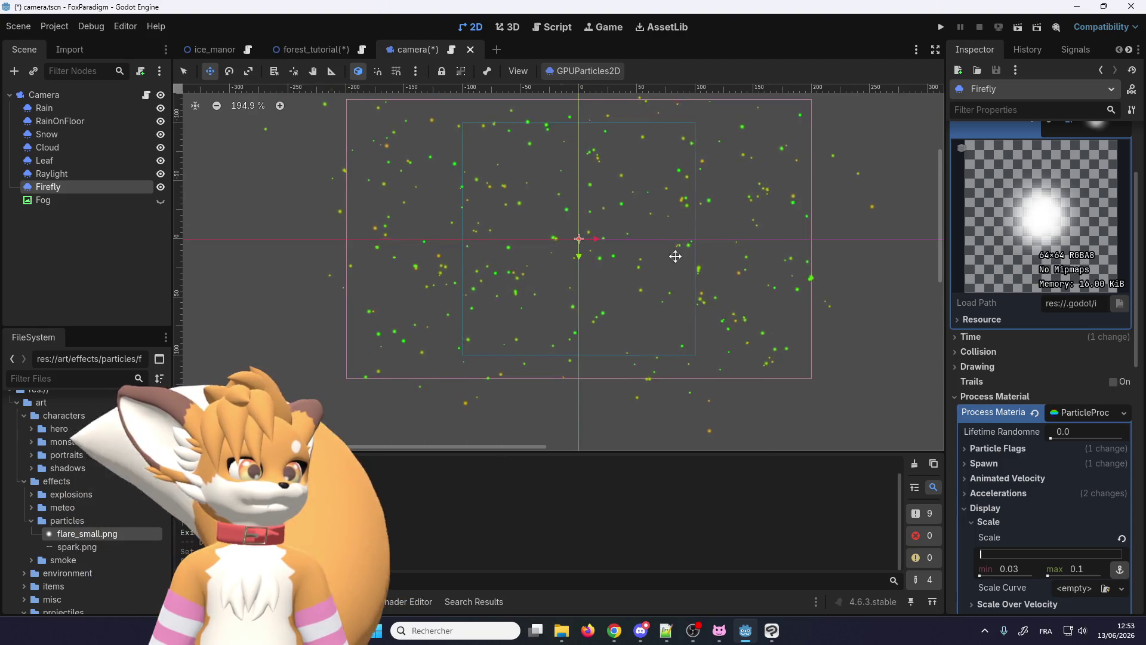
scroll(680, 255, "up", 2)
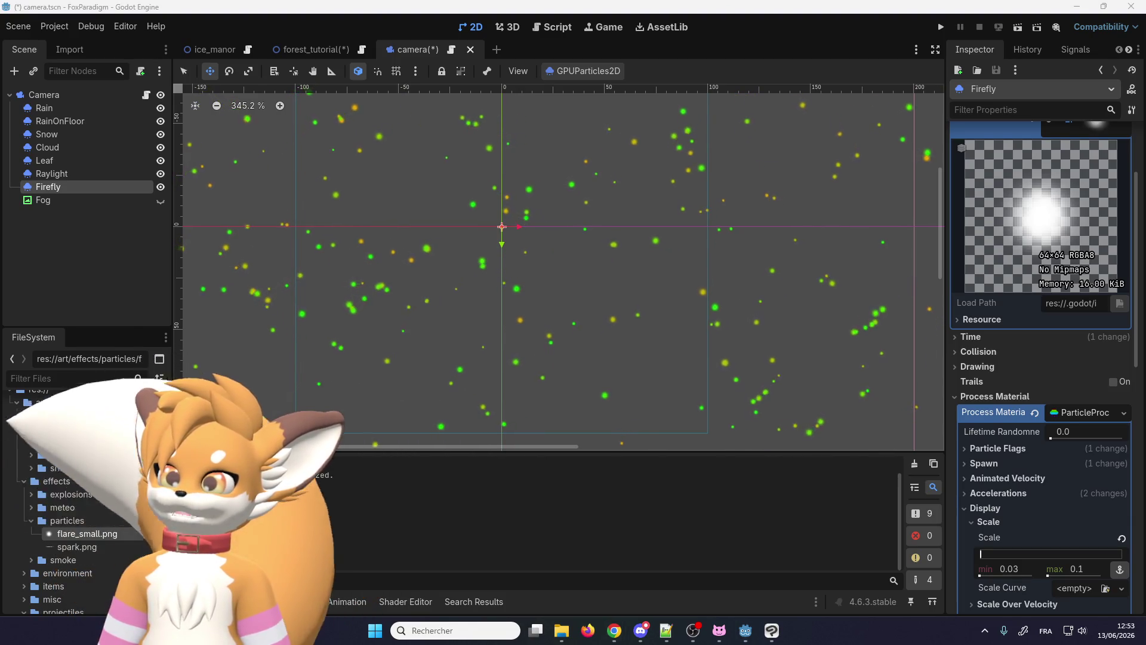
key("super+d")
key("super+d")
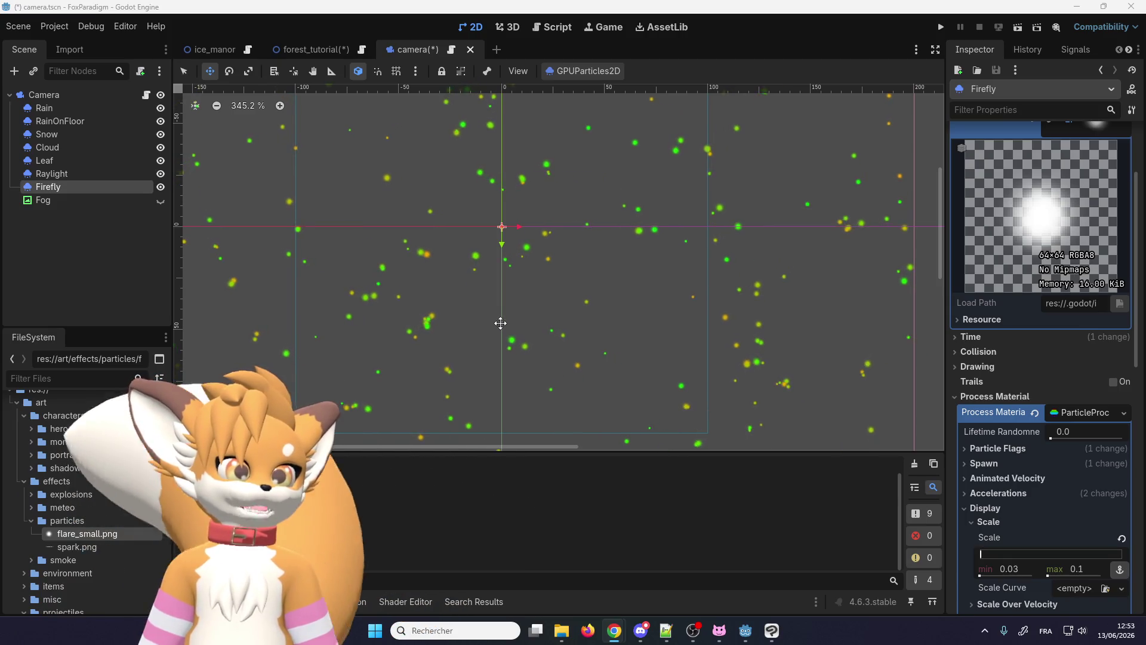
scroll(503, 312, "down", 1)
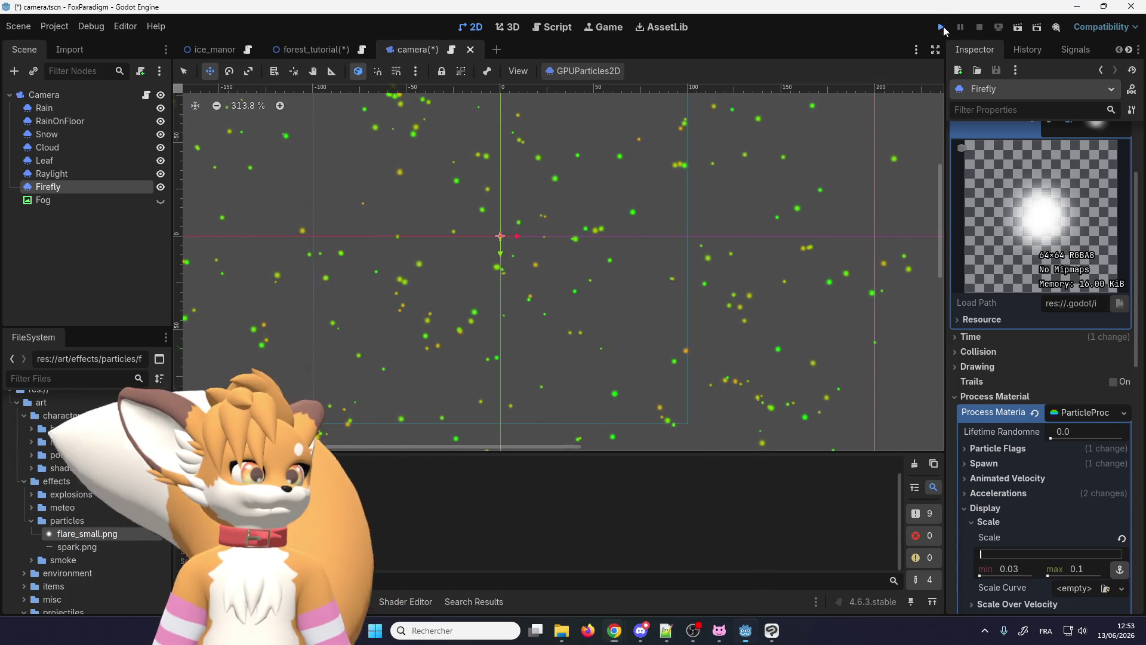
Step: Save and run the project, loading the saved game into the forest
left_click(941, 26)
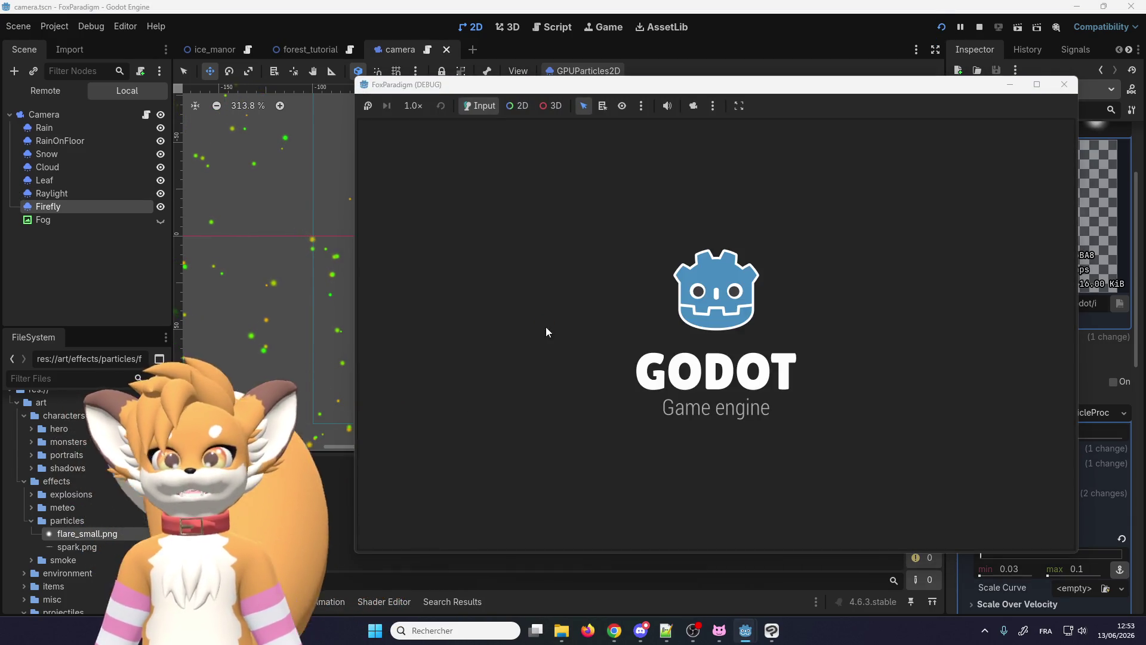
key("Return")
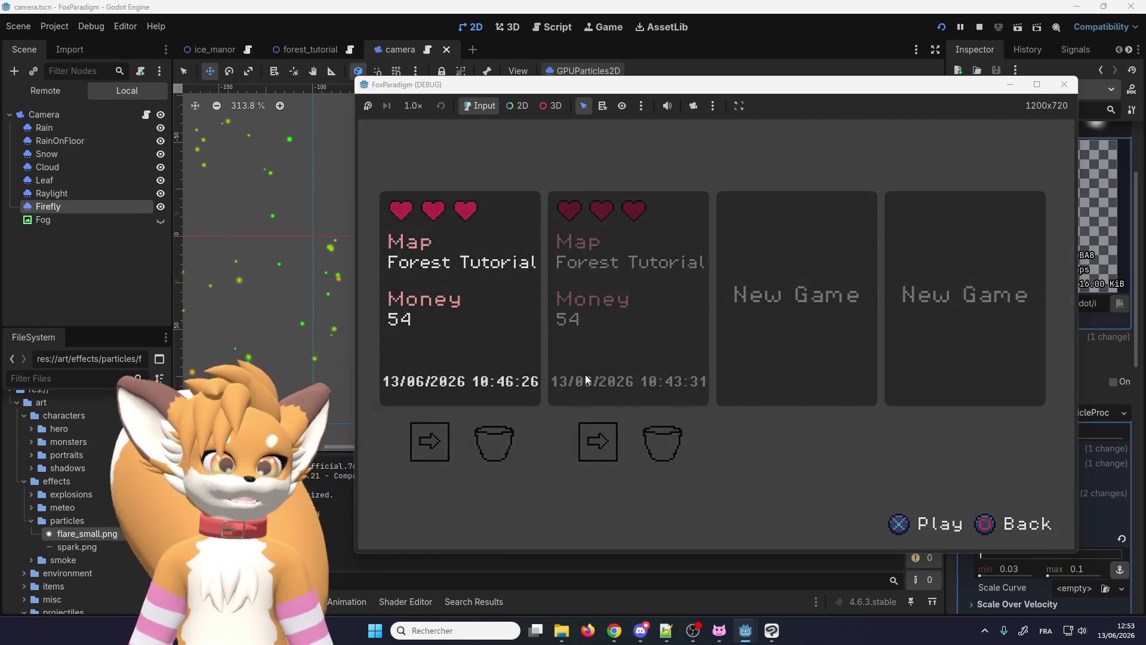
key("Return")
Step: Walk the fox around the path and clearing to check the fireflies, then close the game
key("Up")
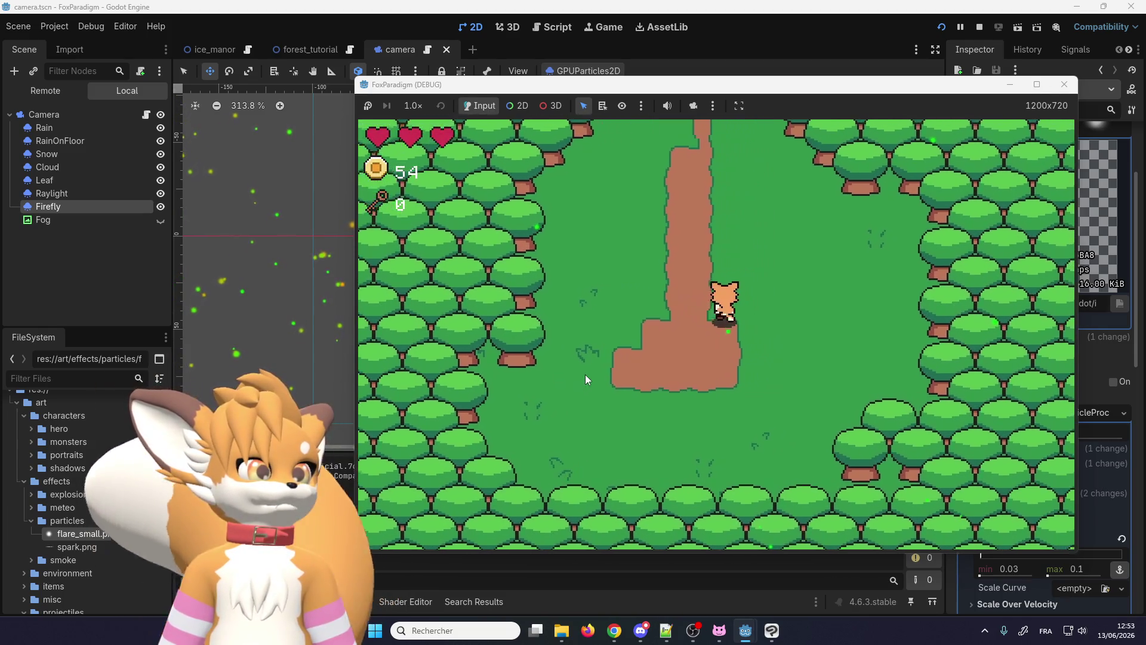
key("Down")
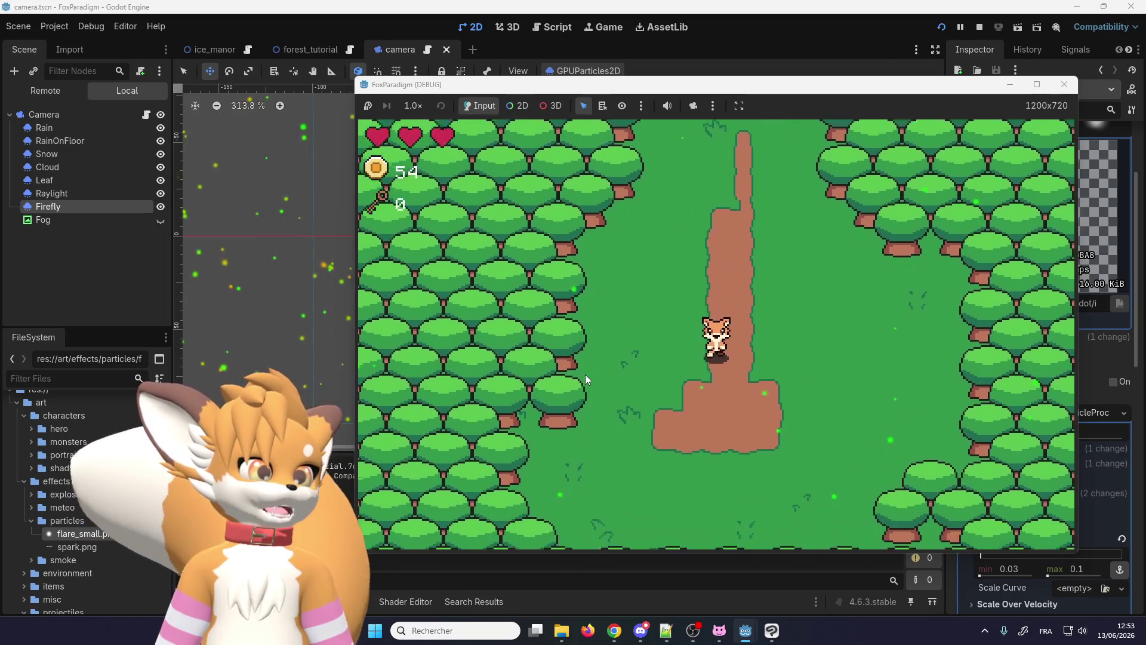
key("Up")
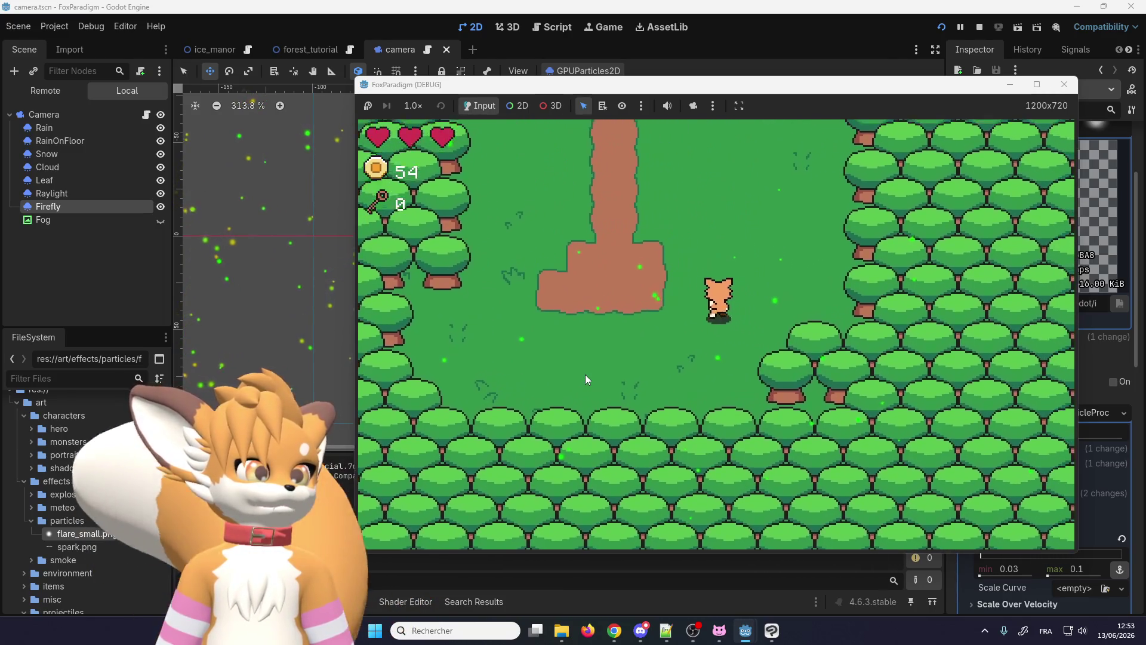
key("Right")
key("Up")
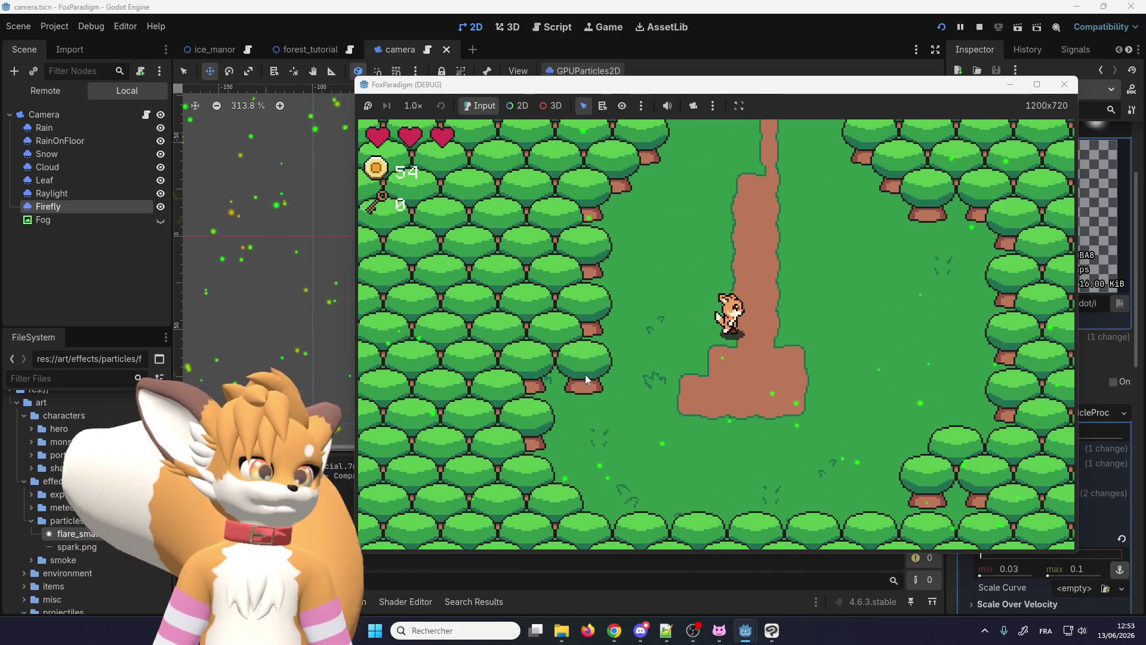
key("Right")
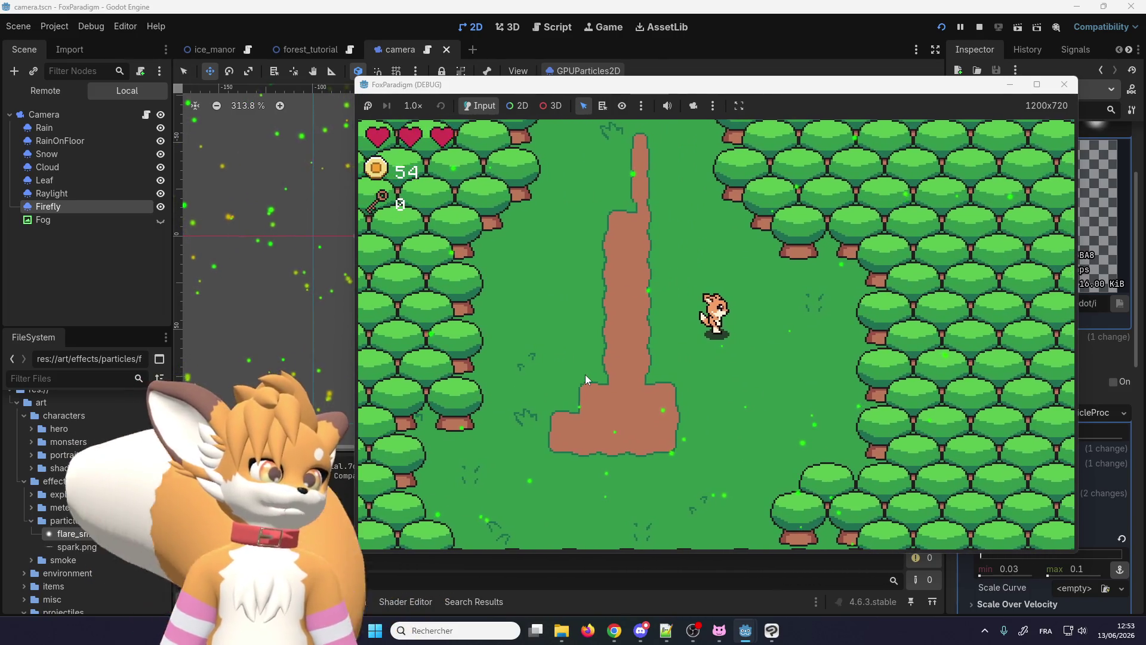
key("Down")
key("Up")
key("Left")
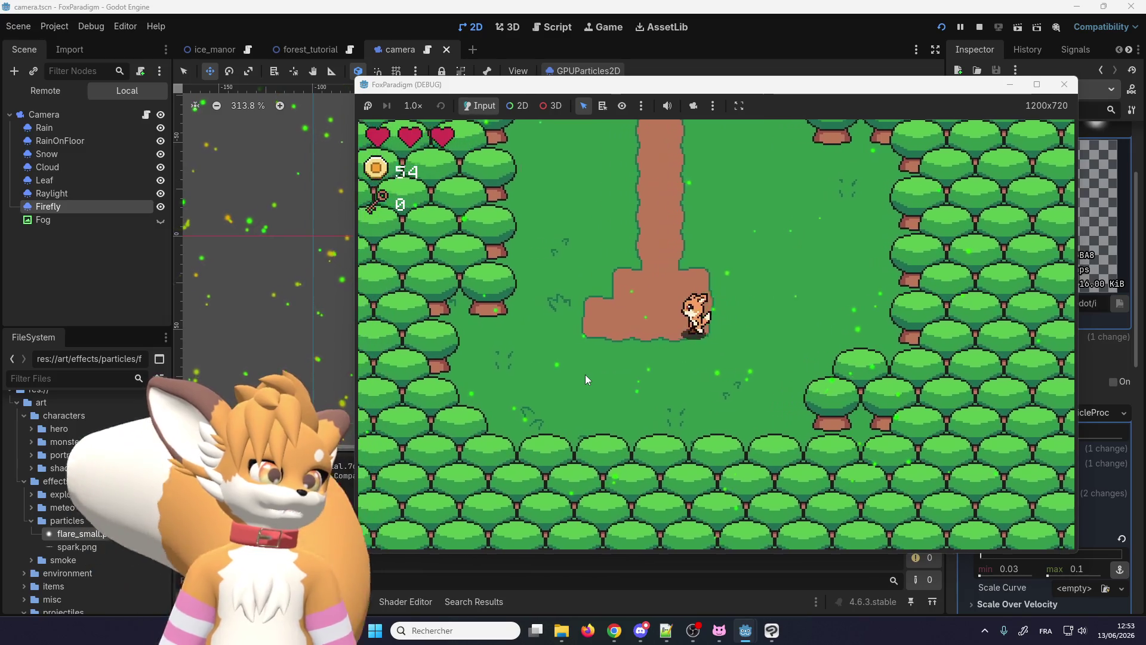
key("Up")
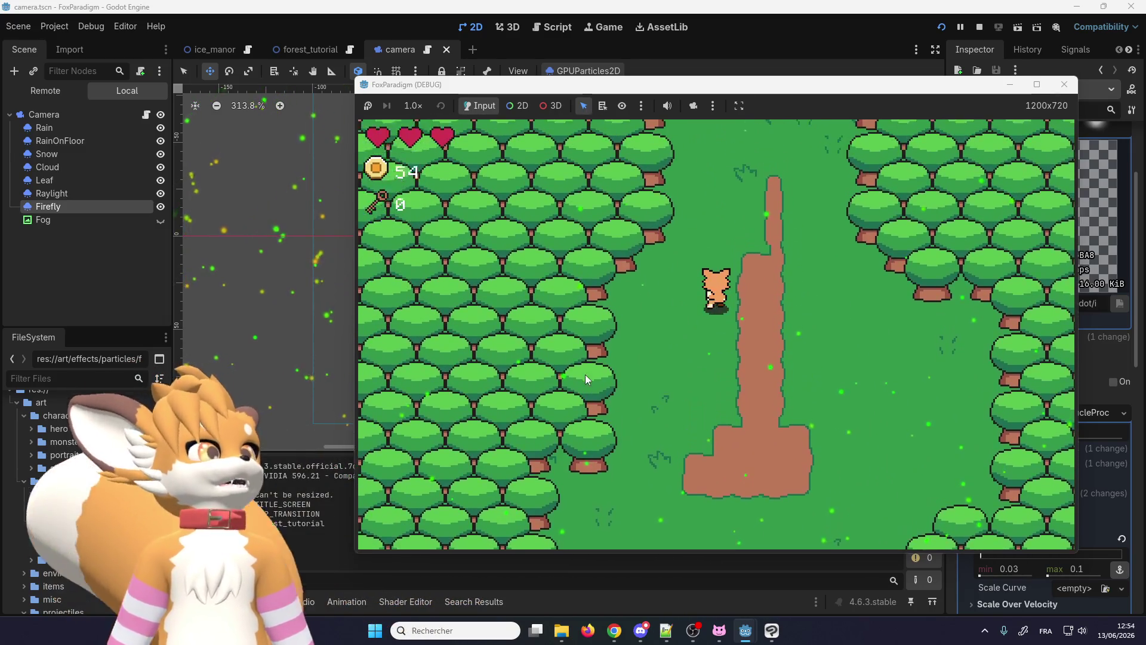
key("Down")
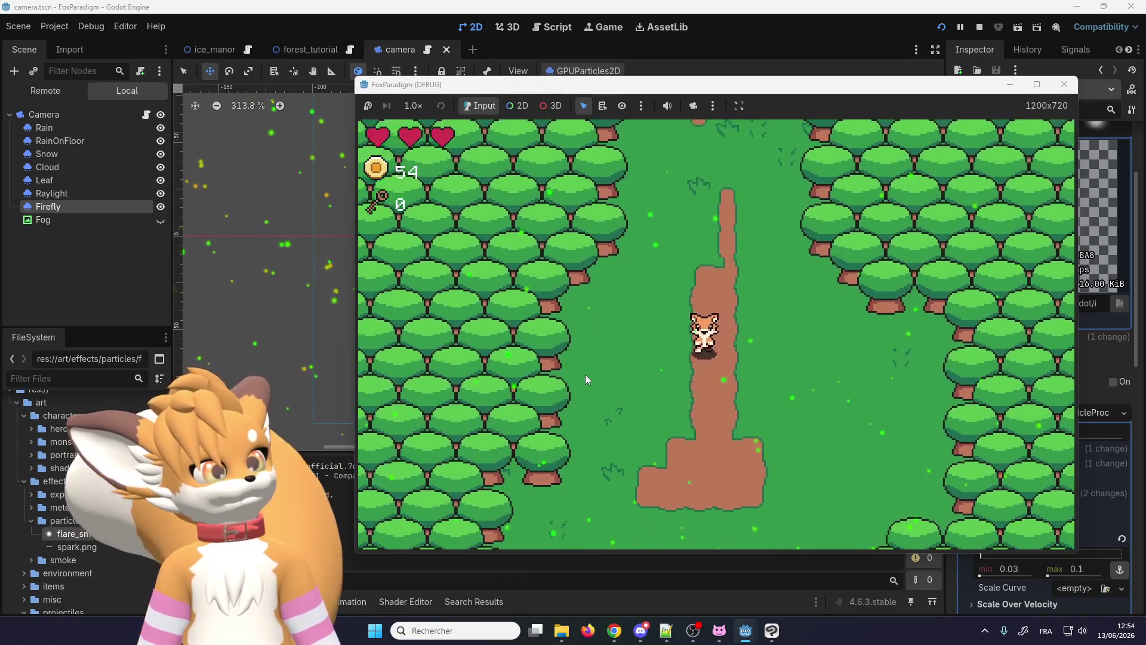
key("Left")
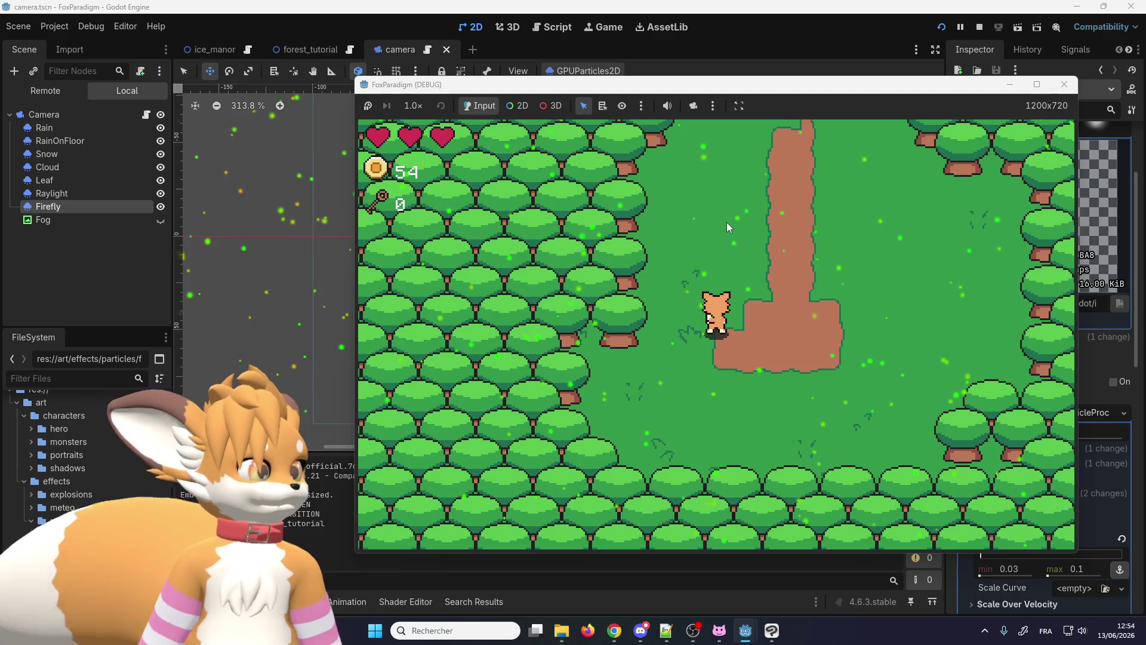
left_click(1063, 86)
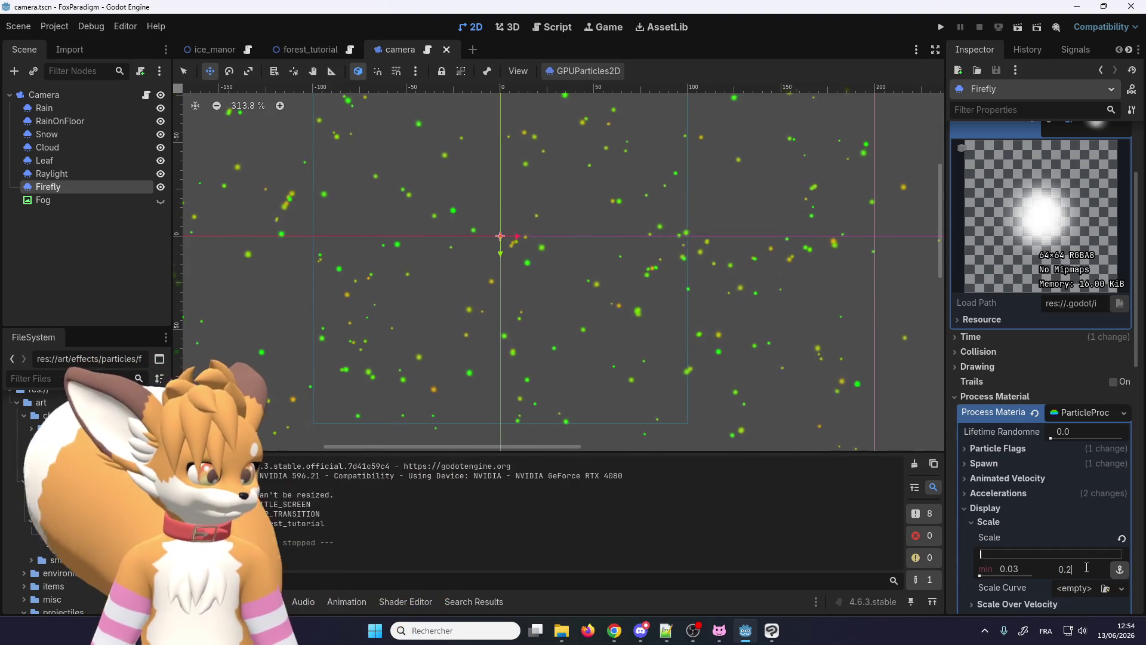
type("0.2")
Step: Set Firefly's particle scale range to 0.05–0.2 and bring Clip Studio Paint to the front
key("Return")
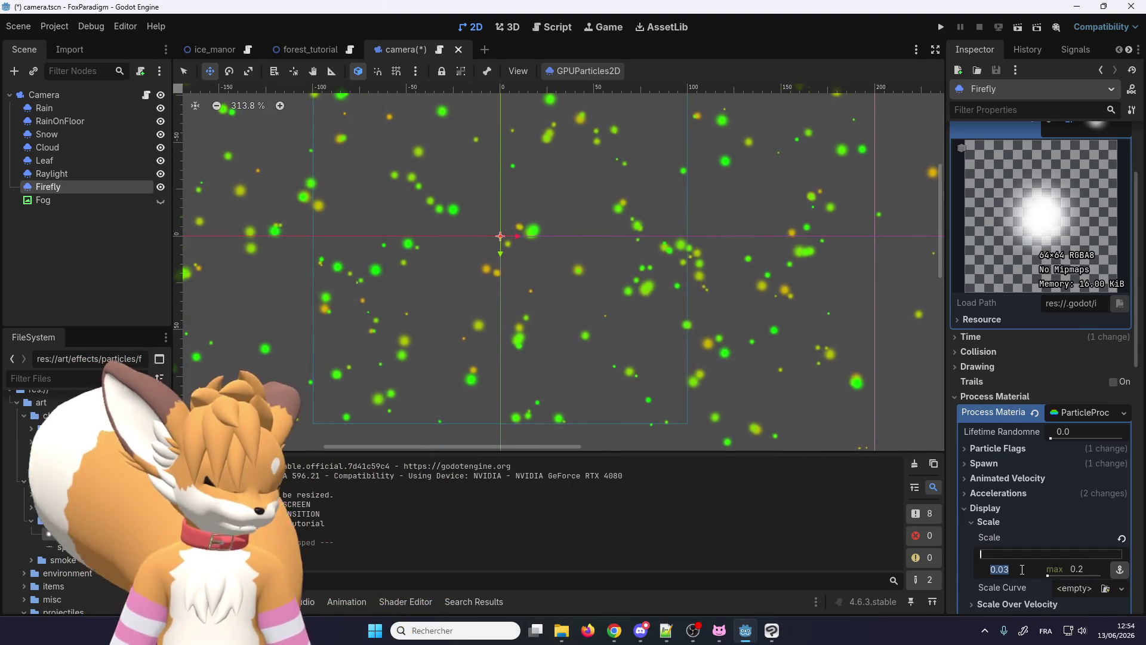
type("0.5")
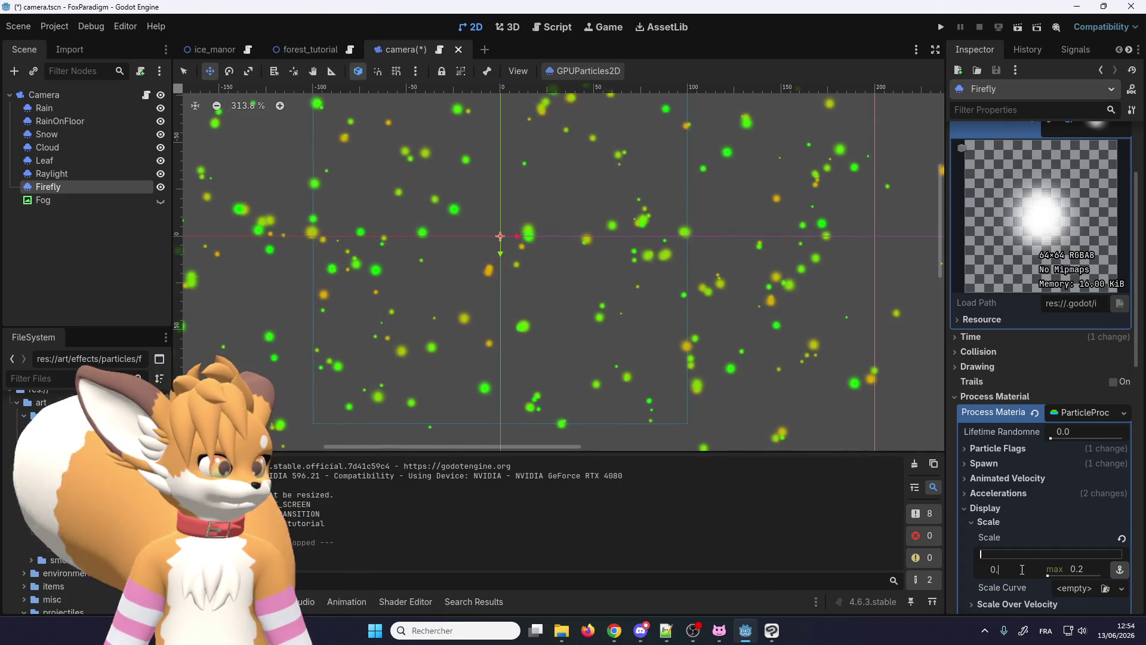
key("Return")
left_click(1022, 569)
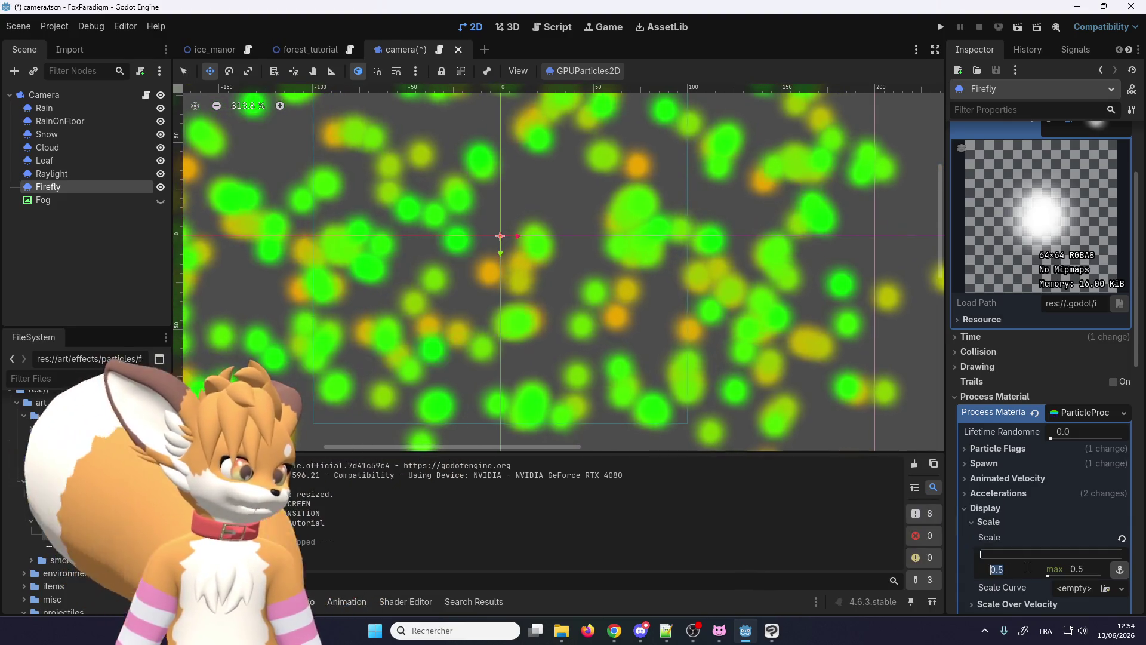
type("0.05")
key("Return")
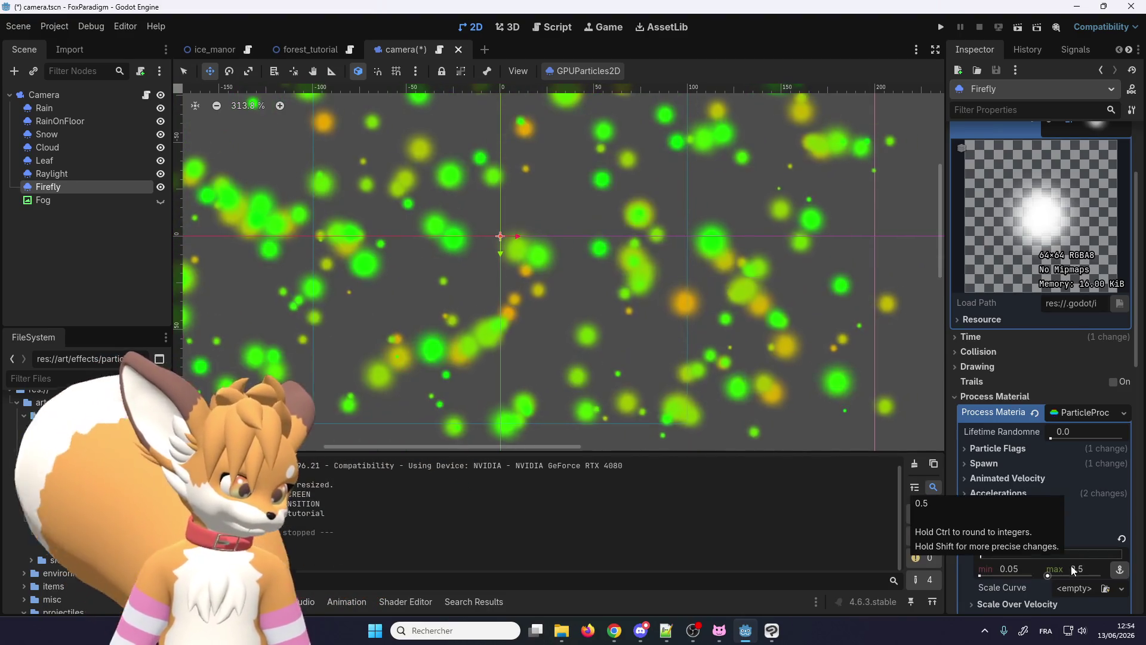
left_click(1071, 565)
type("0")
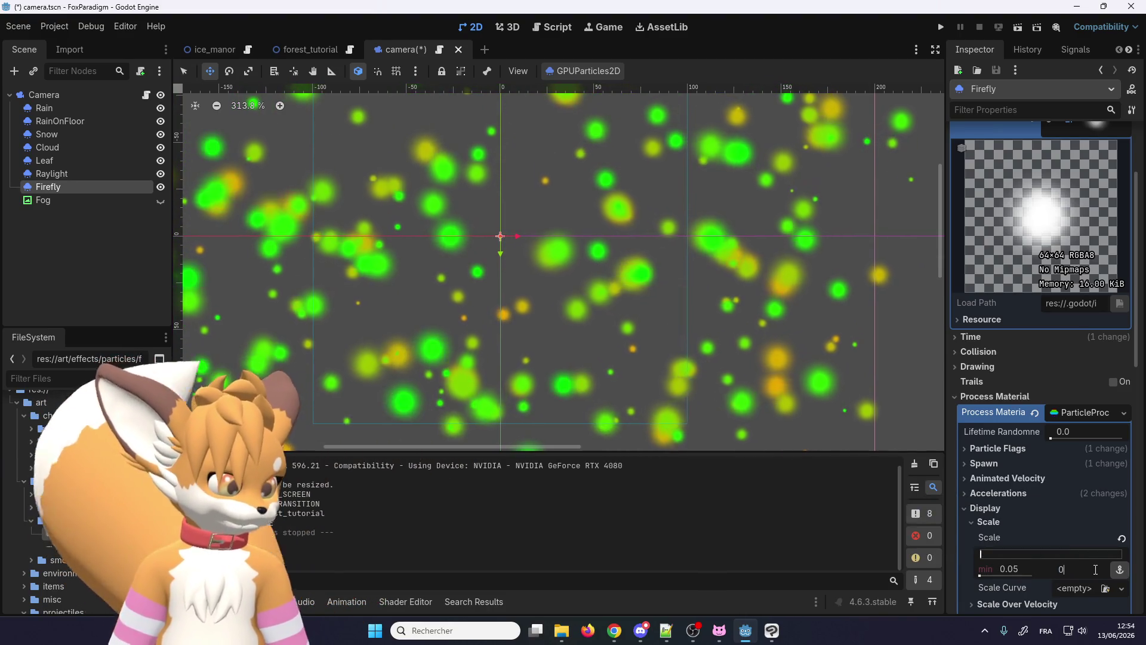
type(".2")
key("Return")
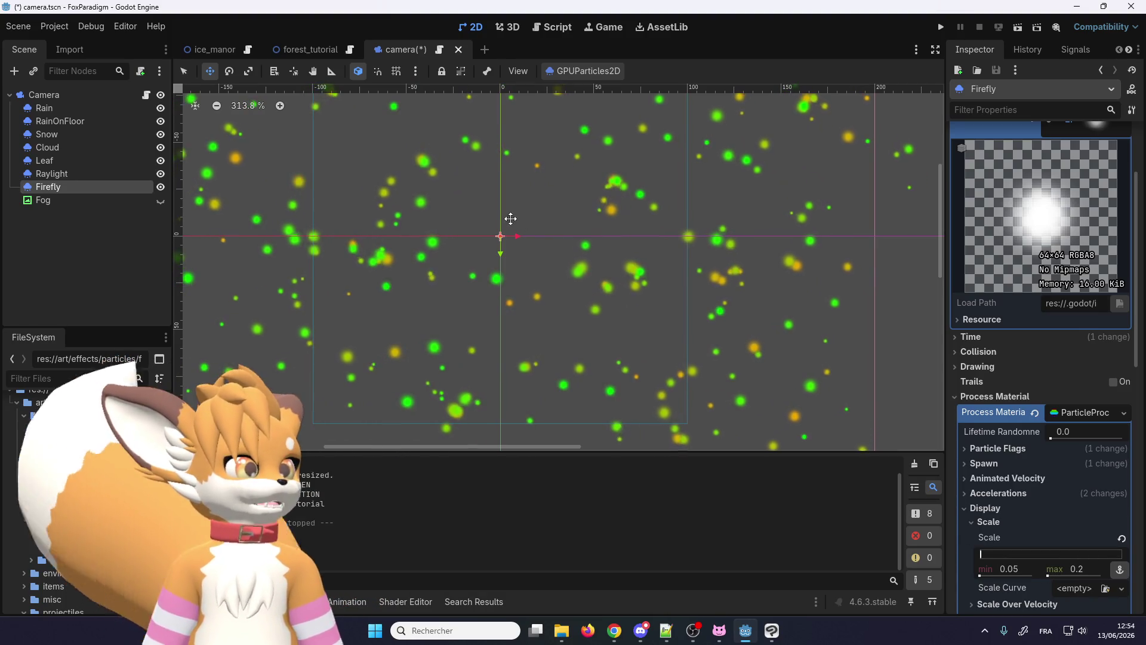
scroll(455, 269, "down", 5)
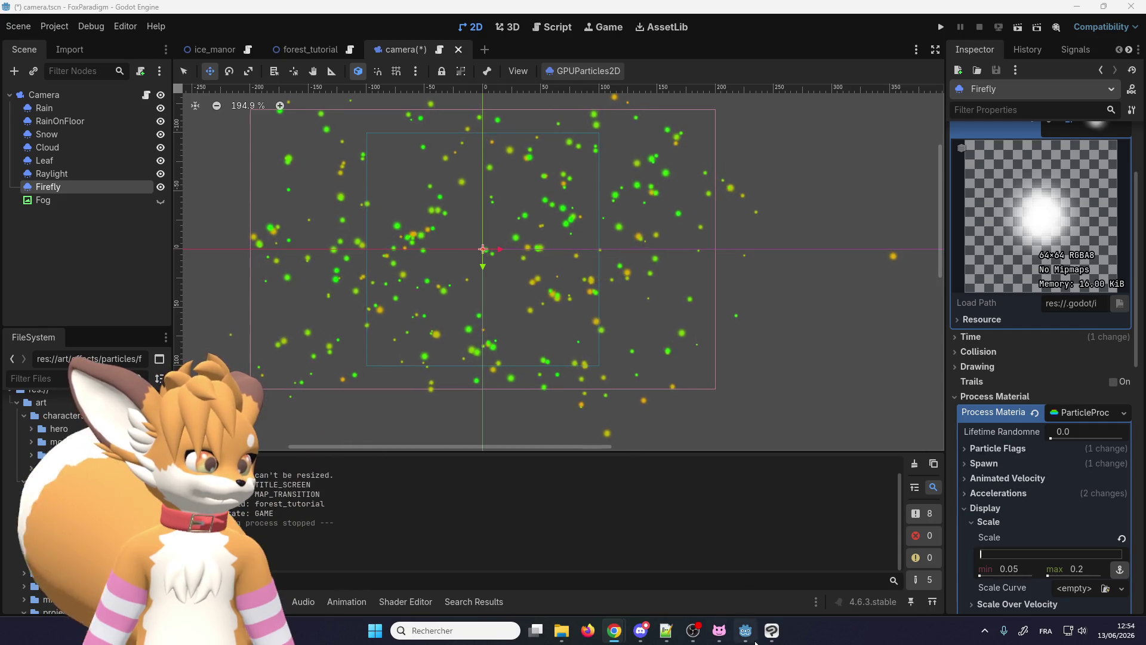
left_click(770, 630)
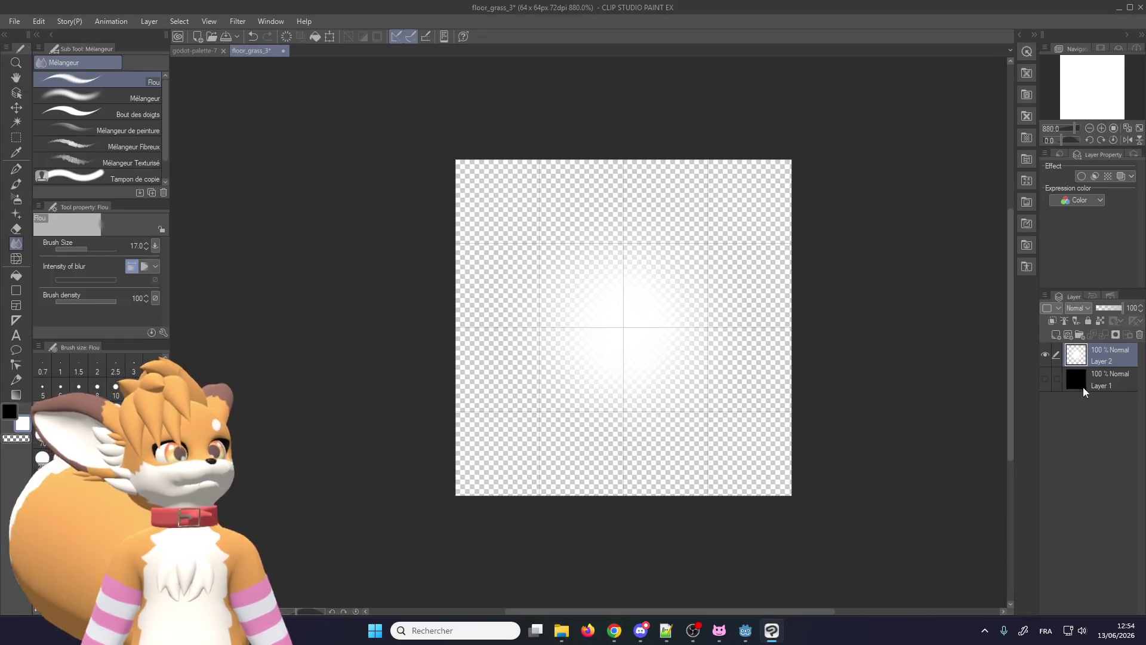
Step: Blur the white glow into a softer halo with a smaller brush, undoing and redoing to compare
left_click(1045, 379)
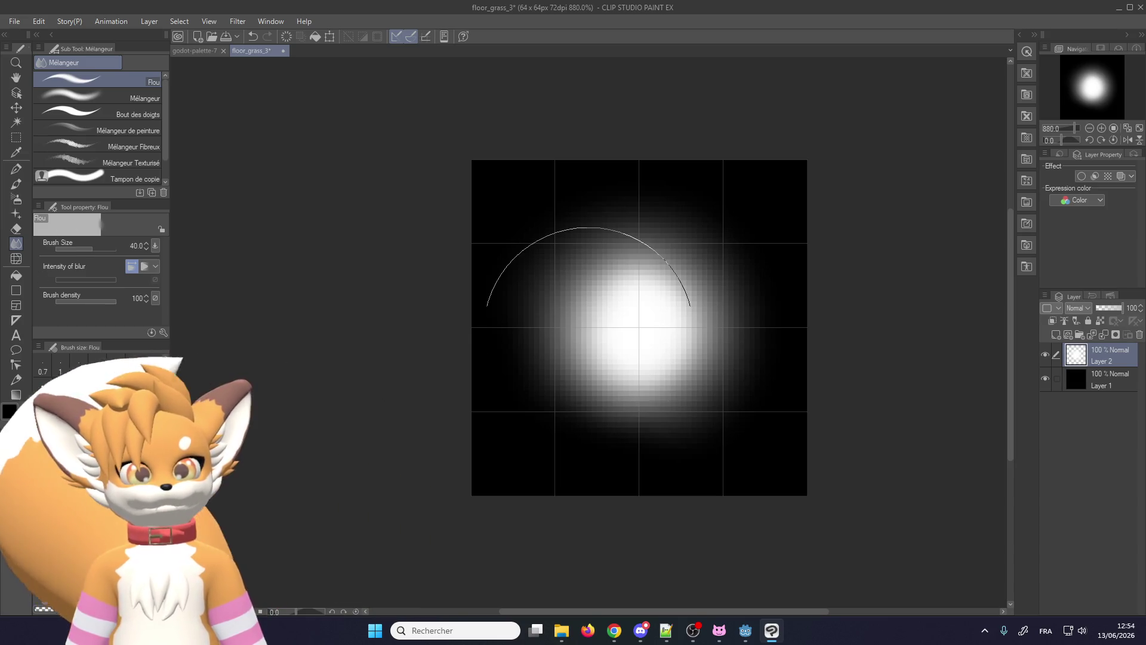
key("bracketleft")
mouse_move(713, 418)
left_mouse_down()
mouse_move(716, 218)
mouse_move(545, 225)
mouse_move(563, 397)
mouse_move(709, 237)
mouse_move(608, 345)
mouse_move(614, 261)
mouse_move(654, 309)
left_mouse_up()
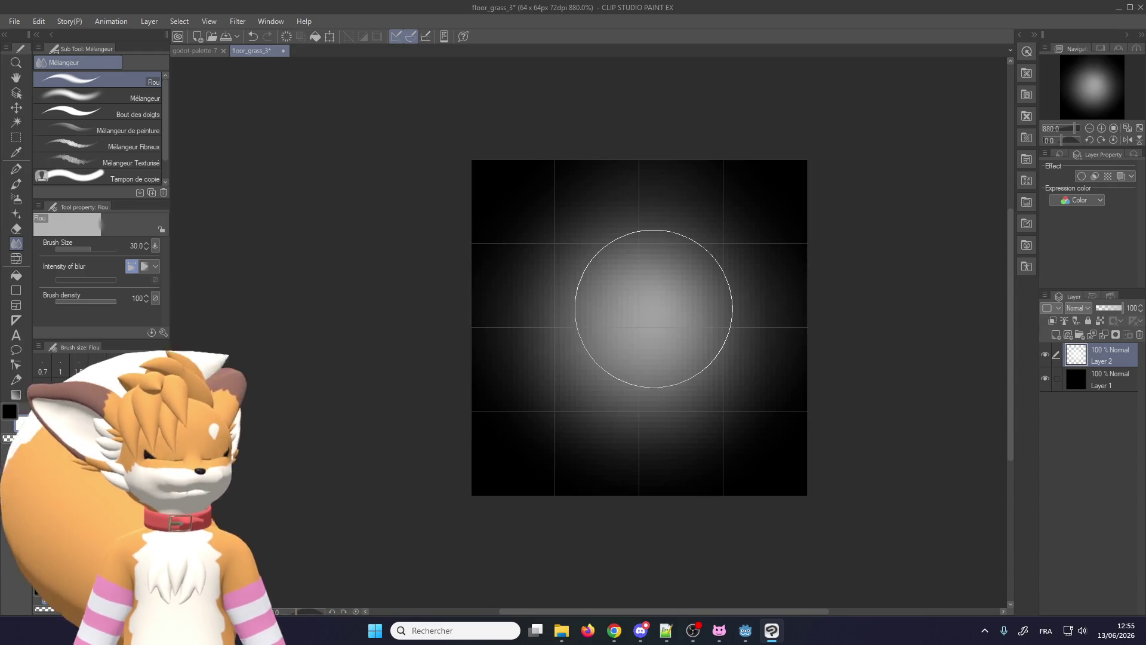
key("ctrl+z")
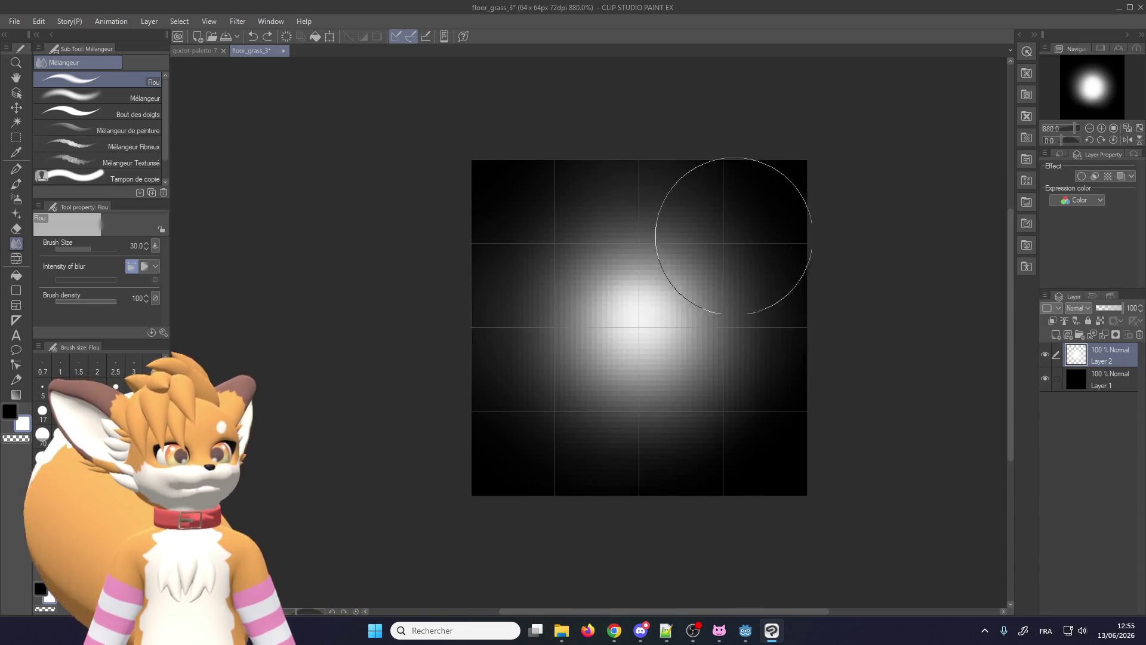
left_click_drag(729, 231, 637, 462)
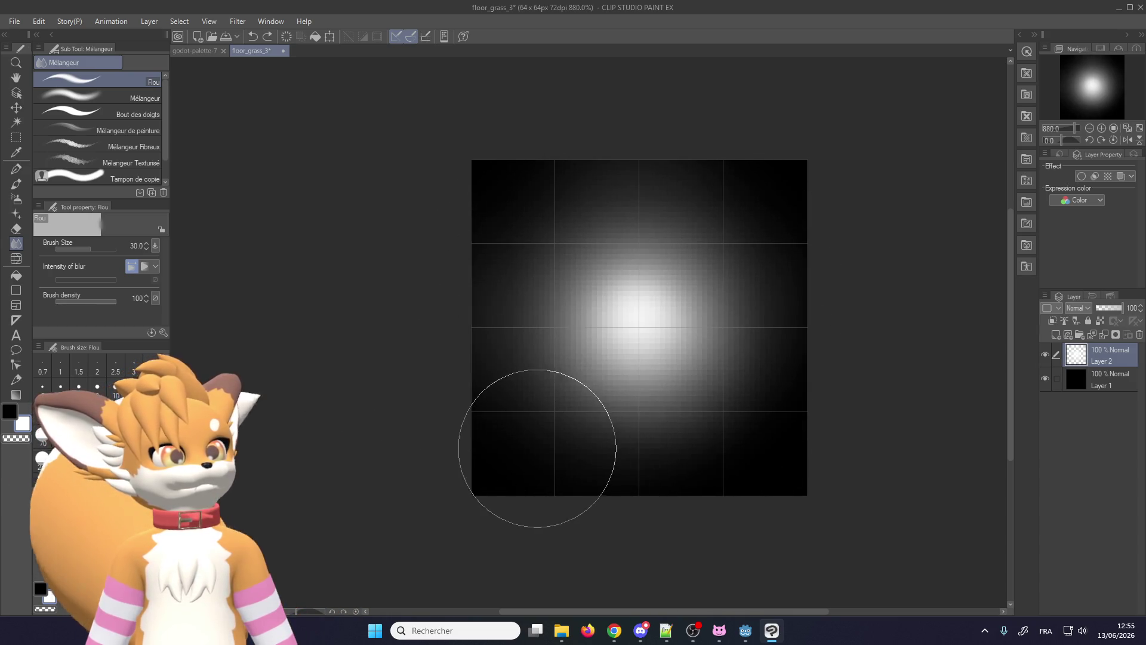
scroll(601, 415, "down", 3)
scroll(589, 409, "up", 3)
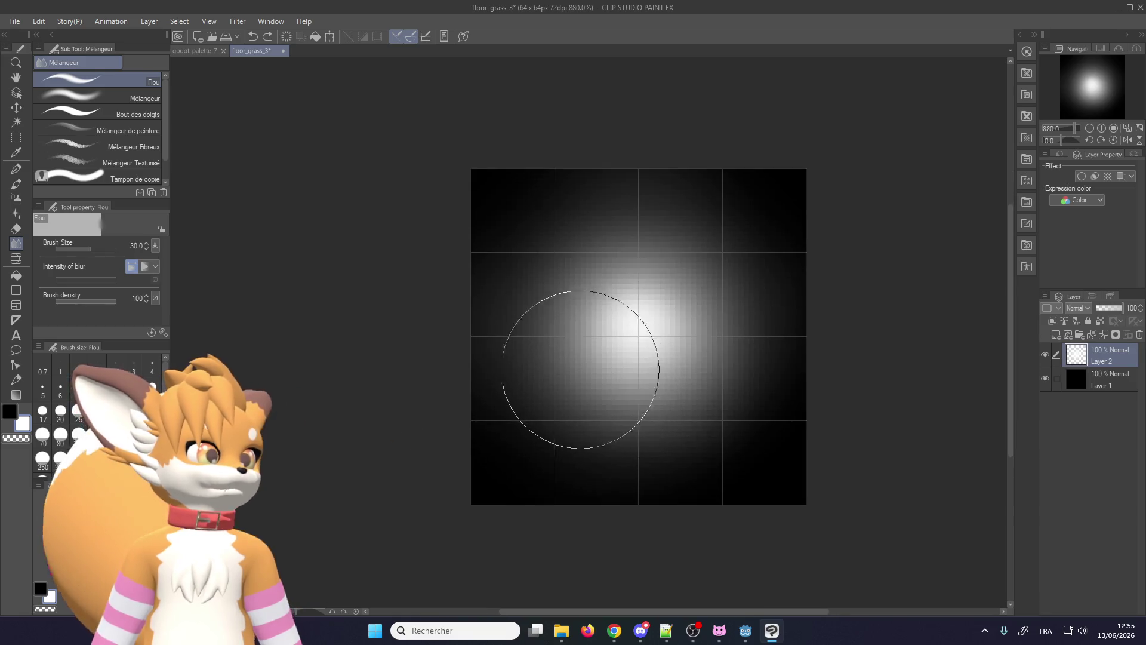
scroll(583, 370, "down", 2)
scroll(587, 343, "up", 3)
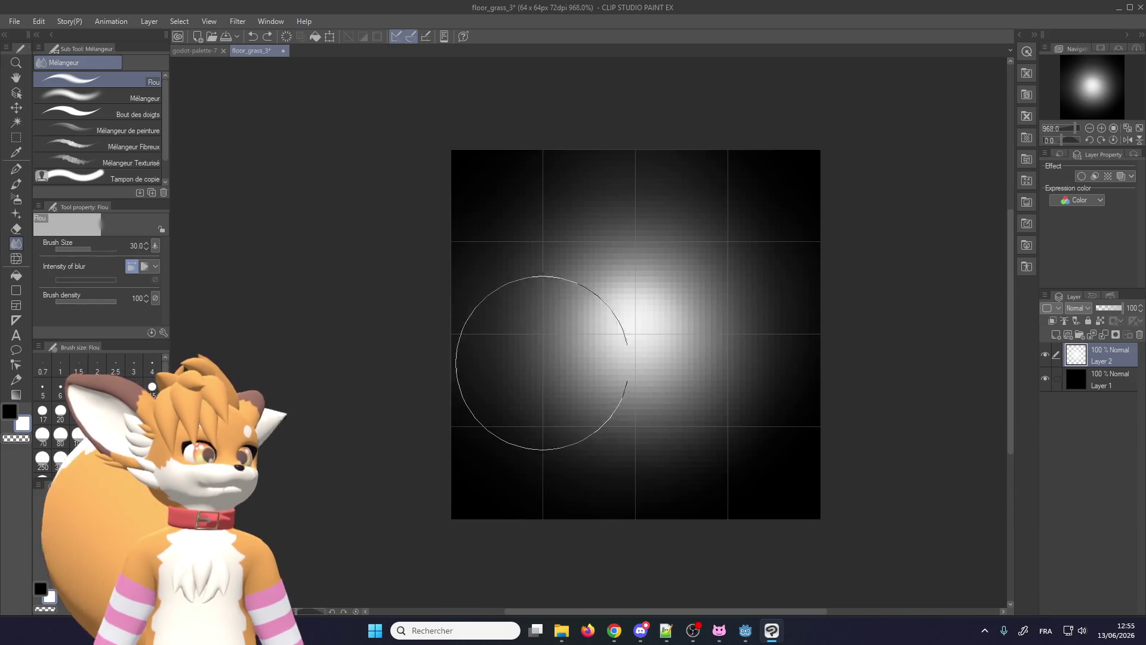
scroll(537, 349, "up", 1)
key("ctrl+z")
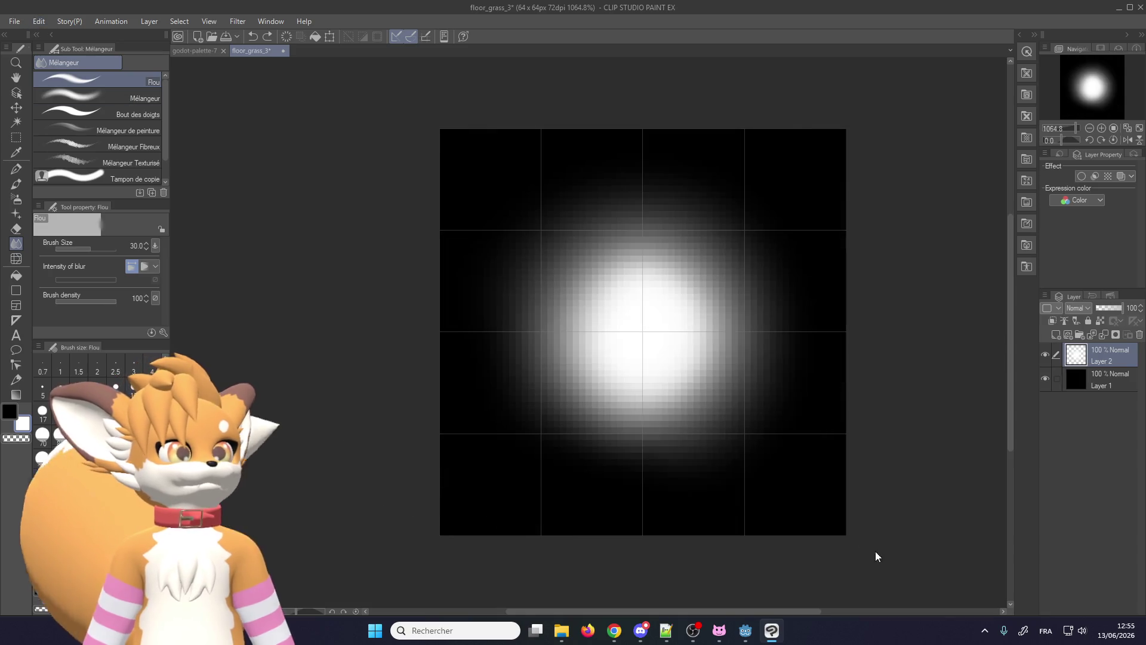
key("ctrl+y")
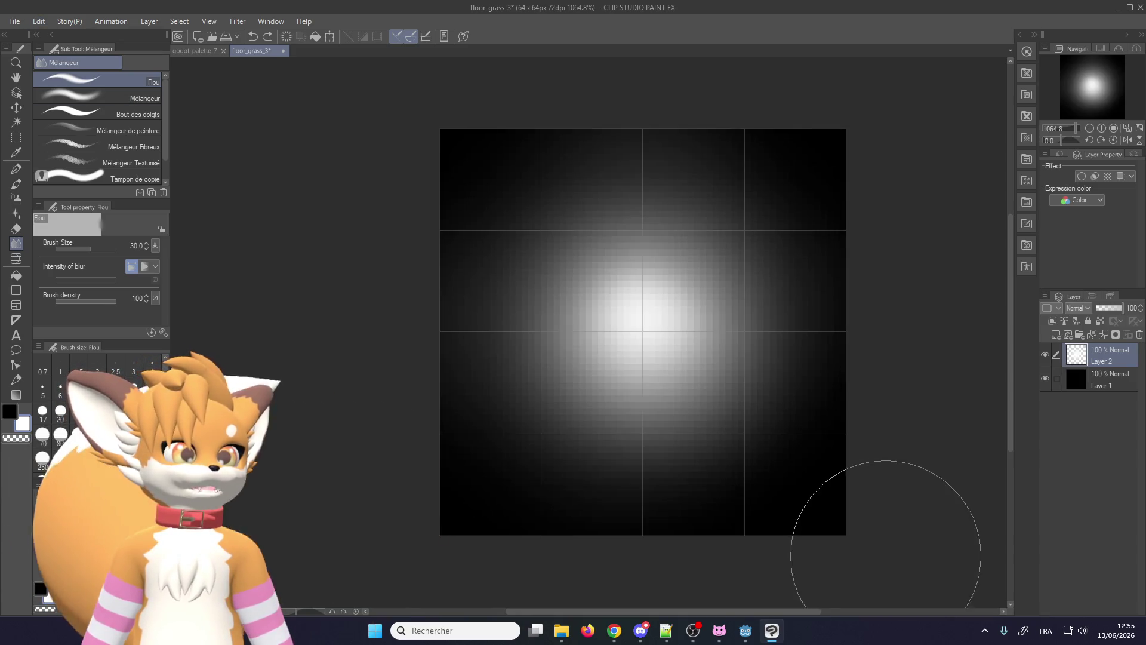
scroll(757, 440, "down", 1)
scroll(790, 438, "down", 1)
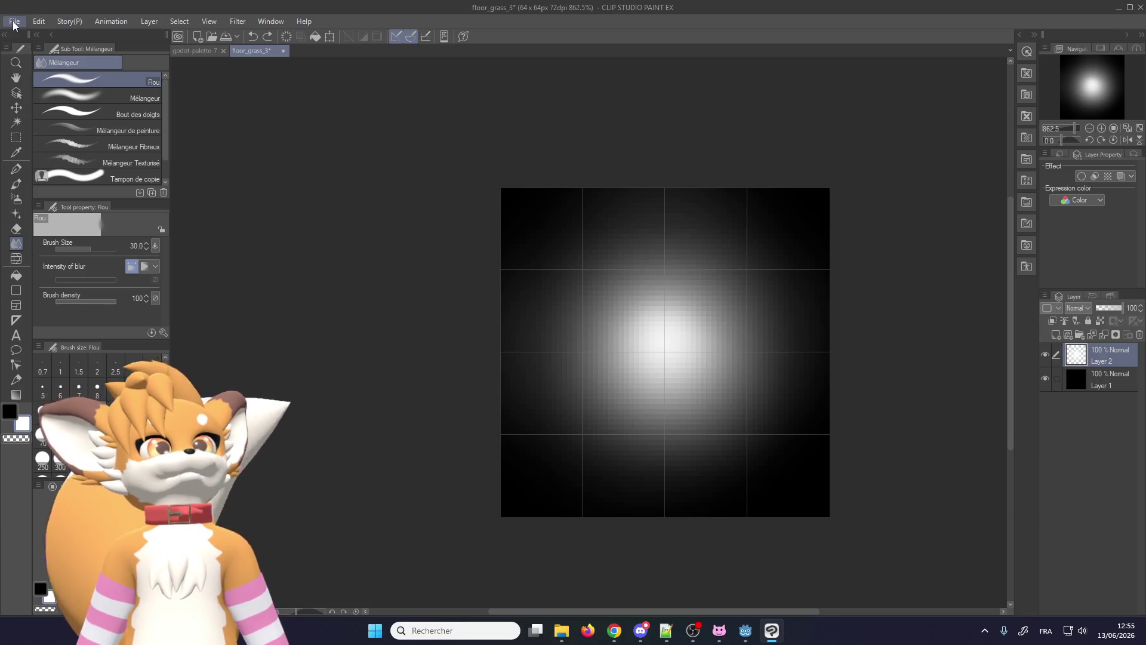
Step: Export the soft glow as the flare_small_2 PNG and switch back to Godot
left_click(15, 22)
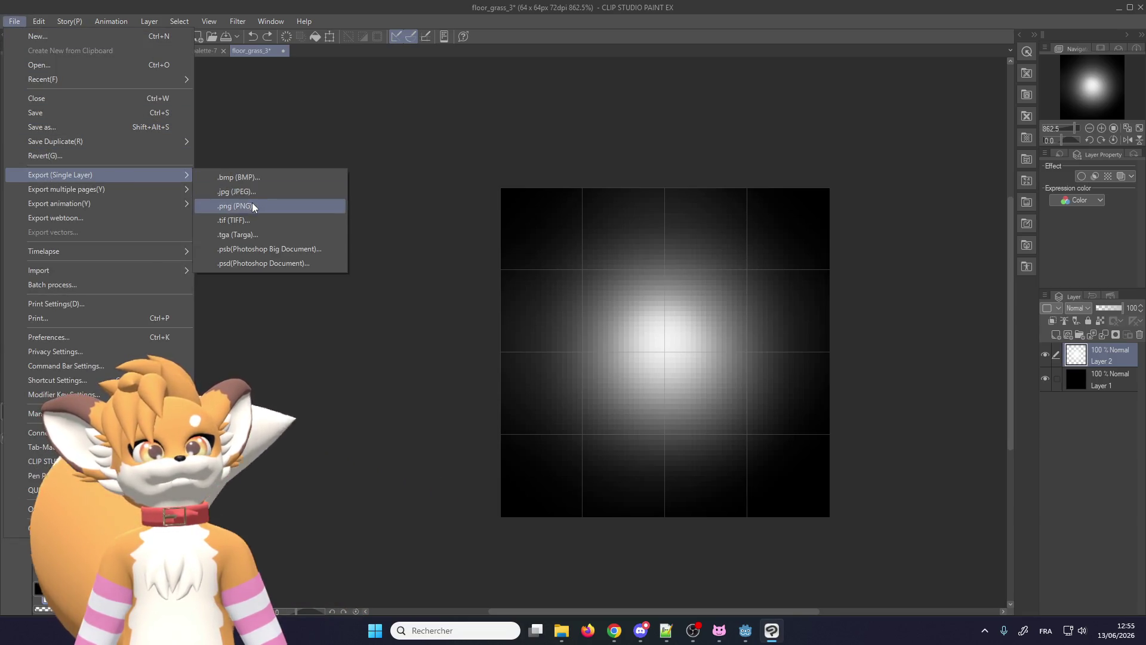
left_click(253, 208)
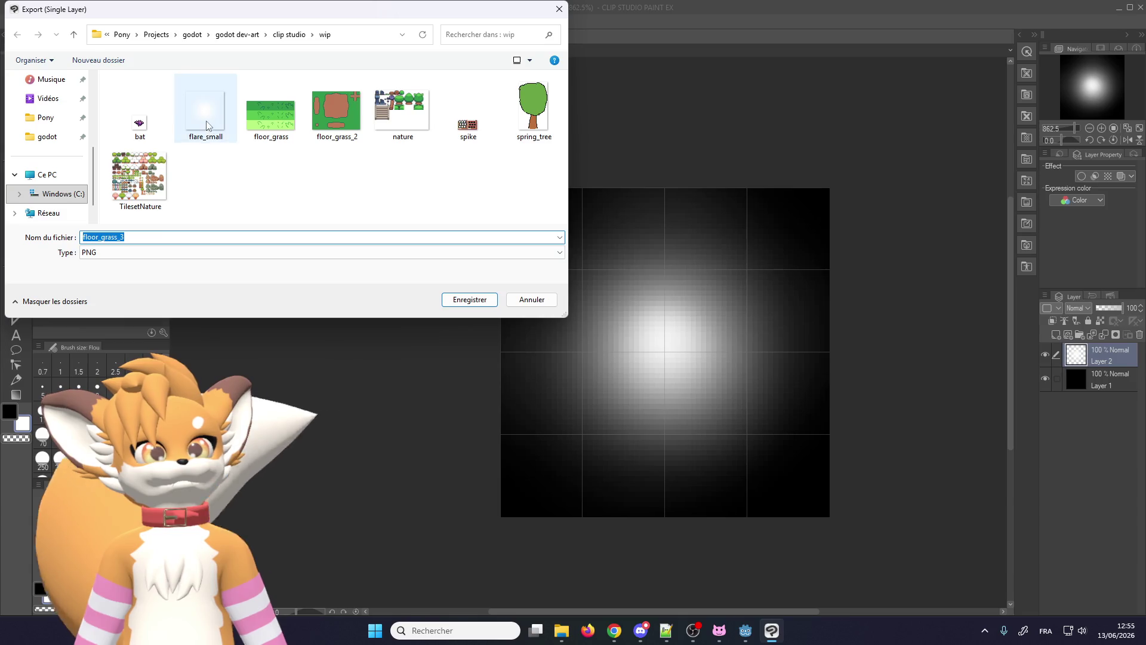
left_click(207, 125)
double_click(185, 235)
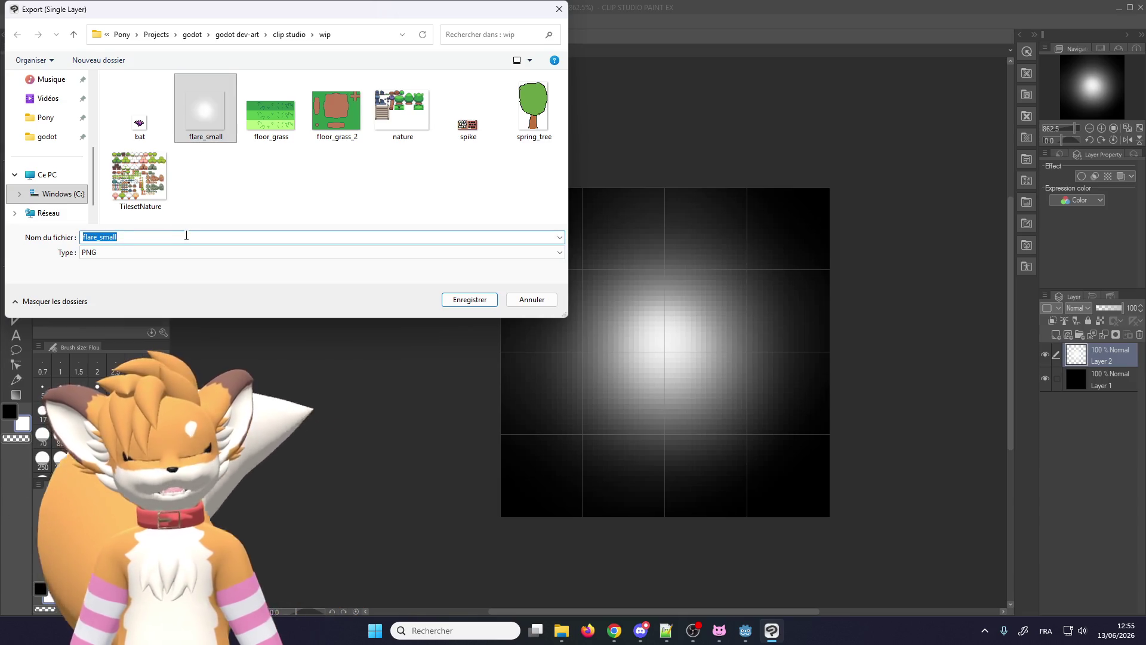
type("_2")
key("Return")
key("Return")
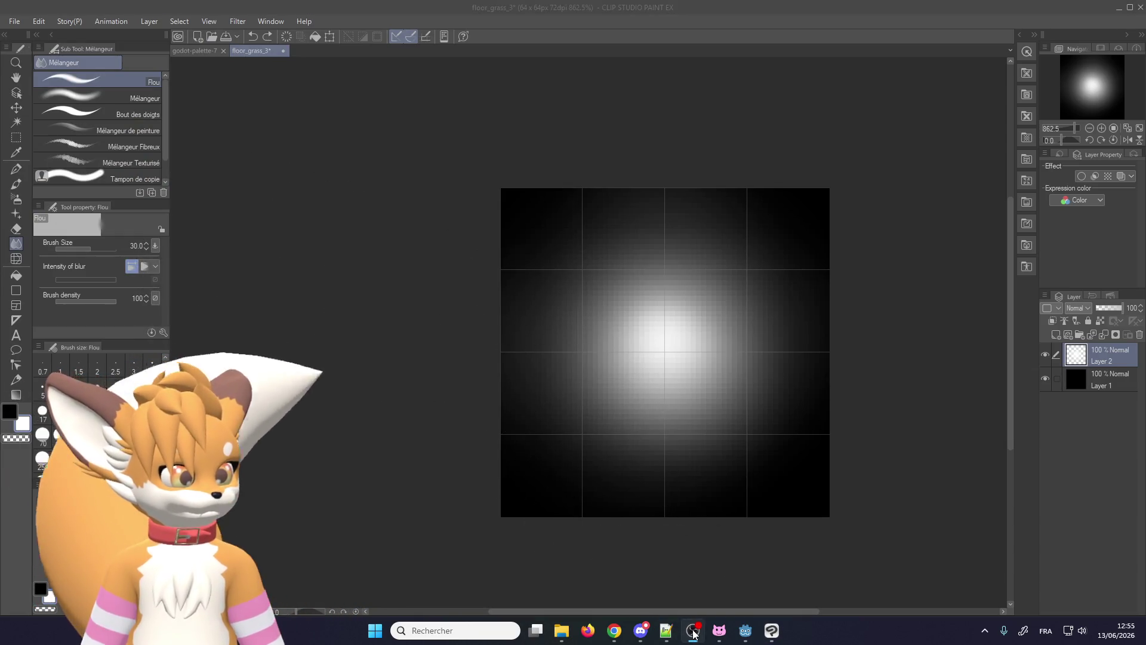
key("alt+Tab")
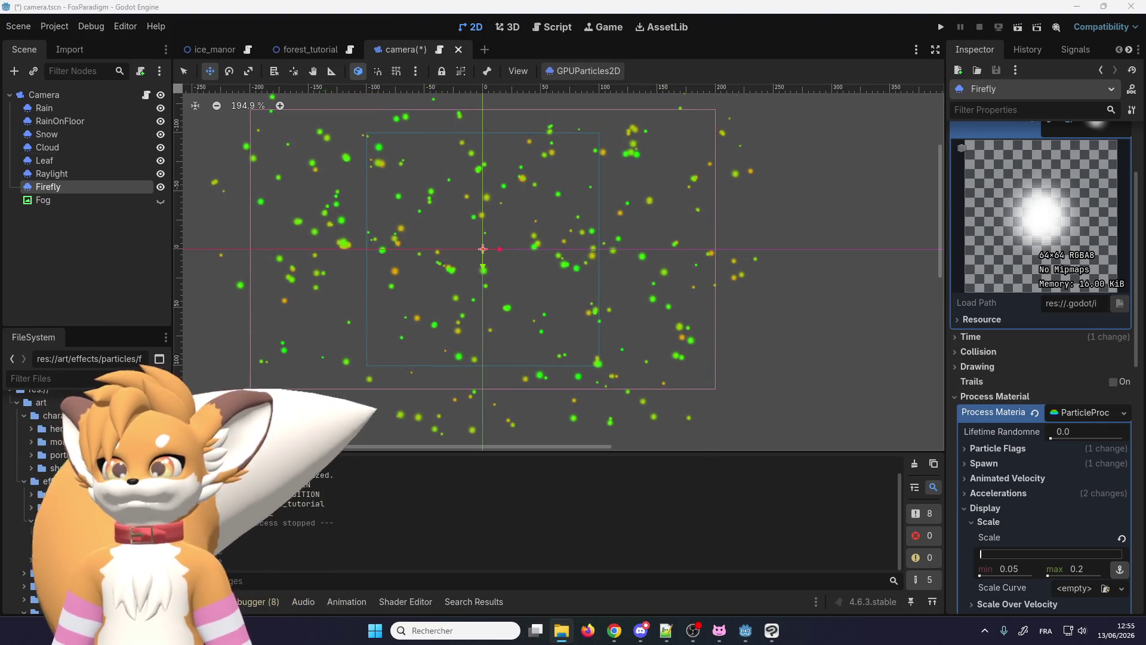
Step: Bring Clip Studio Paint back to the front after checking the Firefly particles
left_click(774, 631)
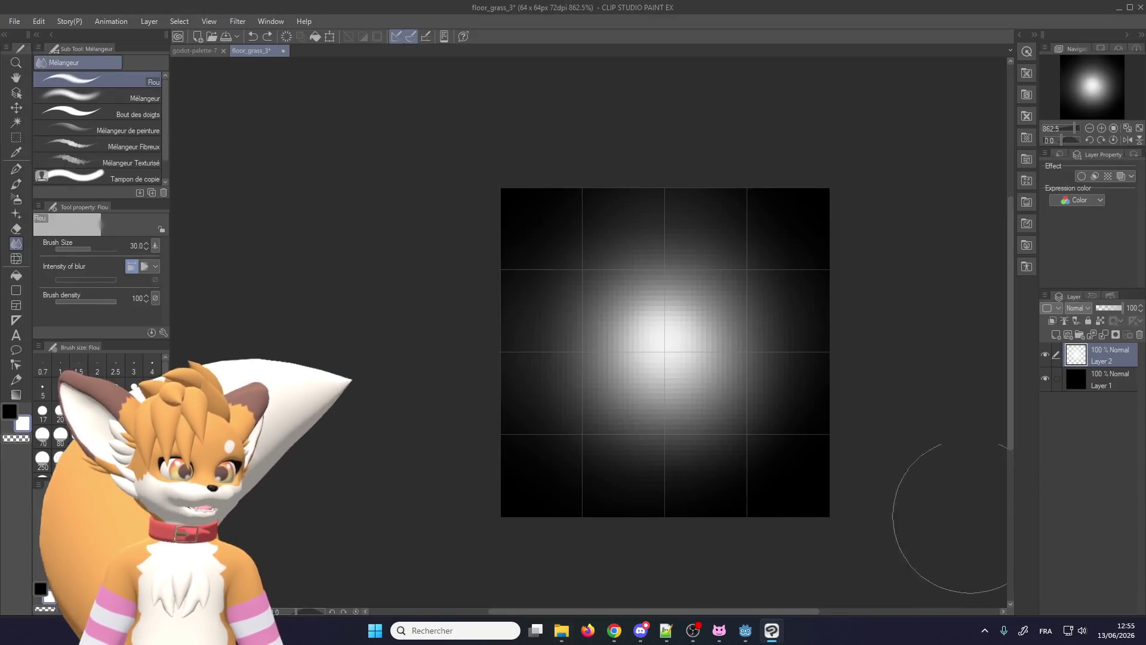
Step: Hide the black background layer and start a single-layer PNG export, declining to overwrite flare_small.png
left_click(1045, 381)
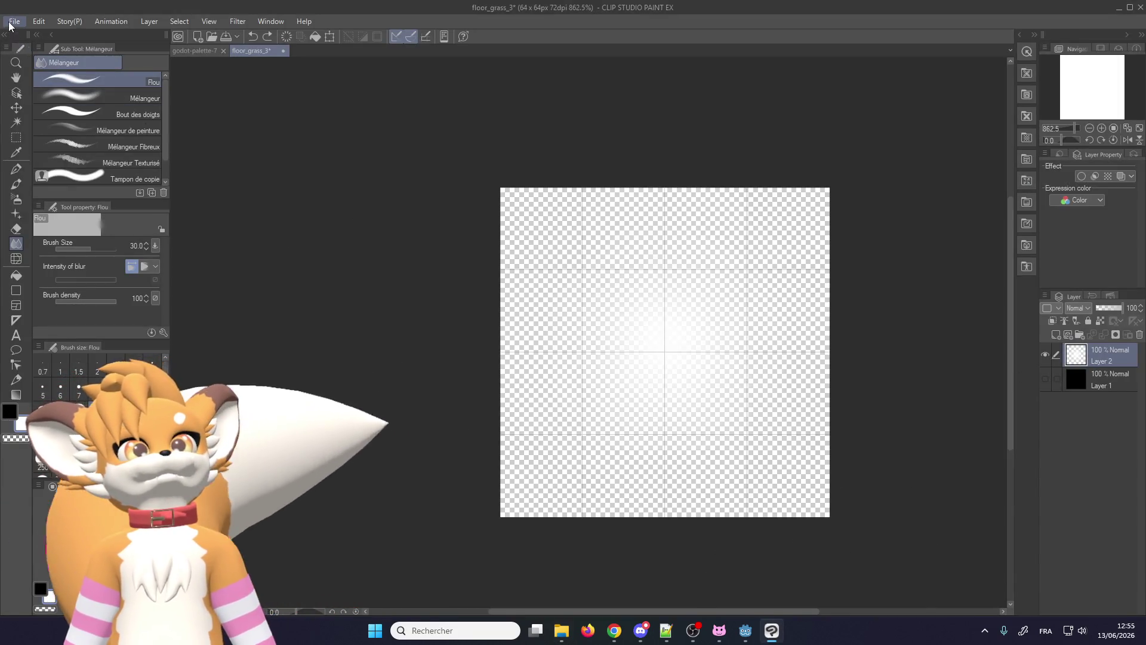
left_click(14, 20)
mouse_move(60, 175)
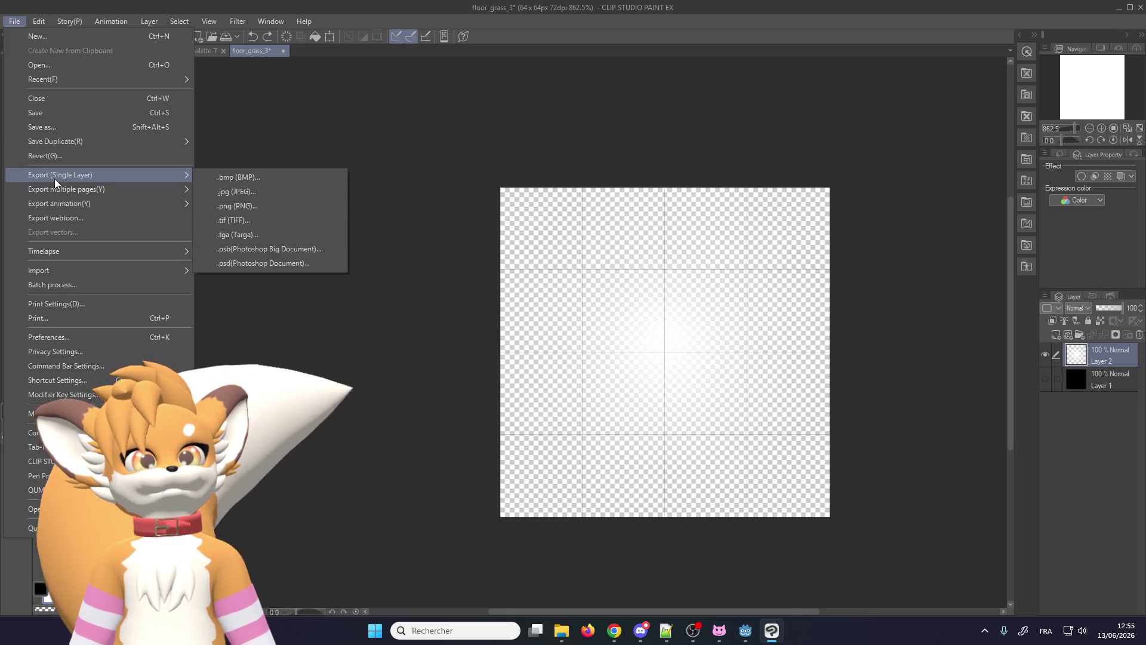
left_click(252, 206)
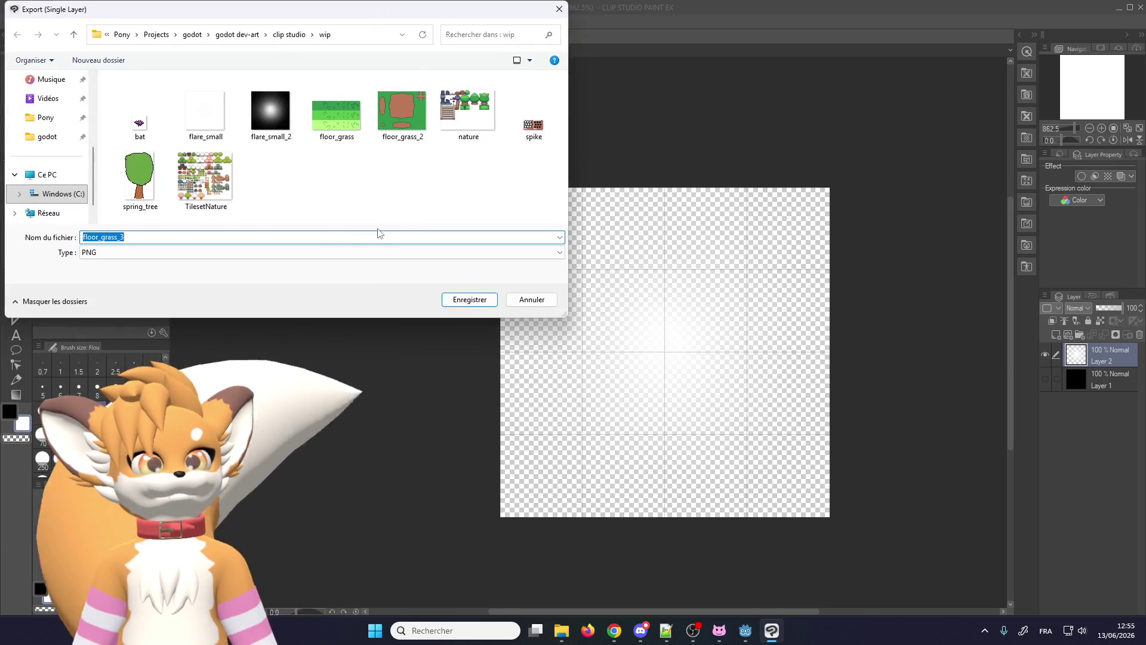
double_click(199, 121)
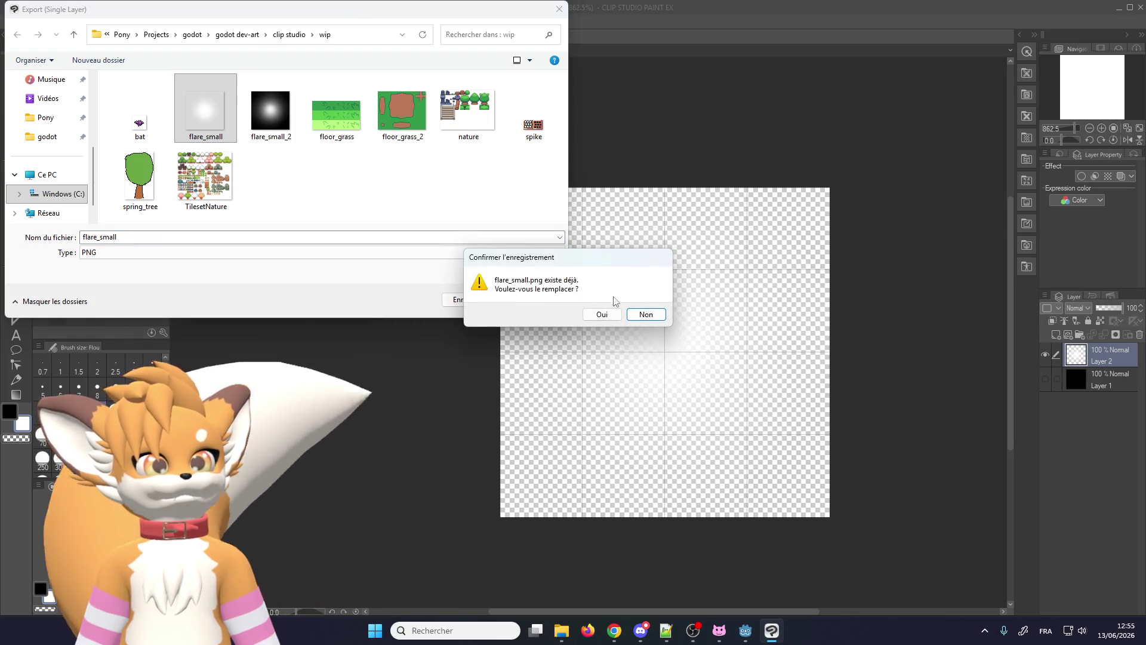
left_click(637, 313)
Step: Export the glow over flare_small_2.png, confirm the overwrite and settings, and return to Godot
double_click(270, 111)
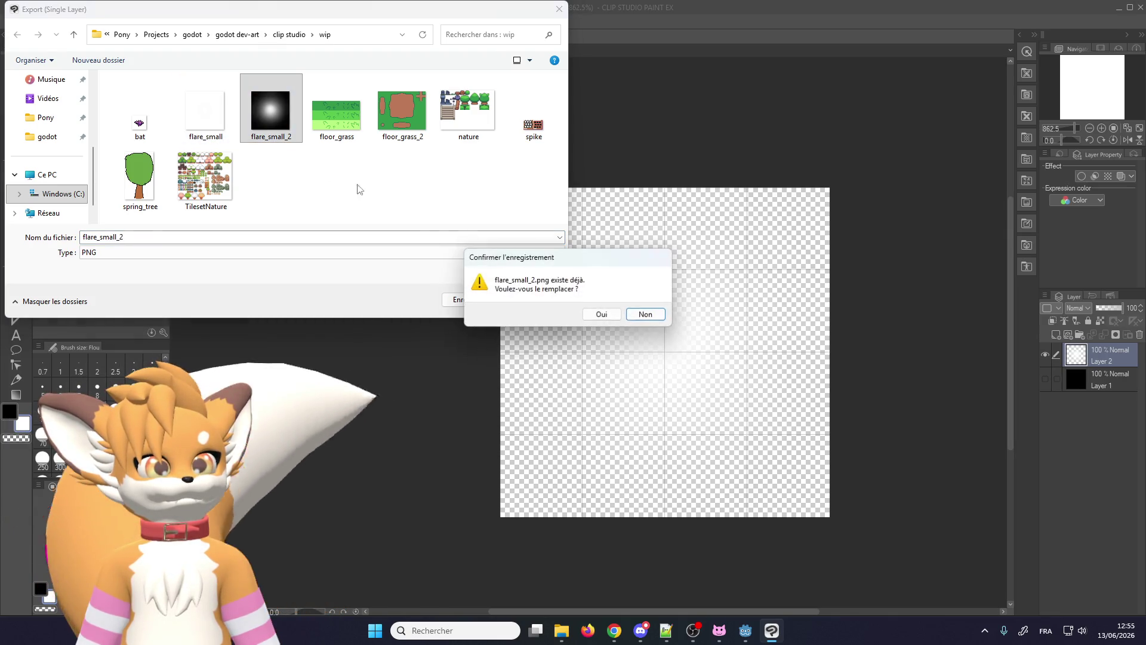
left_click(601, 315)
left_click(539, 219)
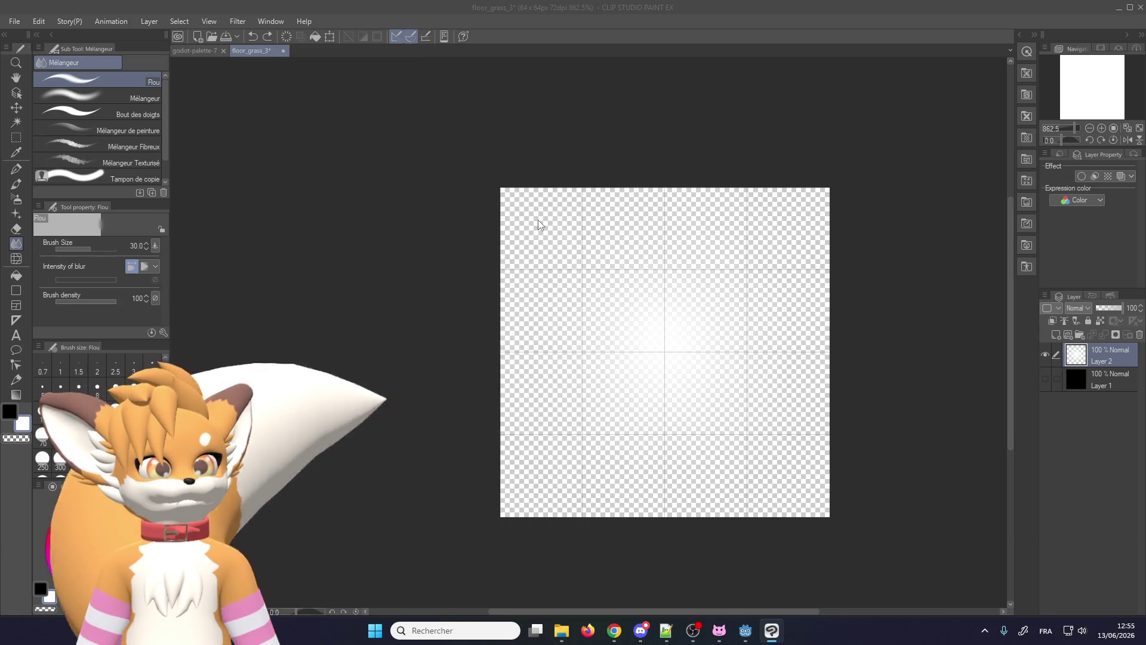
left_click(491, 259)
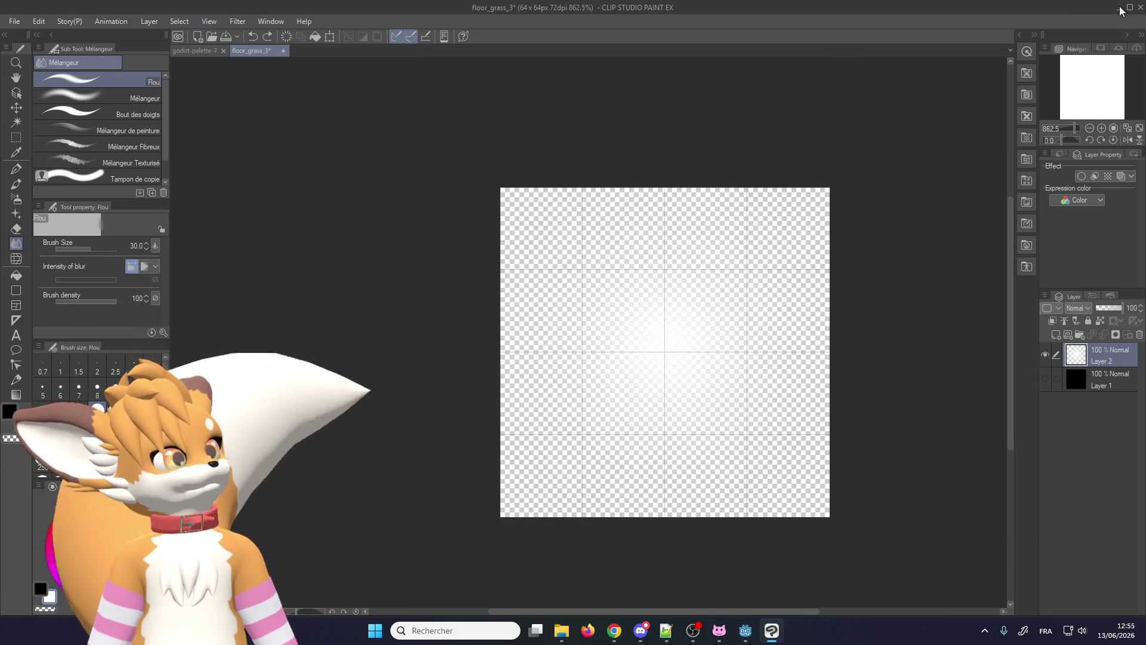
left_click(1121, 10)
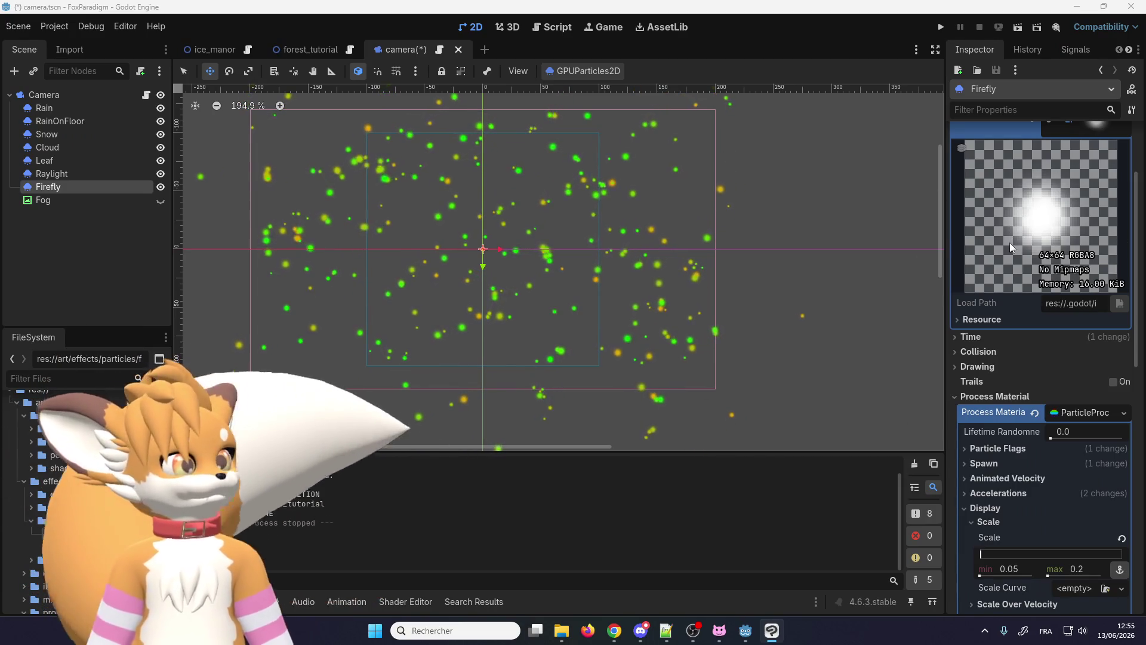
scroll(1009, 242, "up", 3)
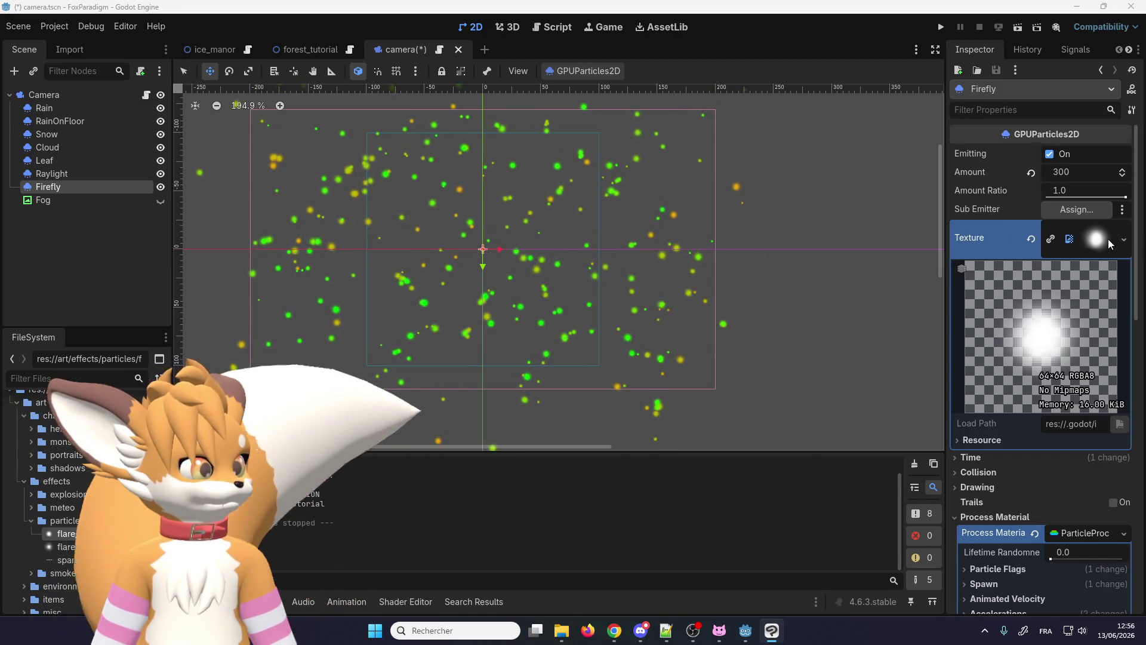
Step: Assign flare_small_2.png from the FileSystem dock as the Firefly particles' texture
left_click_drag(67, 546, 1096, 239)
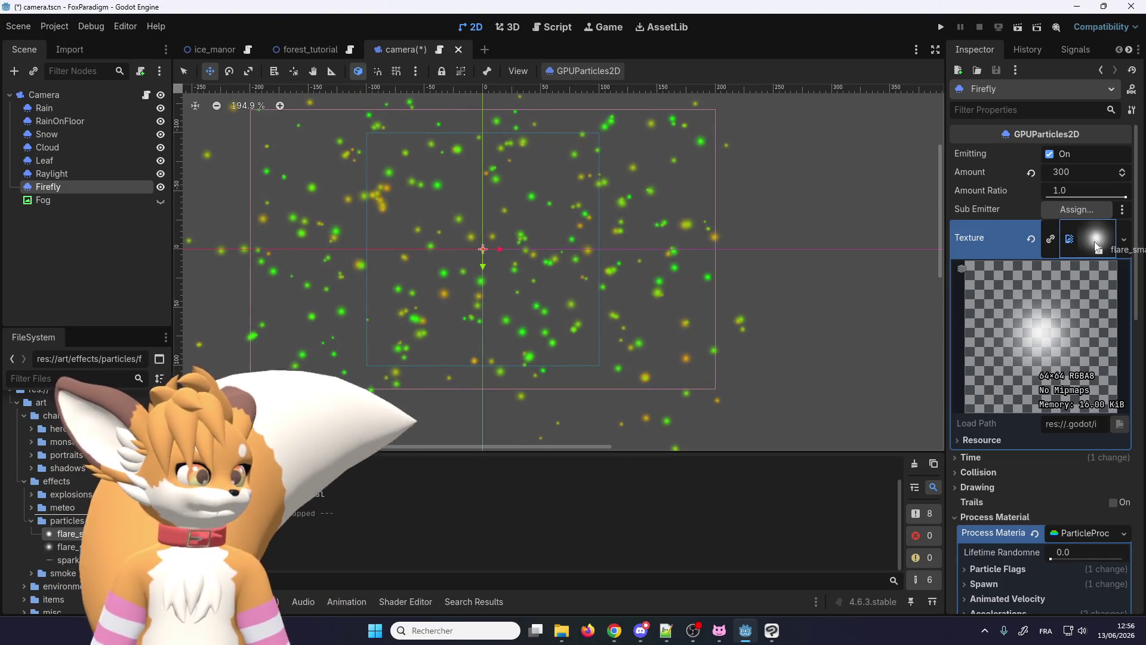
scroll(477, 341, "up", 3)
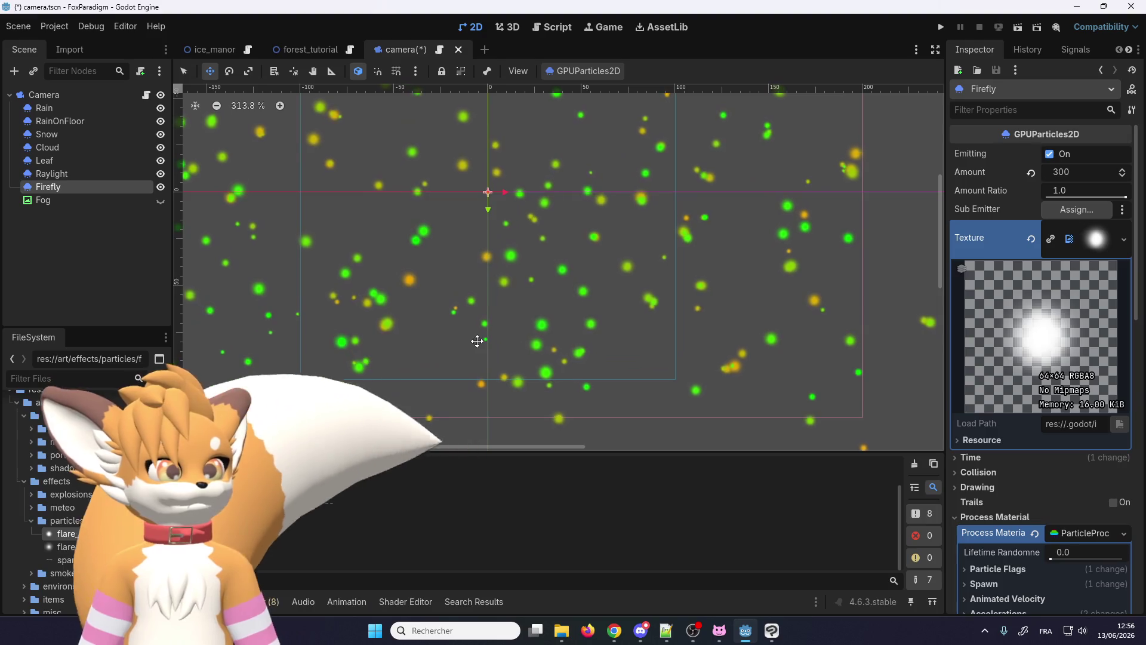
mouse_move(94, 546)
left_mouse_down()
mouse_move(1143, 210)
mouse_move(1094, 238)
left_mouse_up()
scroll(731, 319, "down", 2)
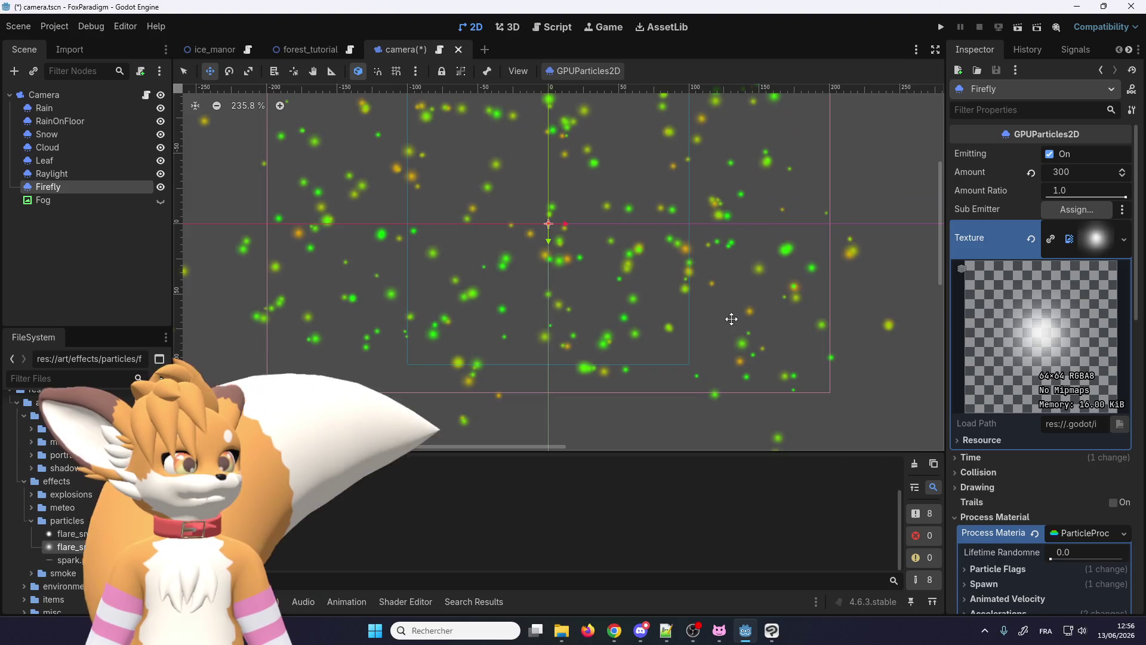
scroll(636, 321, "down", 2)
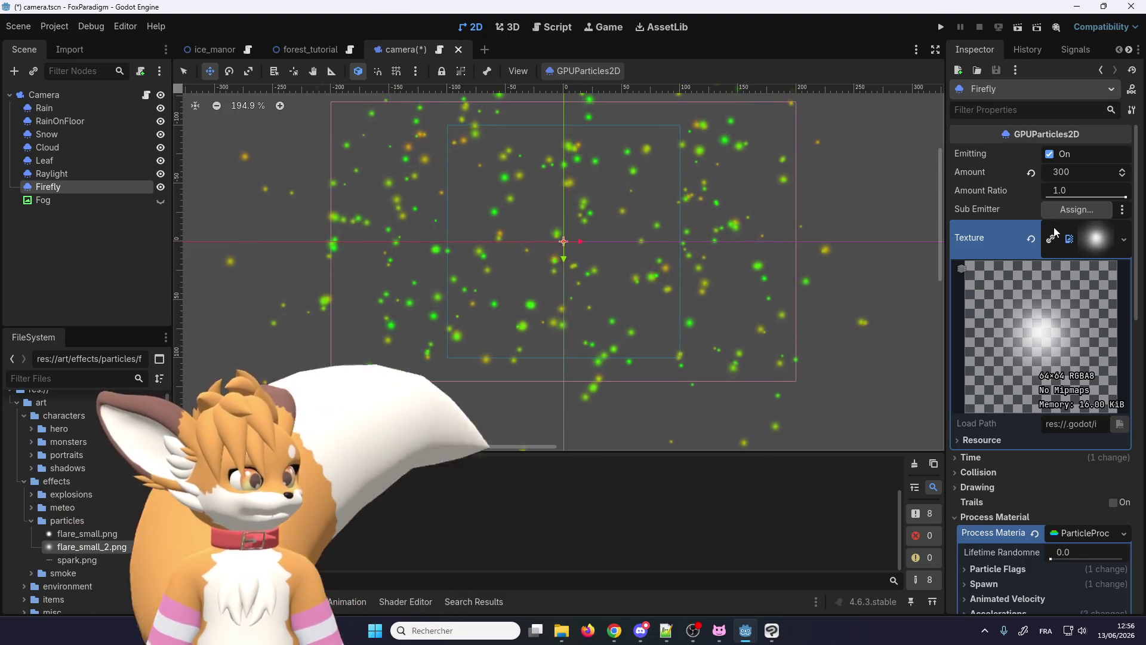
left_click(1123, 239)
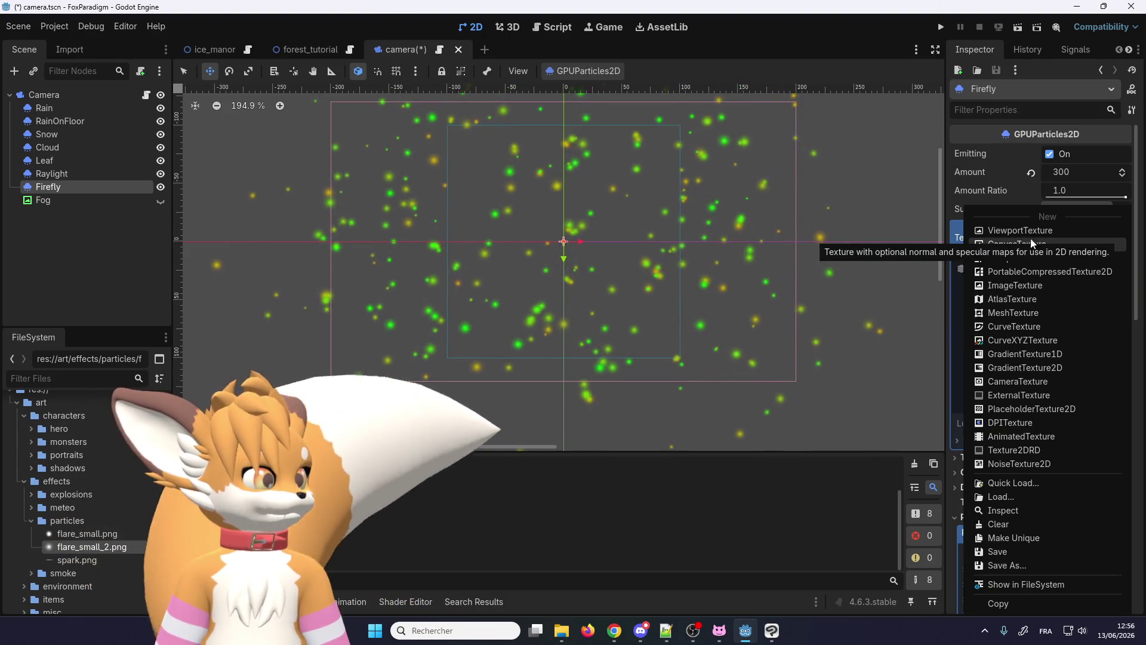
left_click(952, 242)
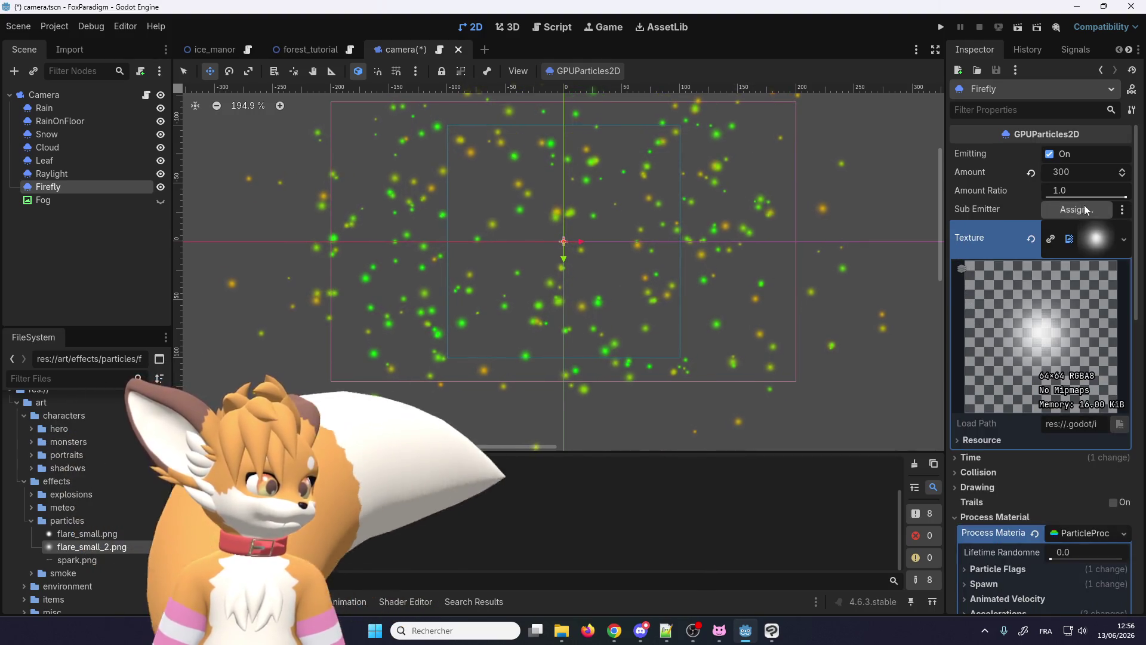
left_click(1102, 240)
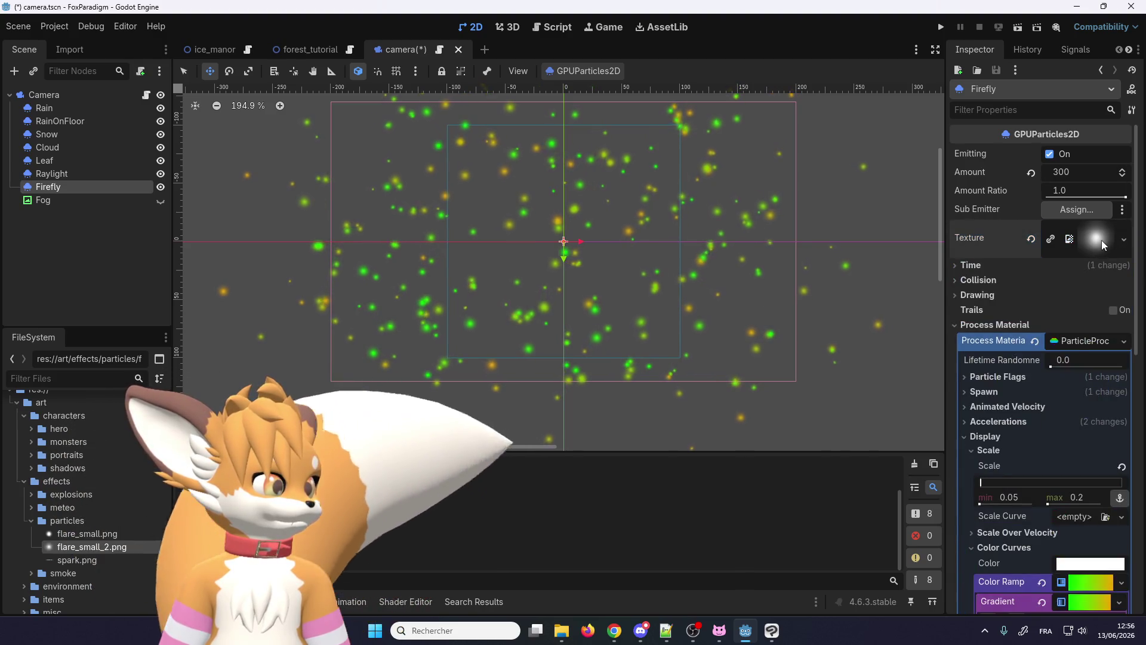
left_click(1088, 238)
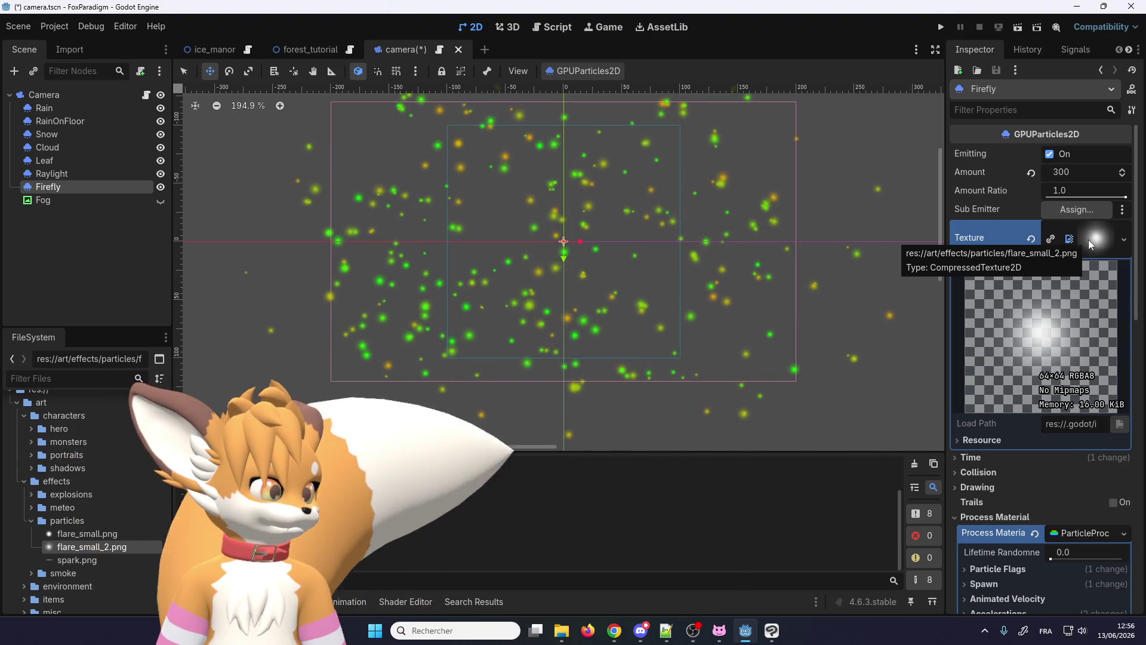
left_click(1088, 238)
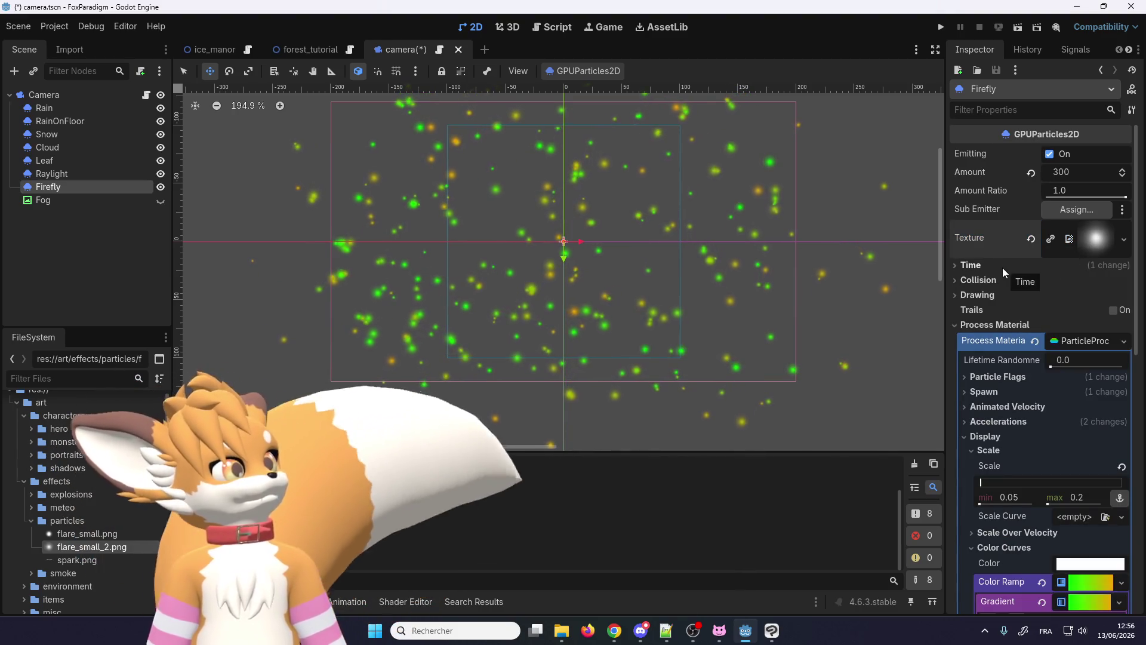
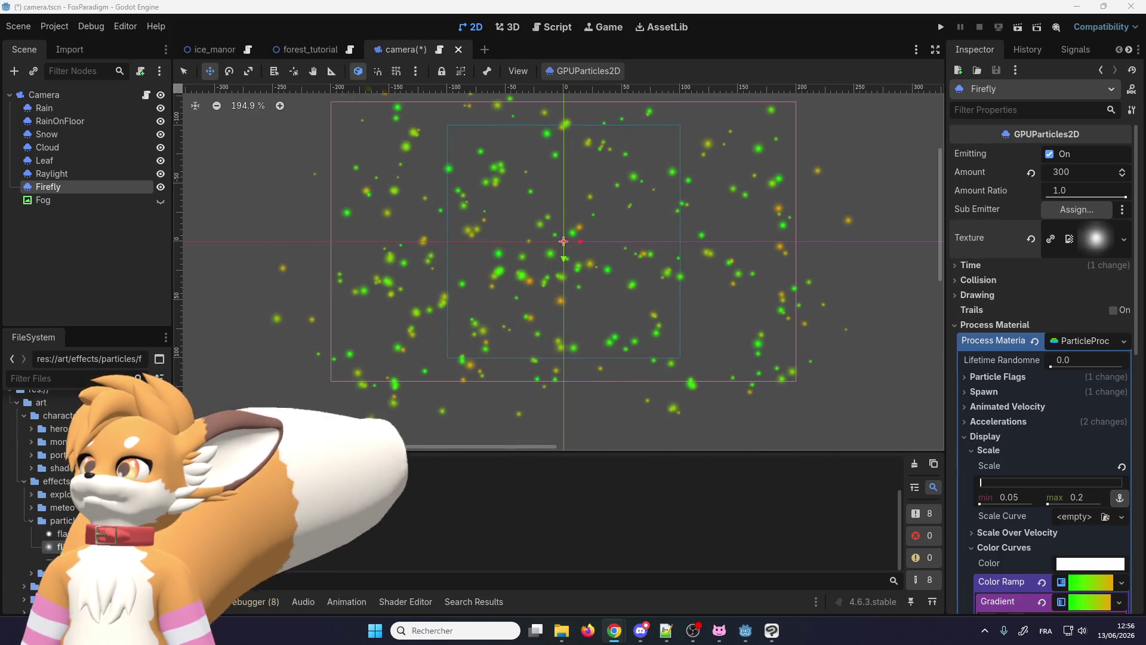
Step: In the camera script, make reset_meteo set firefly.visible to false
left_click(439, 50)
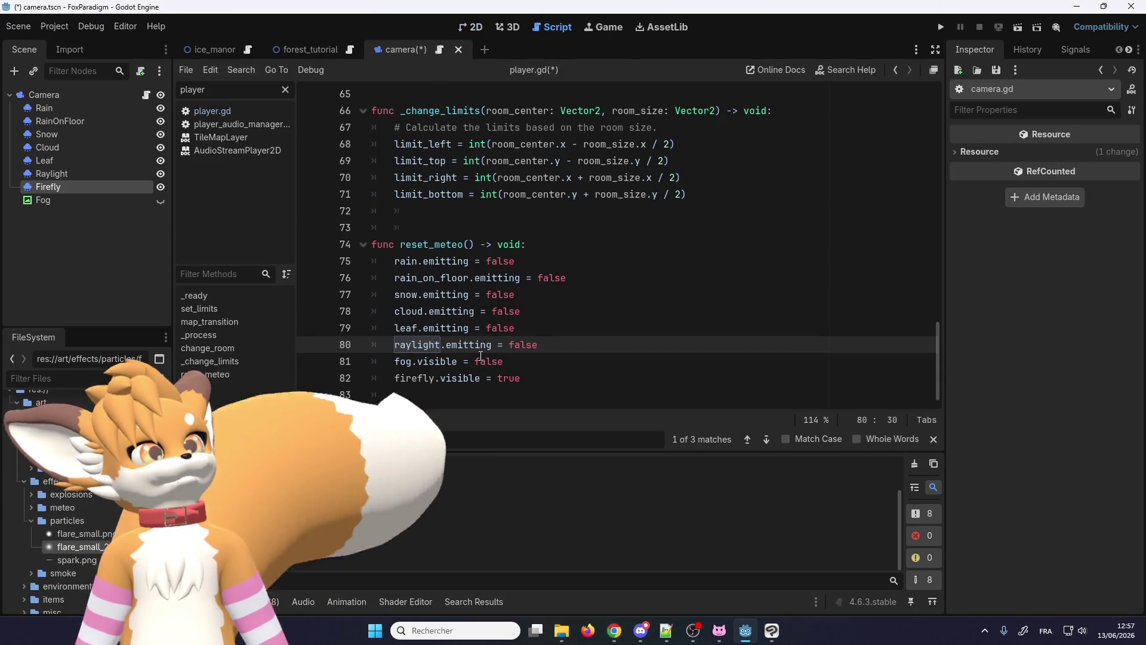
left_click(497, 361)
double_click(507, 377)
type("false")
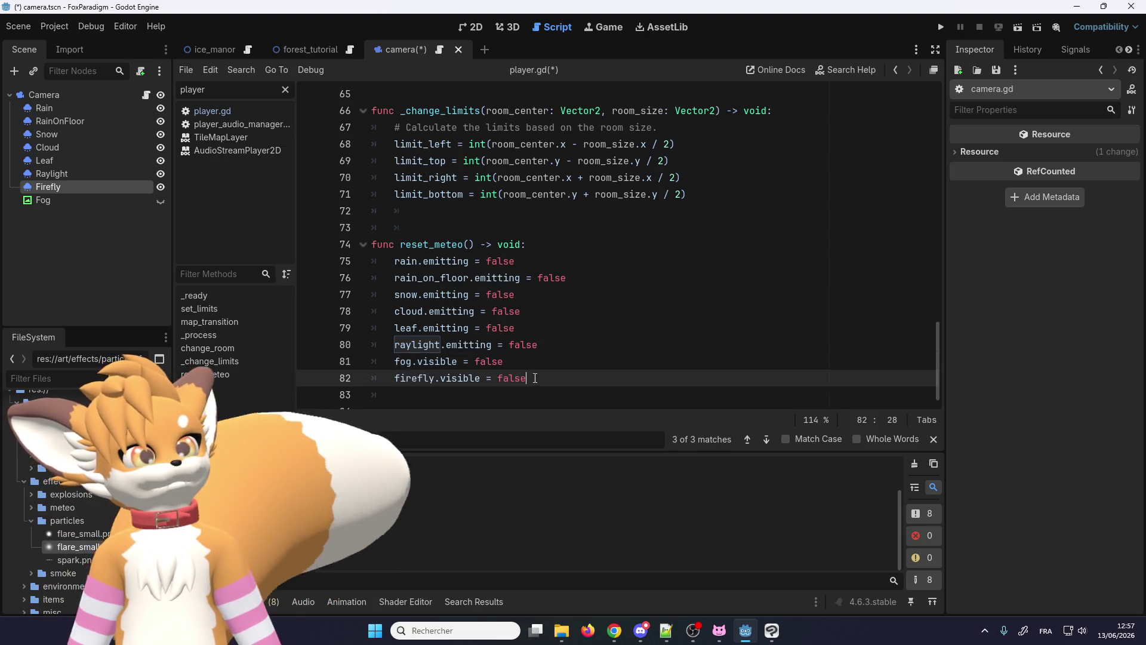
Step: Duplicate reset_meteo below itself and rename the copy _instant_spawn_firefly
left_click_drag(570, 391, 372, 244)
key("ctrl+c")
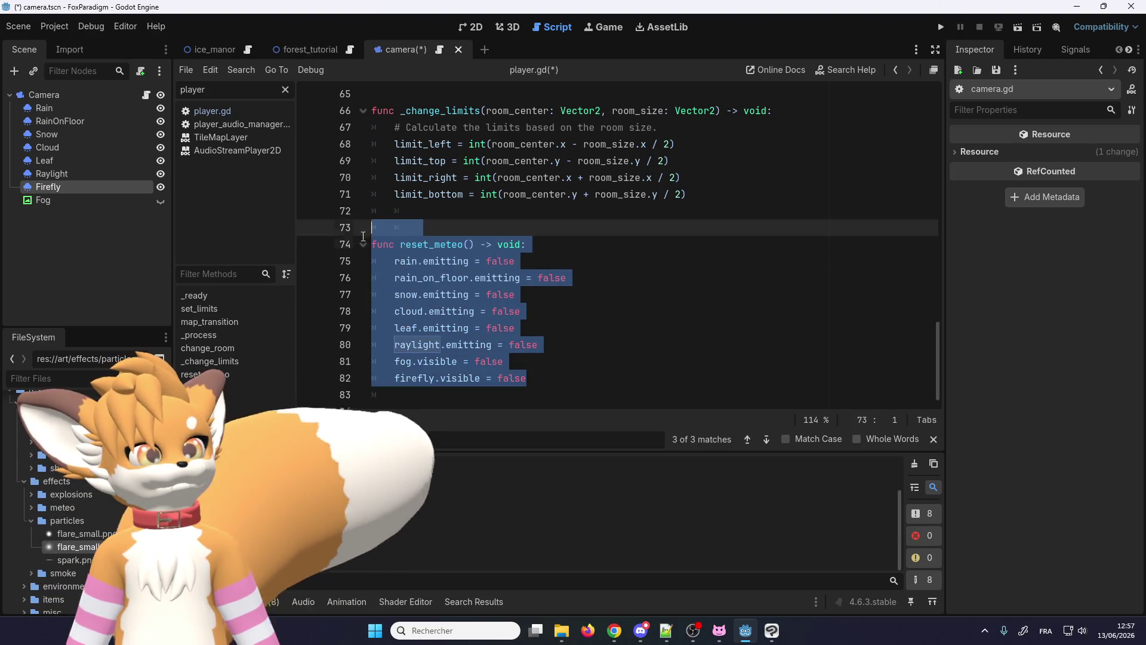
left_click(419, 399)
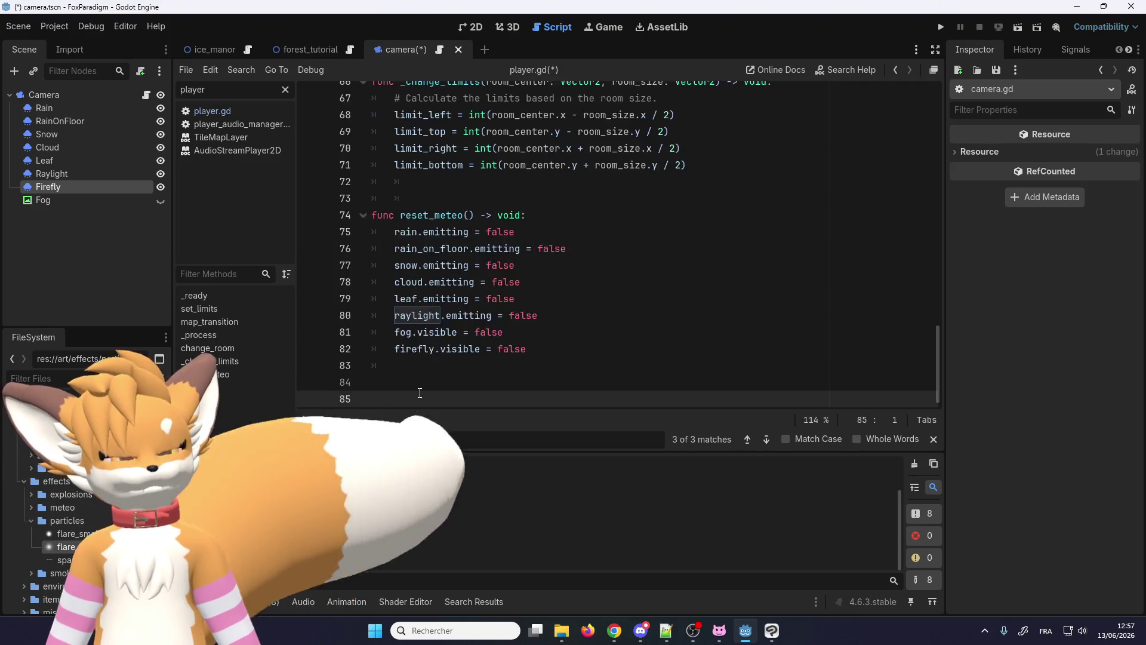
key("ctrl+v")
double_click(423, 247)
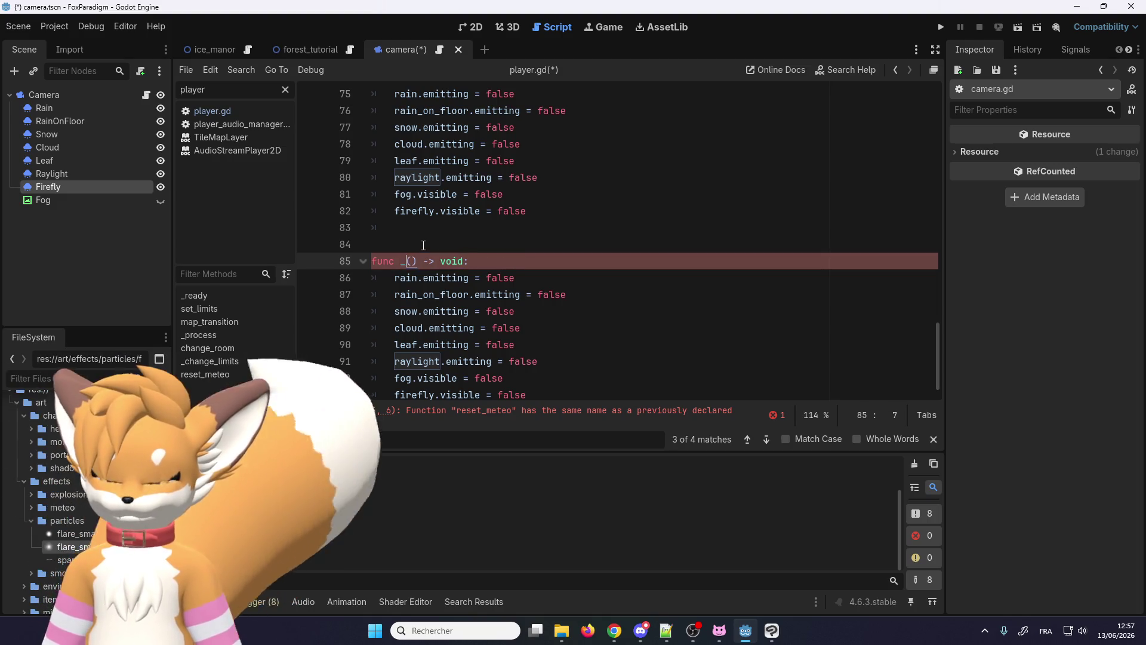
type("instant_spawn_firefly")
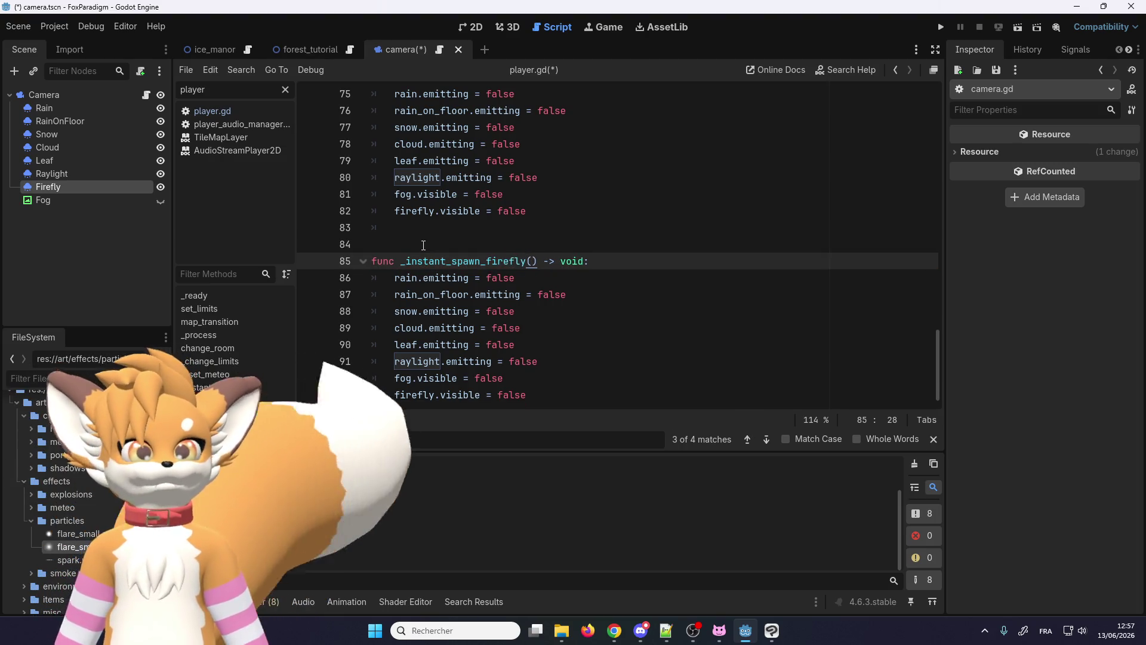
left_click_drag(544, 378, 609, 261)
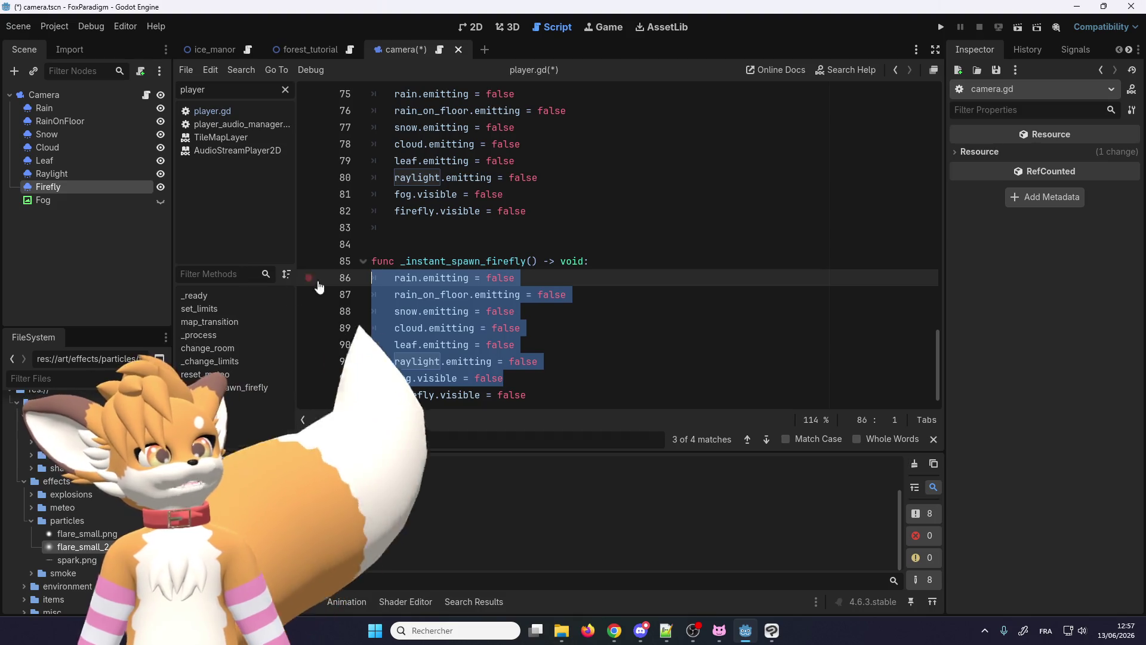
Step: Strip the copied body down to firefly.visible = true with a blank line above it
key("BackSpace")
double_click(511, 266)
type("t")
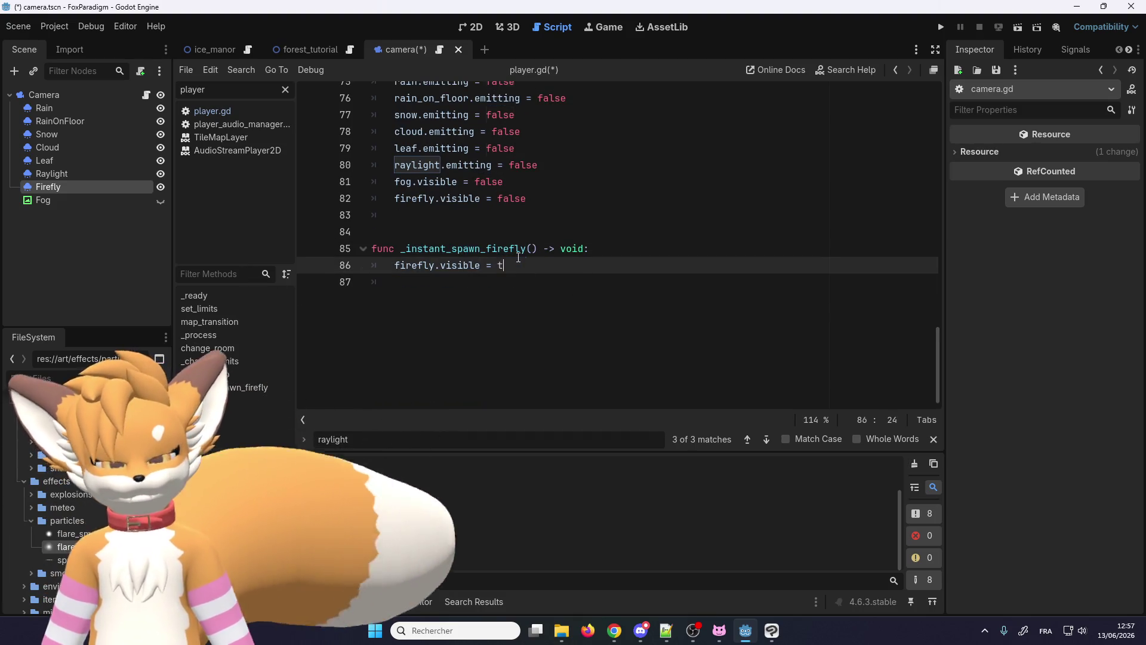
type("rue")
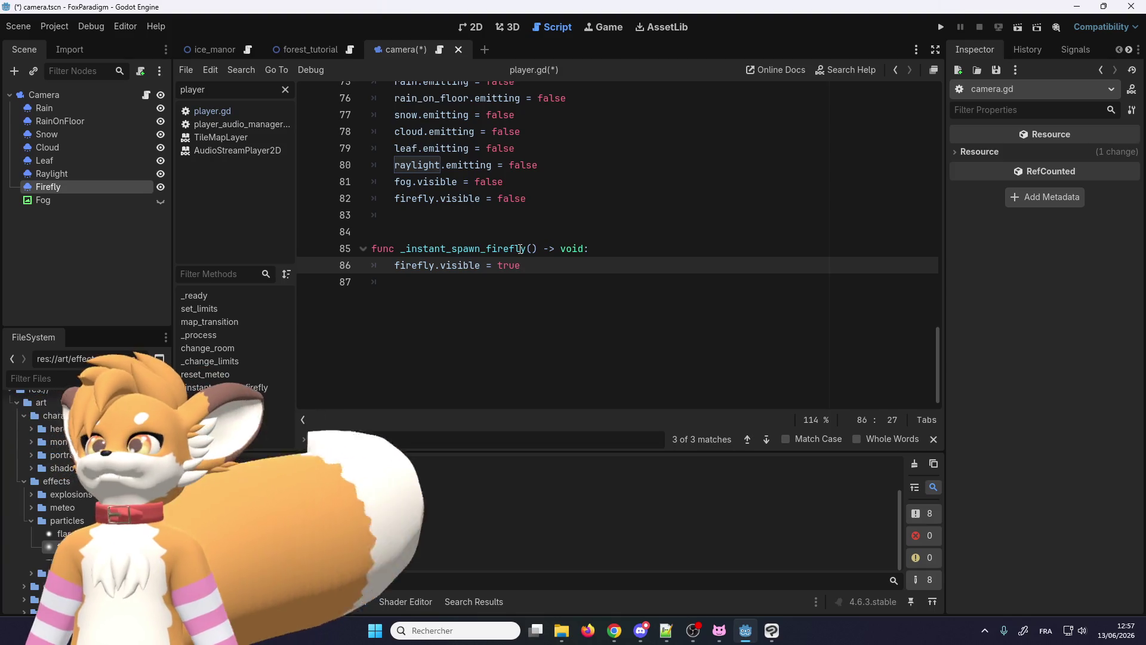
left_click(611, 250)
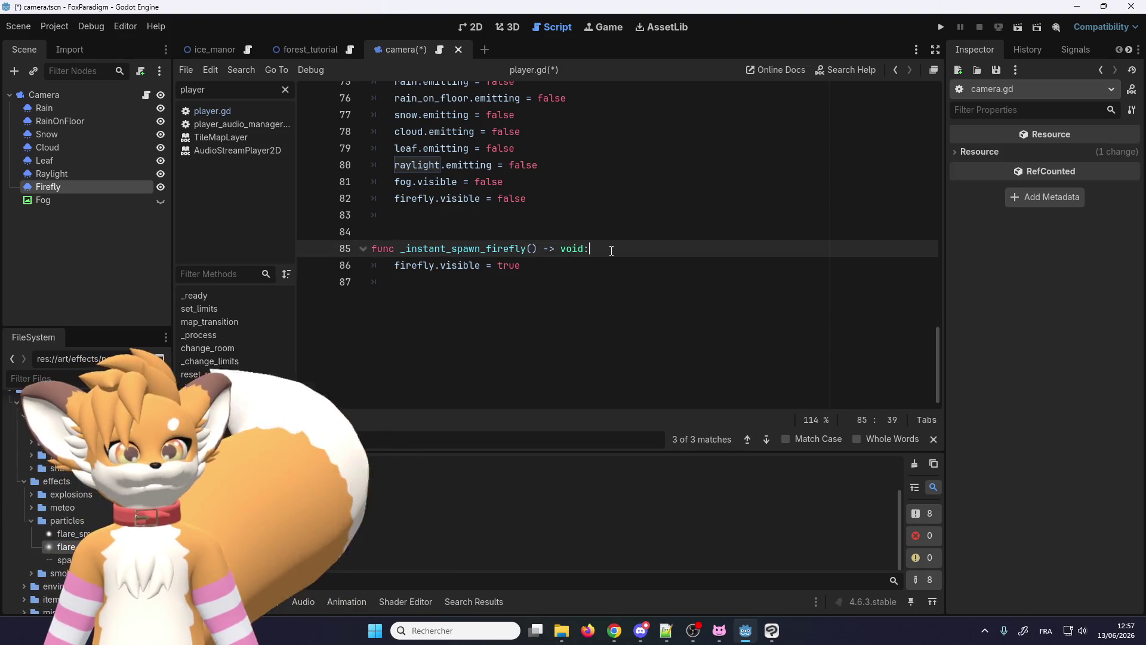
key("Return")
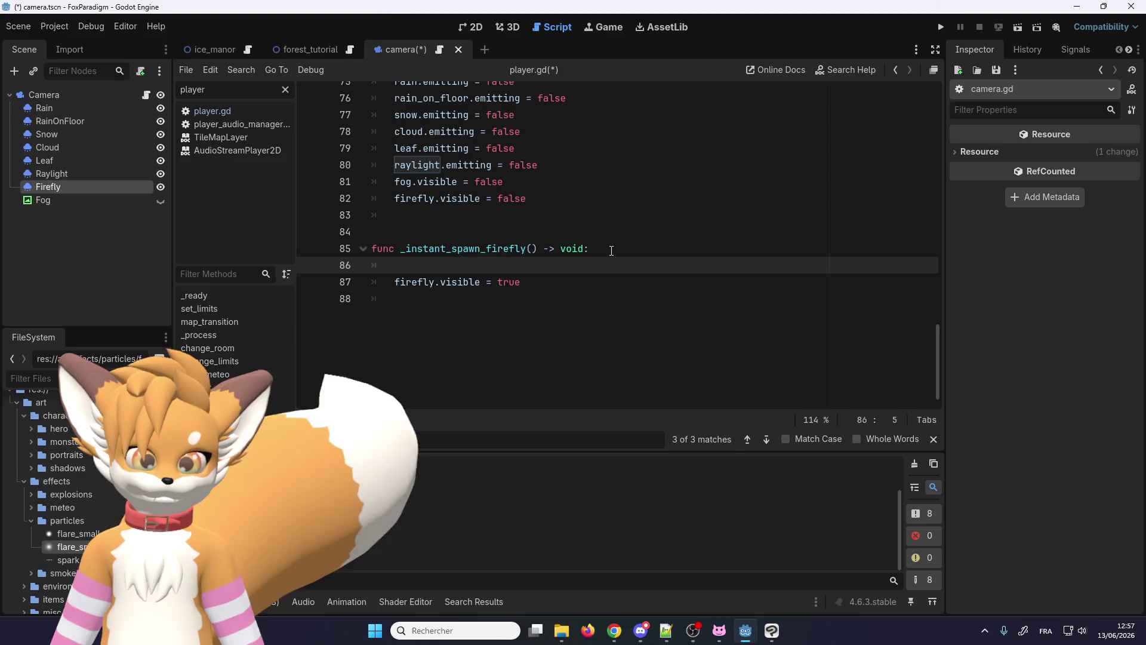
type("fire")
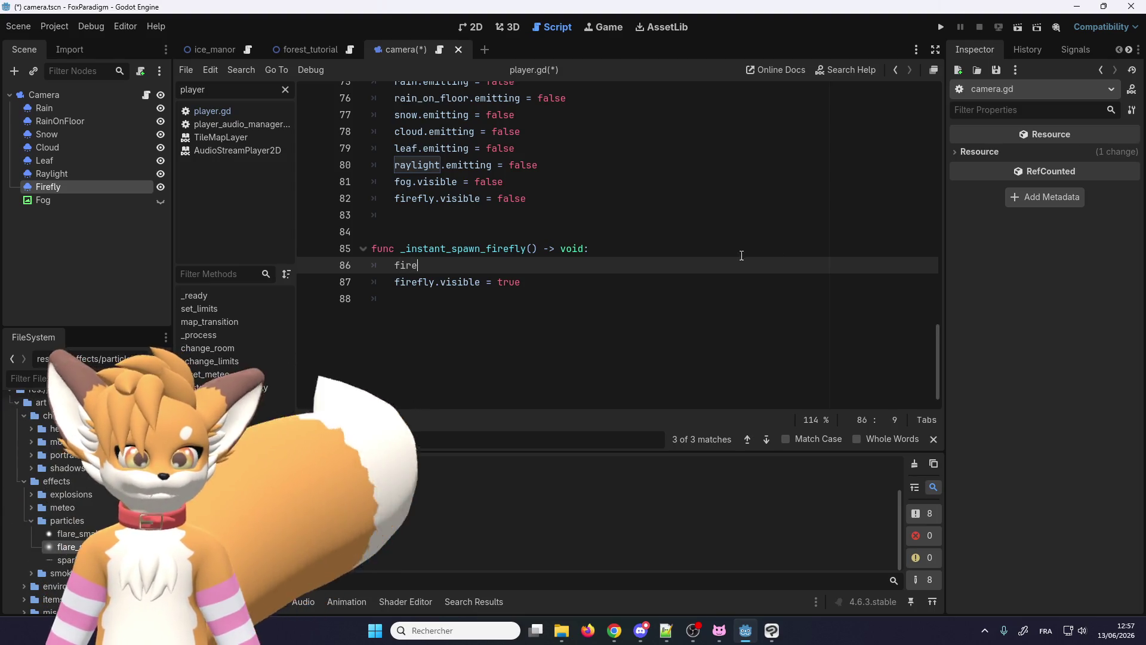
scroll(611, 269, "up", 2)
Step: Add firefly.lifetime = 0.1 and firefly.lifetime = 50.0 lines before the visibility line
left_click(413, 364)
key("ctrl+space")
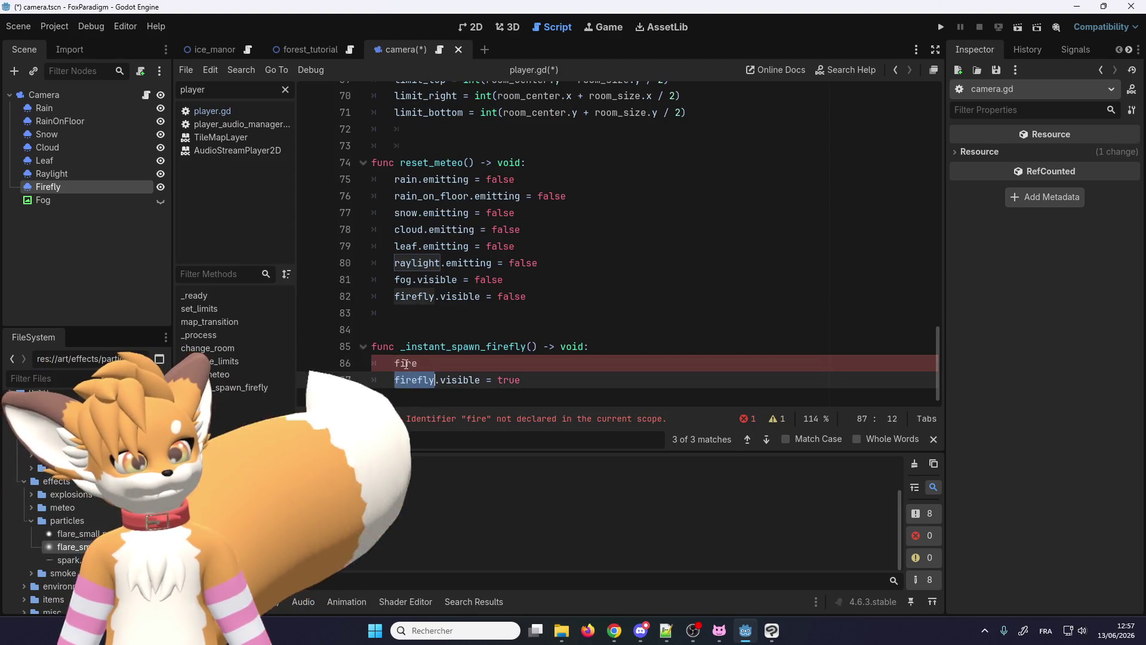
key("Tab")
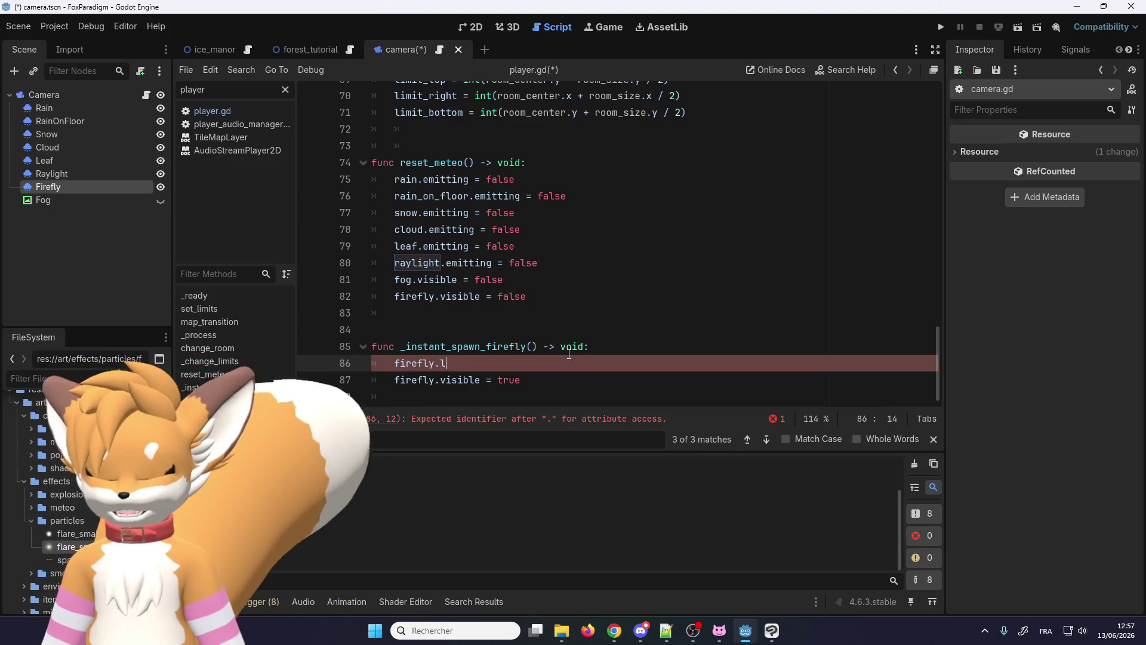
type("ifetime = 0.1")
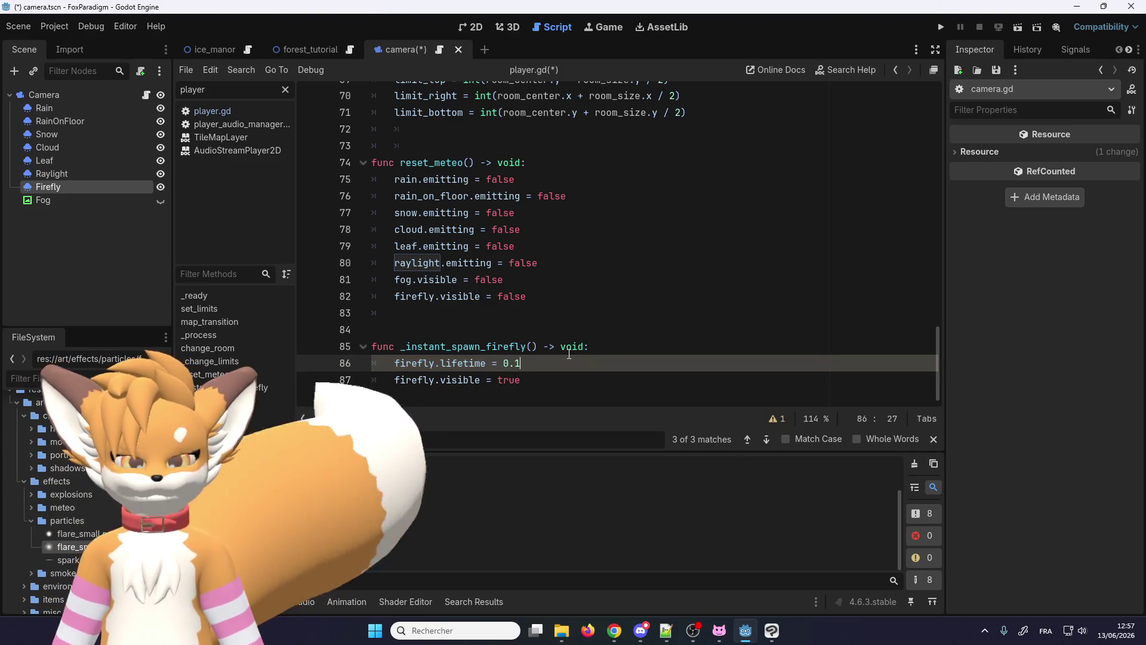
scroll(569, 353, "up", 1)
key("ctrl+shift+d")
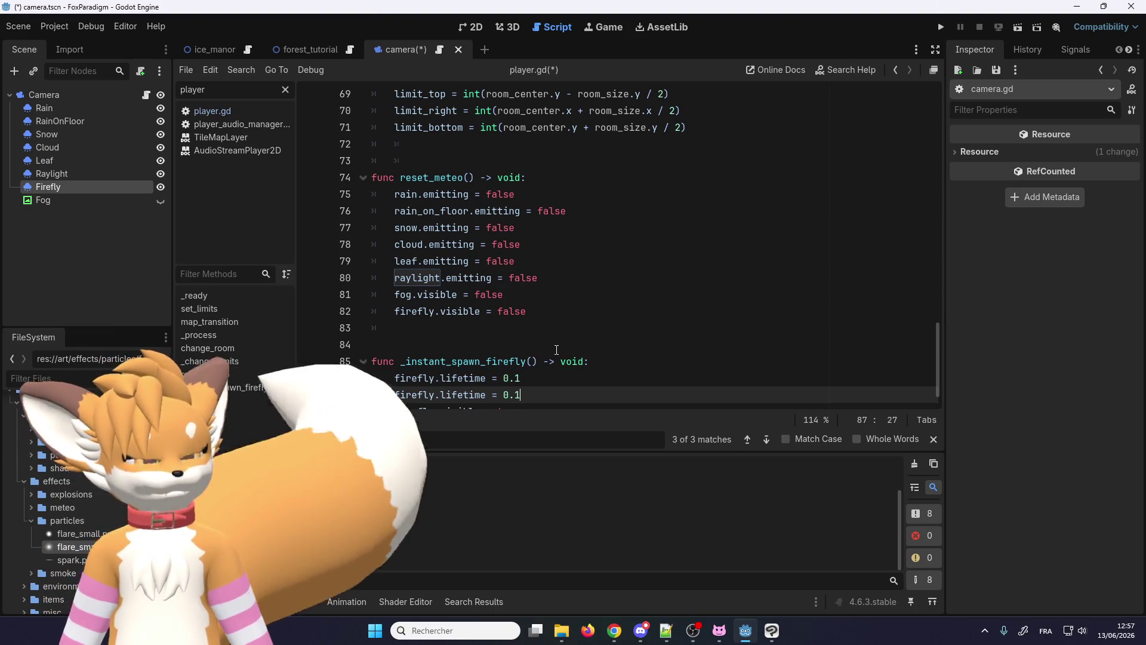
key("BackSpace")
key("BackSpace")
type("50")
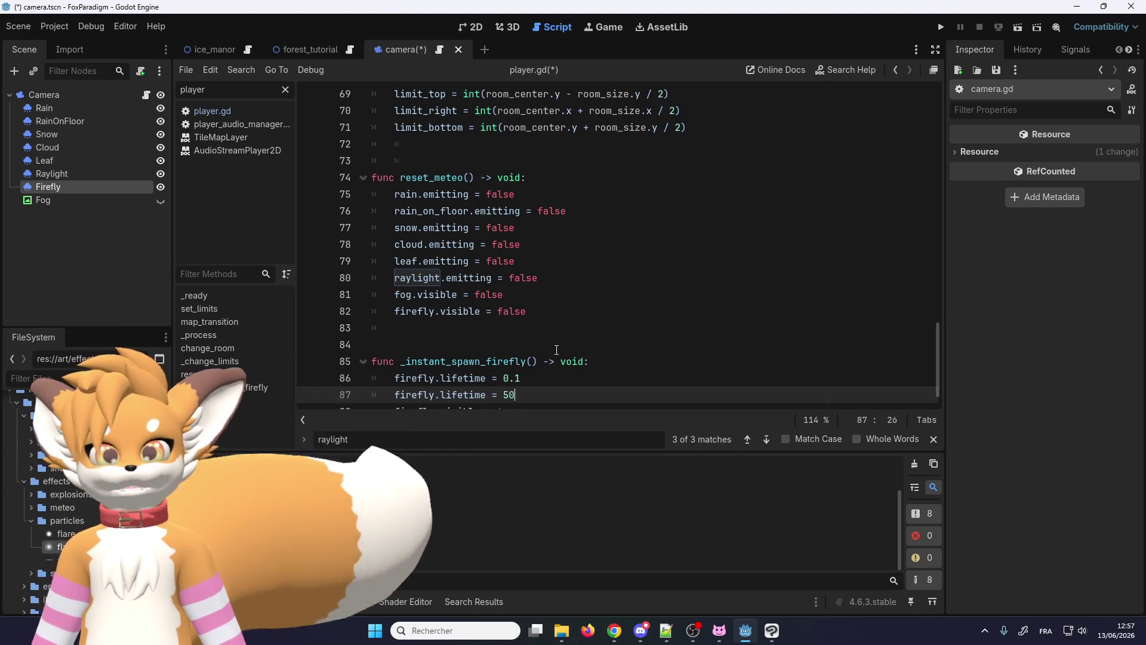
scroll(528, 327, "down", 2)
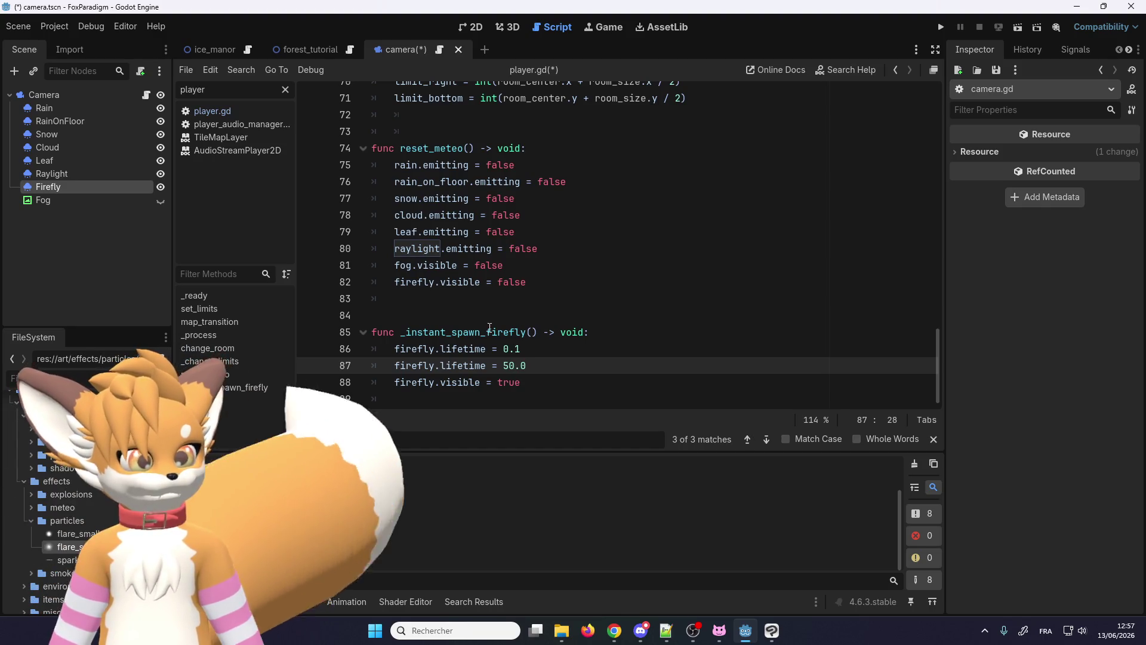
left_click(539, 354)
key("ctrl+shift+d")
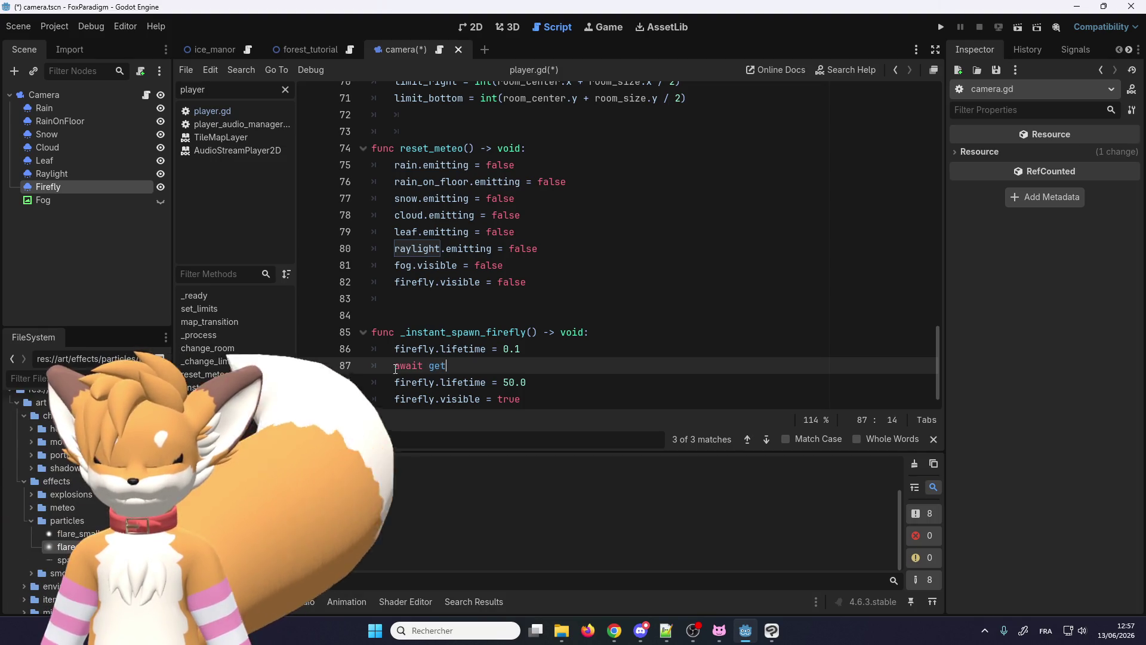
type("_tree()")
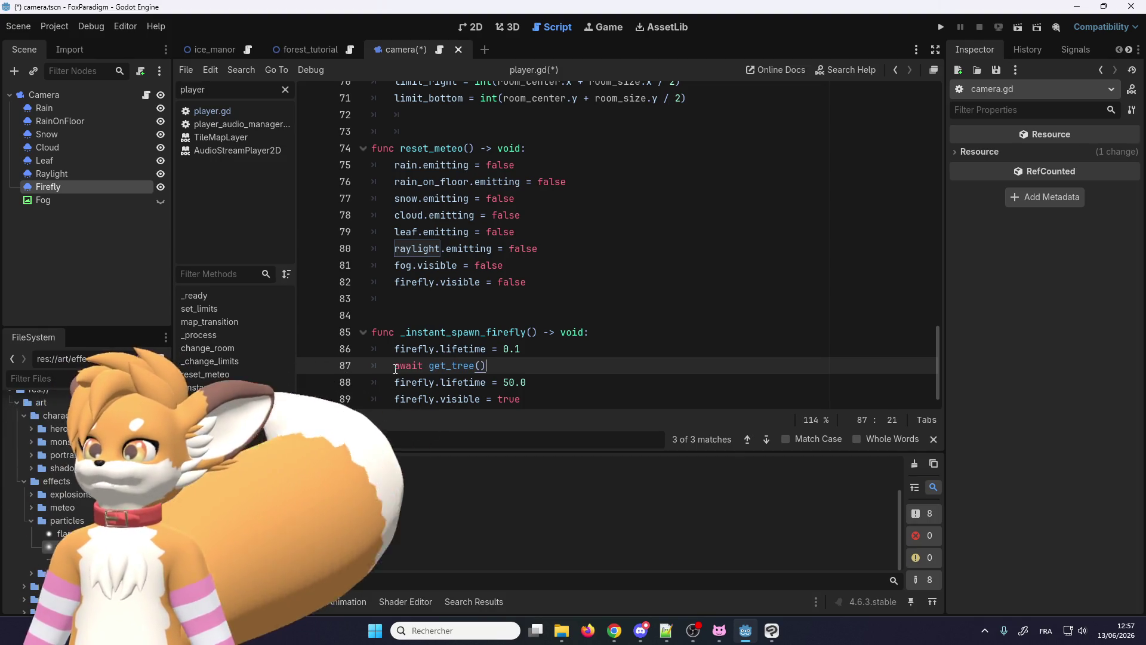
type(".create")
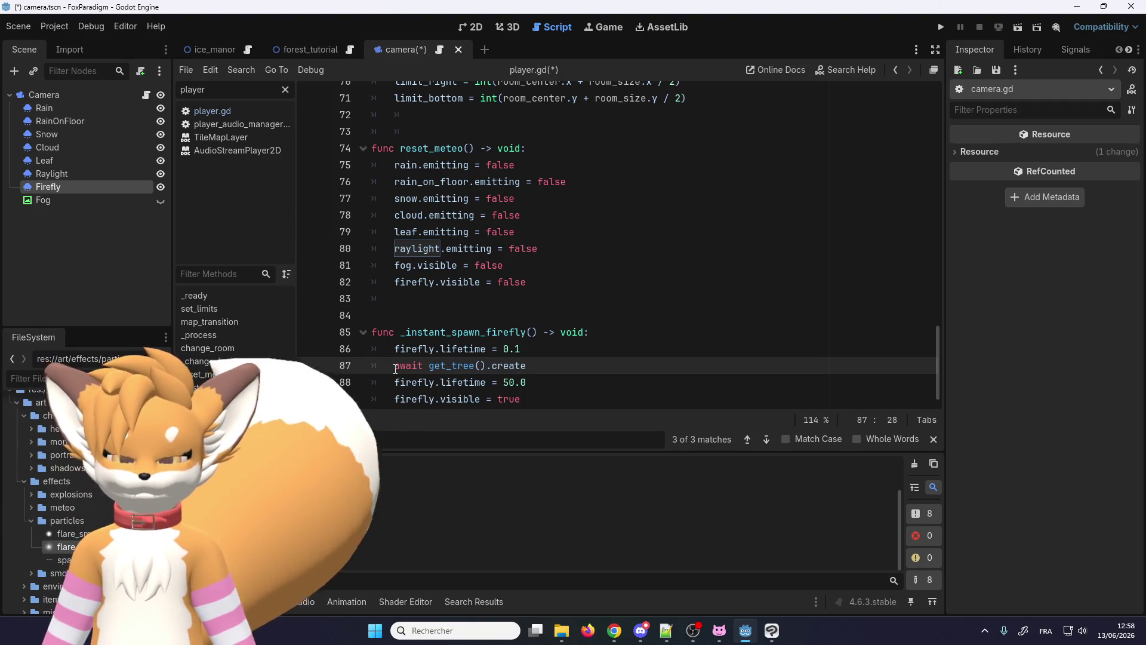
type("_timer")
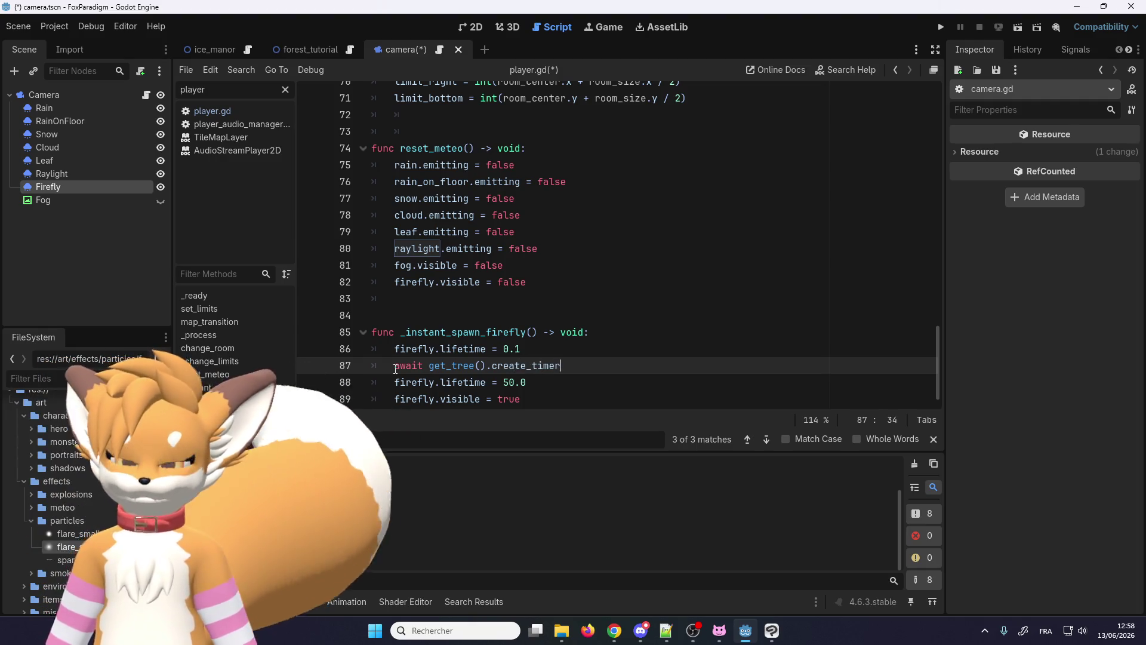
type("(0.1)")
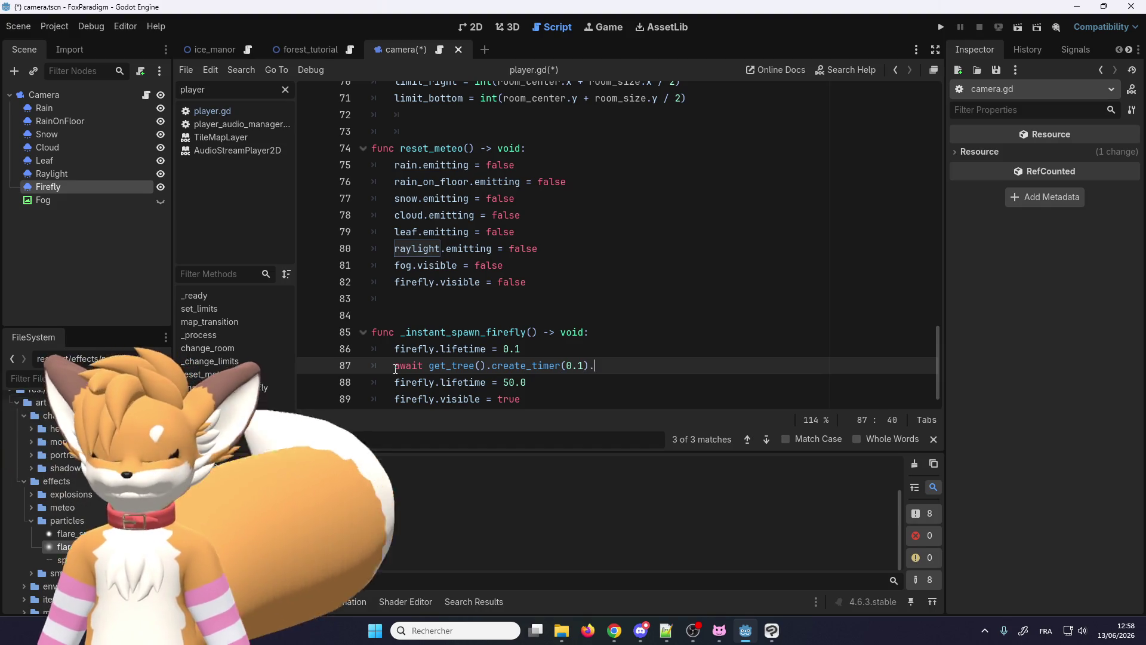
type(".time")
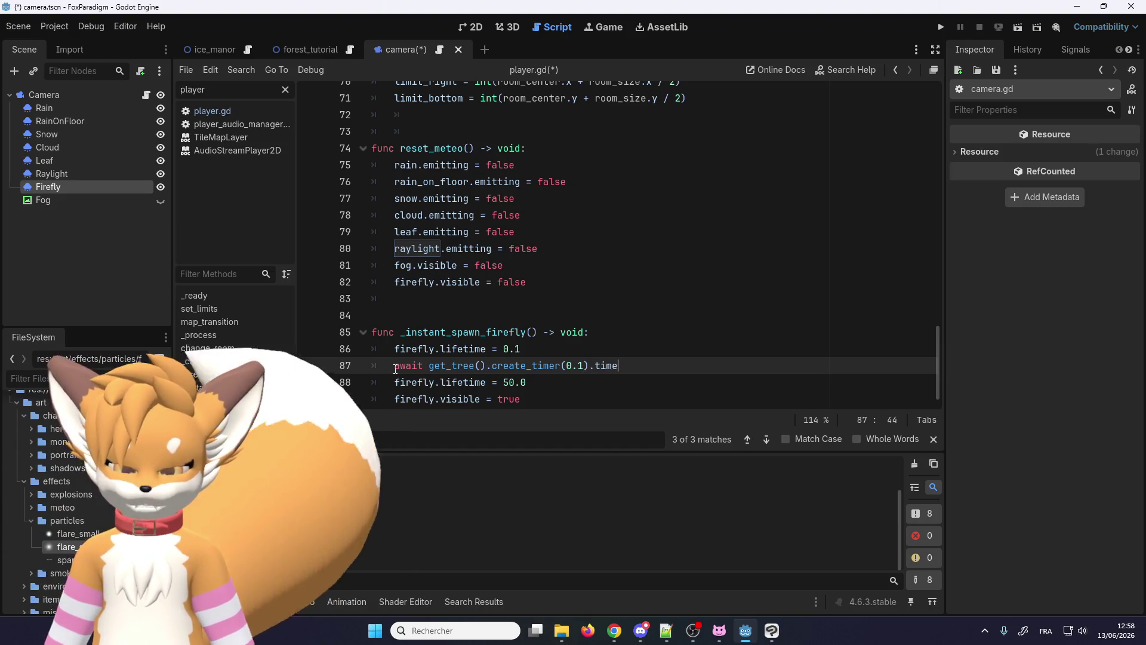
type("out")
Step: Insert await get_tree().create_timer(0.1).timeout and search the project for create_timer
left_click(527, 364)
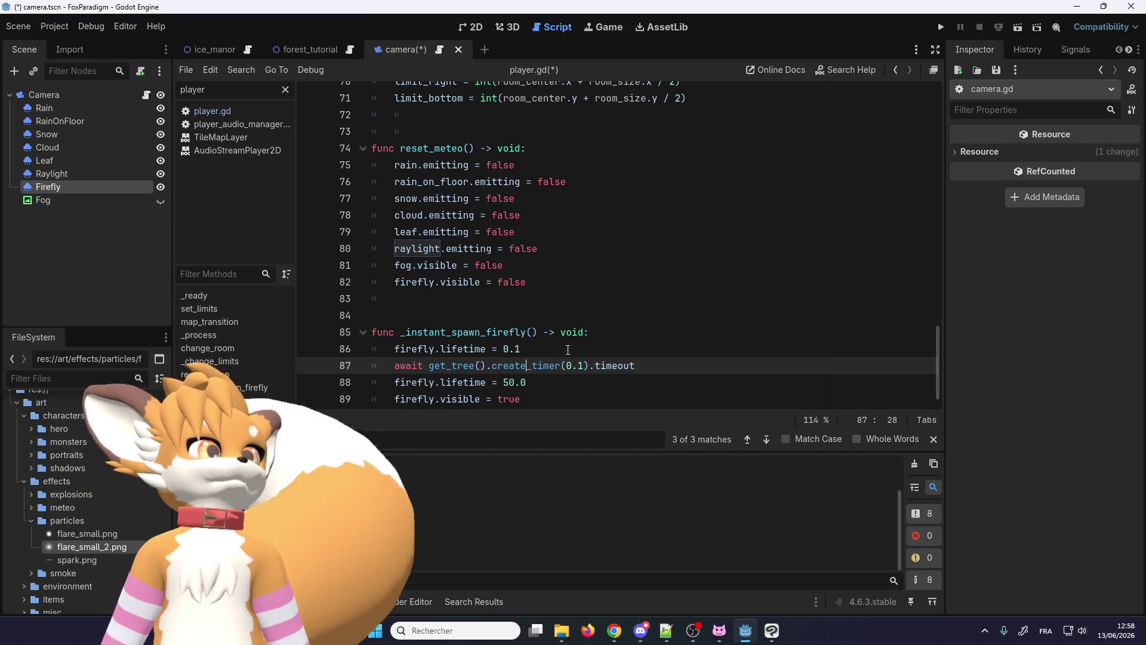
scroll(501, 358, "down", 1)
double_click(409, 348)
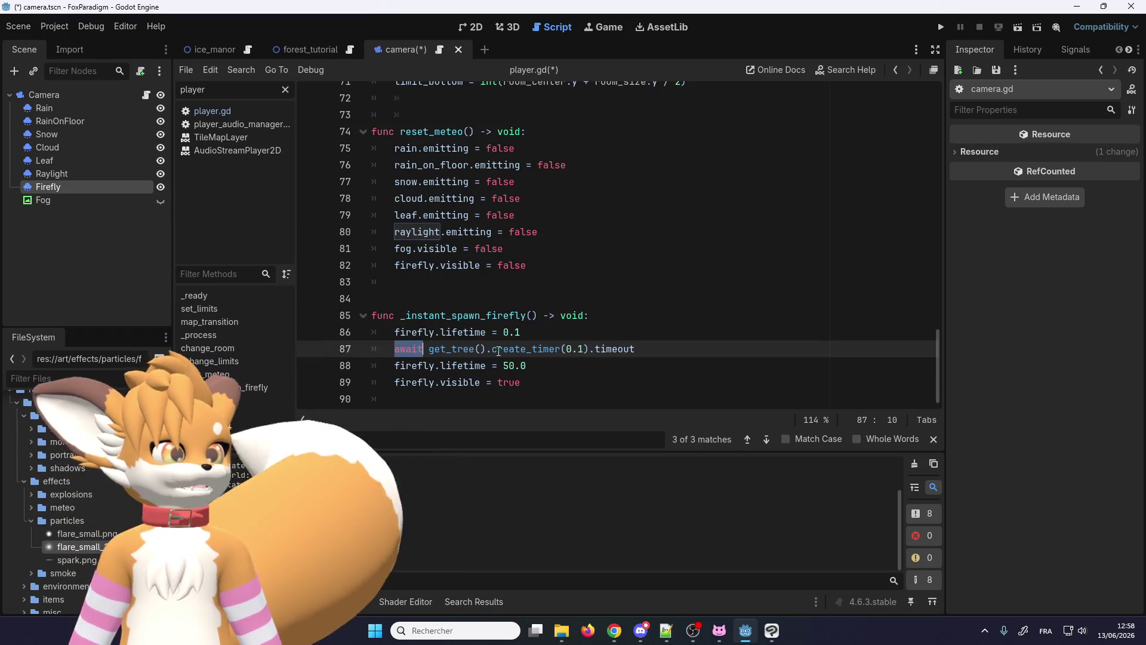
double_click(529, 349)
key("ctrl+shift+f")
left_click(579, 378)
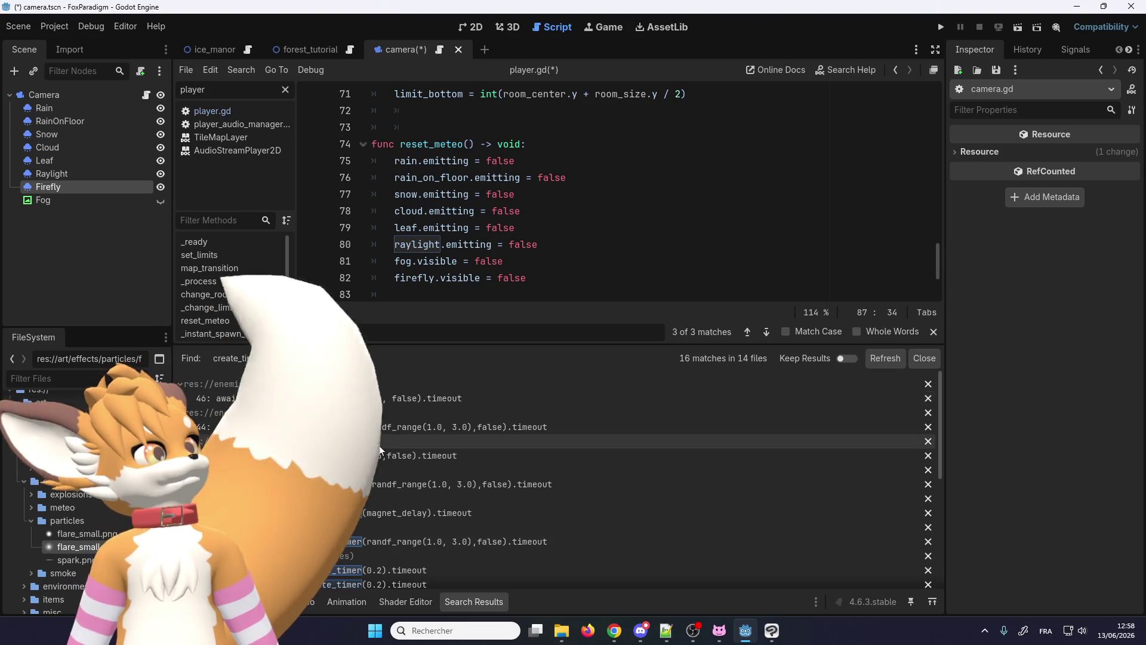
Step: Dismiss the create_timer search, copy the _instant_spawn_firefly name and return to reset_meteo
left_click(481, 227)
left_click(934, 332)
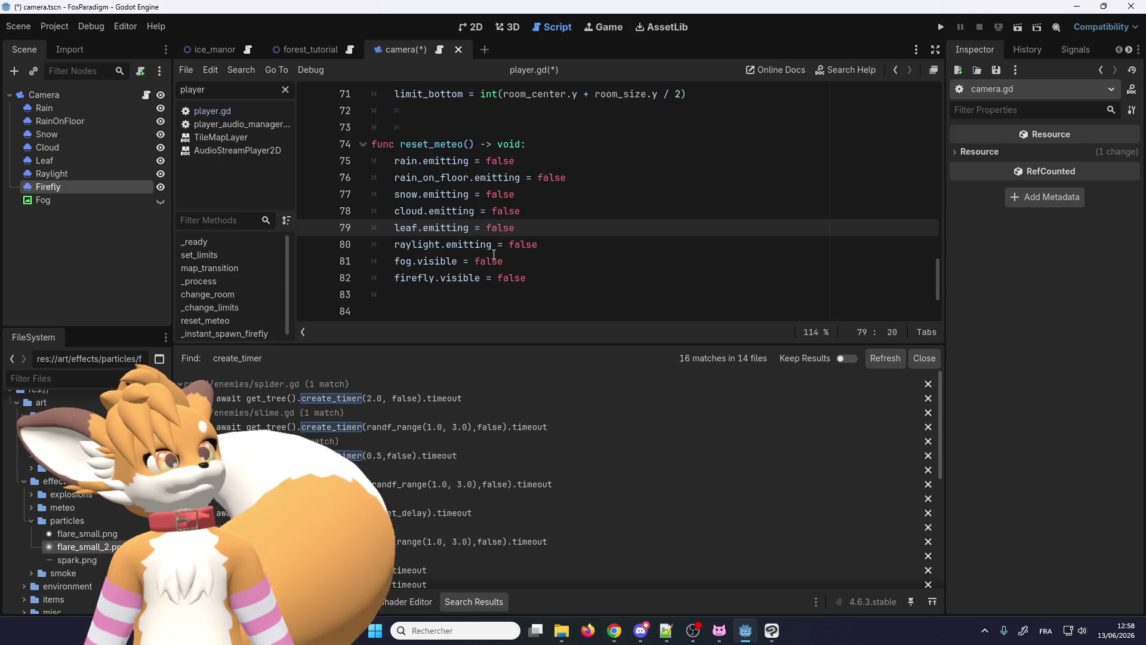
scroll(493, 228, "down", 2)
left_click(493, 227)
double_click(494, 228)
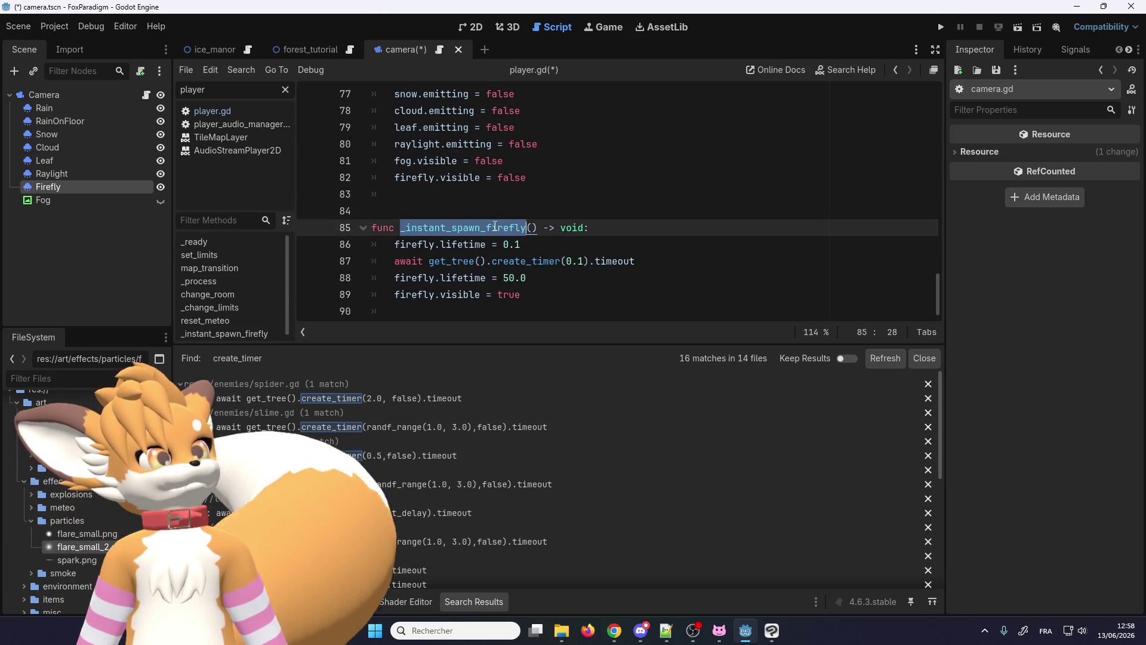
scroll(488, 225, "up", 8)
scroll(484, 220, "up", 4)
scroll(477, 212, "up", 8)
scroll(475, 207, "down", 3)
scroll(508, 178, "up", 2)
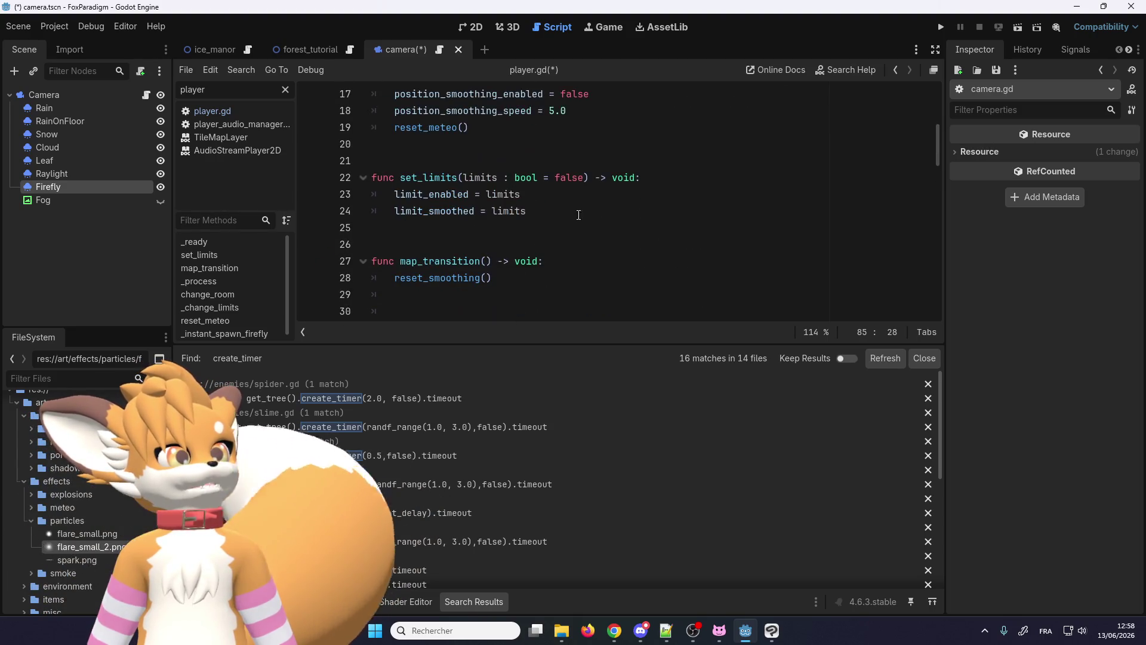
key("alt+o")
scroll(441, 315, "down", 4)
scroll(441, 316, "down", 10)
scroll(440, 315, "down", 4)
double_click(432, 151)
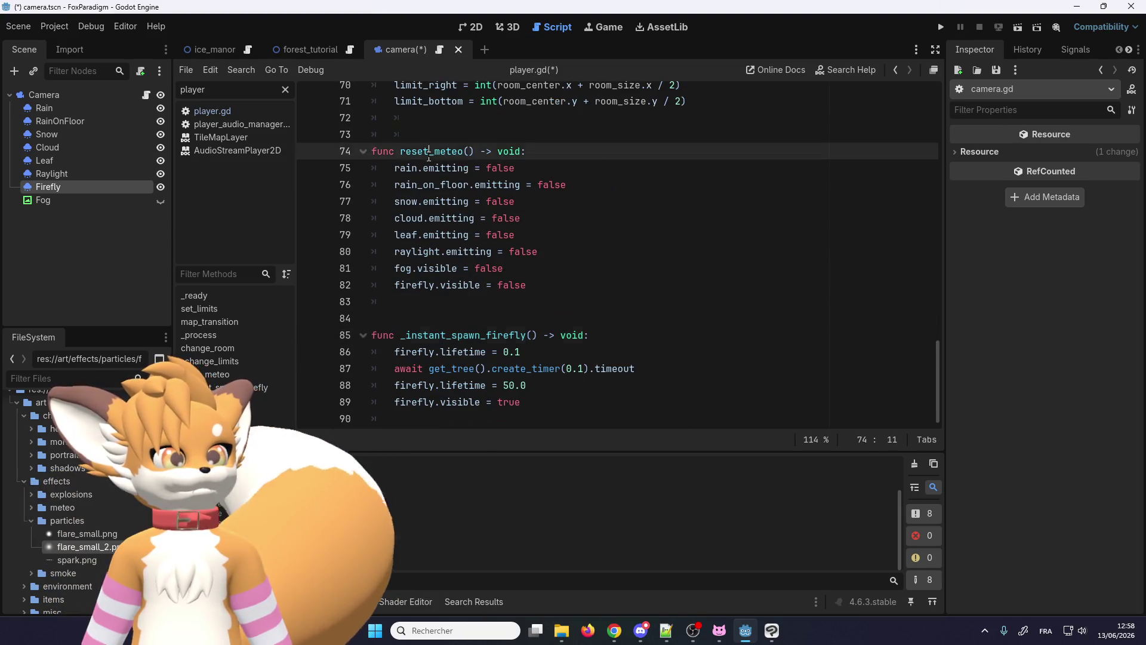
Step: Locate the reset_meteo call in _ready and remove the stray _instant_spawn_firefly() line there
key("ctrl+f")
left_click(759, 439)
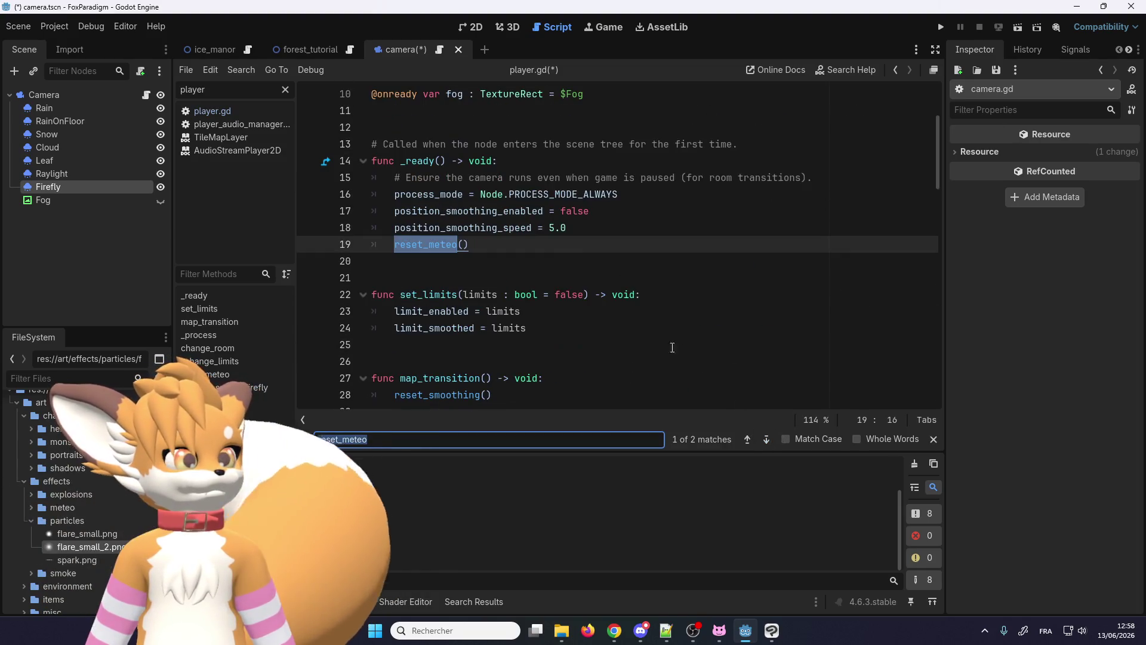
left_click(491, 246)
key("Return")
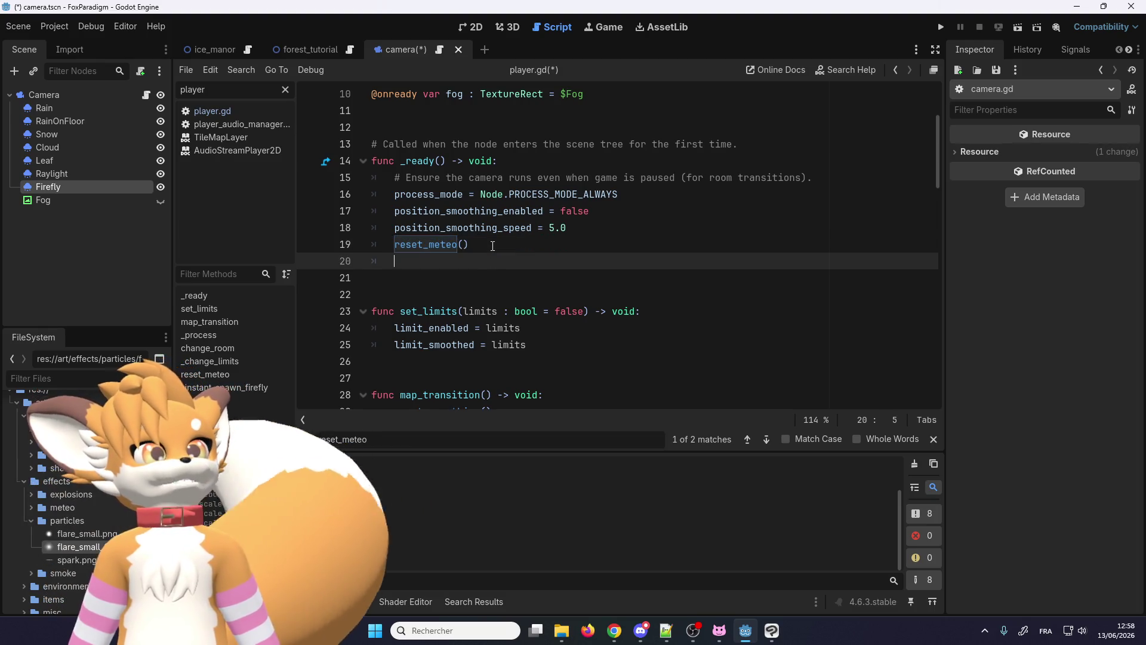
type("_instant_spawn_firefly")
double_click(427, 245)
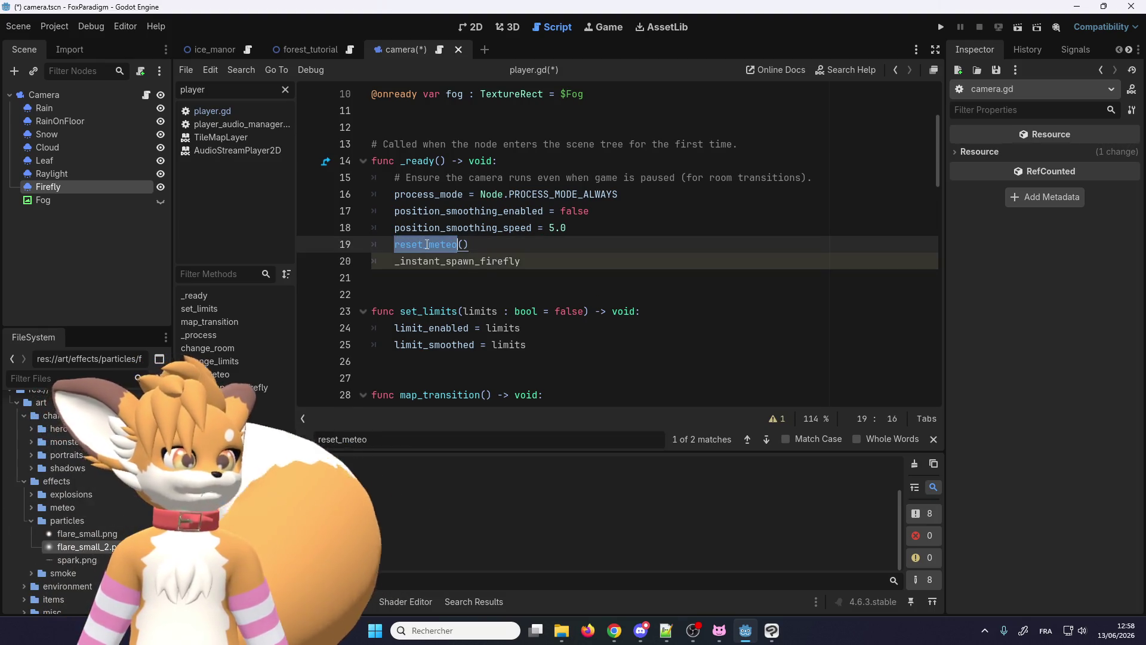
left_click(546, 262)
type("()")
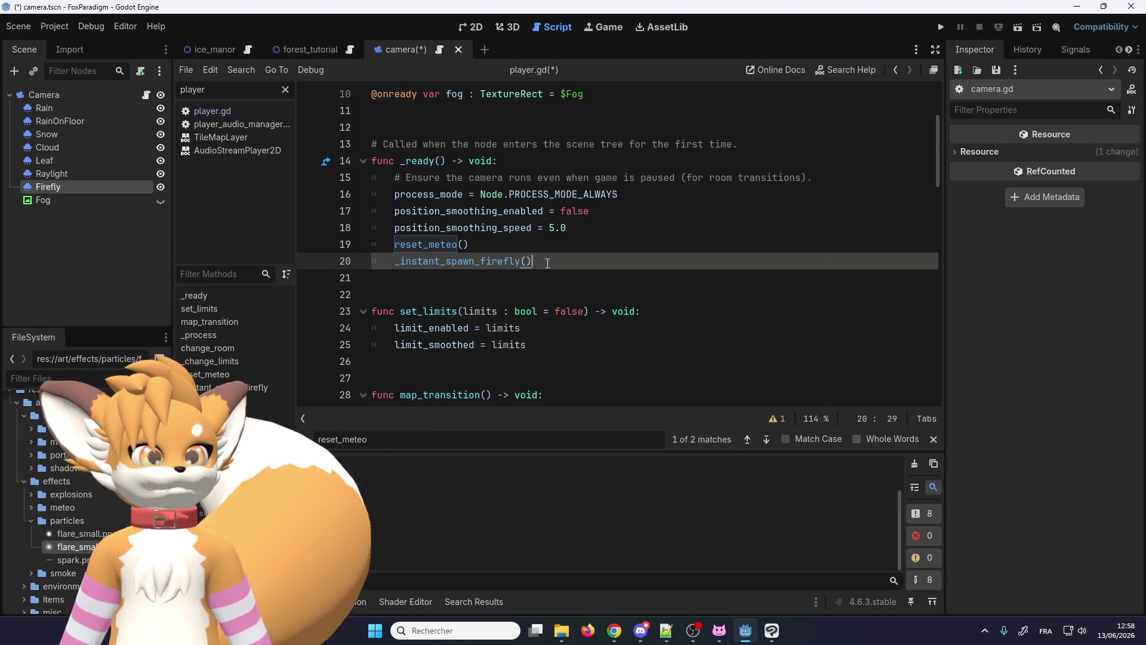
left_click_drag(482, 262, 392, 261)
key("ctrl+c")
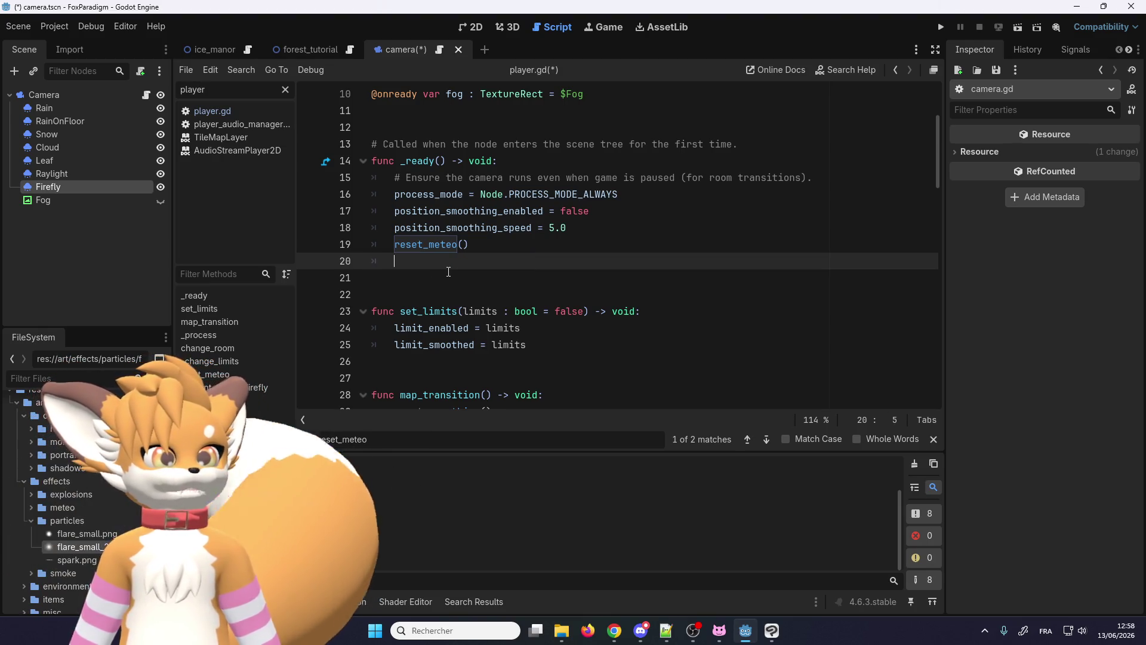
key("BackSpace")
scroll(452, 282, "down", 2)
scroll(460, 300, "down", 9)
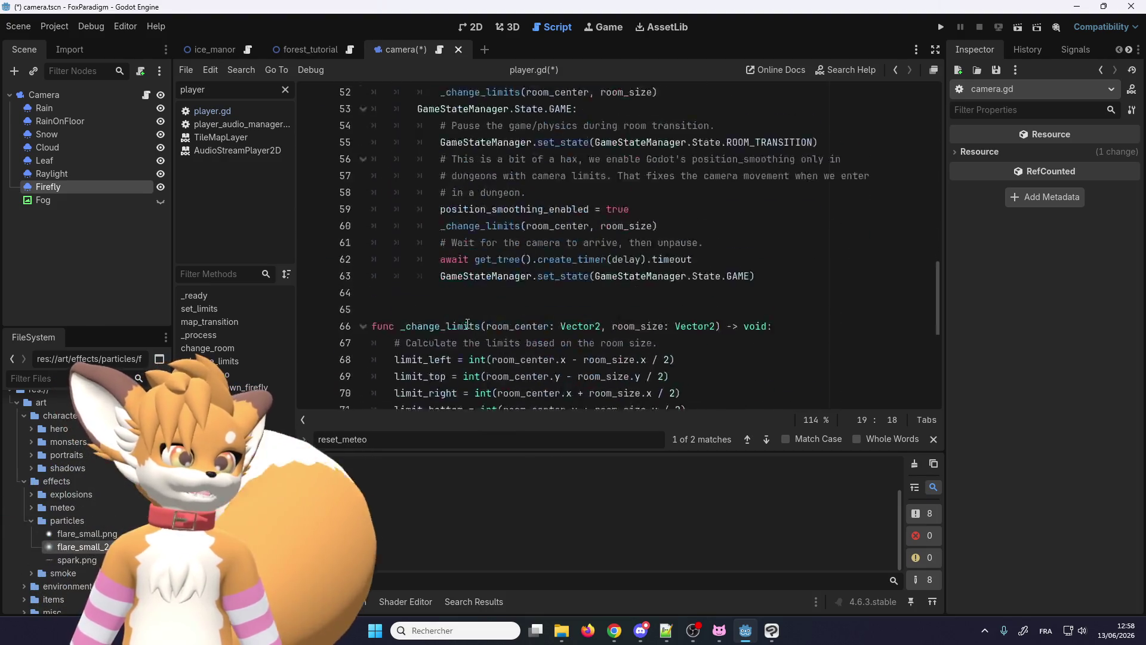
scroll(474, 322, "down", 4)
Step: End reset_meteo with a call to _instant_spawn_firefly() and save the camera scene
left_click(557, 264)
key("Return")
key("ctrl+v")
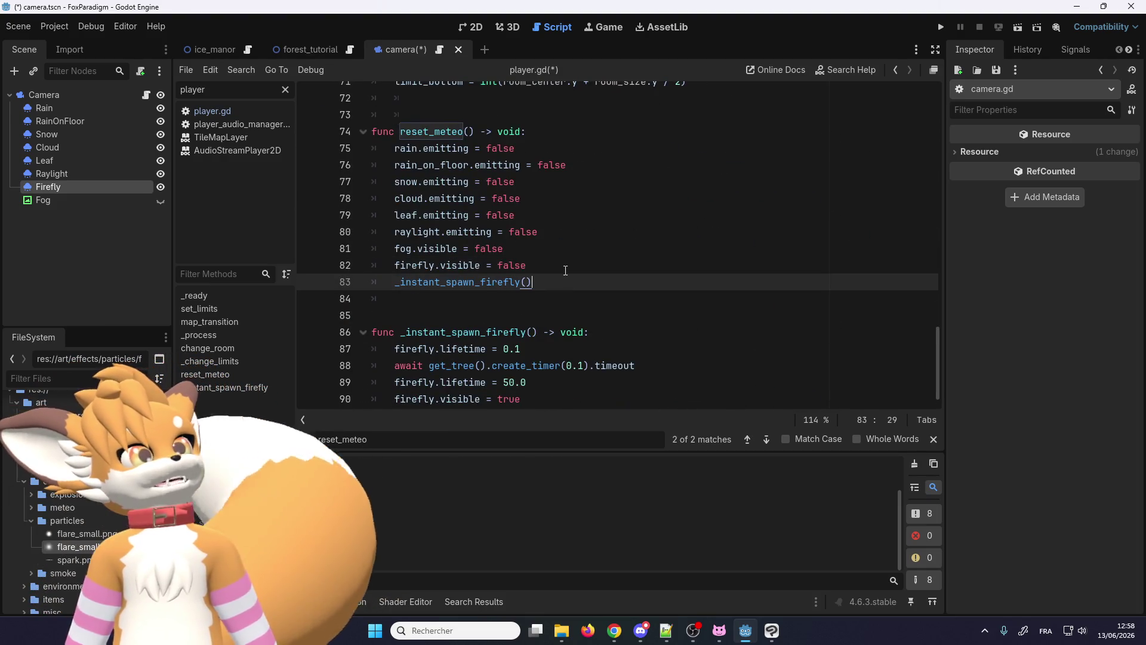
scroll(592, 320, "down", 1)
left_click(538, 252)
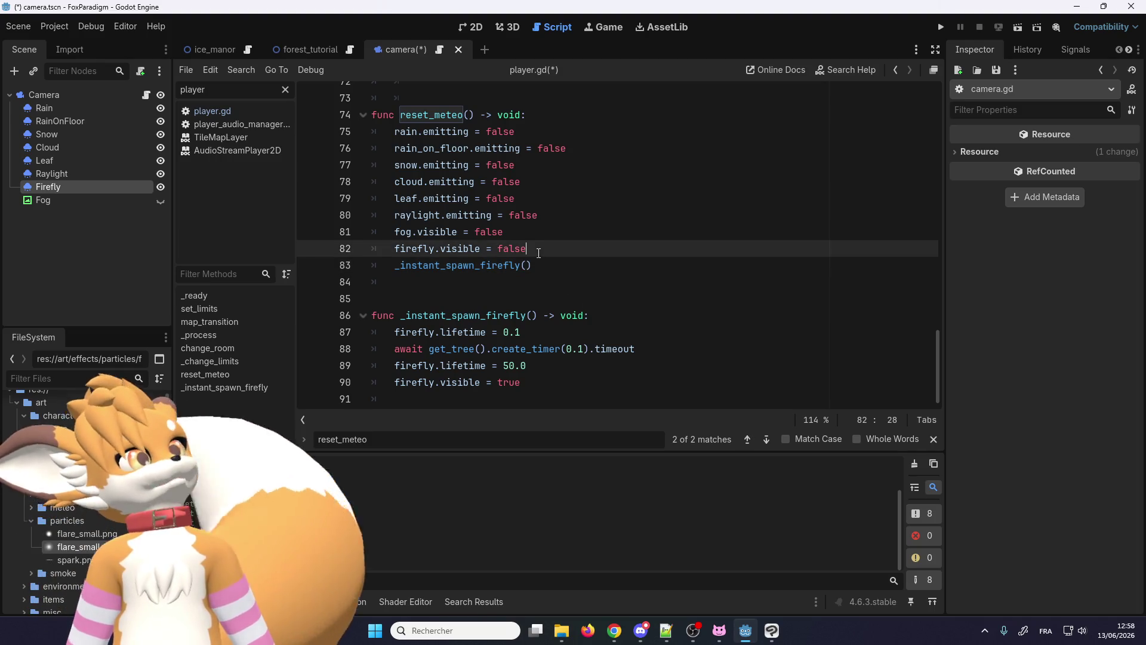
key("ctrl+s")
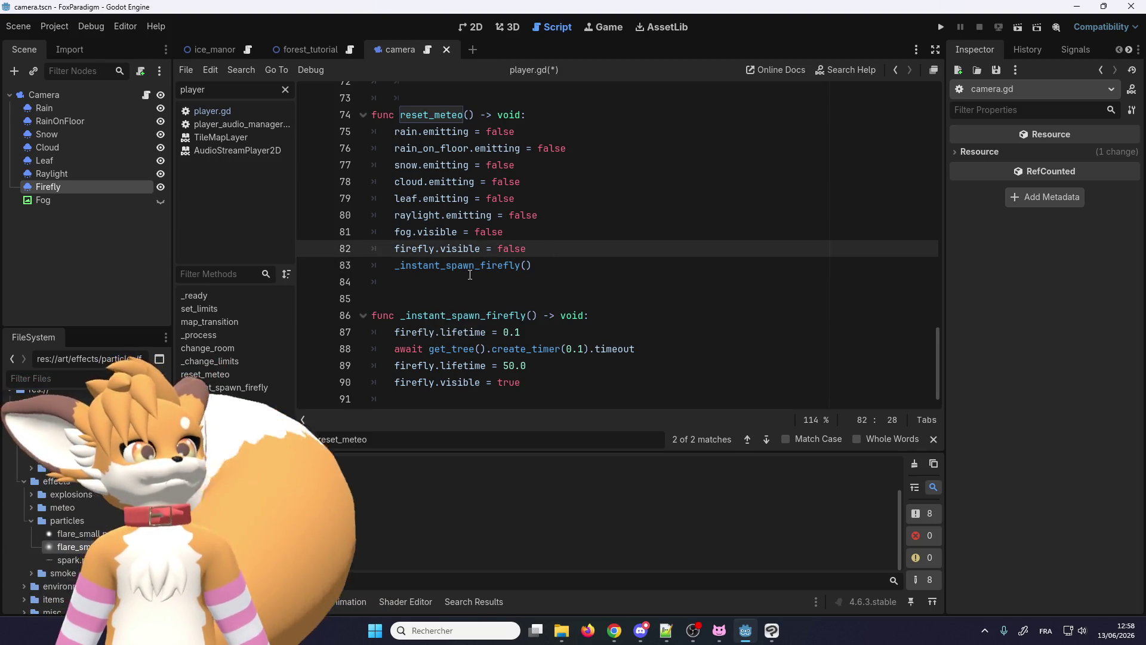
scroll(587, 298, "down", 1)
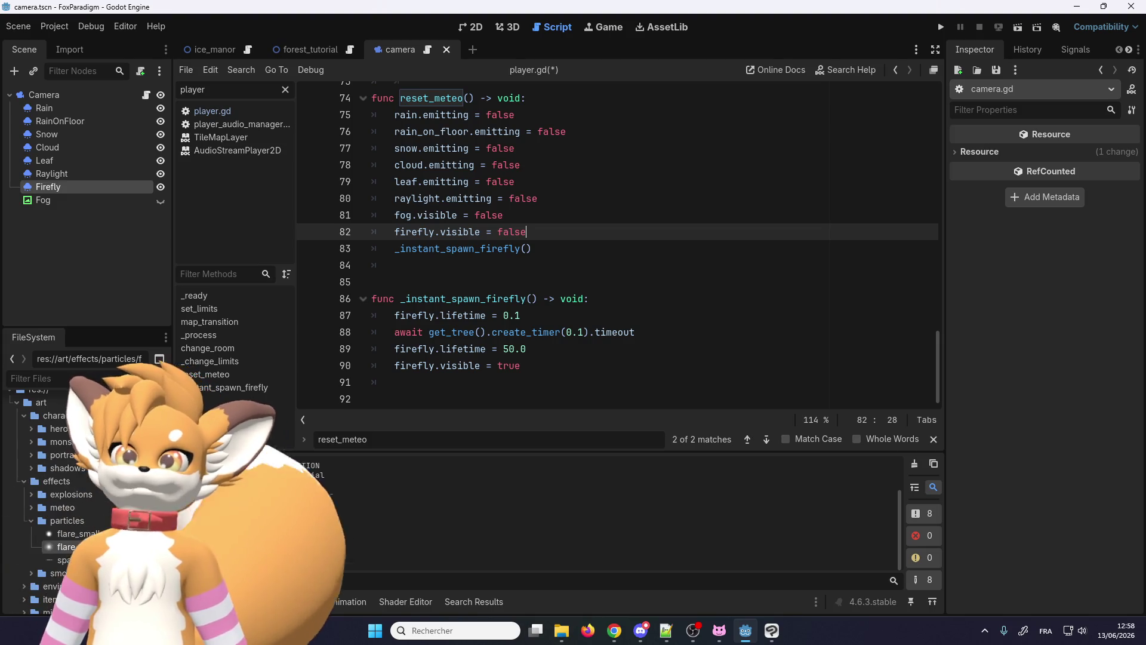
Step: Run the game, walk the fox around the forest among the green fireflies, then stop it
left_click(940, 27)
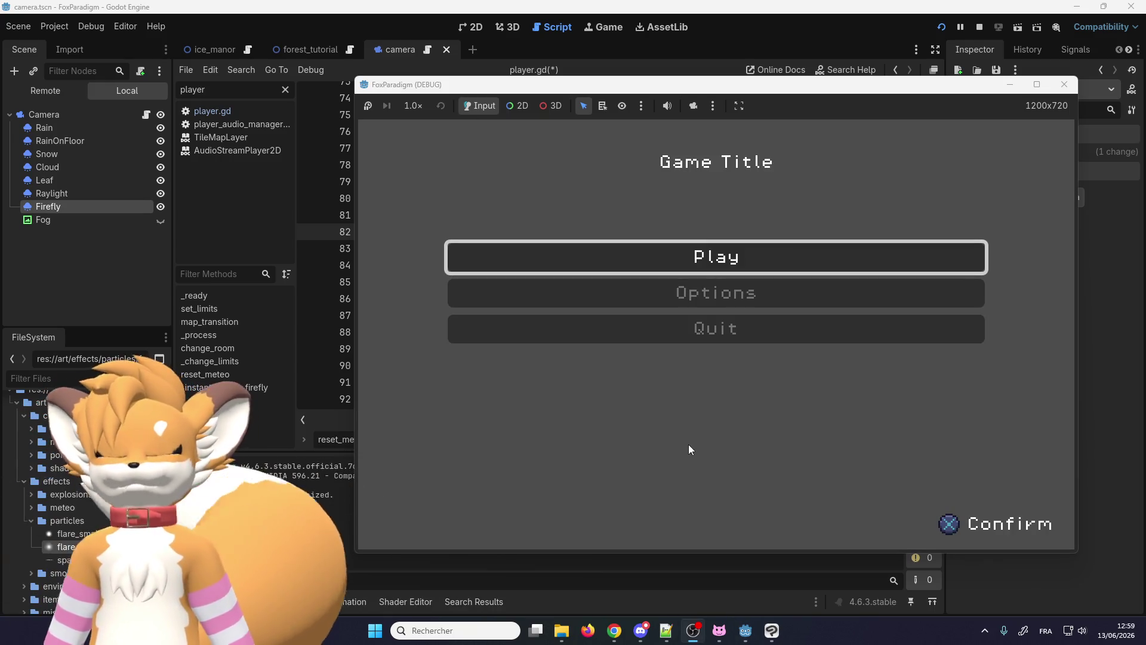
key("Return")
key("Return")
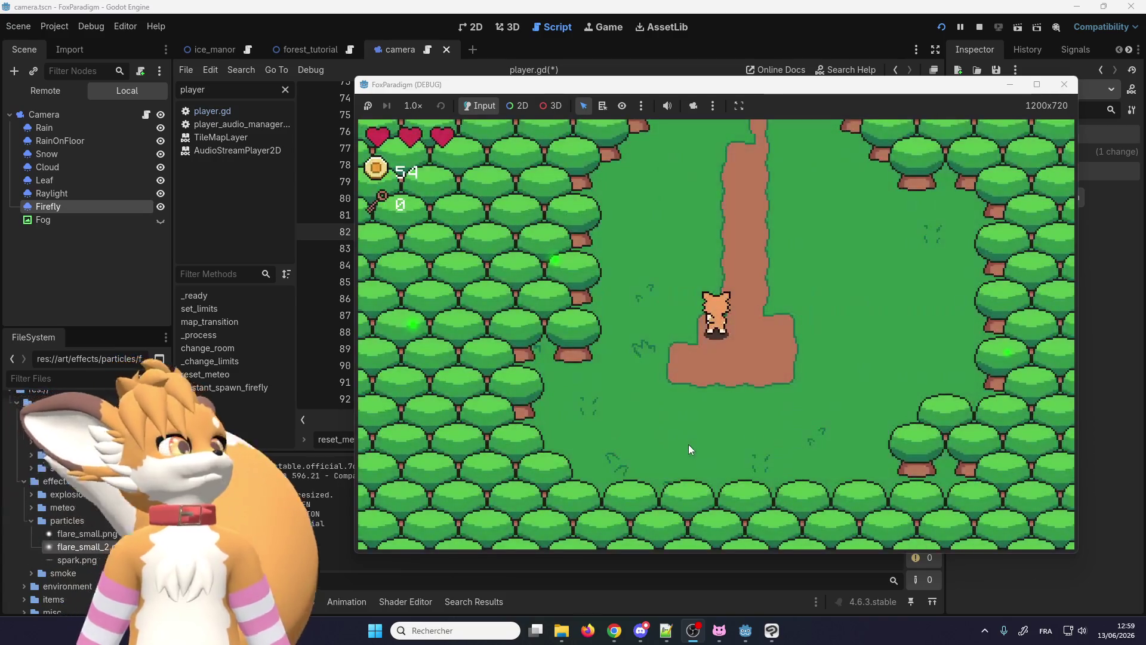
key("Up")
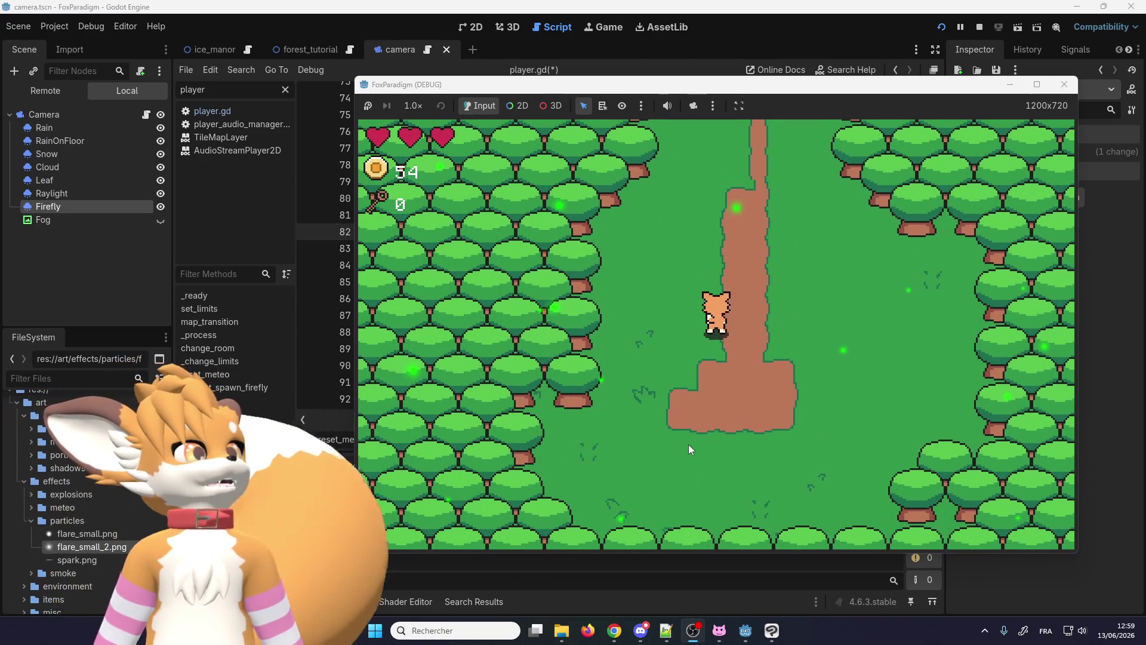
key("Down")
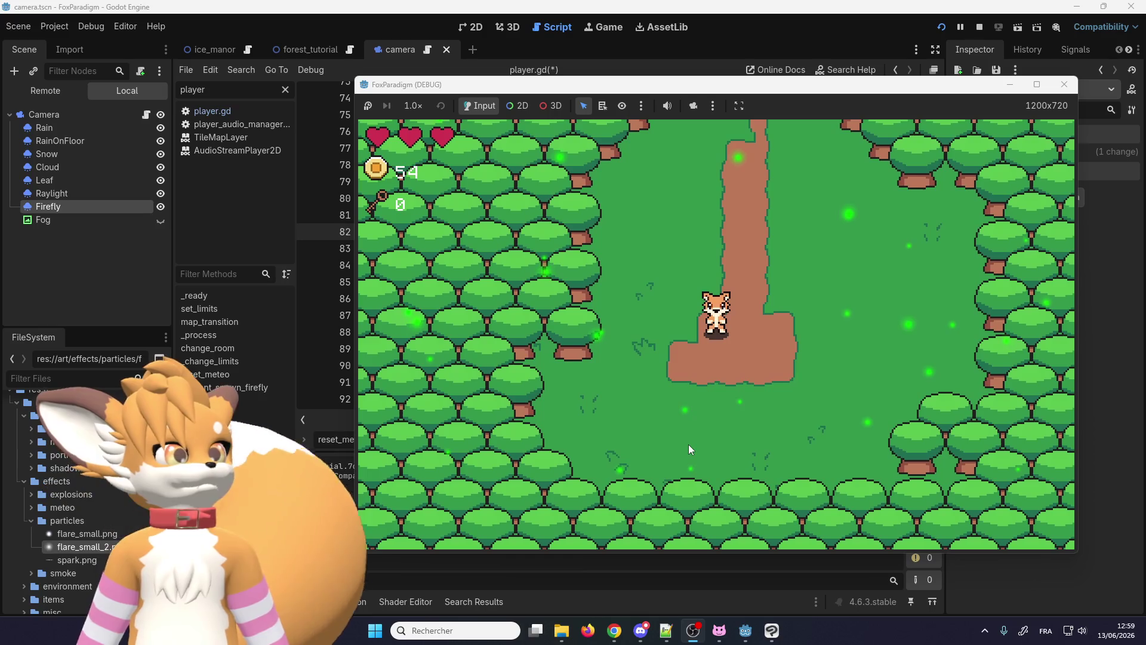
key("Right")
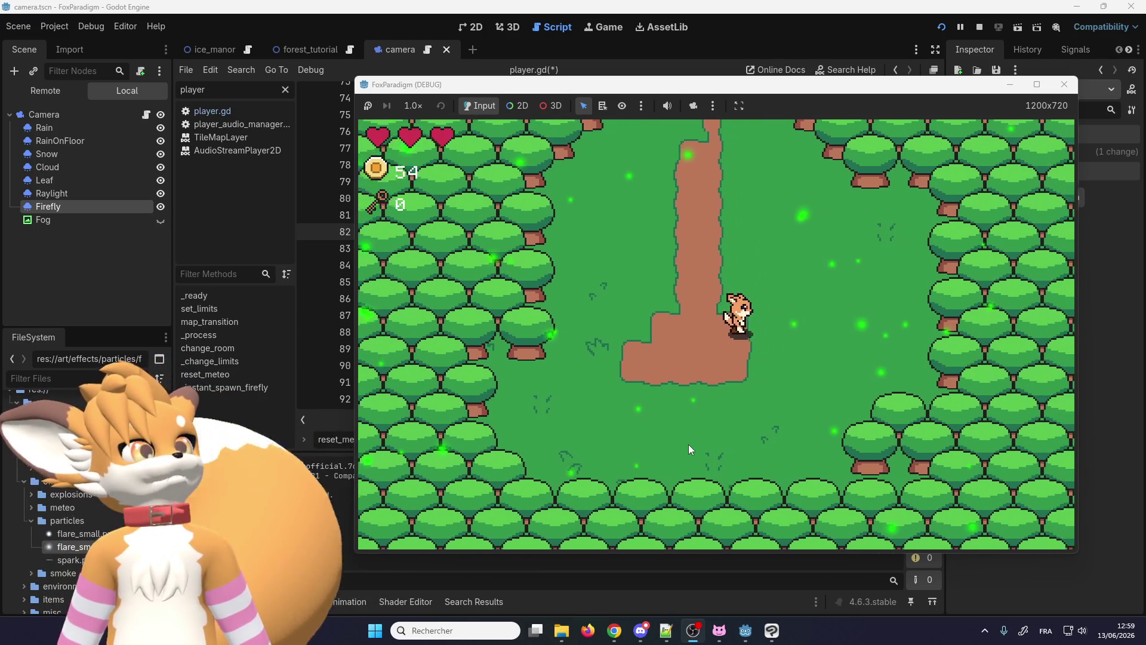
key("Left")
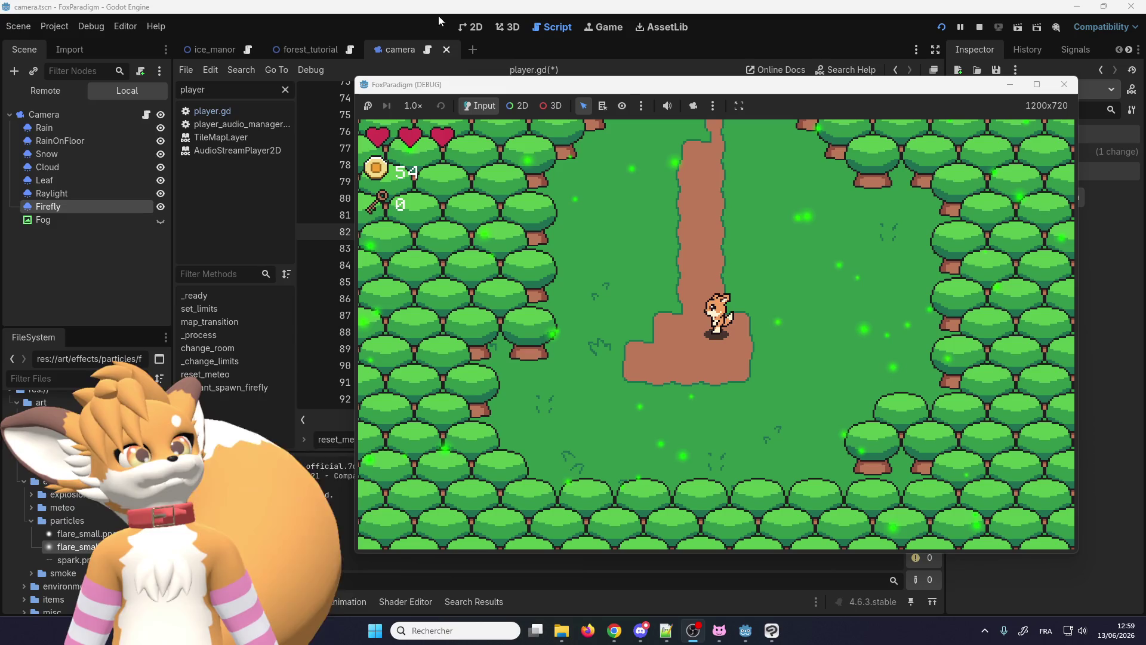
key("Up")
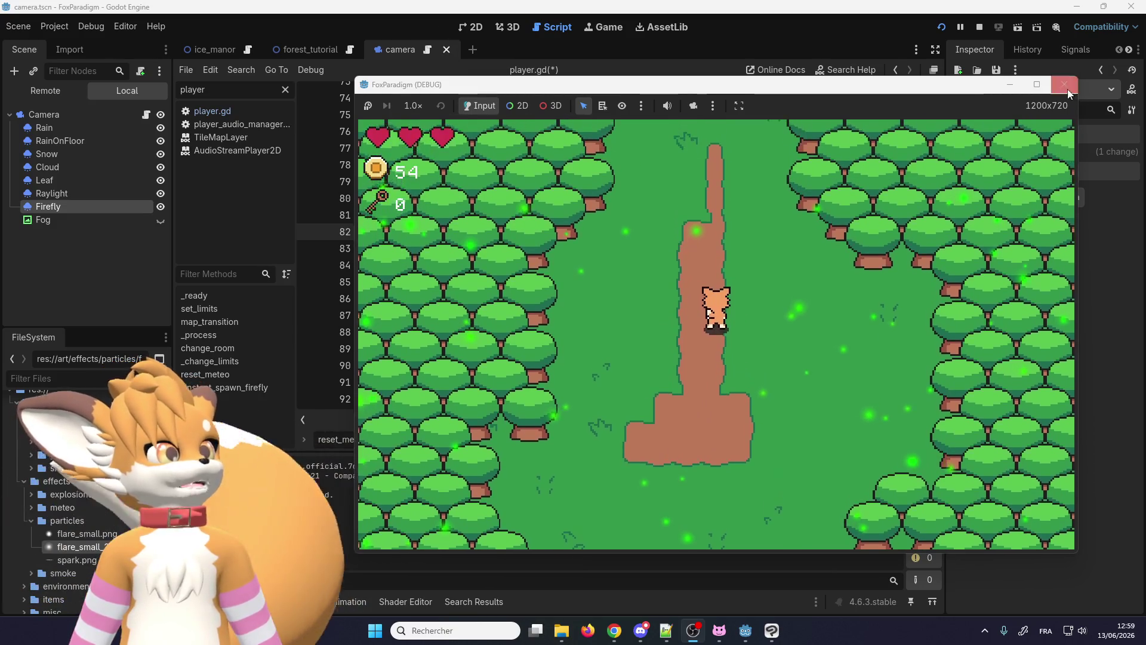
key("F8")
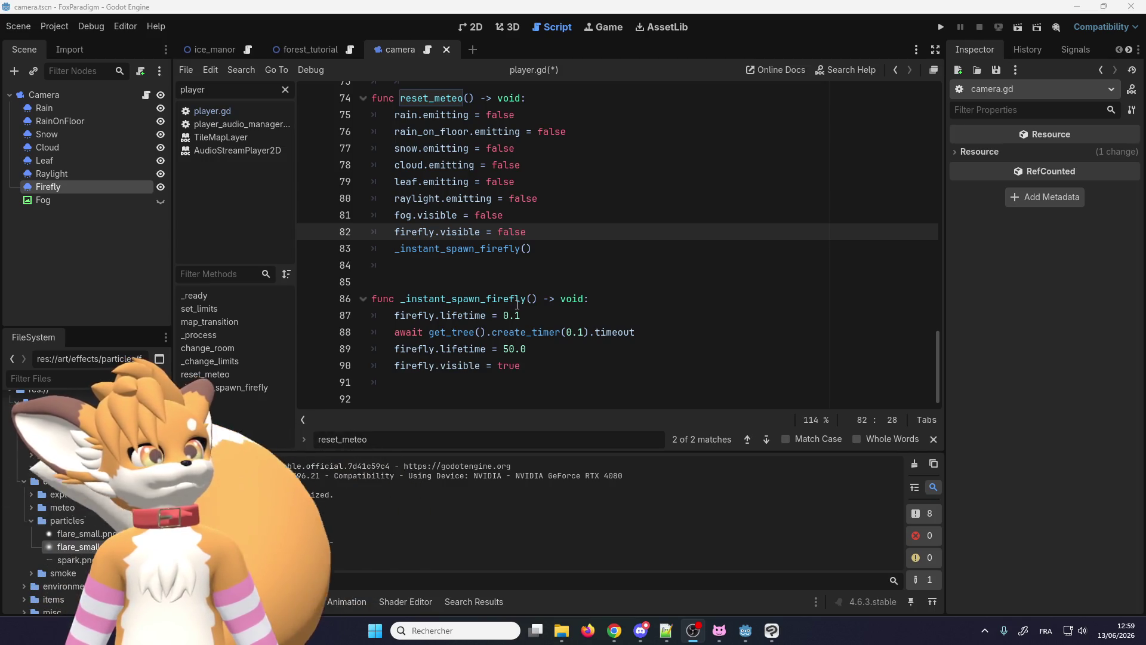
right_click(532, 302)
key("Escape")
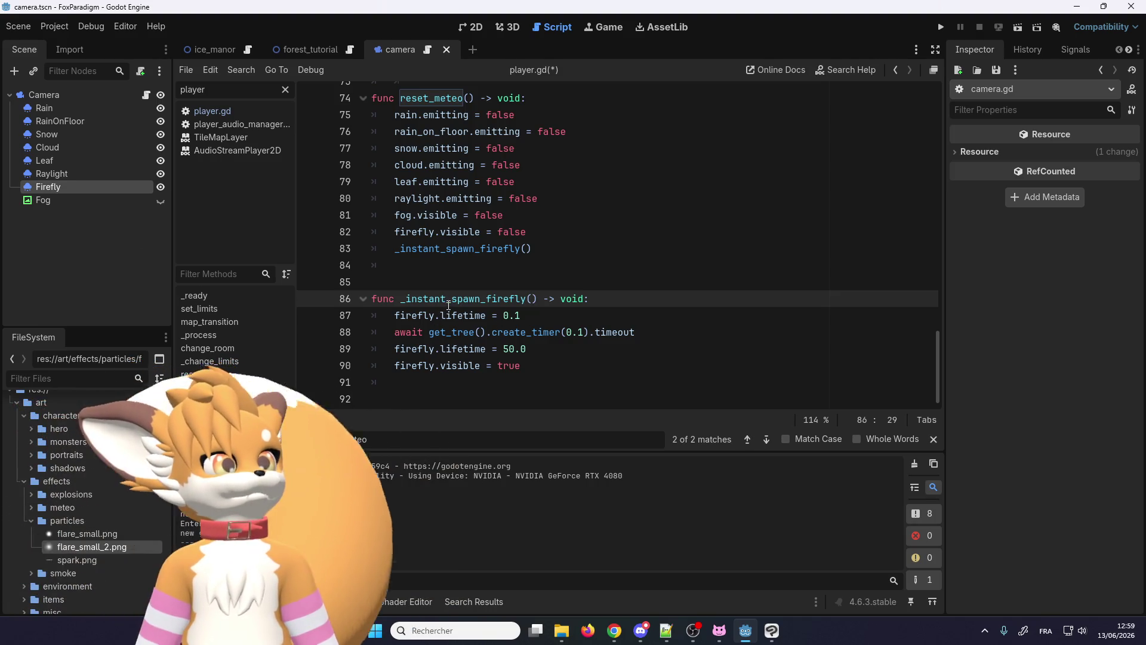
double_click(448, 307)
scroll(448, 305, "up", 5)
scroll(448, 303, "up", 3)
scroll(447, 297, "up", 7)
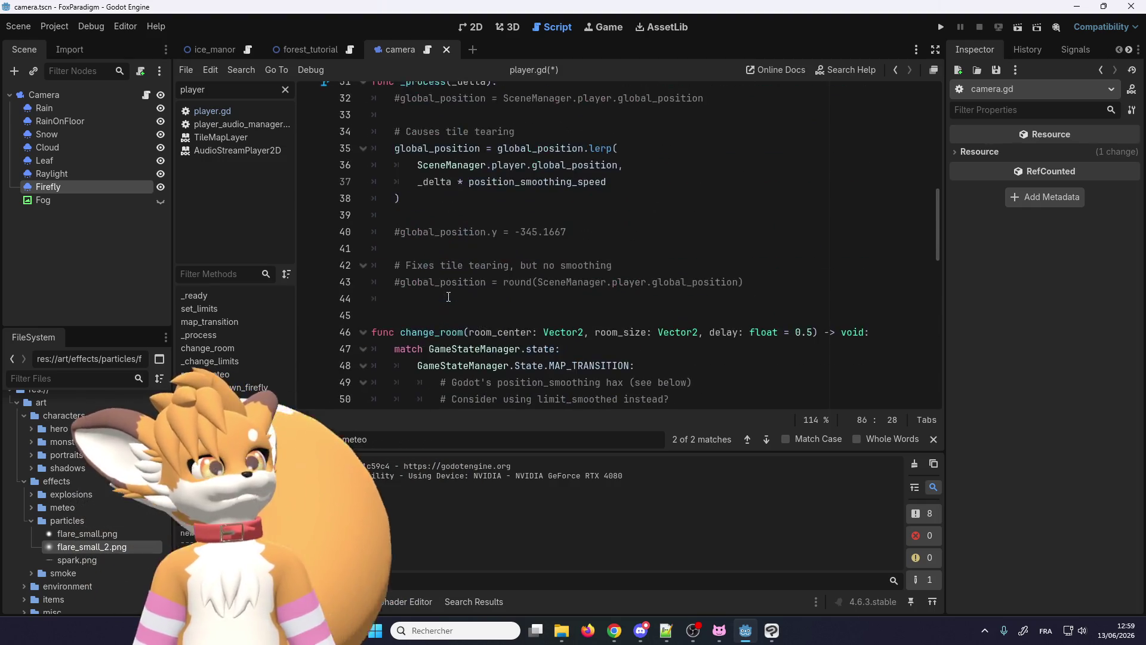
scroll(448, 297, "up", 7)
scroll(448, 297, "up", 4)
scroll(448, 295, "down", 3)
scroll(448, 296, "down", 1)
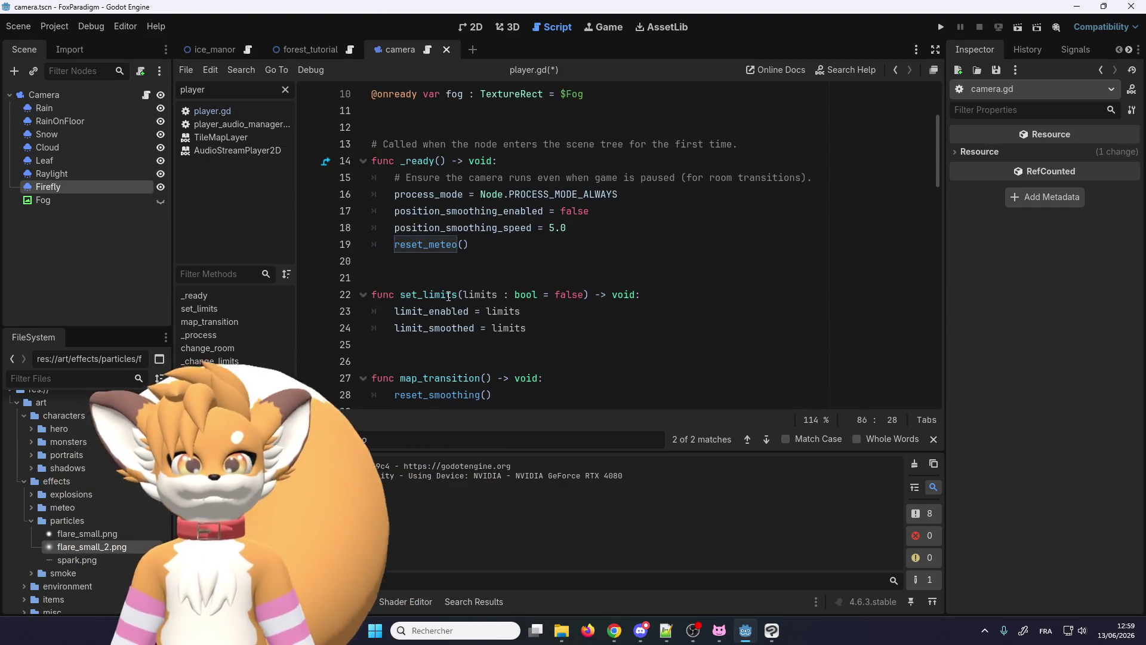
scroll(448, 296, "up", 3)
scroll(448, 296, "up", 3)
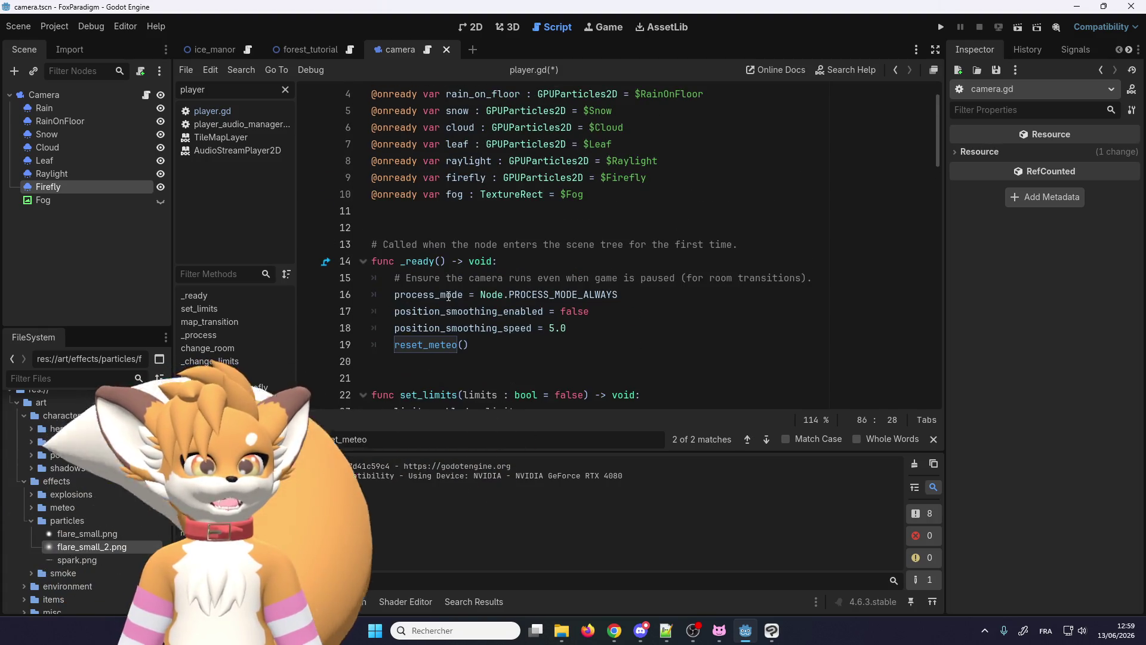
scroll(448, 296, "down", 7)
scroll(449, 296, "down", 1)
scroll(448, 296, "down", 1)
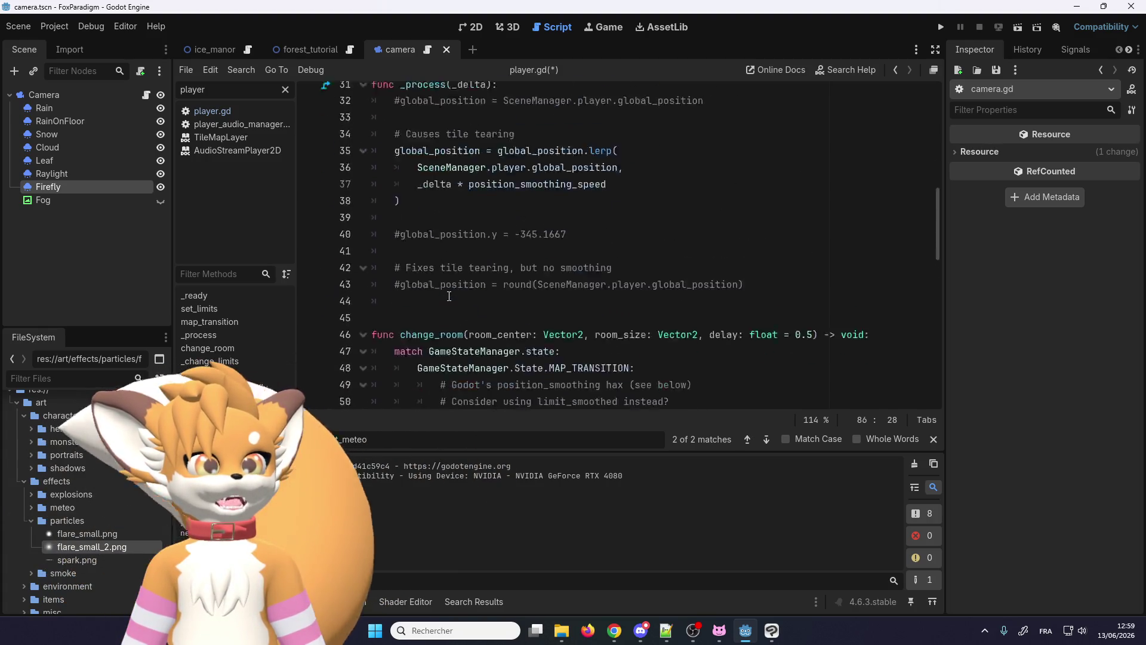
scroll(449, 296, "down", 11)
scroll(654, 322, "down", 3)
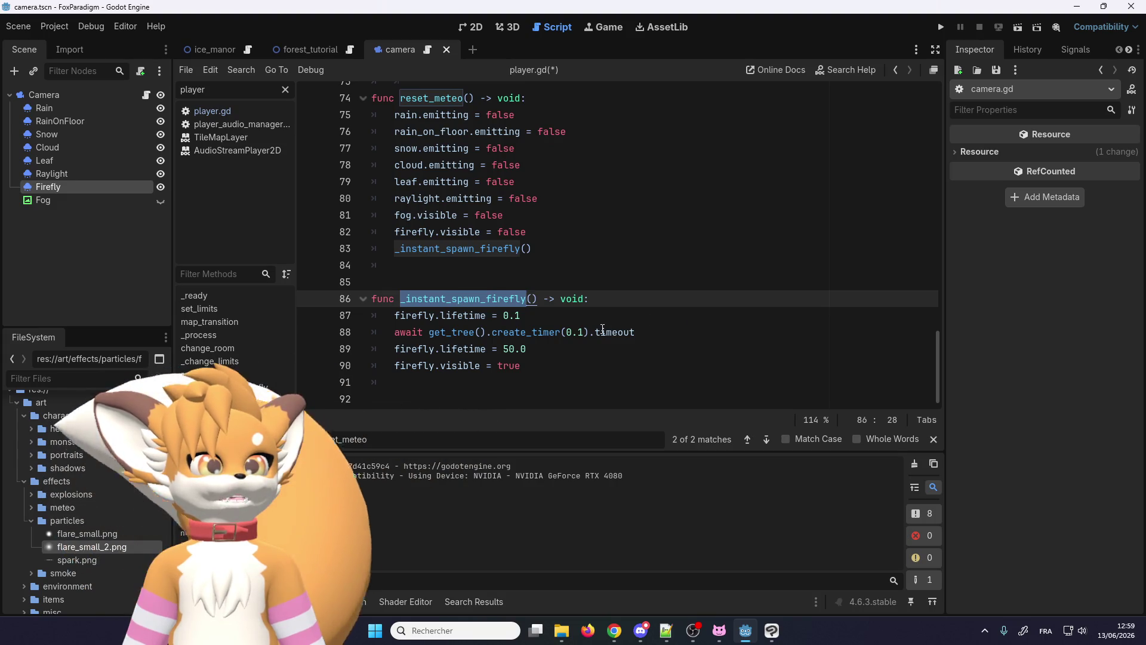
double_click(567, 333)
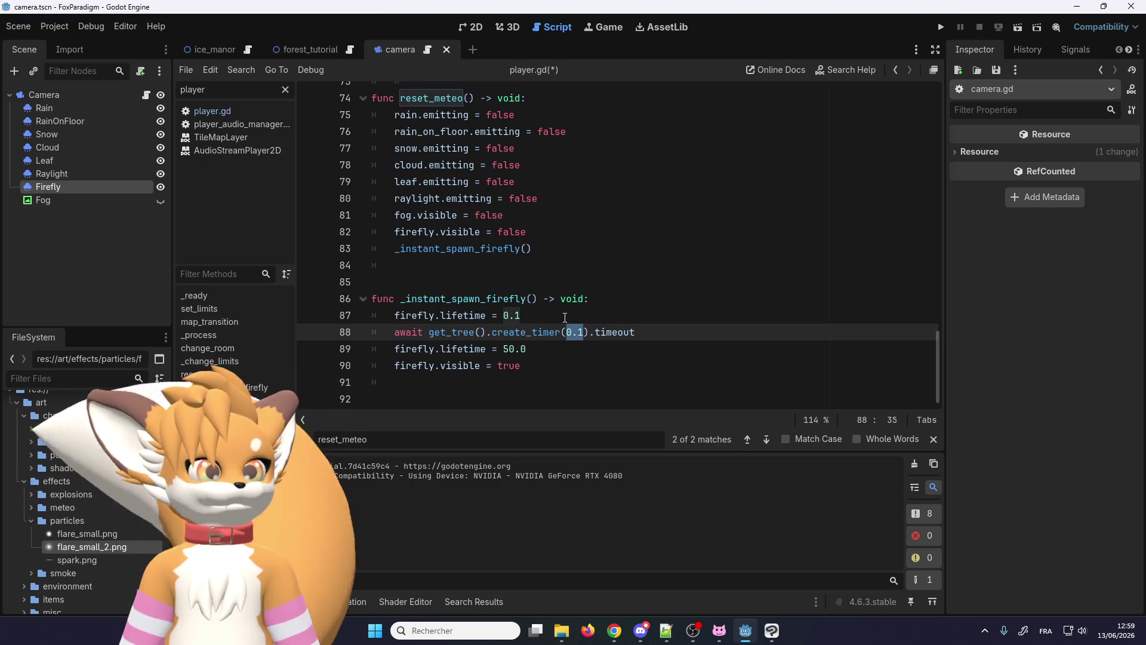
left_click(128, 187)
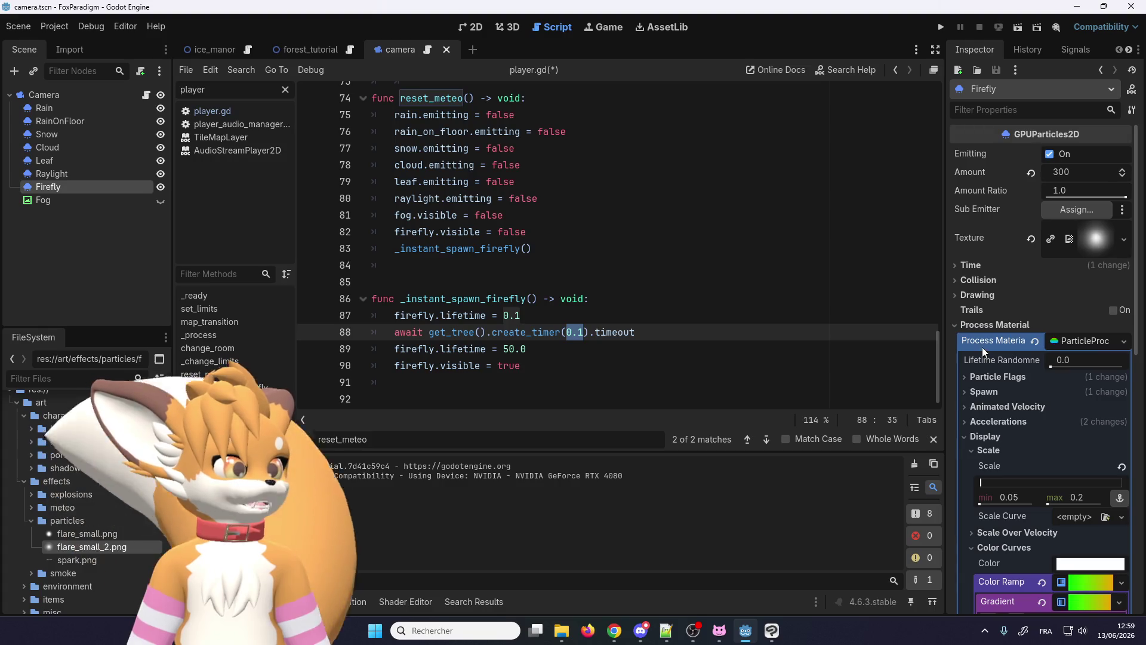
Step: Comment out lines 87–89 of _instant_spawn_firefly, revert Firefly Lifetime to 1.0 and rerun the game
left_click(982, 325)
left_click(971, 267)
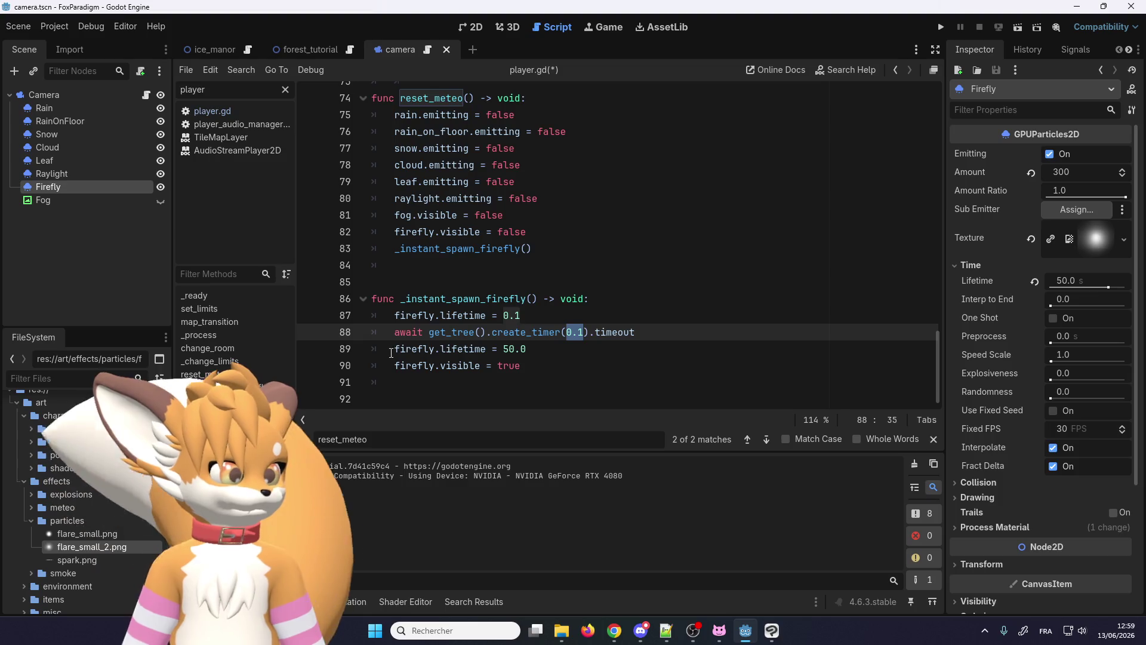
left_click_drag(526, 349, 409, 316)
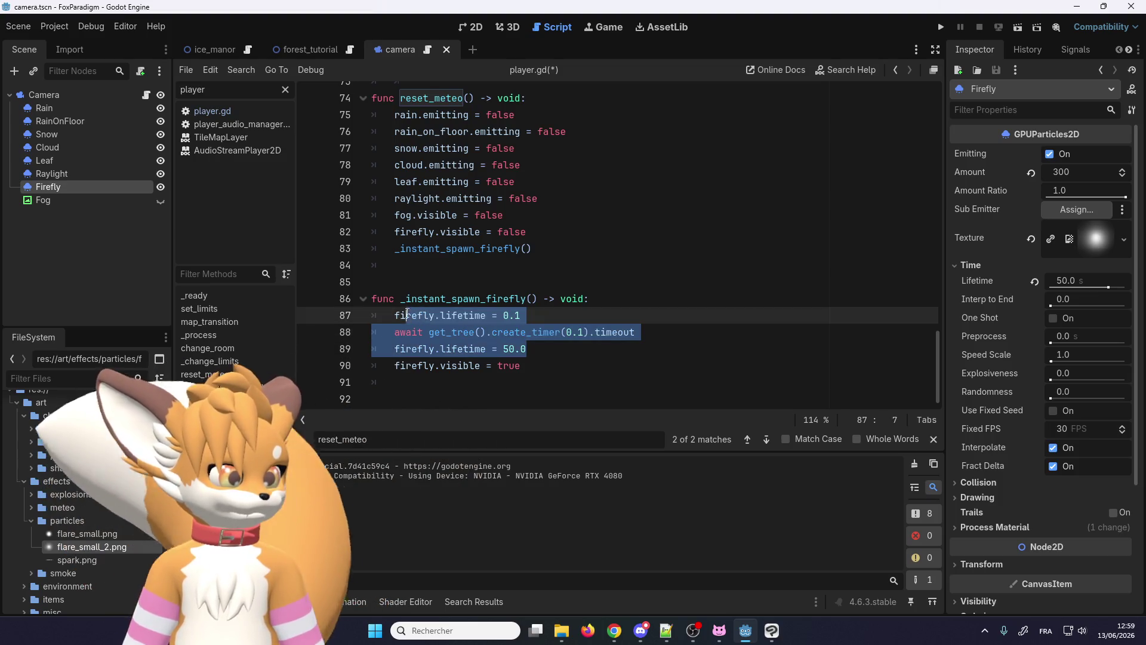
key("shift+Home")
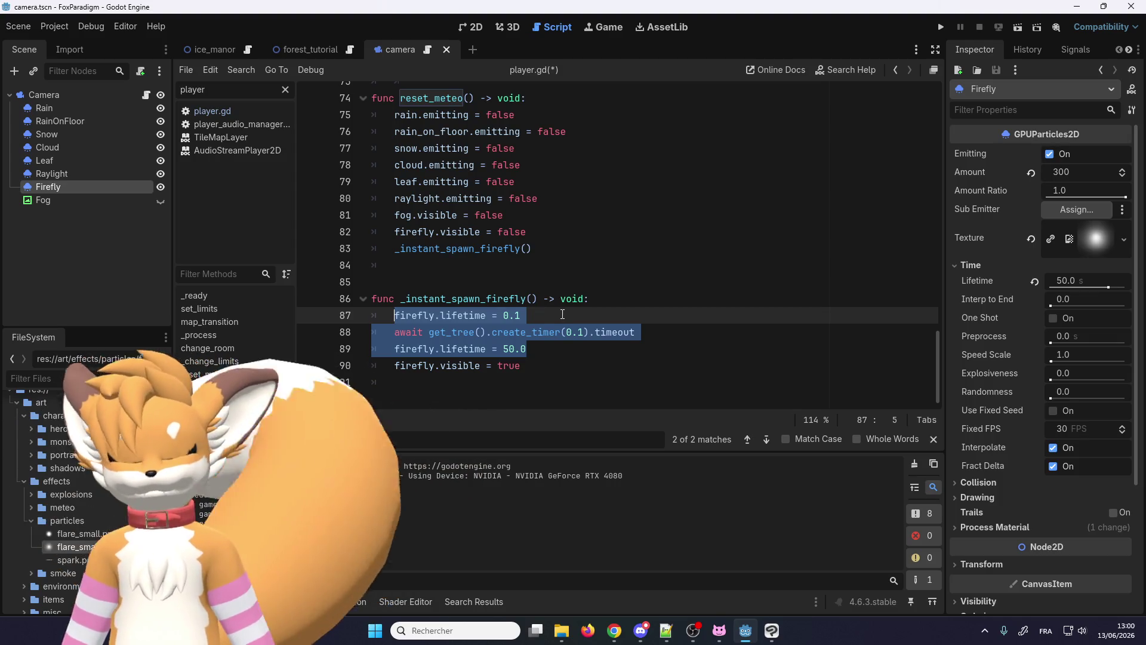
type("#")
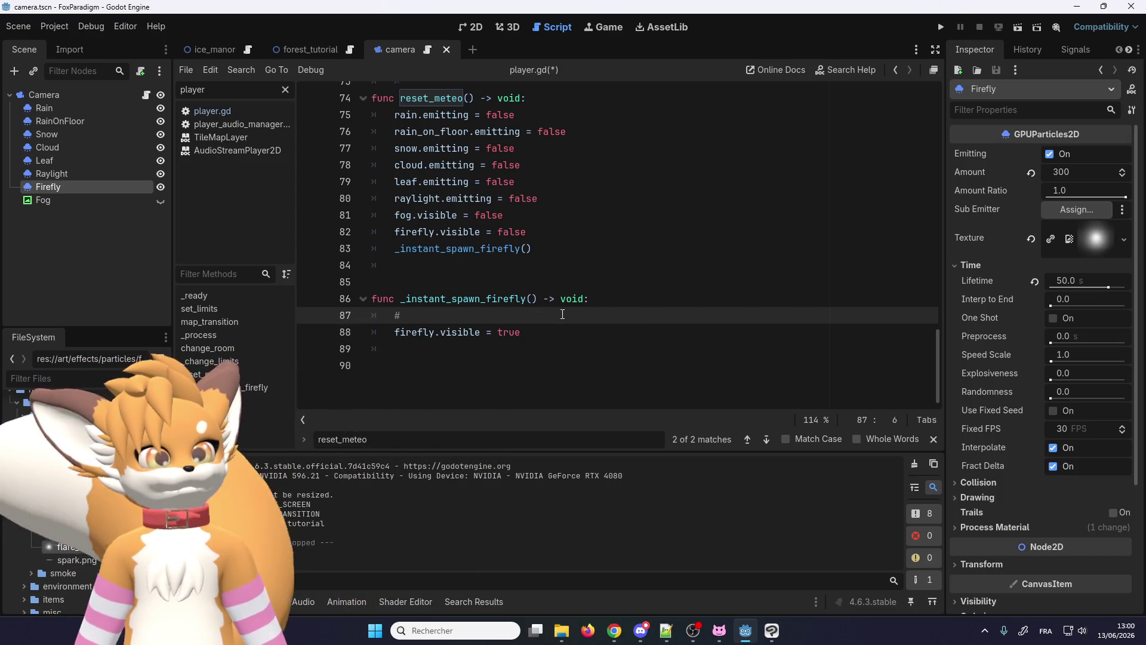
key("ctrl+z")
key("ctrl+k")
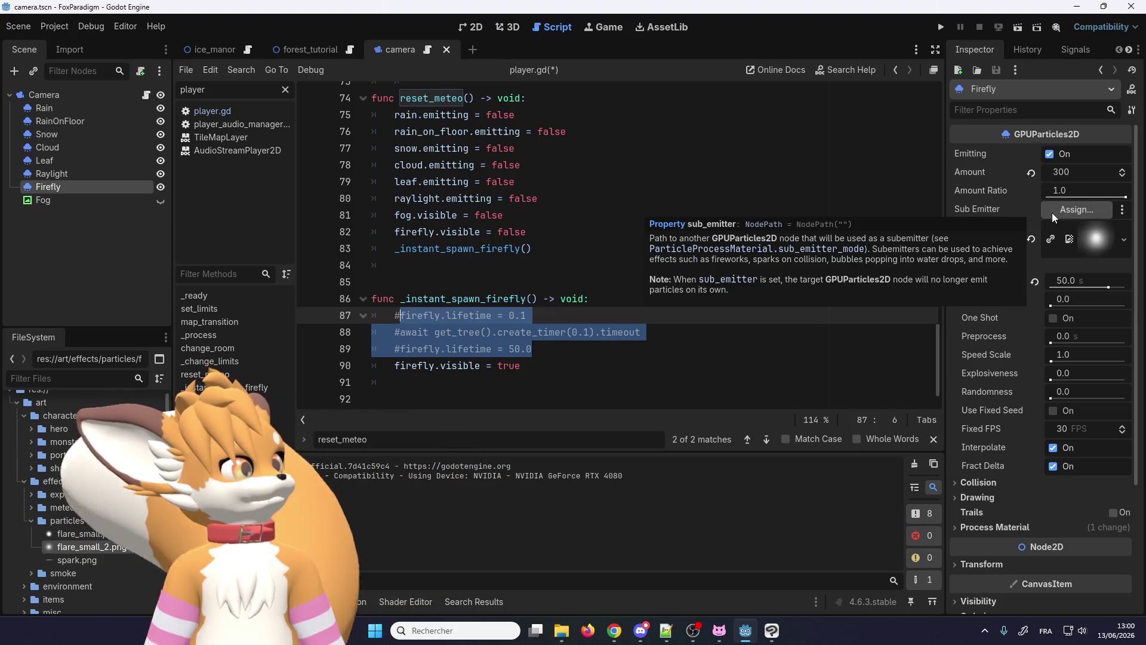
left_click(1035, 281)
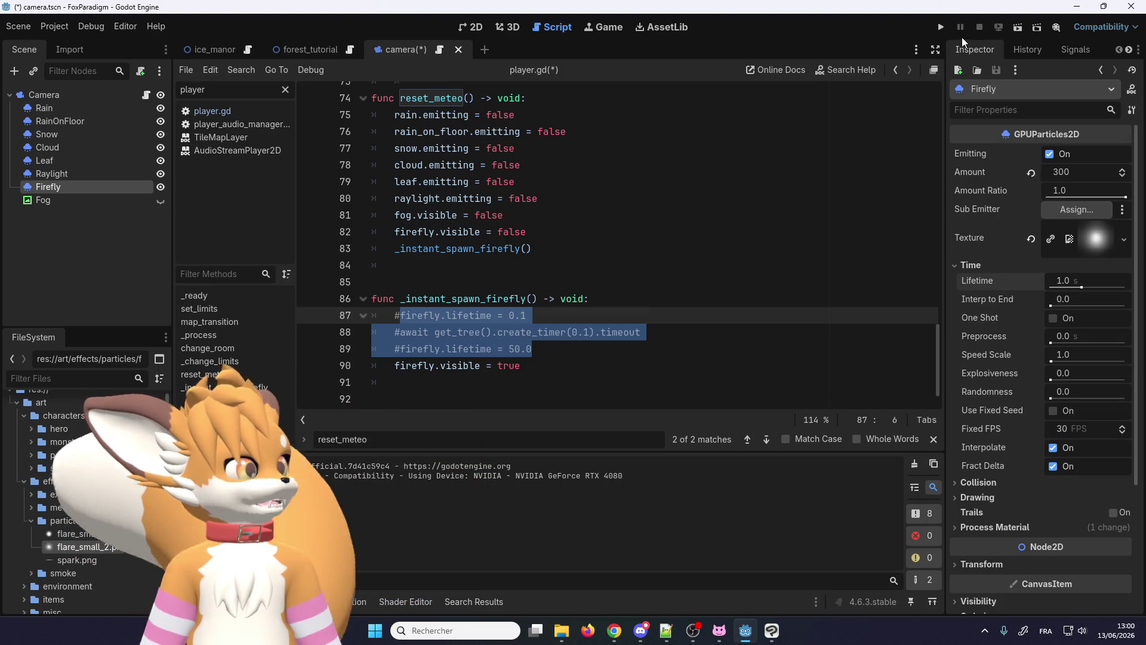
left_click(940, 28)
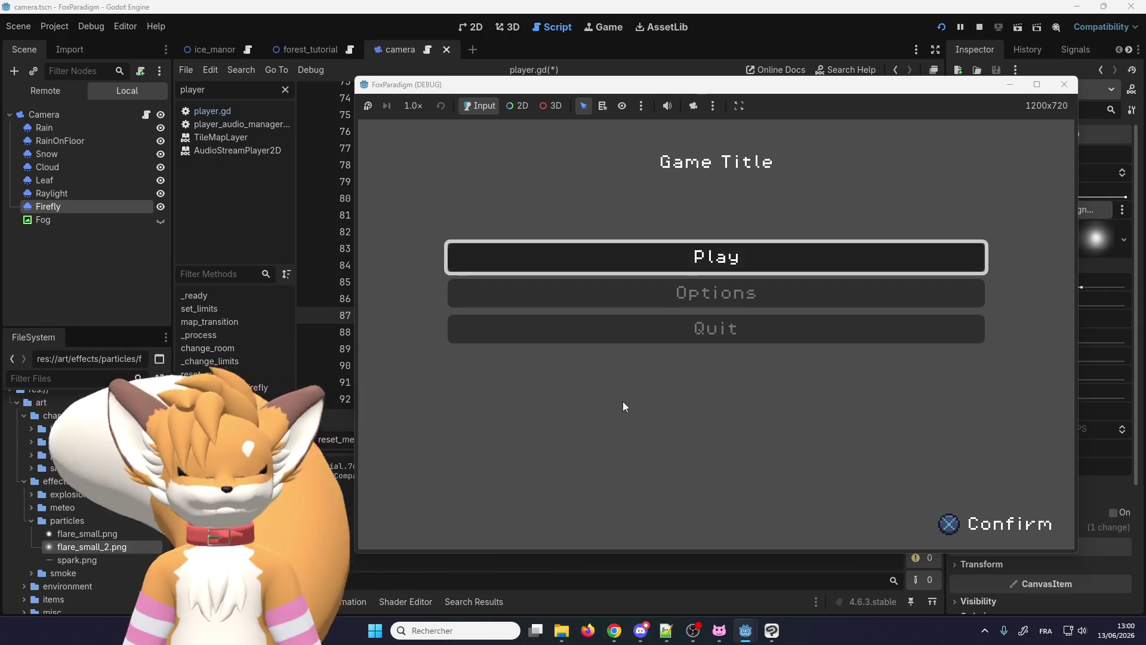
Step: Load the save and walk the fox around the forest with the 1-second fireflies
key("Return")
key("Return")
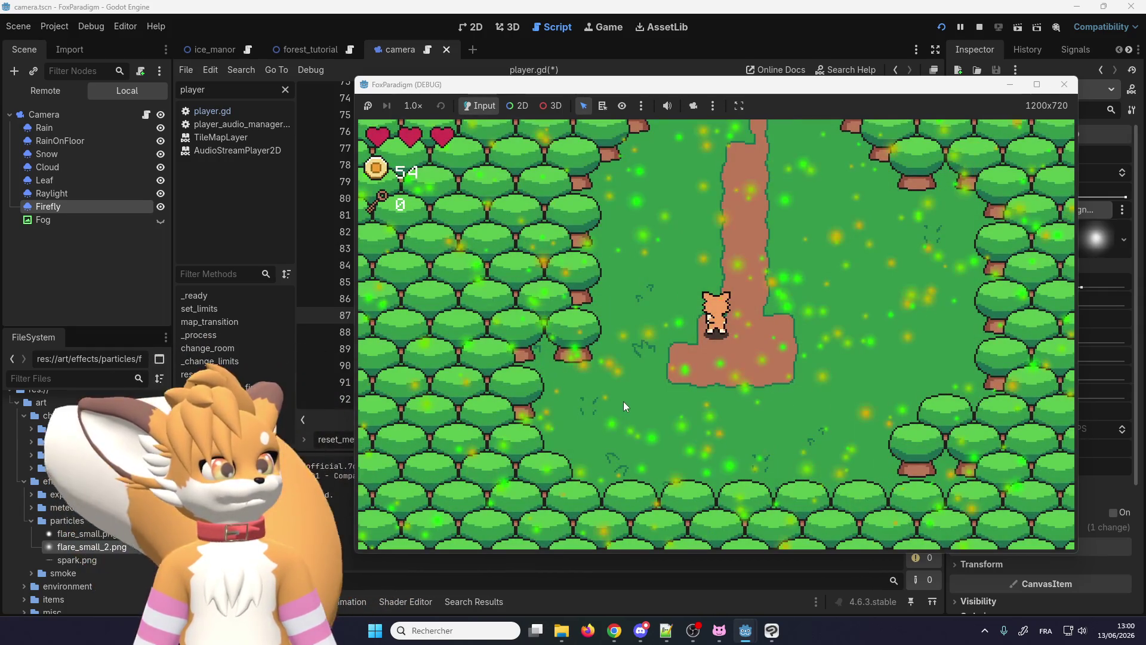
key("Up")
key("Down")
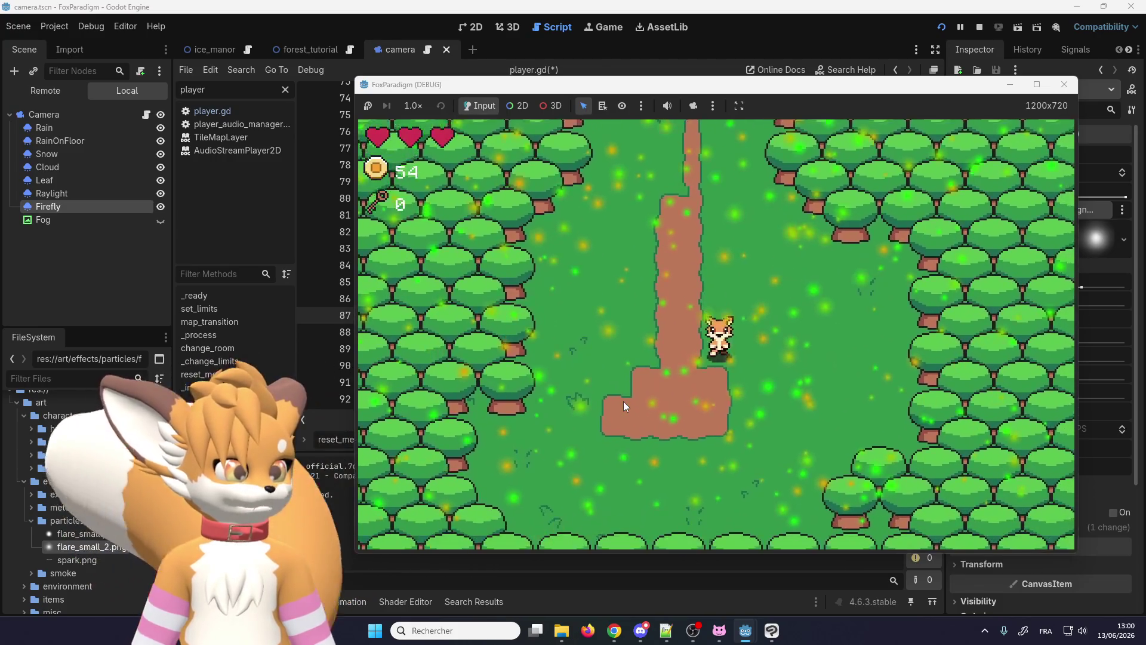
key("Left")
key("Up")
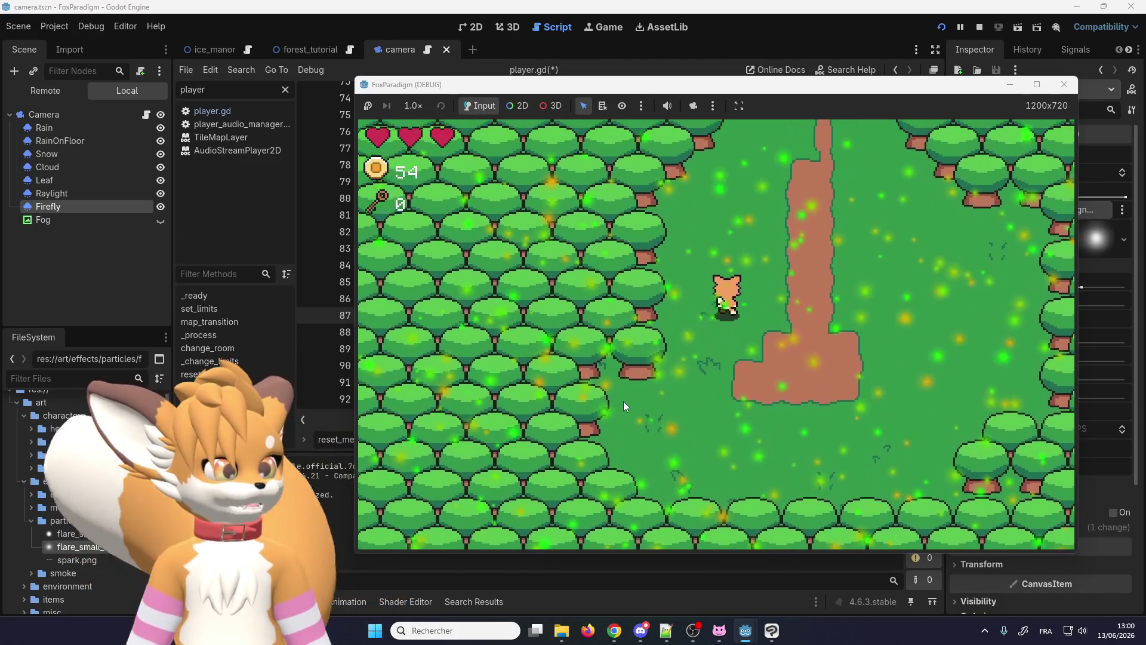
key("Right")
key("Down")
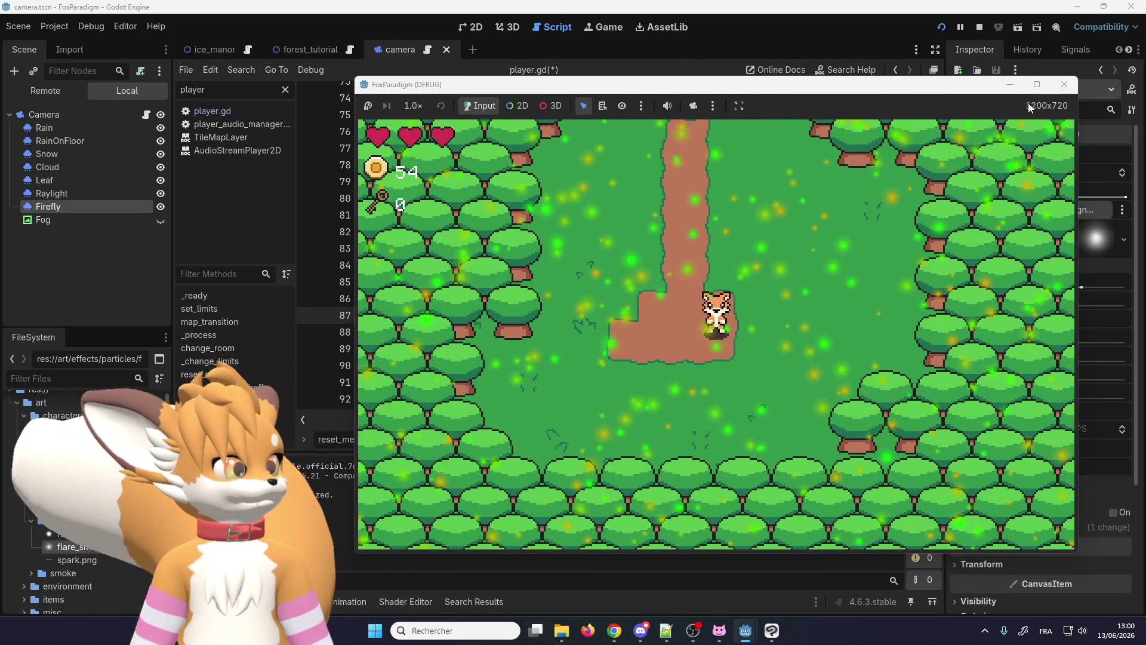
Step: Stop the game, set Firefly Lifetime to 50 seconds, then save and relaunch
left_click(1062, 85)
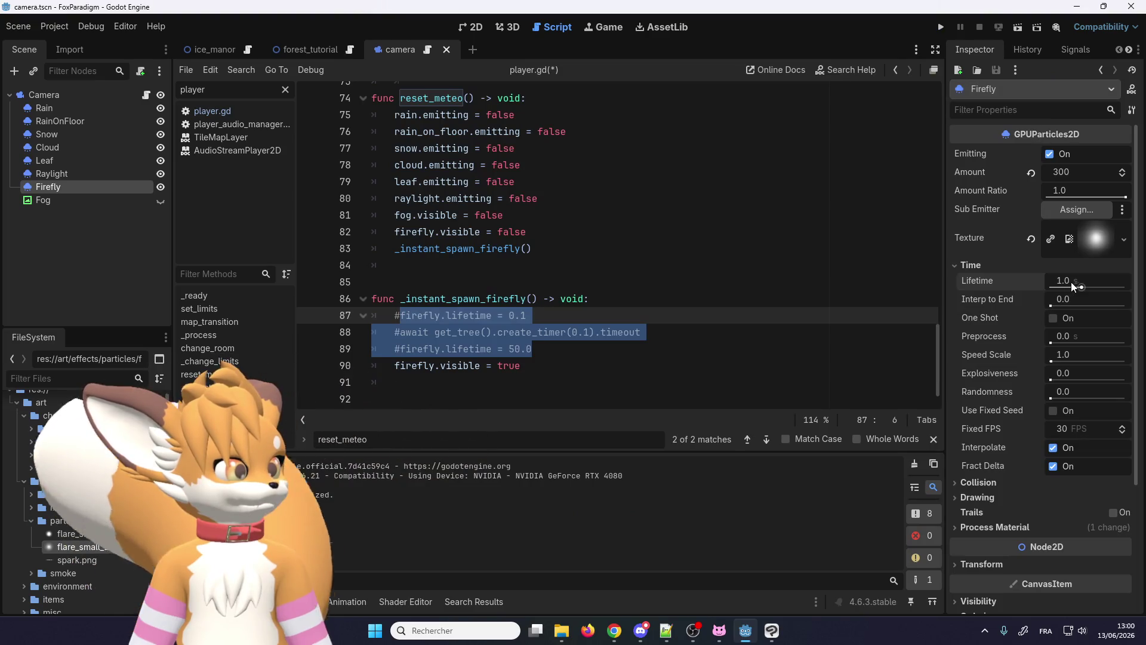
type("50")
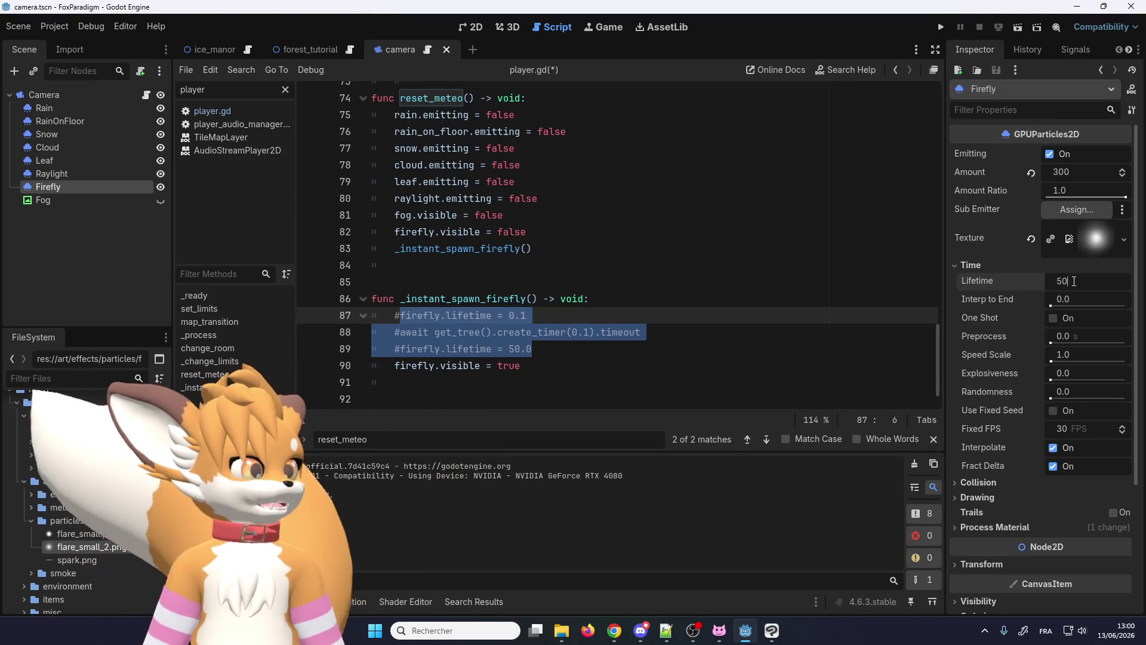
key("Return")
left_click(943, 27)
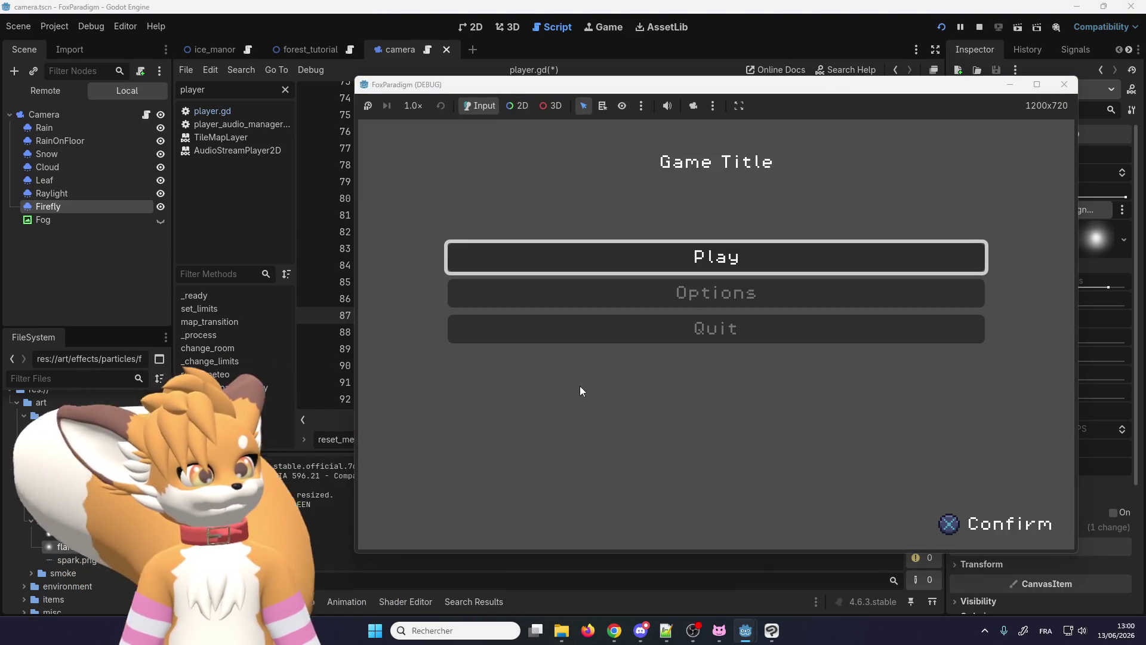
Step: Test the forest briefly, set Firefly Lifetime to 10 seconds, then save and relaunch
key("Return")
key("Return")
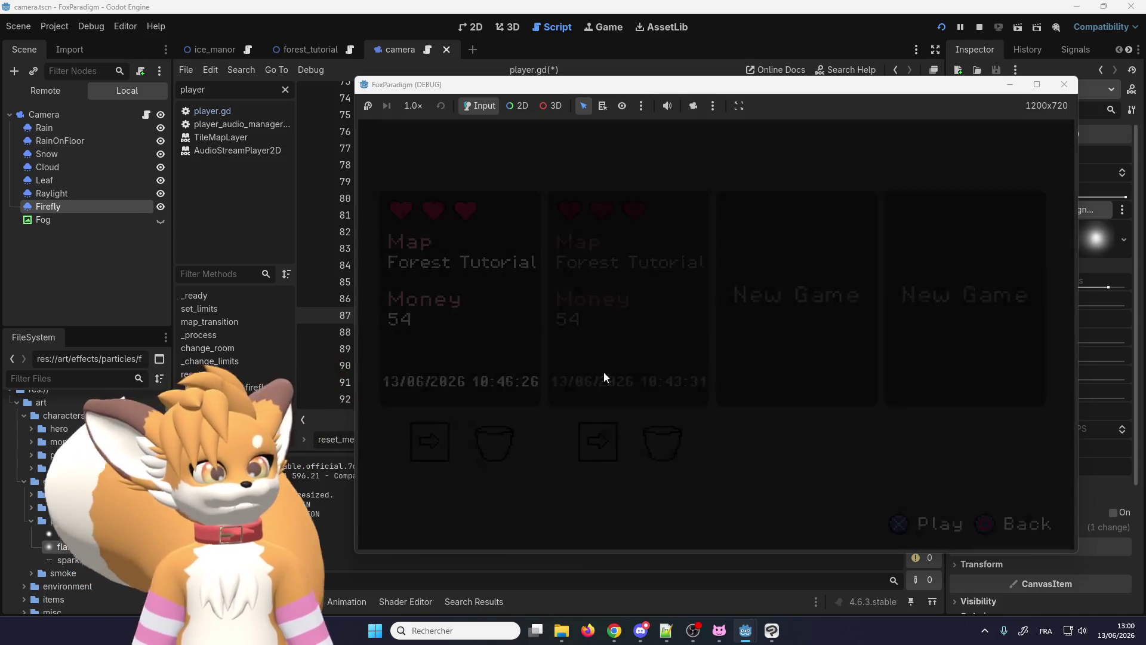
key("Up")
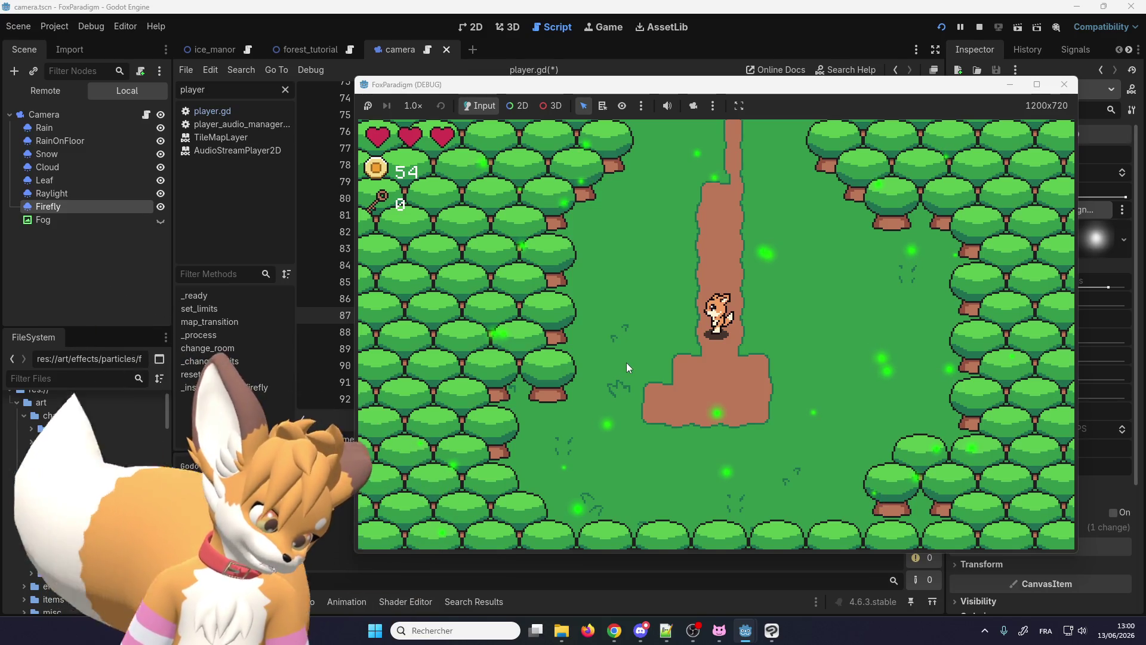
left_click(1064, 85)
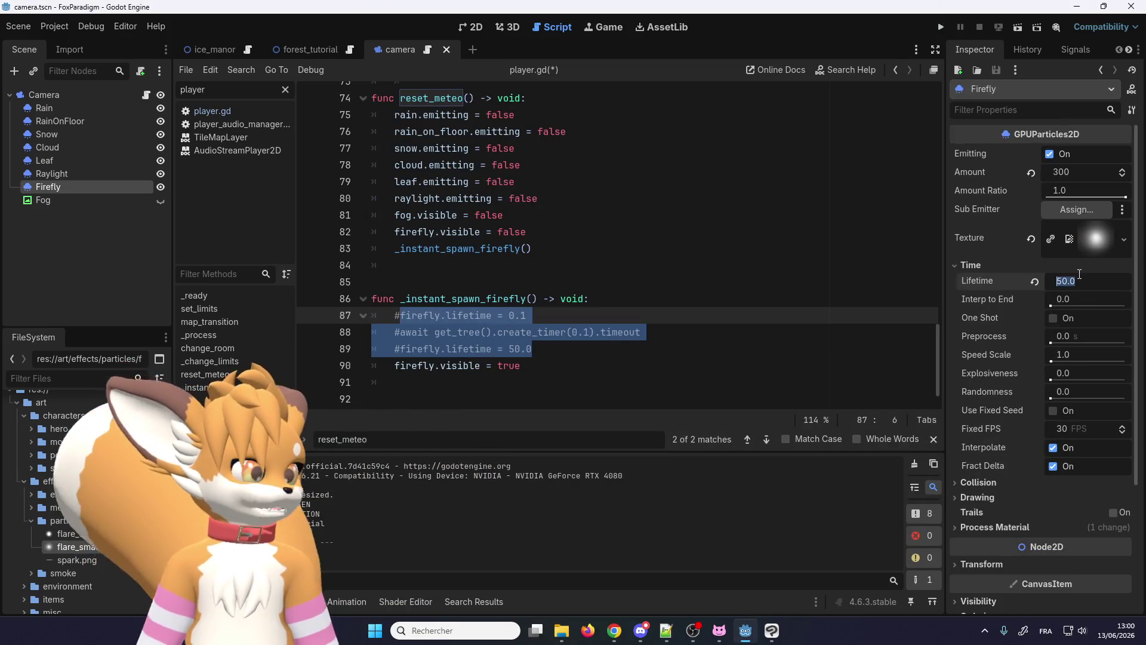
type("10")
key("Return")
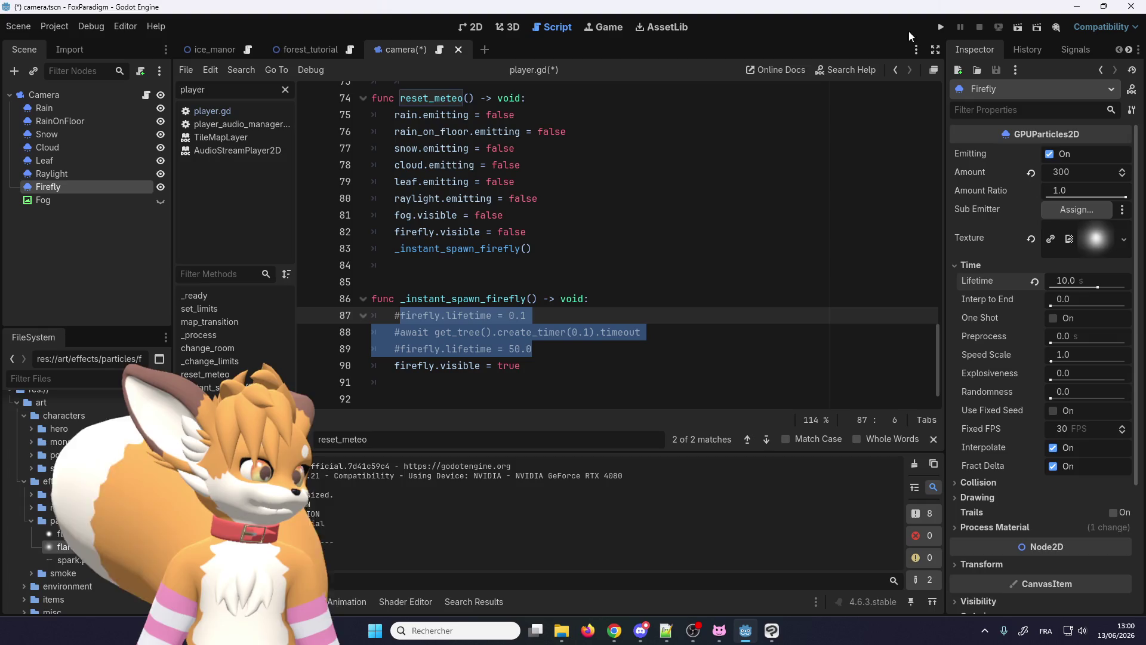
left_click(940, 27)
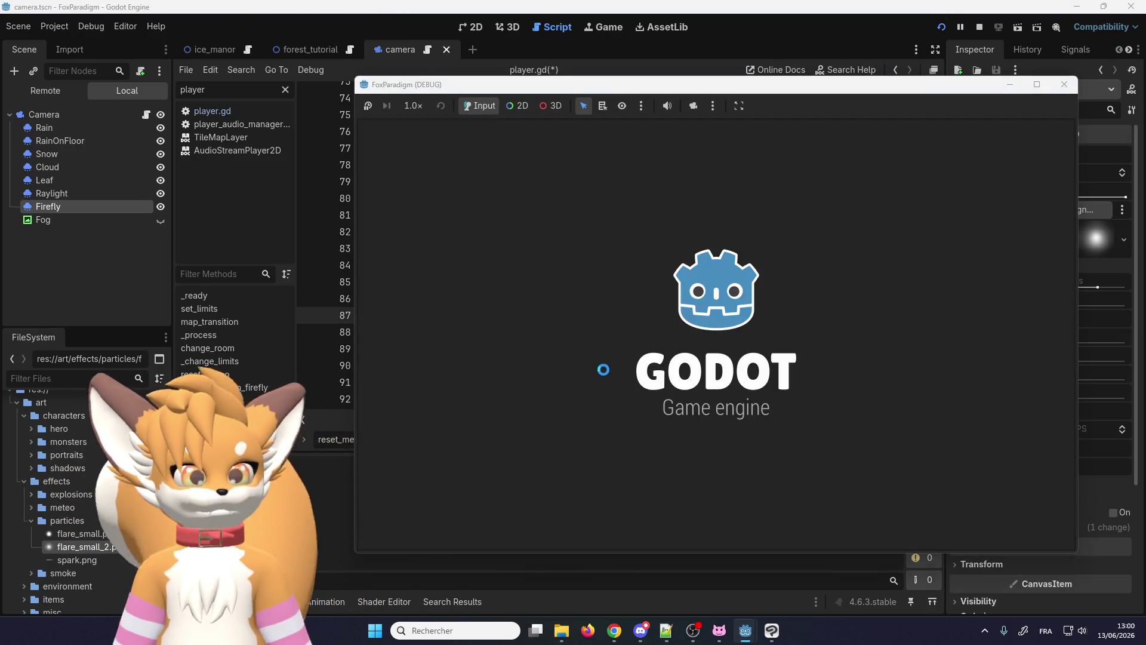
Step: Load the first save, walk the fox through the forest with 10-second fireflies, then stop the game
key("Return")
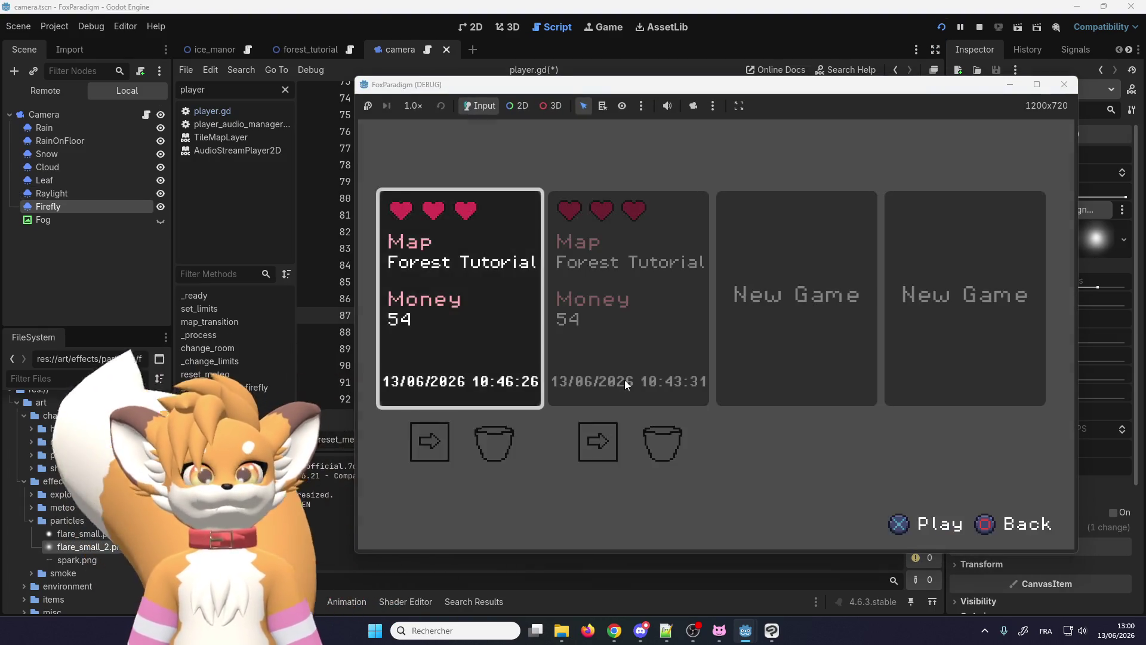
key("Return")
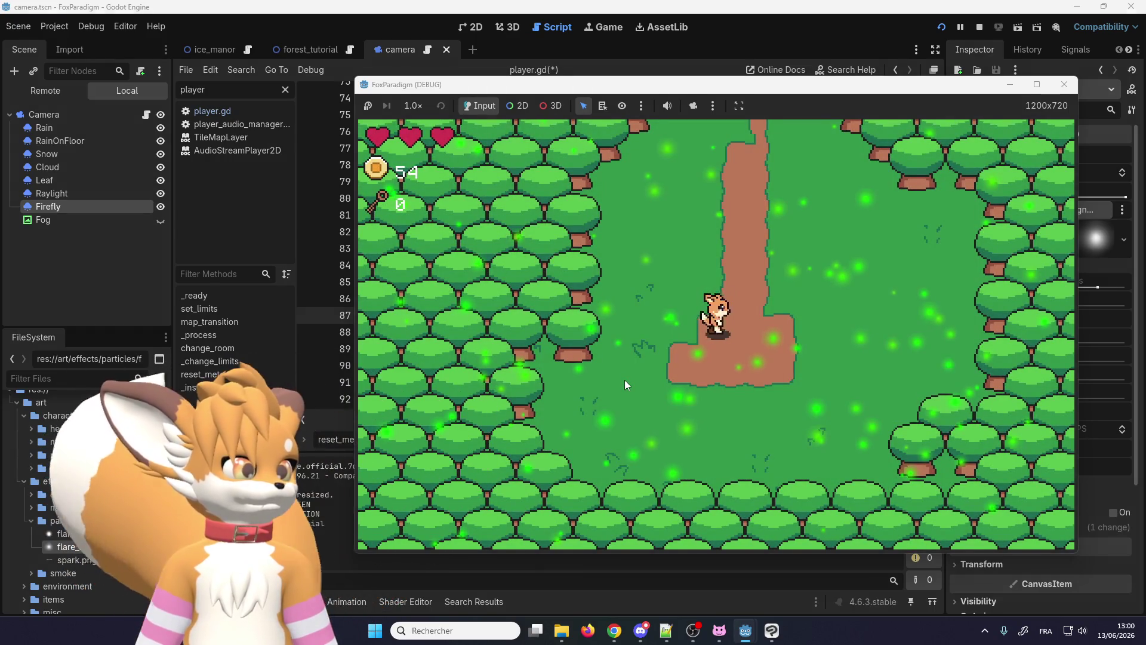
key("Up")
key("Right")
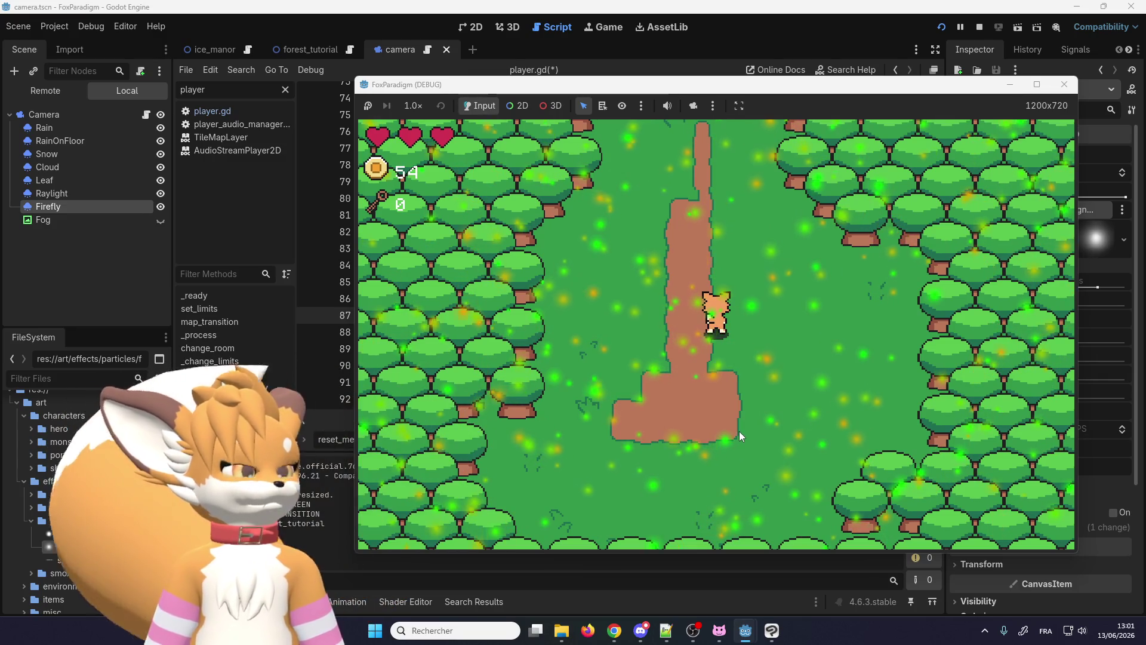
key("Up")
key("Right")
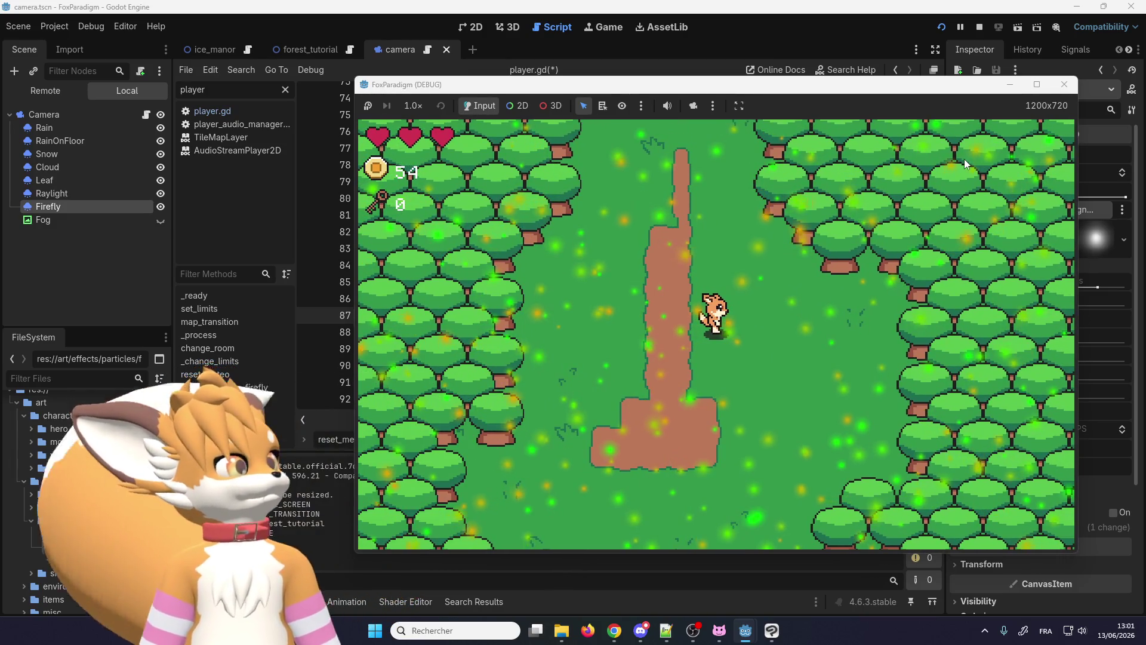
left_click(1062, 86)
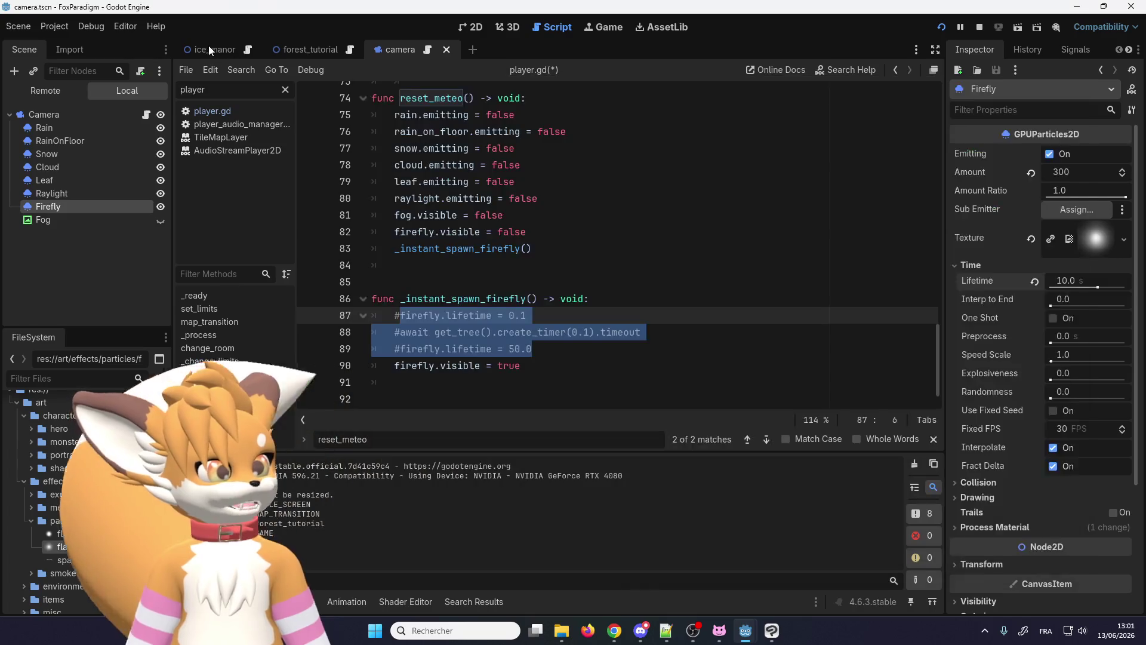
Step: In forest_tutorial, make CanvasModulate visible and move it under the Bottom node
left_click(210, 50)
left_click(305, 50)
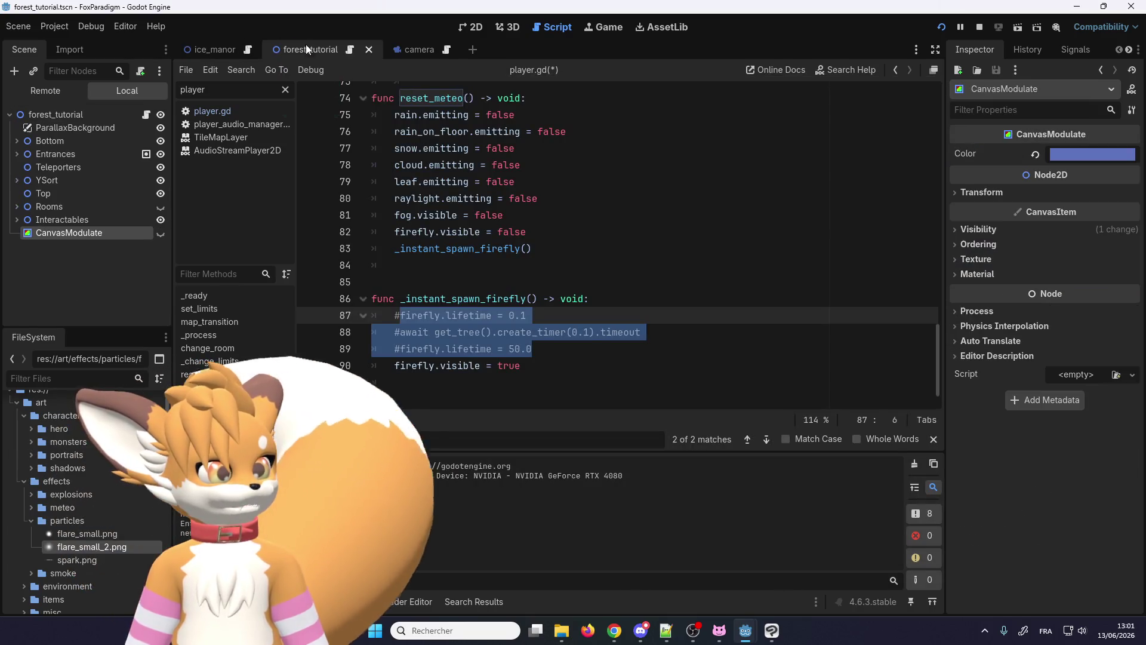
left_click(161, 232)
mouse_move(745, 630)
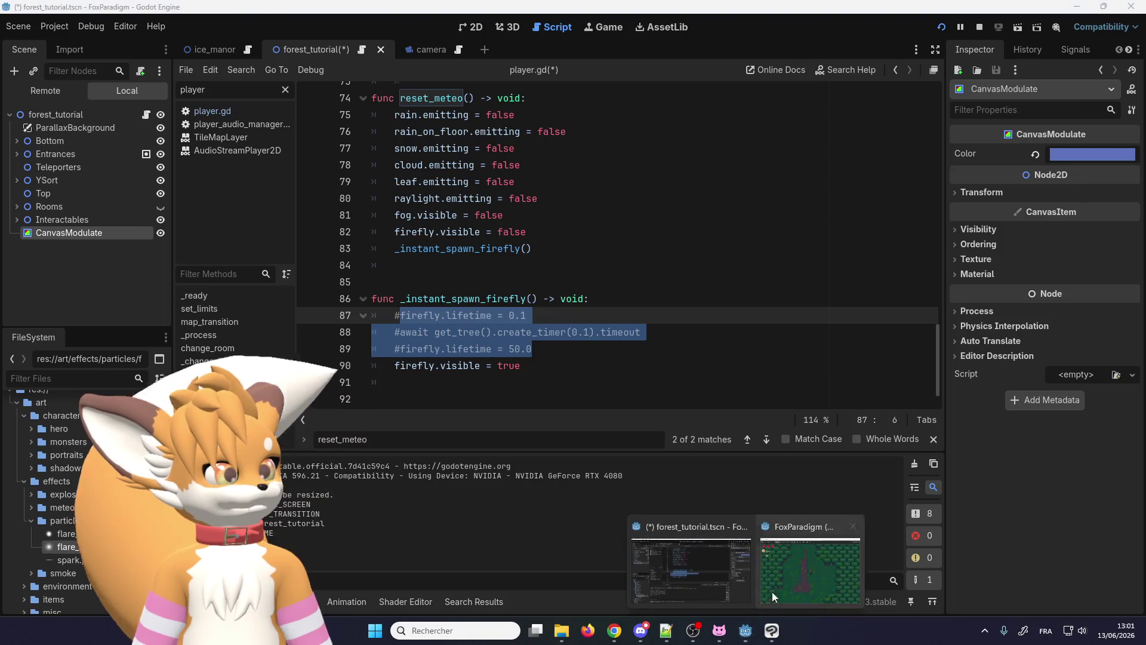
left_click(768, 596)
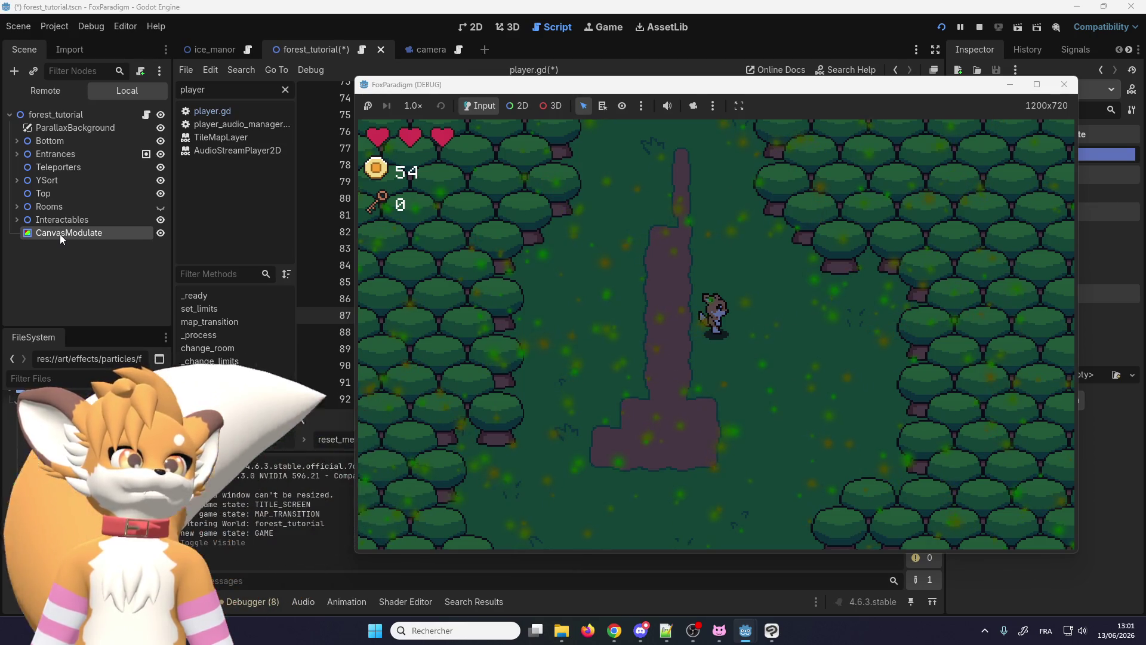
left_click_drag(60, 234, 61, 143)
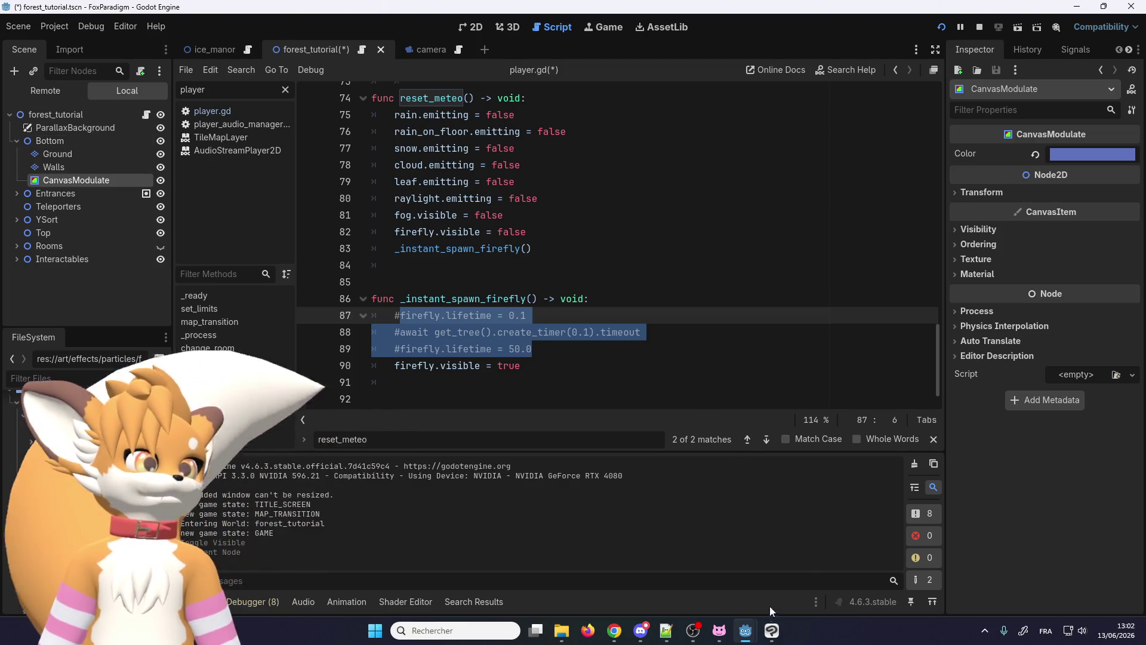
Step: Rerun the game to see the darkened forest, then bring up the root node's options
mouse_move(771, 631)
left_click(788, 582)
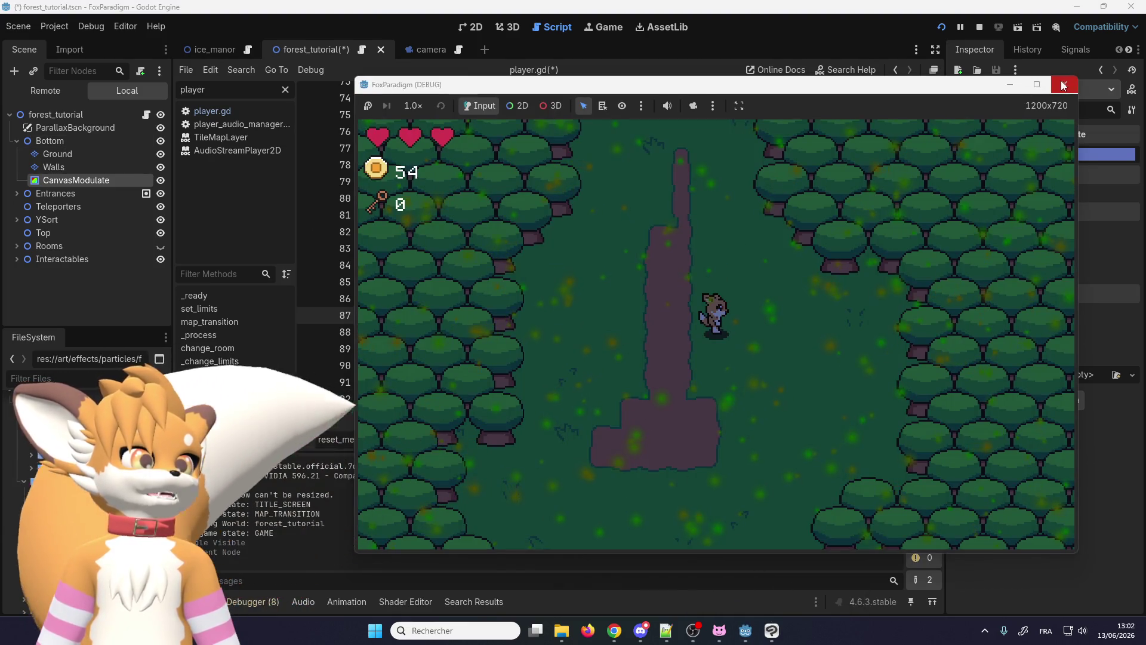
left_click(1063, 84)
left_click(938, 28)
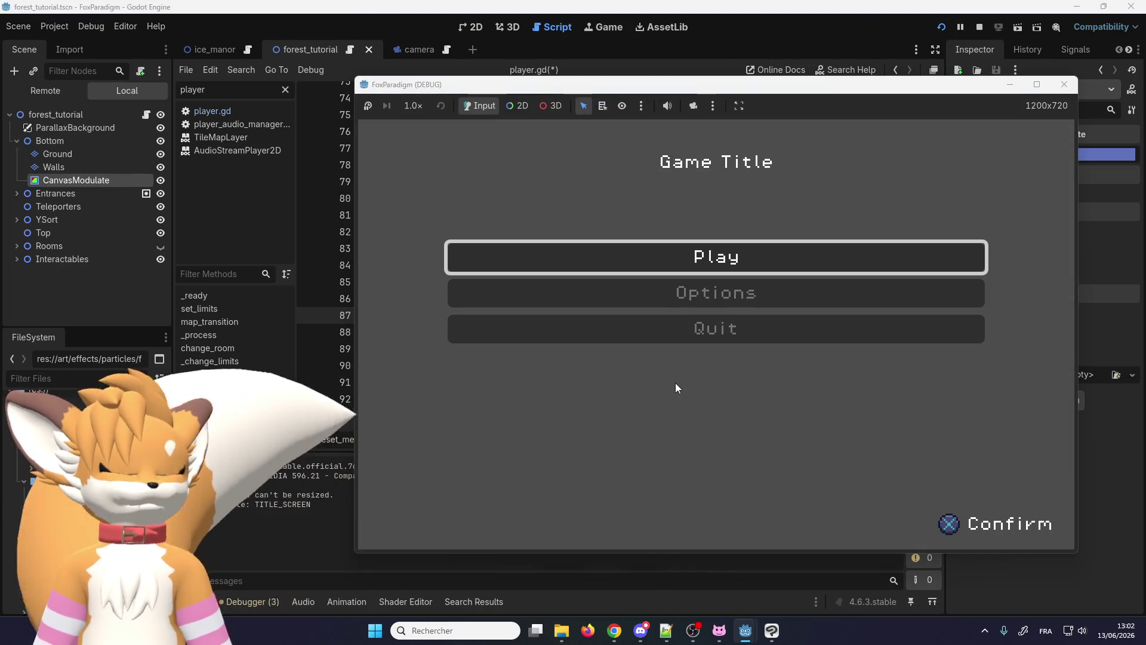
key("Return")
key("Return")
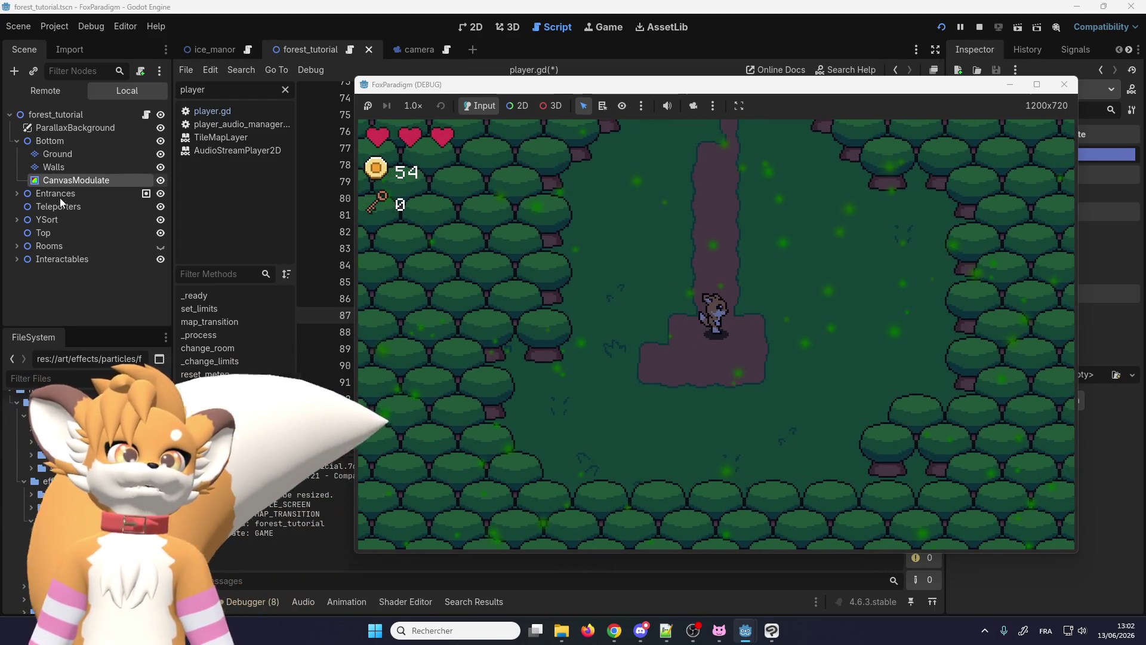
left_click(63, 257)
left_click(64, 110)
right_click(64, 111)
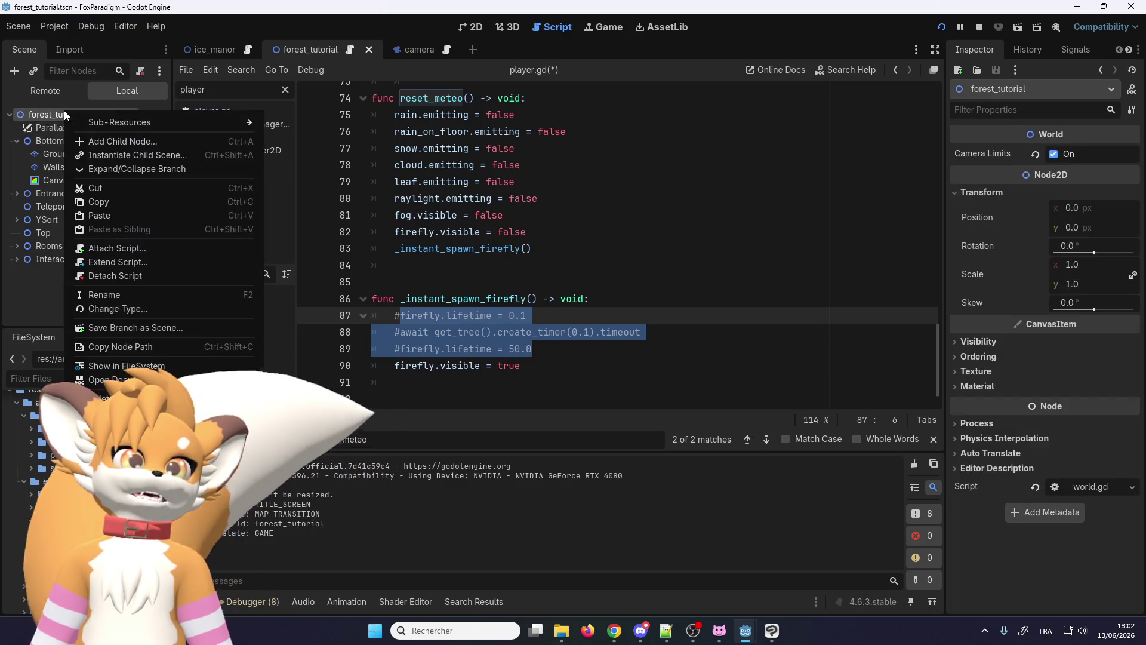
Step: Reparent CanvasModulate under ParallaxBackground and test-run into the forest level to check the lighting
left_click(984, 27)
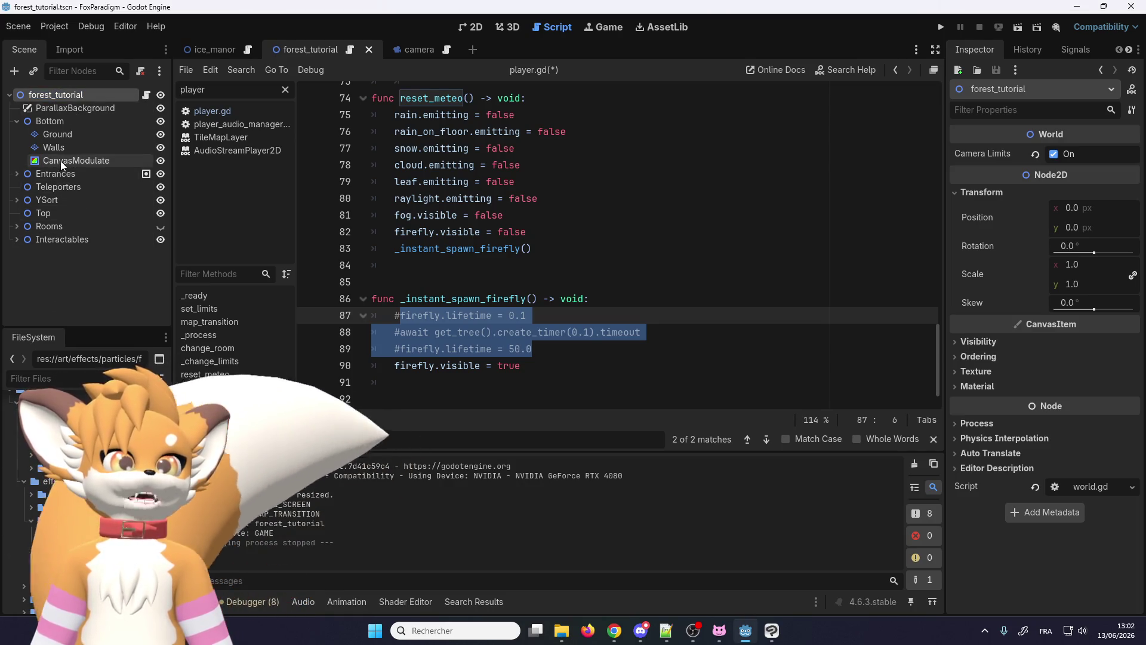
left_click_drag(78, 114, 76, 108)
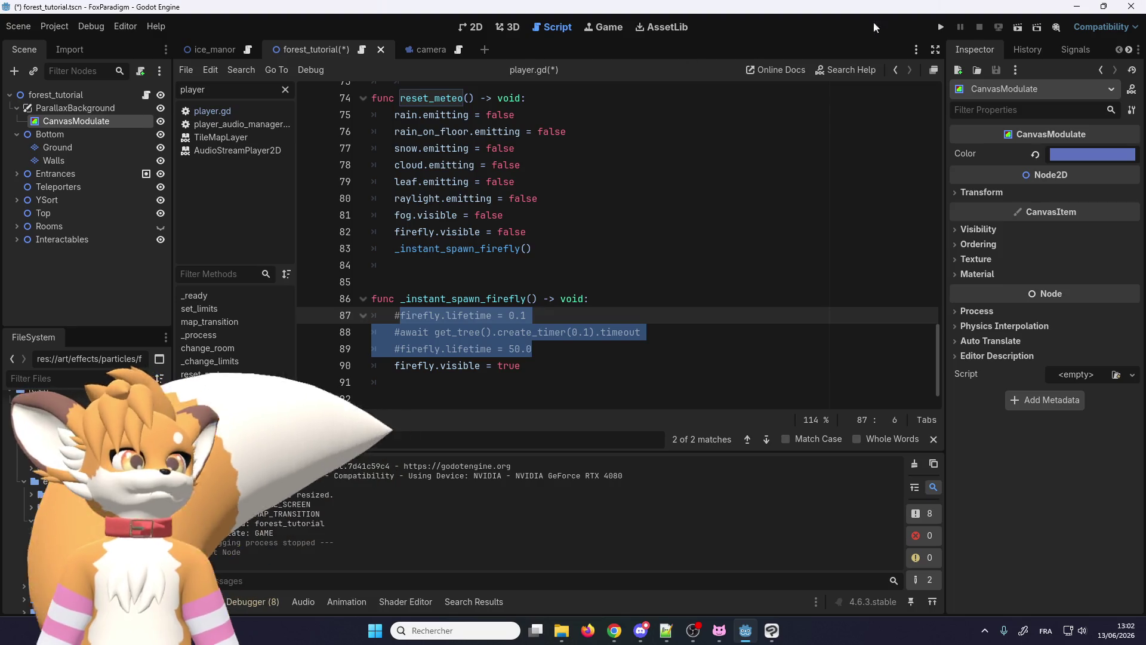
left_click(938, 28)
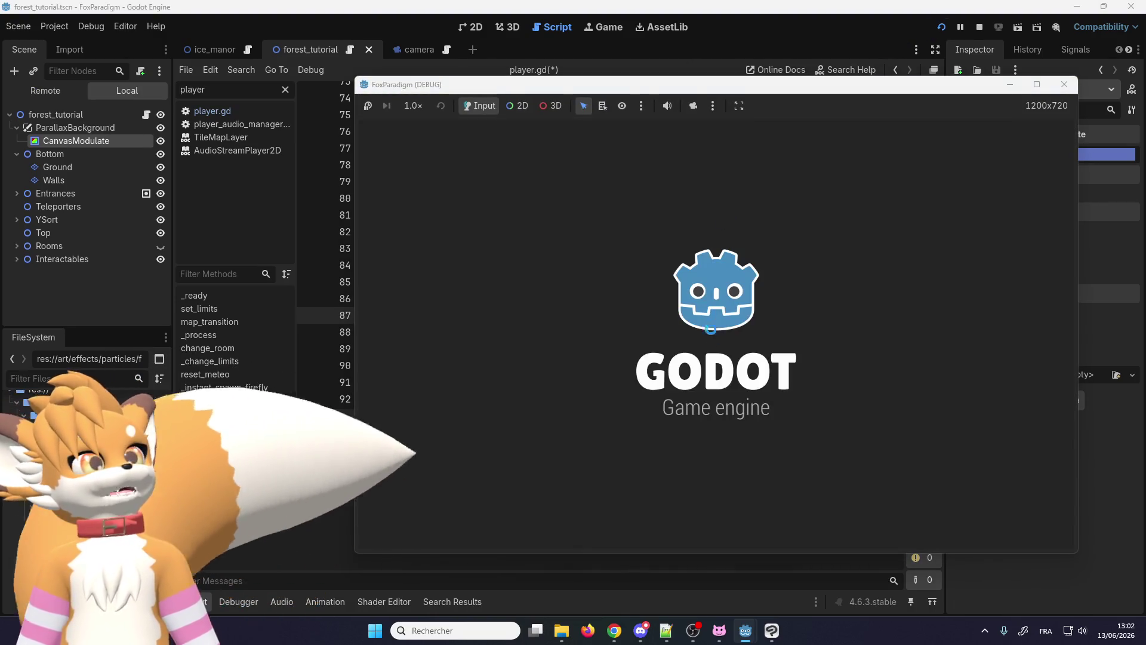
key("Return")
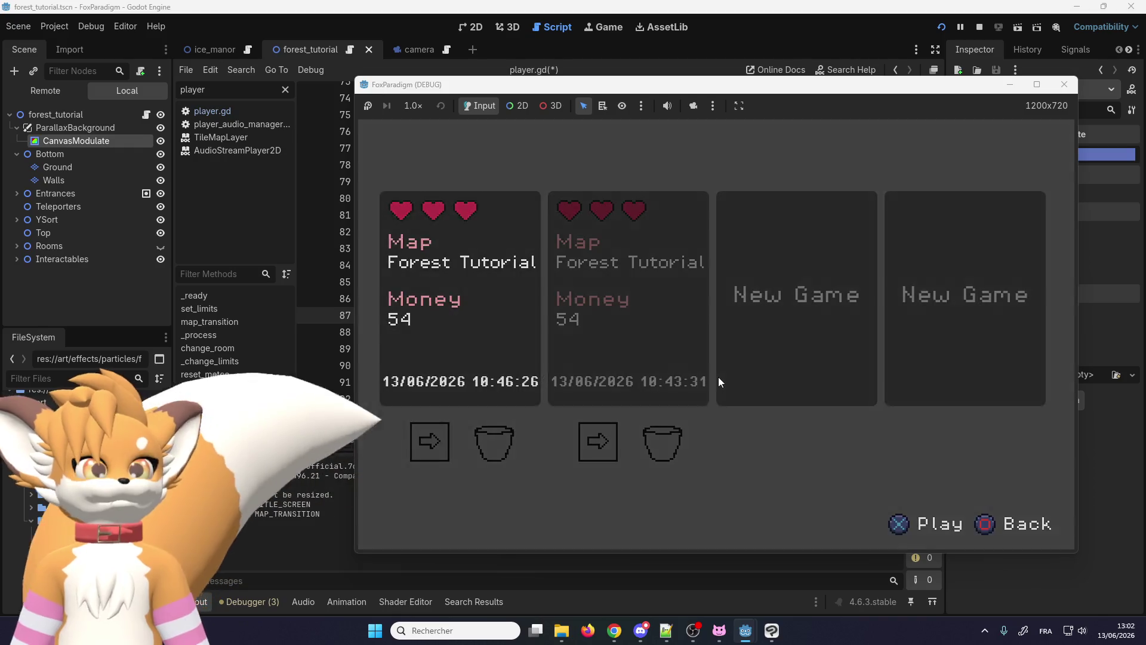
key("Return")
key("Right")
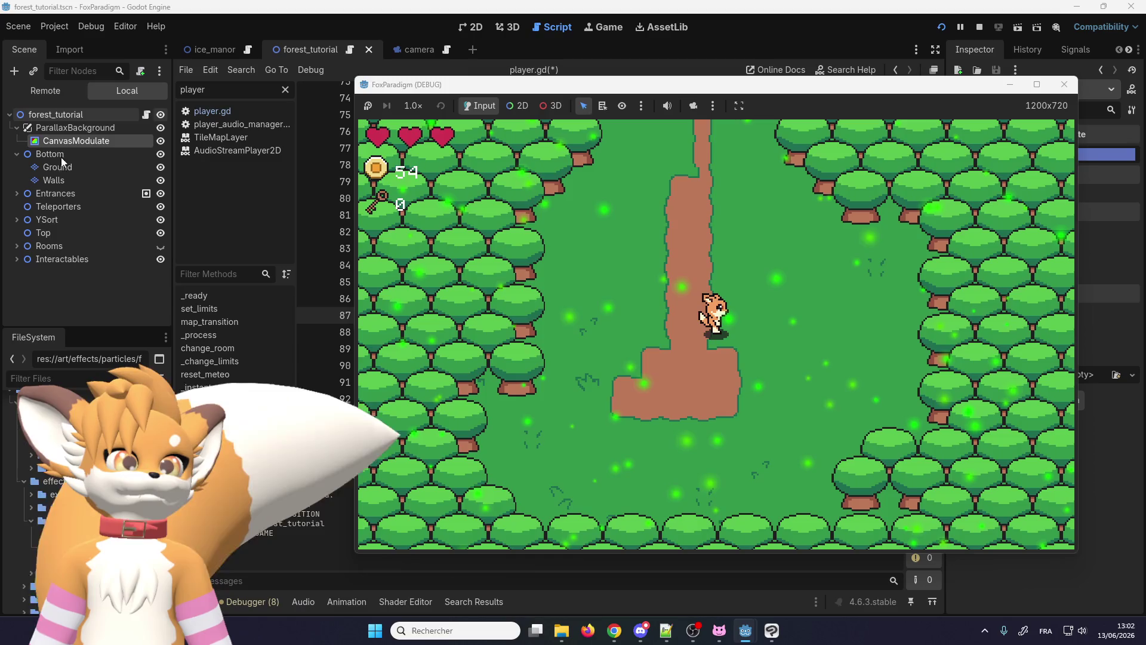
Step: Bring up the context menu on the forest_tutorial root node
left_click(57, 114)
right_click(56, 113)
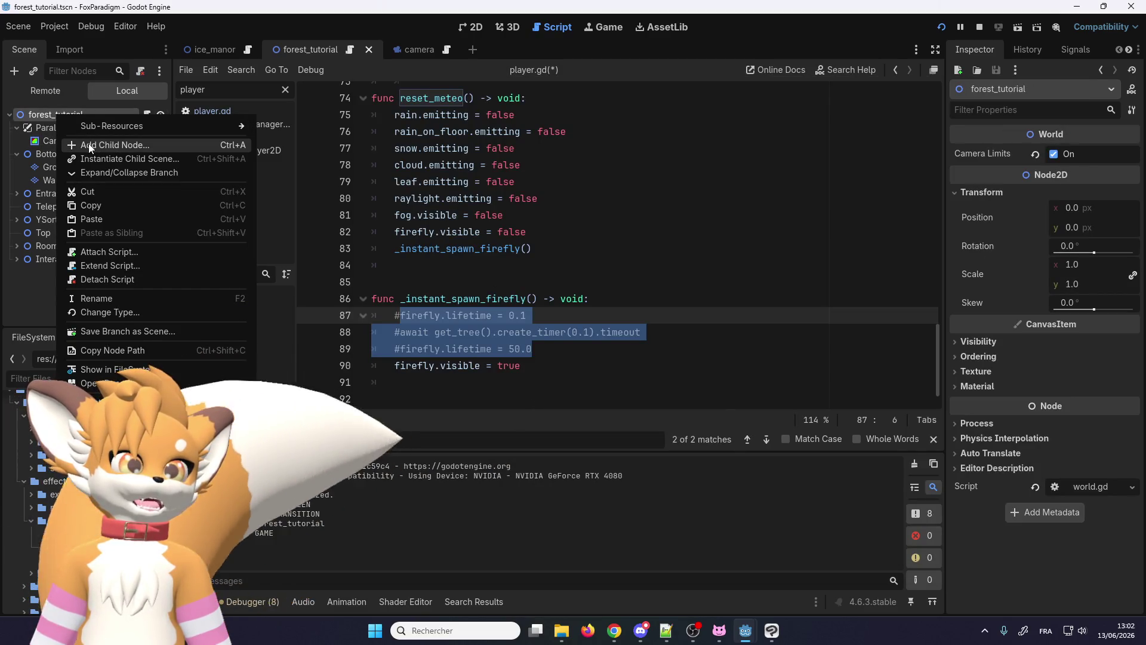
Step: Add a CanvasLayer node to the root and move CanvasModulate under it
left_click(88, 143)
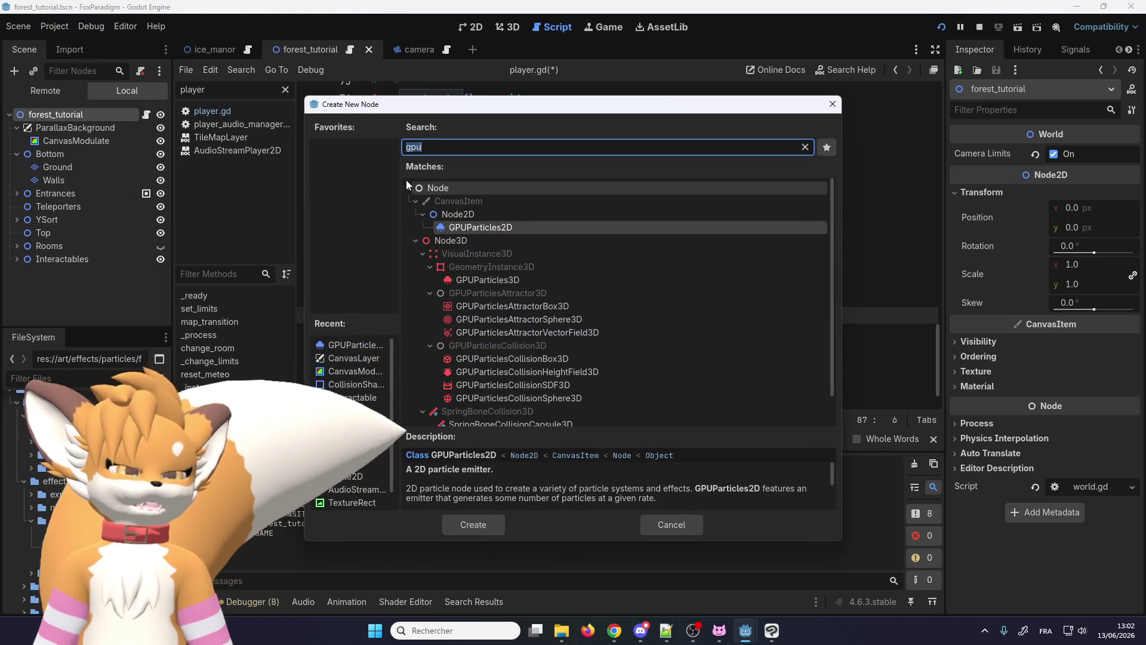
type("canvas")
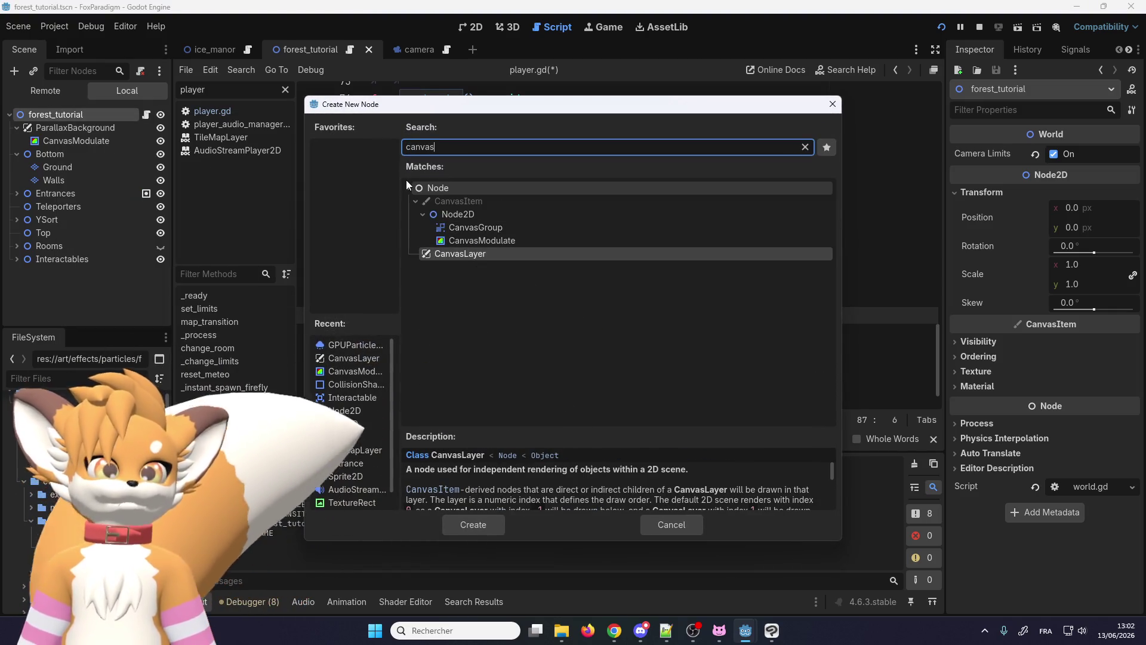
double_click(456, 254)
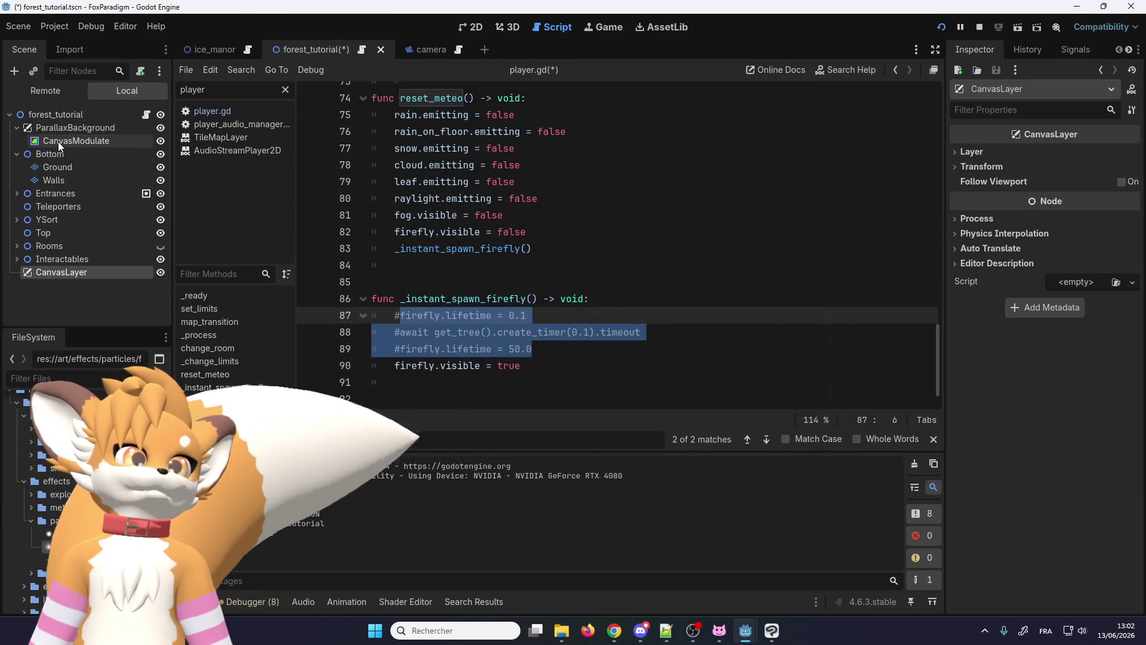
left_click_drag(58, 142, 72, 272)
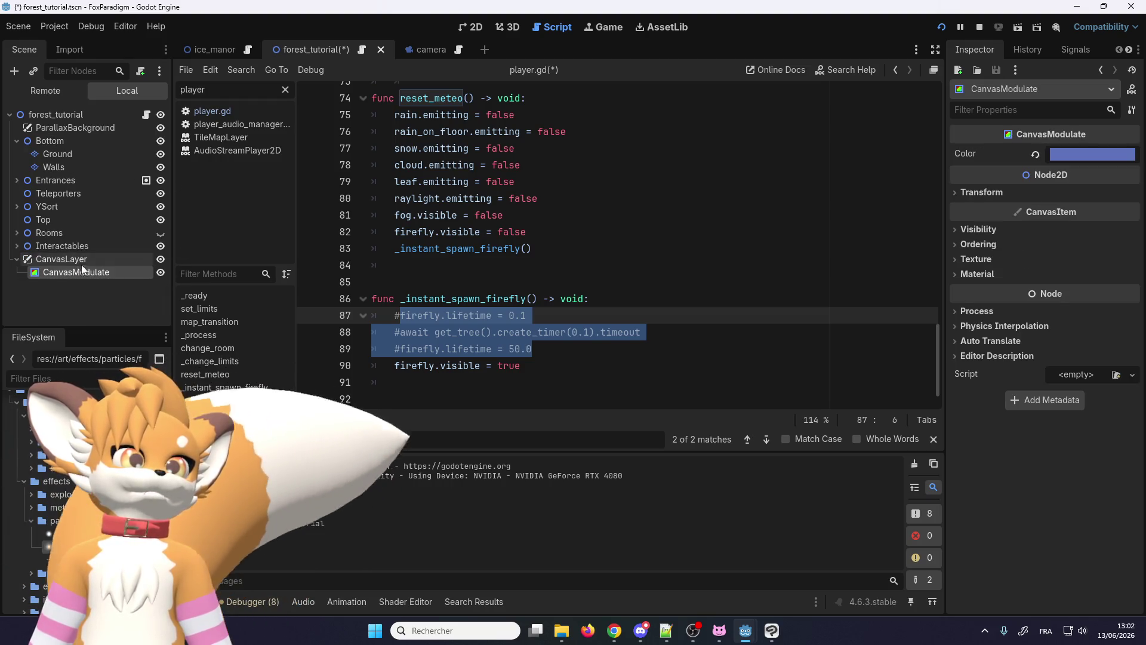
Step: Inspect the CanvasLayer's Layer settings, then save and run the game
left_click(81, 259)
left_click(969, 153)
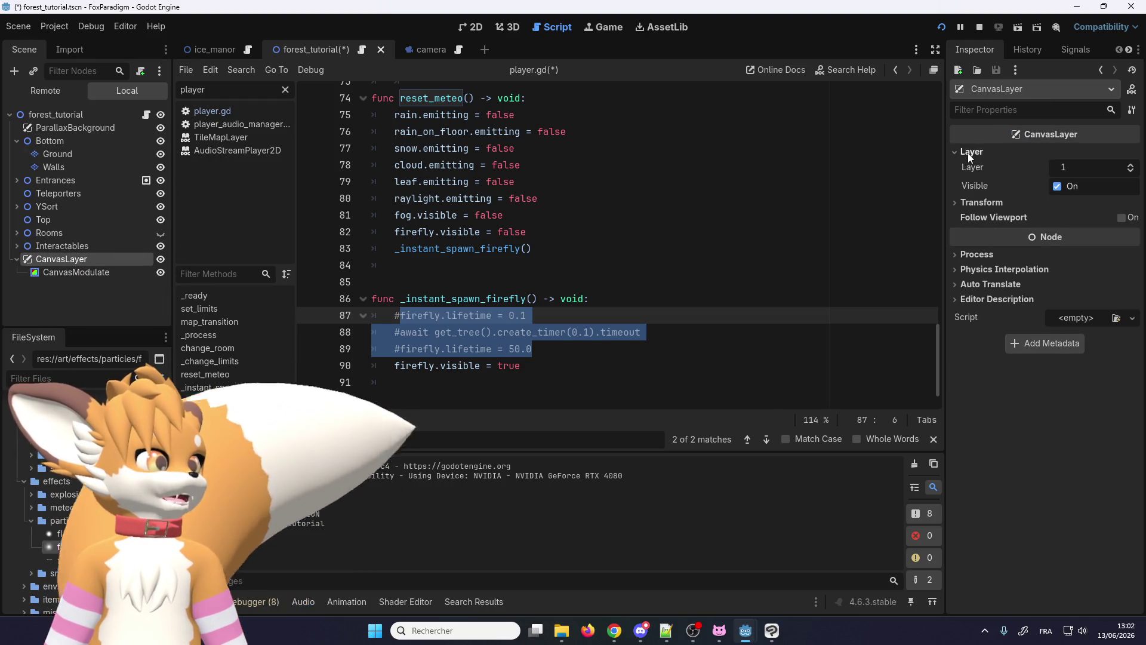
left_click(936, 26)
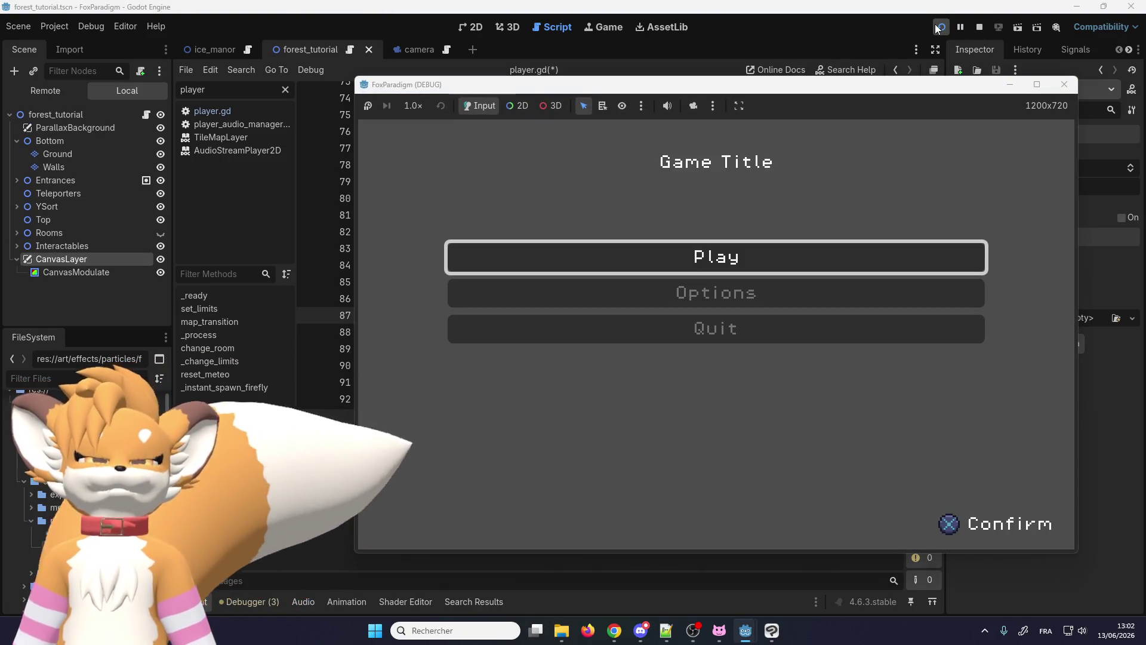
Step: Play into the forest level, return to inspect the CanvasLayer node, and stop the game
key("Return")
key("Return")
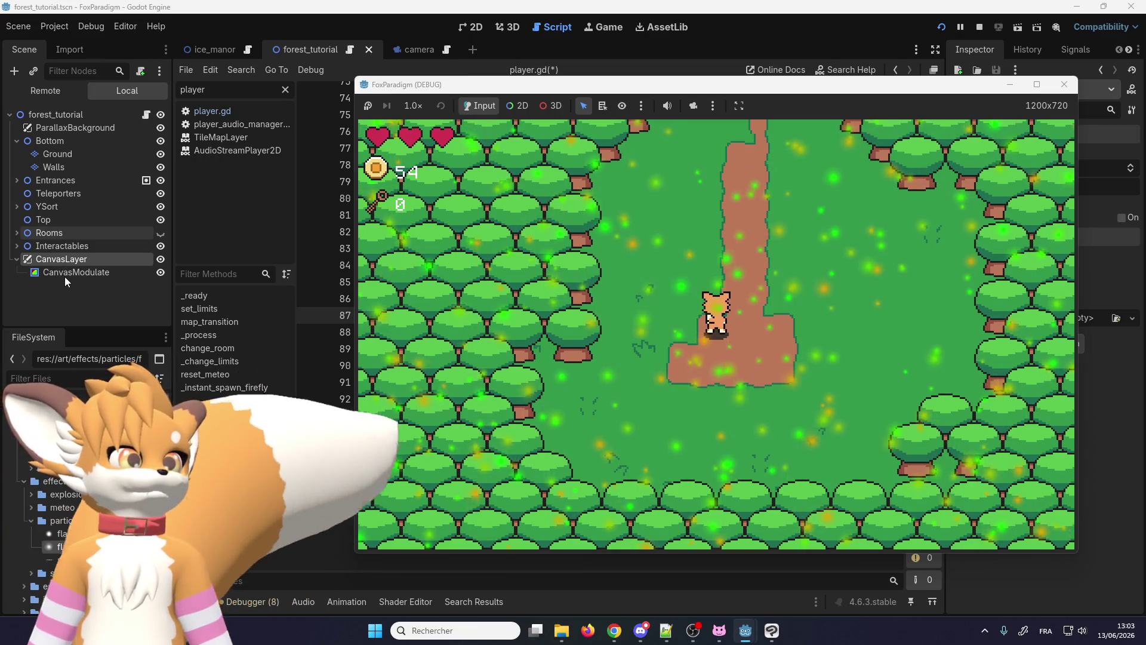
left_click(65, 276)
left_click(52, 256)
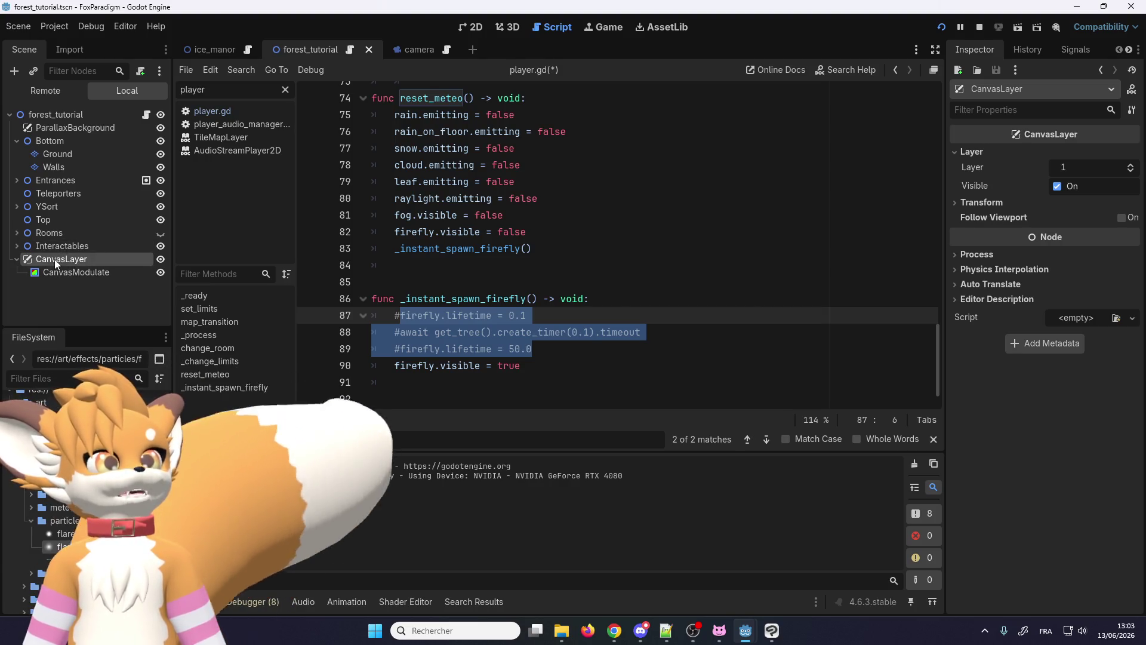
left_click(981, 30)
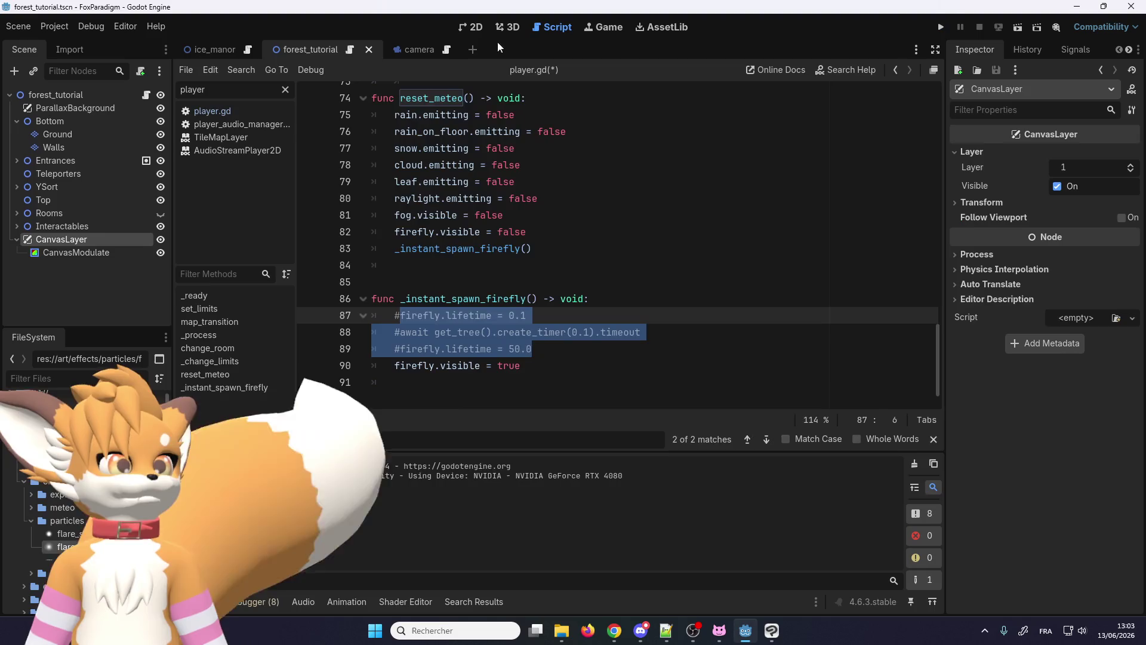
Step: In the 2D view, duplicate the Ground tile layer as Ground2 and move it under CanvasLayer
left_click(467, 26)
scroll(357, 192, "up", 3)
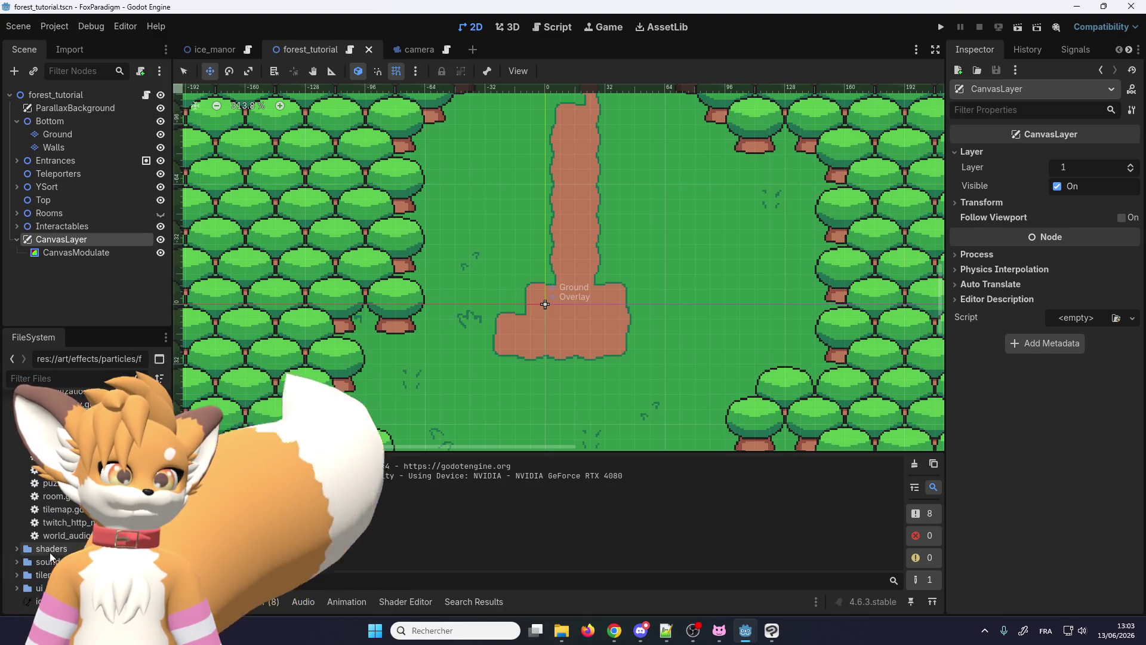
left_click(65, 137)
key("ctrl+d")
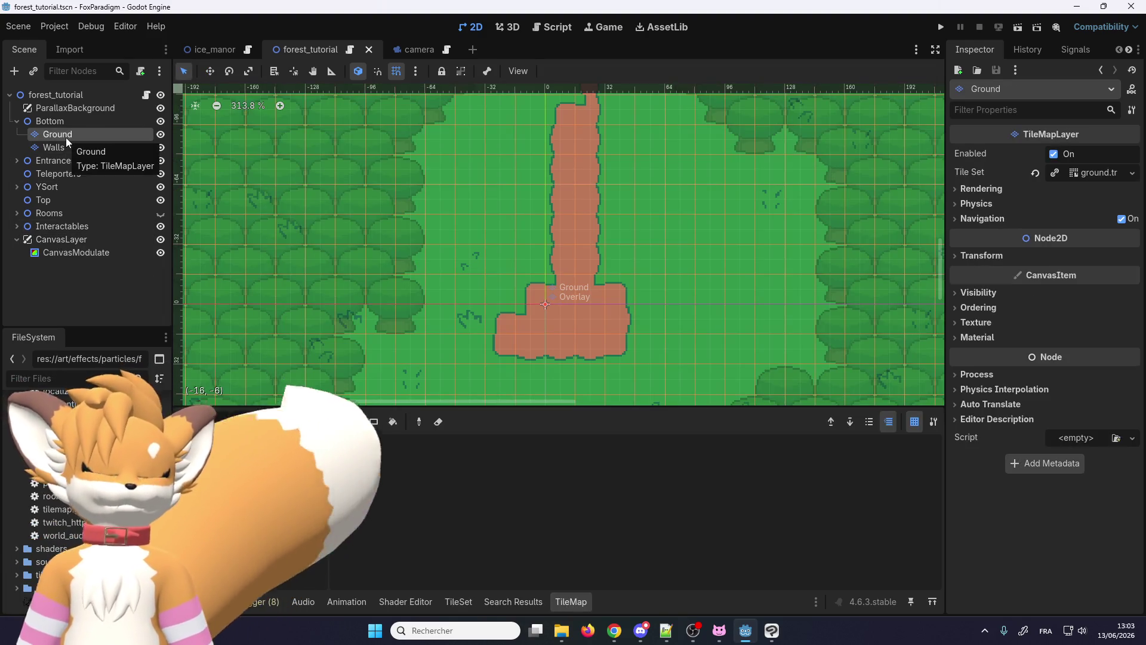
left_click_drag(67, 146, 80, 254)
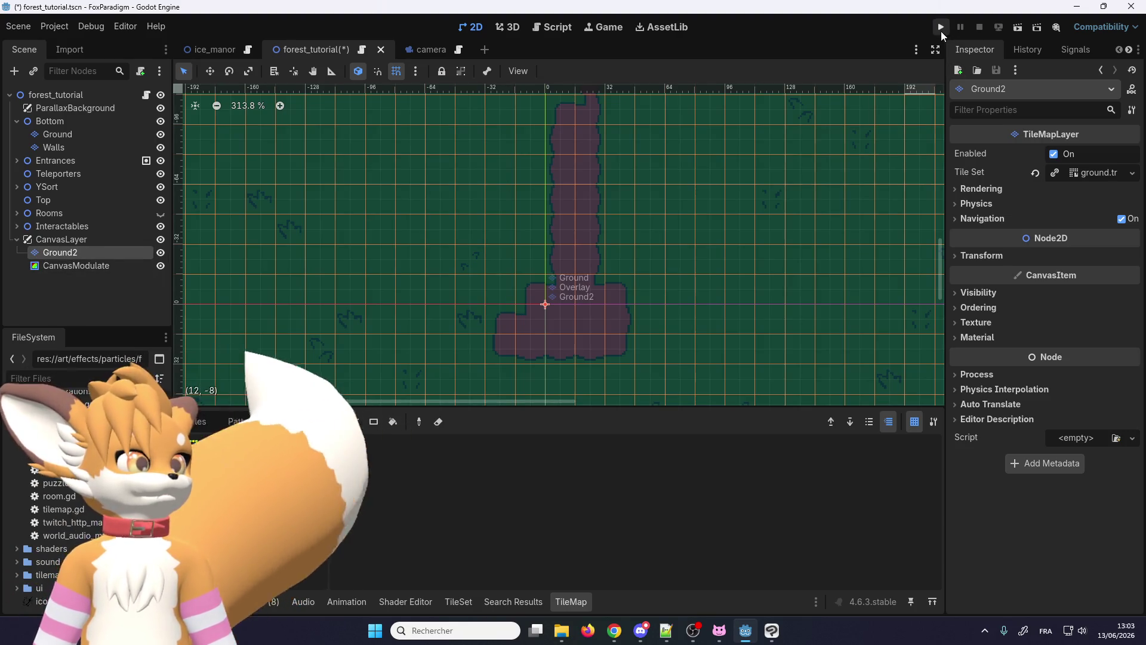
scroll(534, 237, "down", 5)
scroll(534, 235, "down", 1)
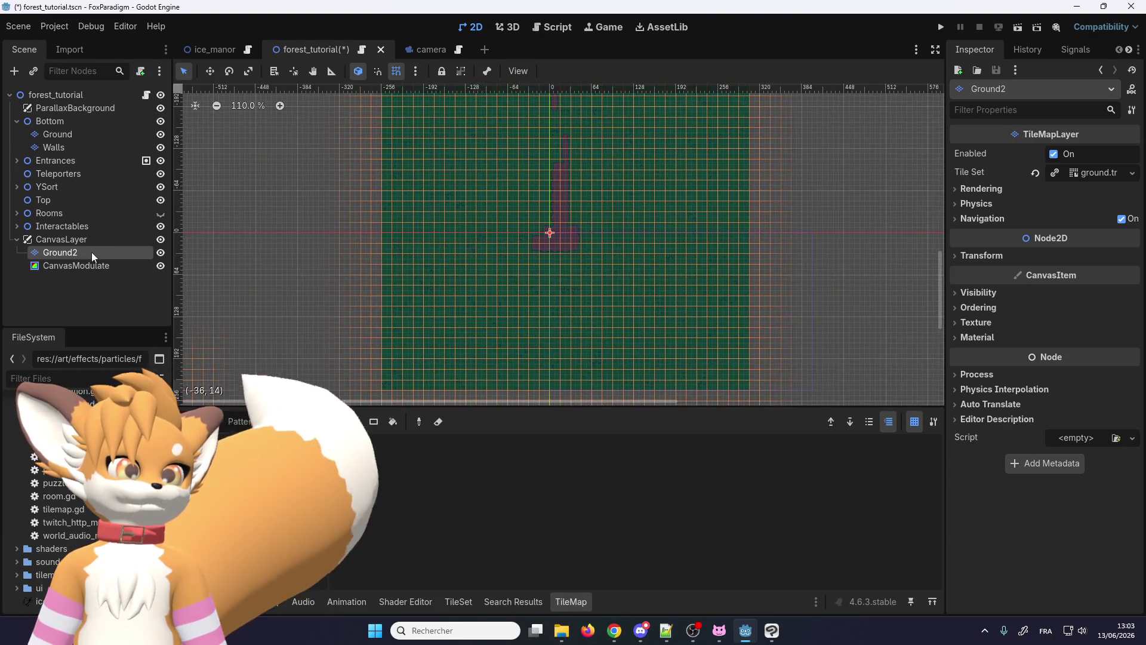
scroll(538, 242, "up", 6)
scroll(431, 259, "down", 5)
scroll(430, 258, "down", 2)
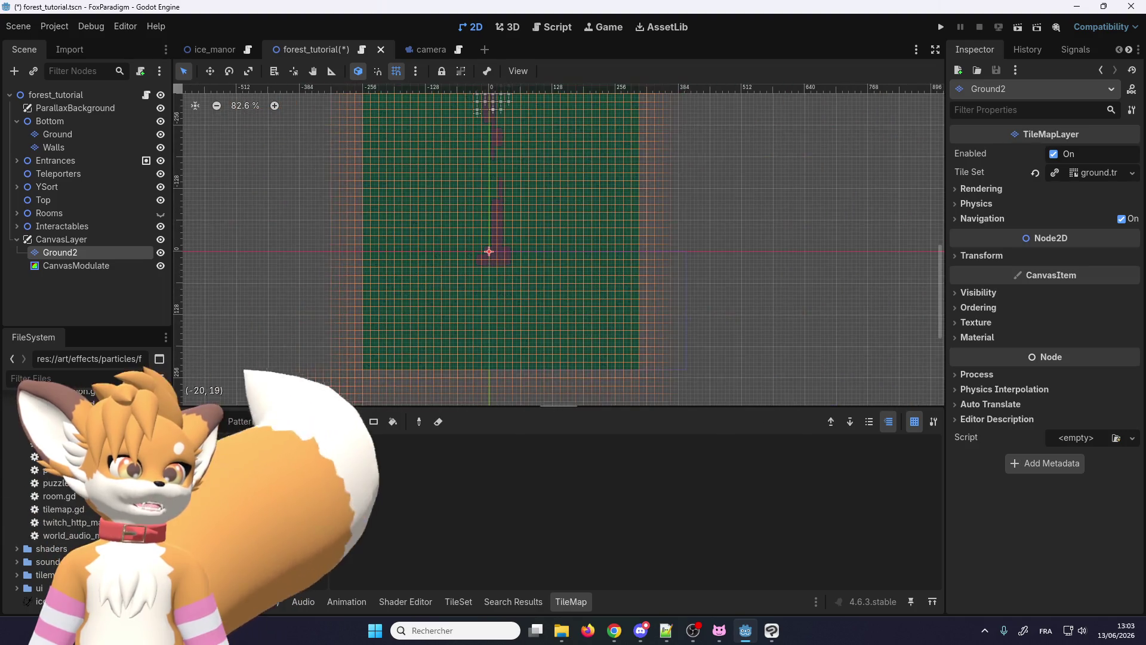
Step: Choose tile painting tools with the eraser enabled in the TileMap panel
key("r")
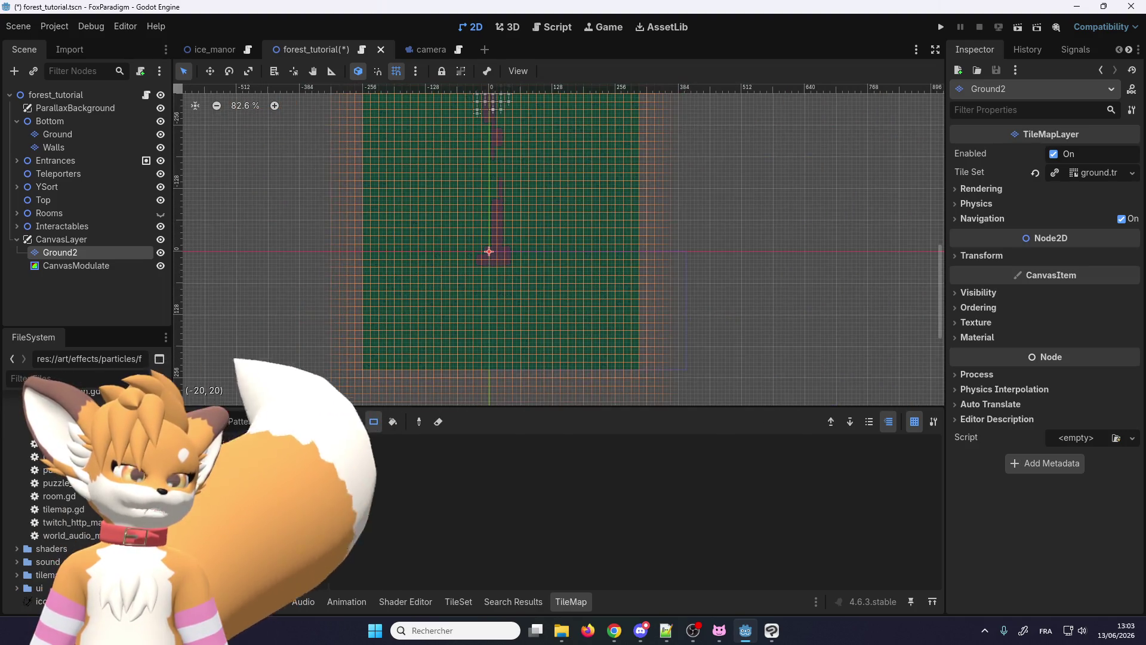
left_click(438, 422)
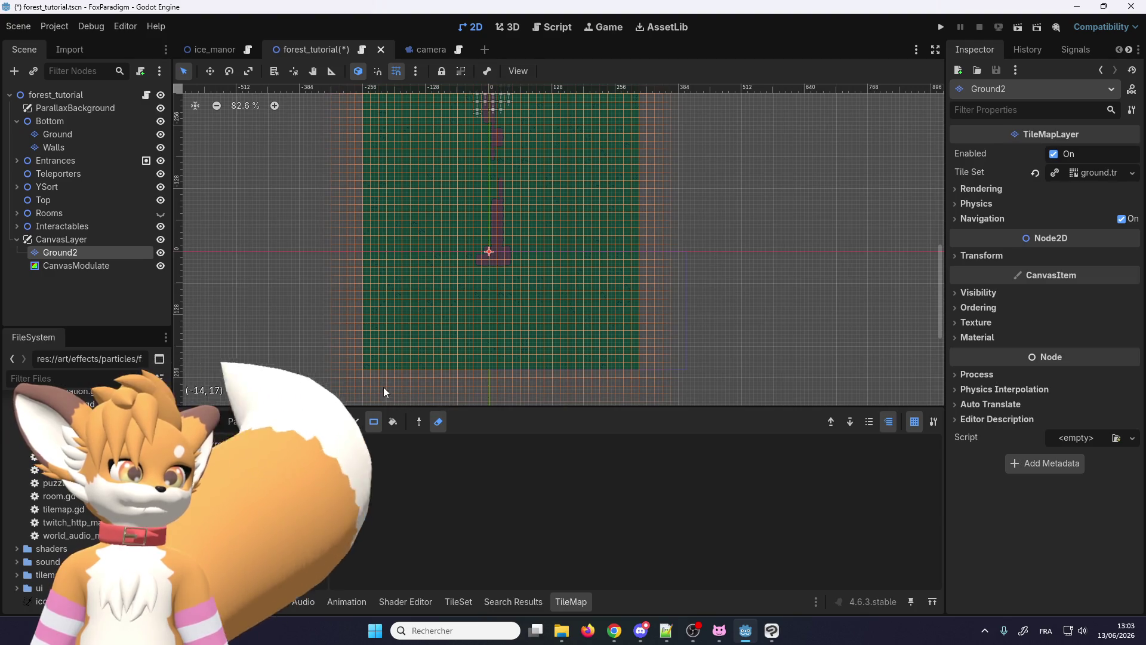
scroll(318, 305, "down", 1)
scroll(322, 309, "up", 8)
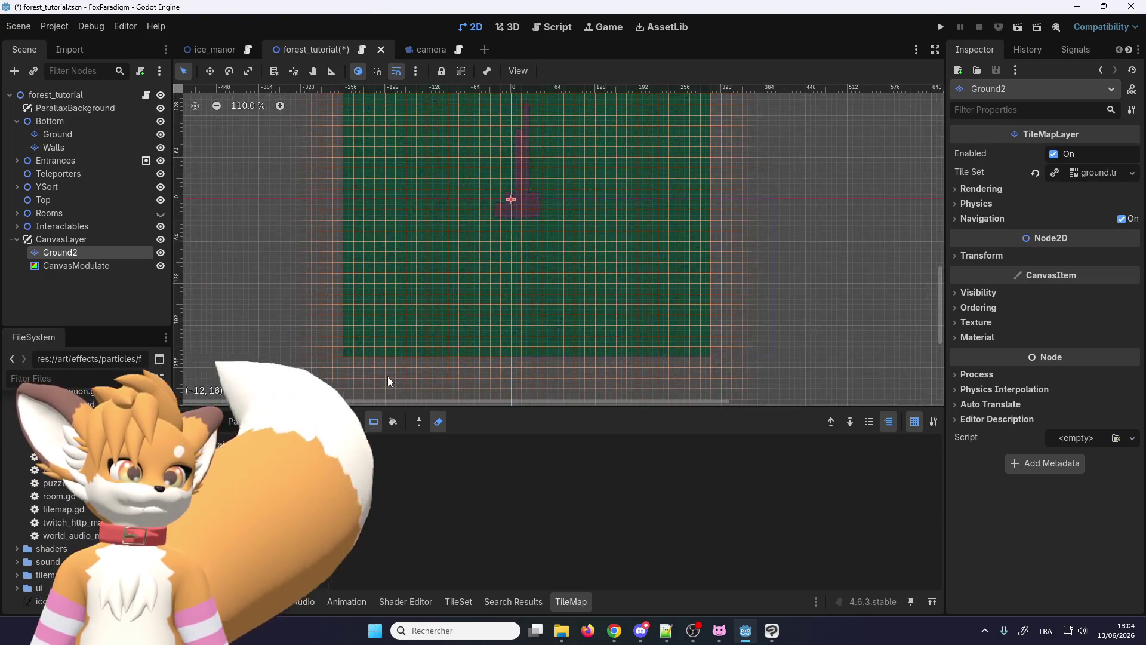
scroll(388, 376, "up", 3)
key("d")
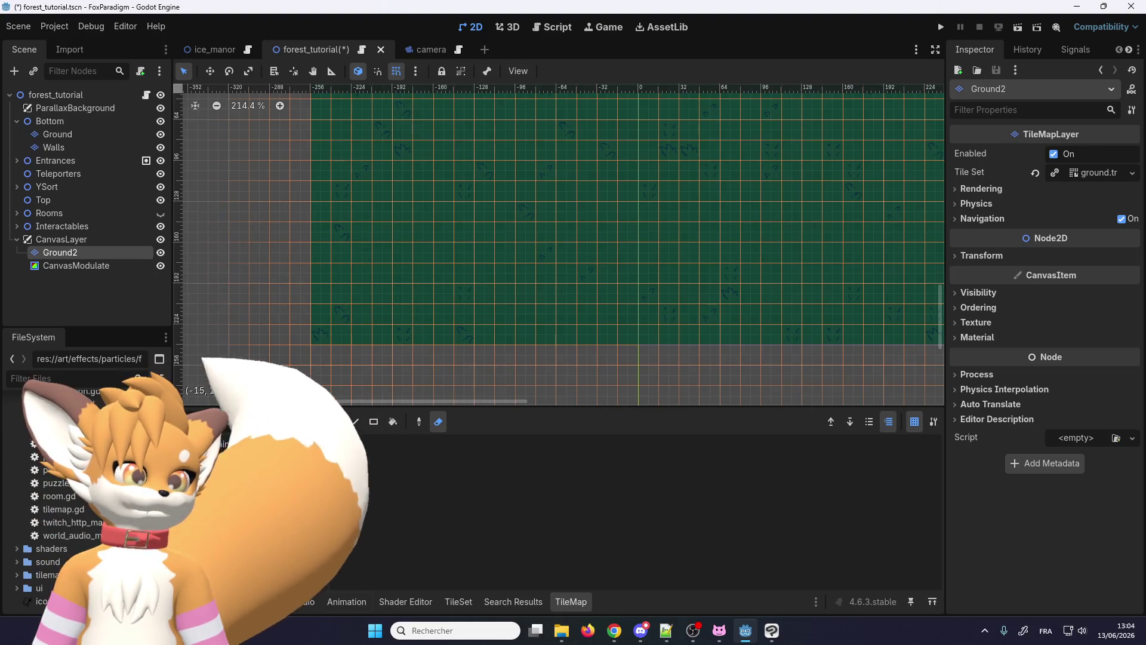
Step: Erase all of Ground2's tiles with the rectangle eraser
left_click(199, 421)
left_click(392, 422)
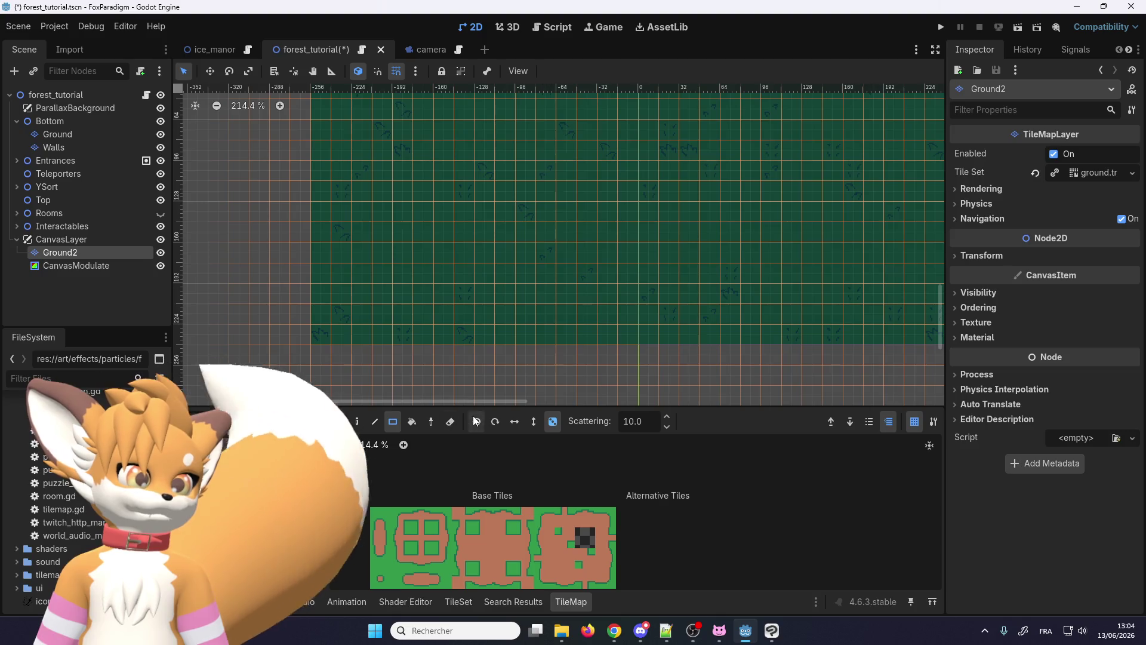
scroll(400, 440, "down", 2)
key("e")
scroll(385, 387, "down", 3)
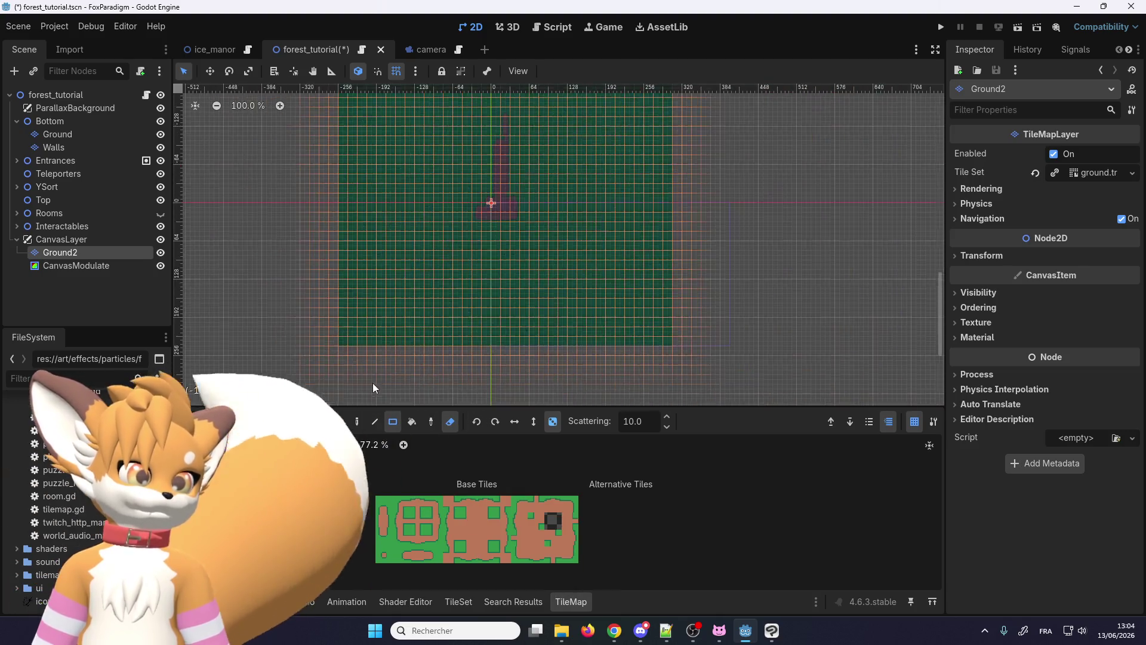
scroll(331, 366, "down", 3)
left_click_drag(323, 362, 581, 94)
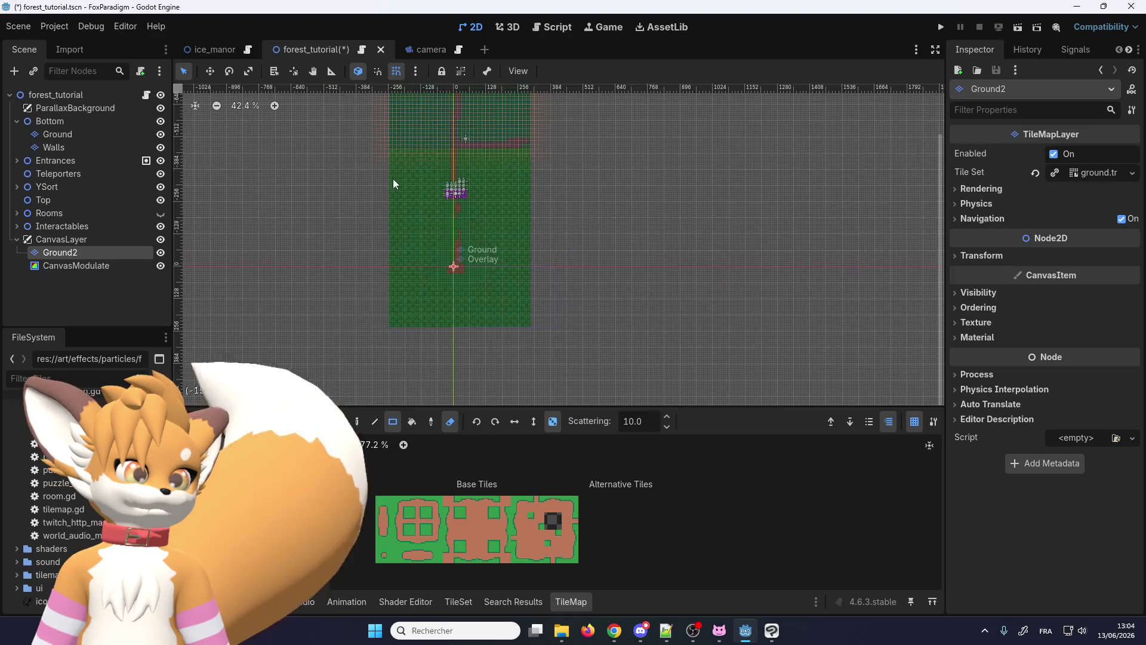
scroll(395, 296, "down", 5)
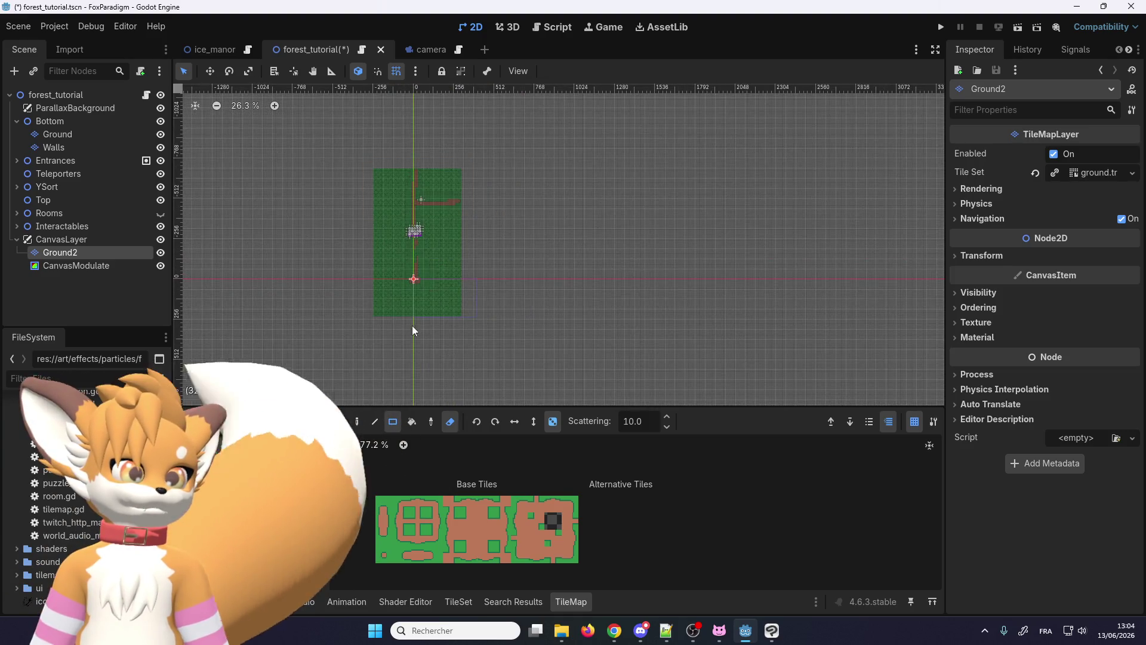
scroll(431, 307, "up", 6)
scroll(453, 237, "up", 3)
scroll(416, 338, "up", 1)
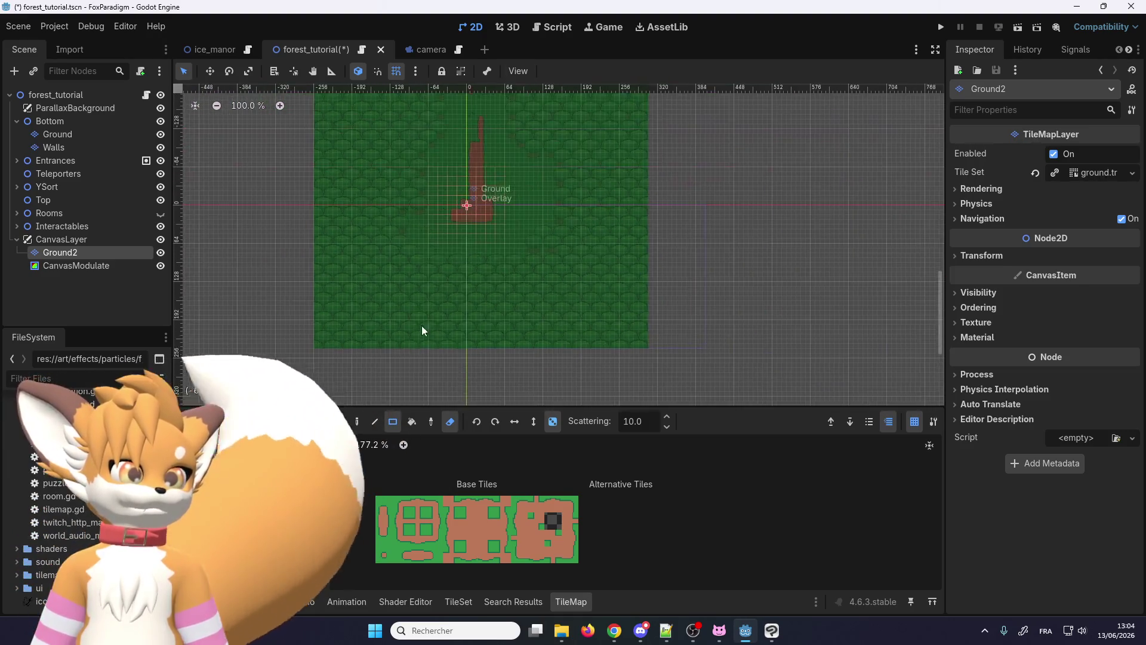
scroll(460, 206, "up", 2)
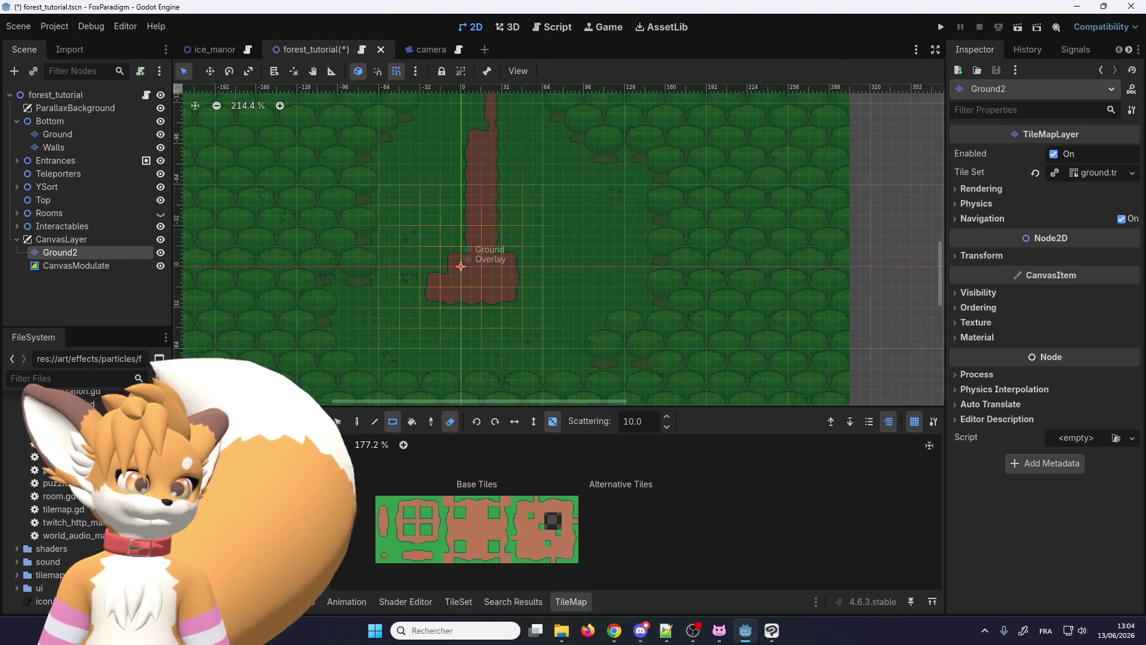
scroll(475, 280, "up", 3)
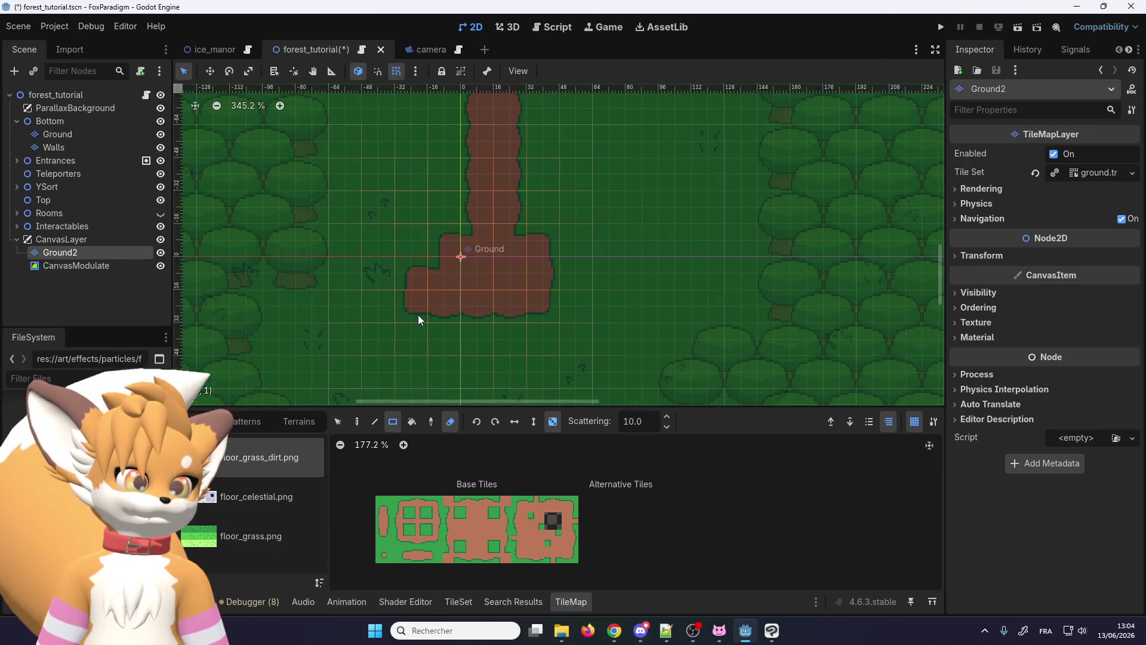
Step: Paint a block of dark grass tiles over the dirt path without scattering, then run the game
left_click(349, 422)
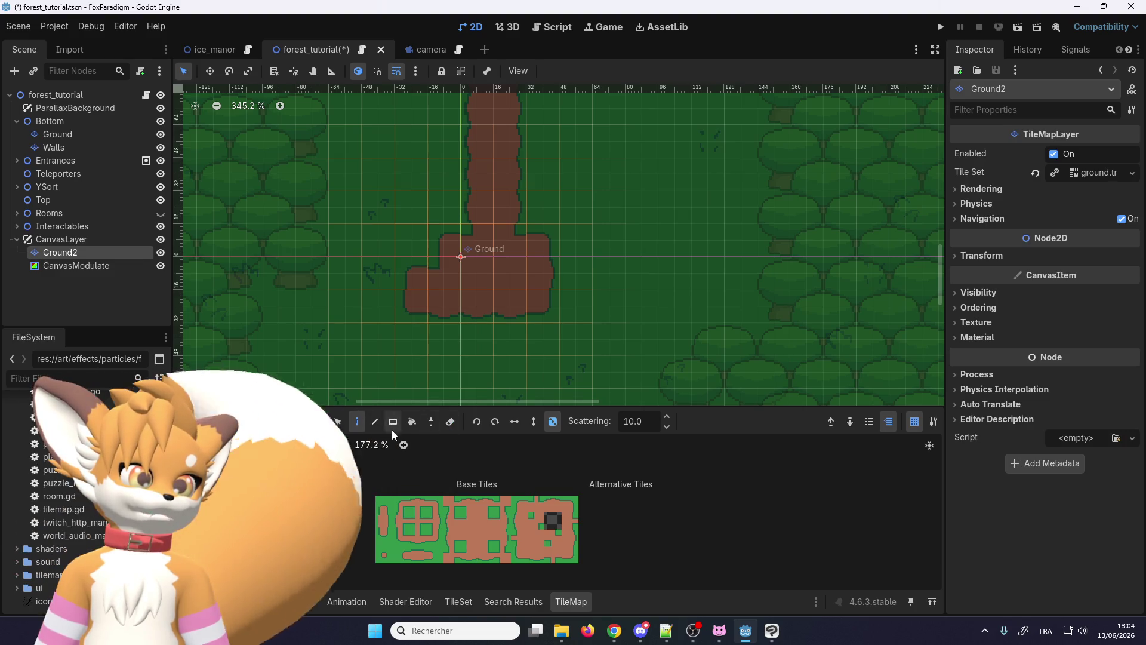
left_click(278, 536)
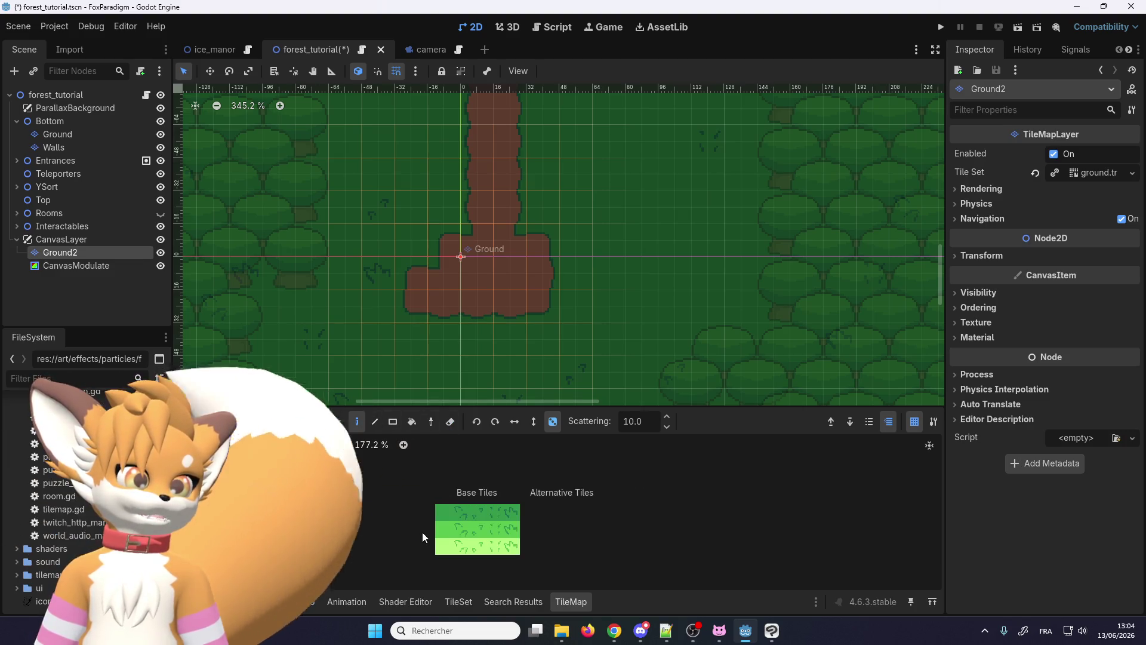
scroll(464, 265, "down", 4)
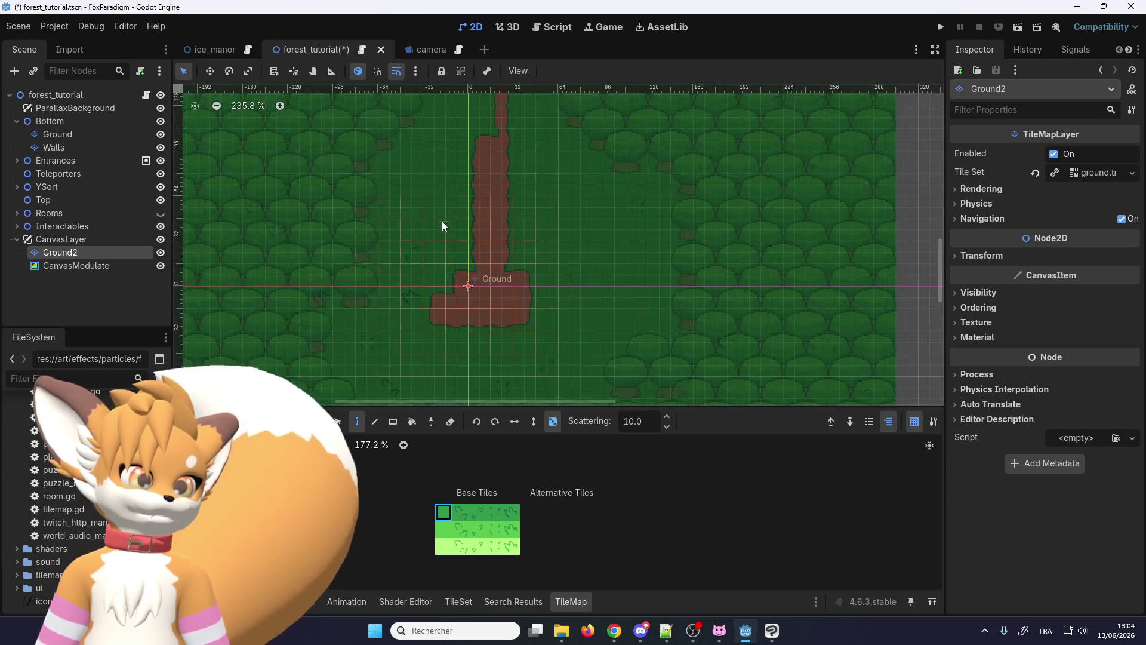
scroll(442, 218, "up", 3)
scroll(500, 254, "up", 4)
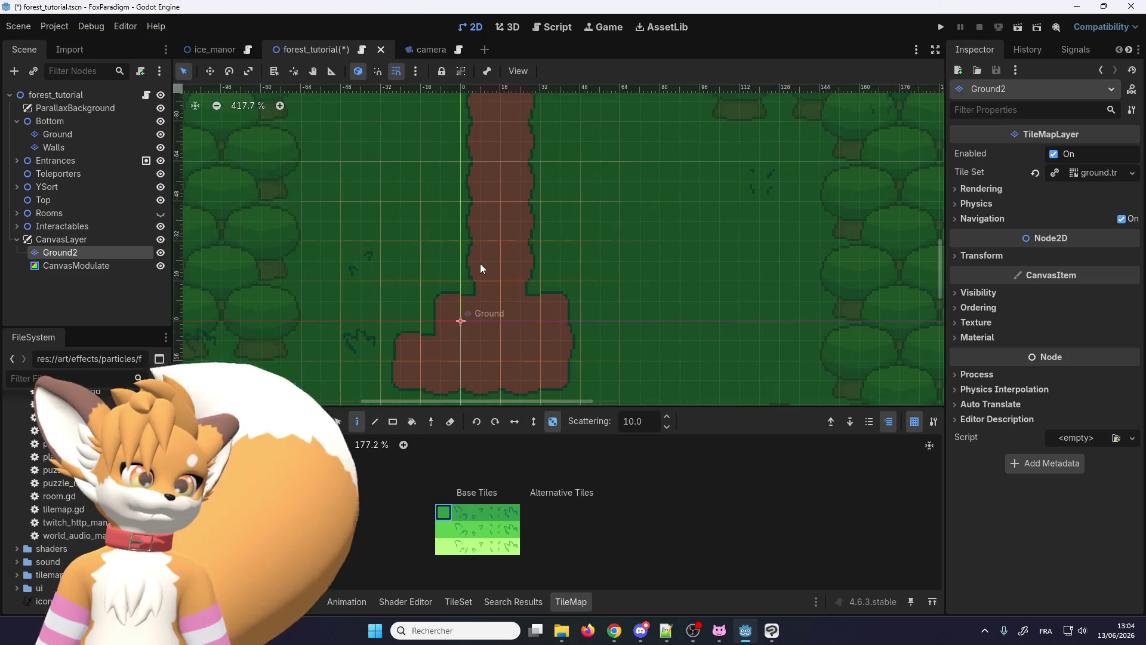
left_click(553, 422)
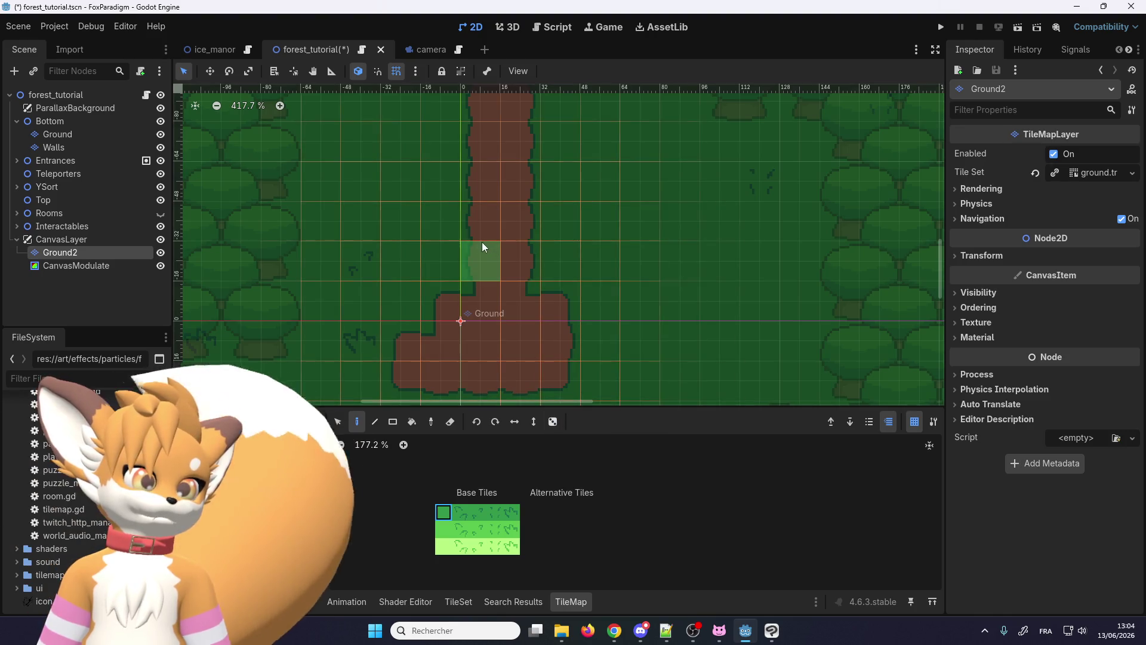
mouse_move(471, 261)
left_mouse_down()
mouse_move(472, 223)
mouse_move(509, 223)
left_mouse_up()
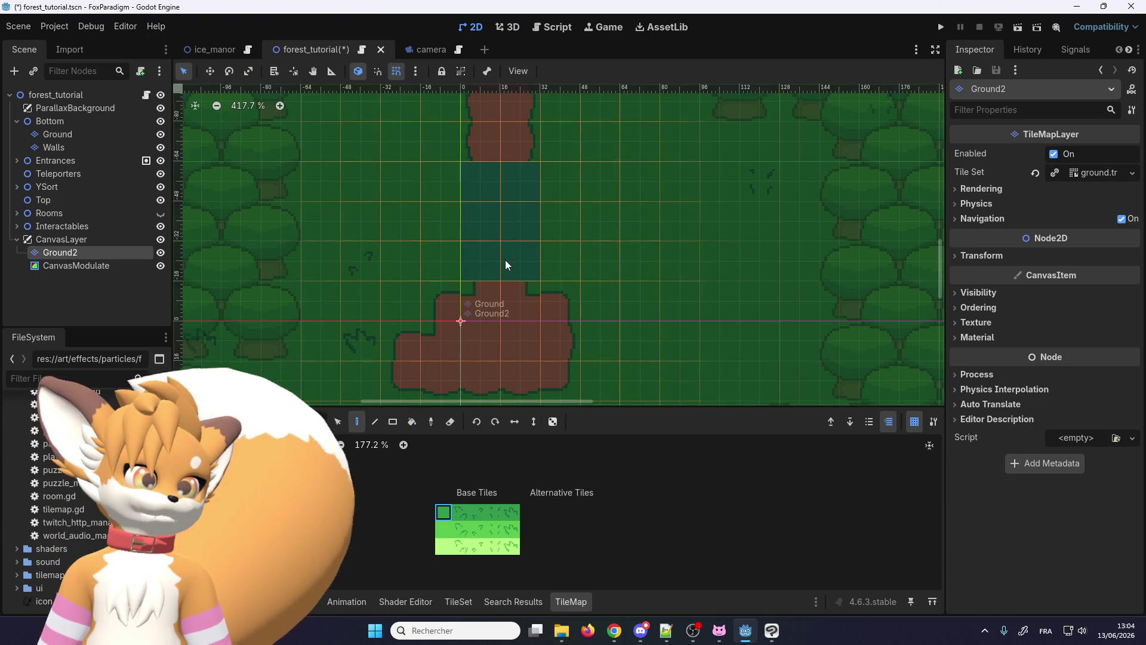
scroll(505, 261, "down", 4)
mouse_move(532, 268)
left_mouse_down()
mouse_move(544, 260)
mouse_move(548, 205)
left_mouse_up()
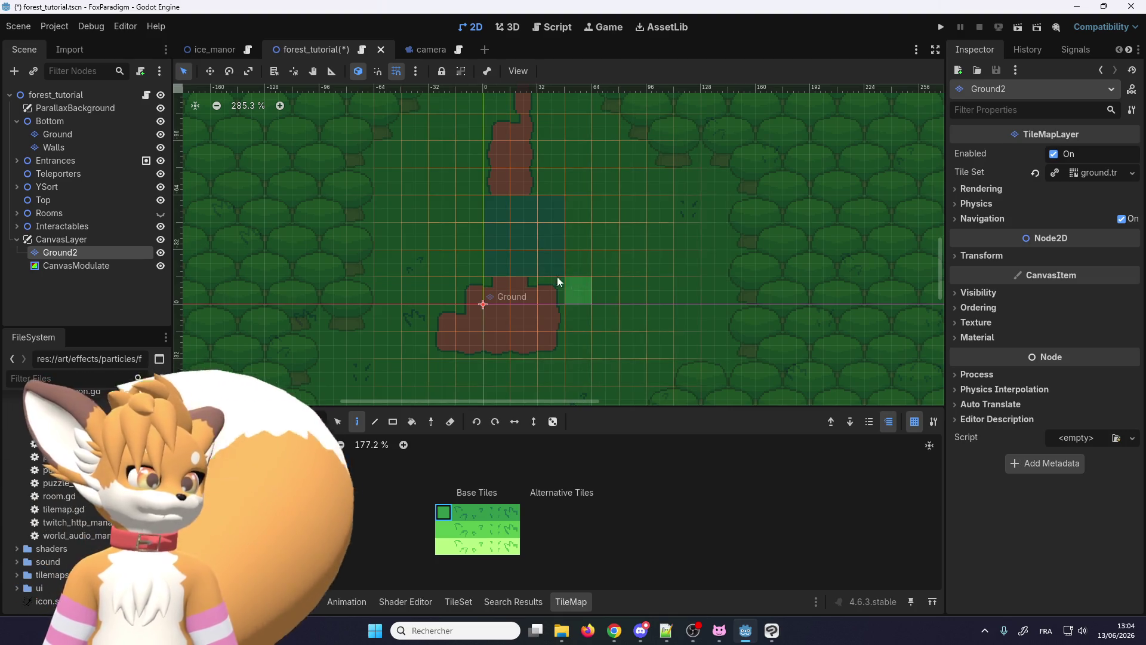
scroll(546, 261, "up", 3)
left_click(940, 28)
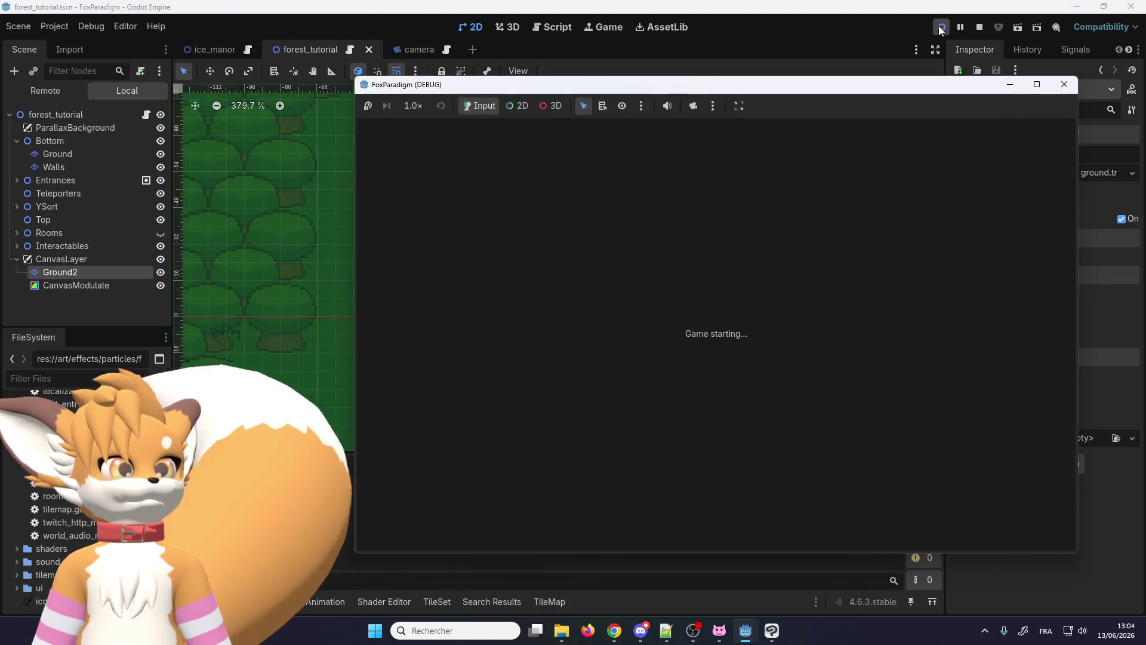
Step: Play through to the forest, walk the fox around, and close the debug window
key("Return")
key("Return")
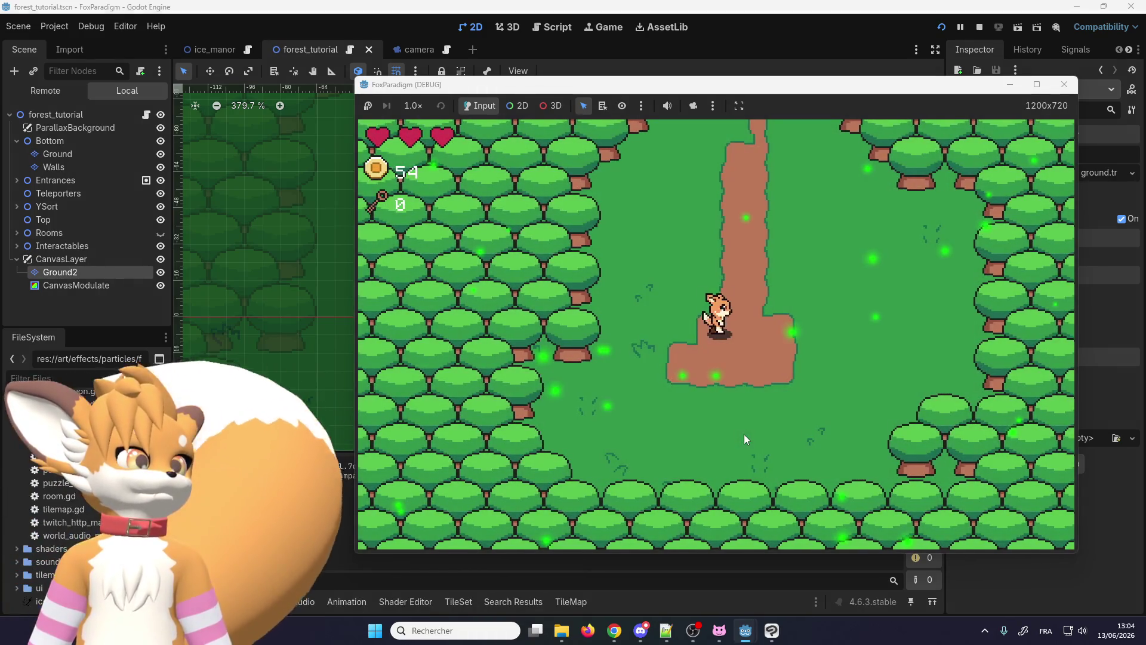
key("Down")
key("Right")
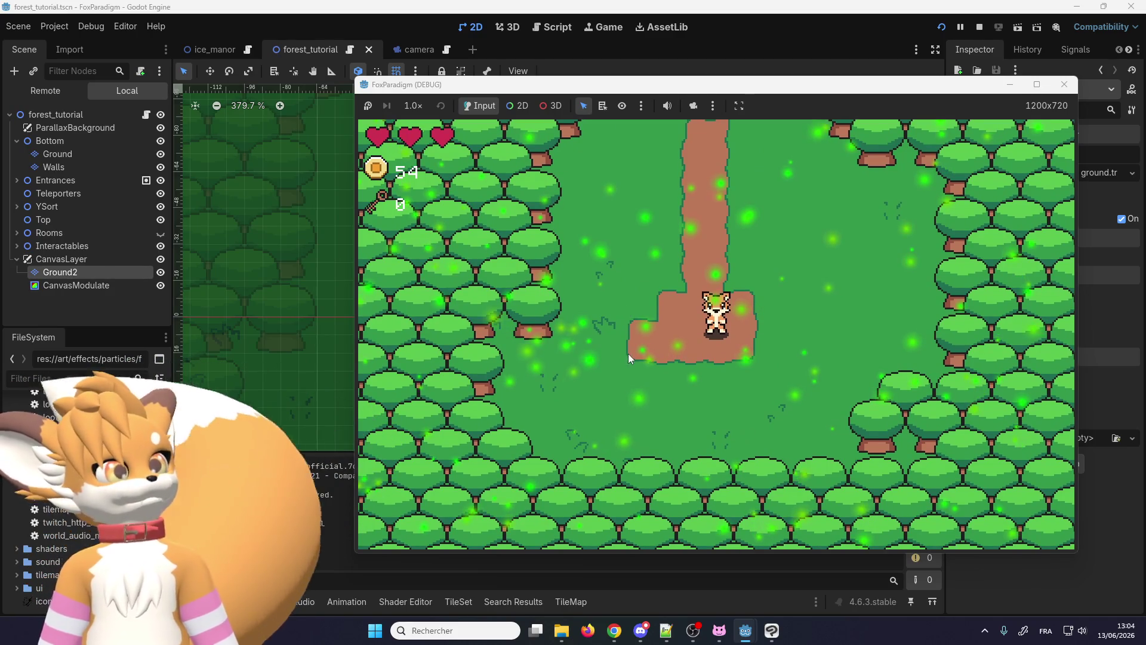
left_click(1057, 87)
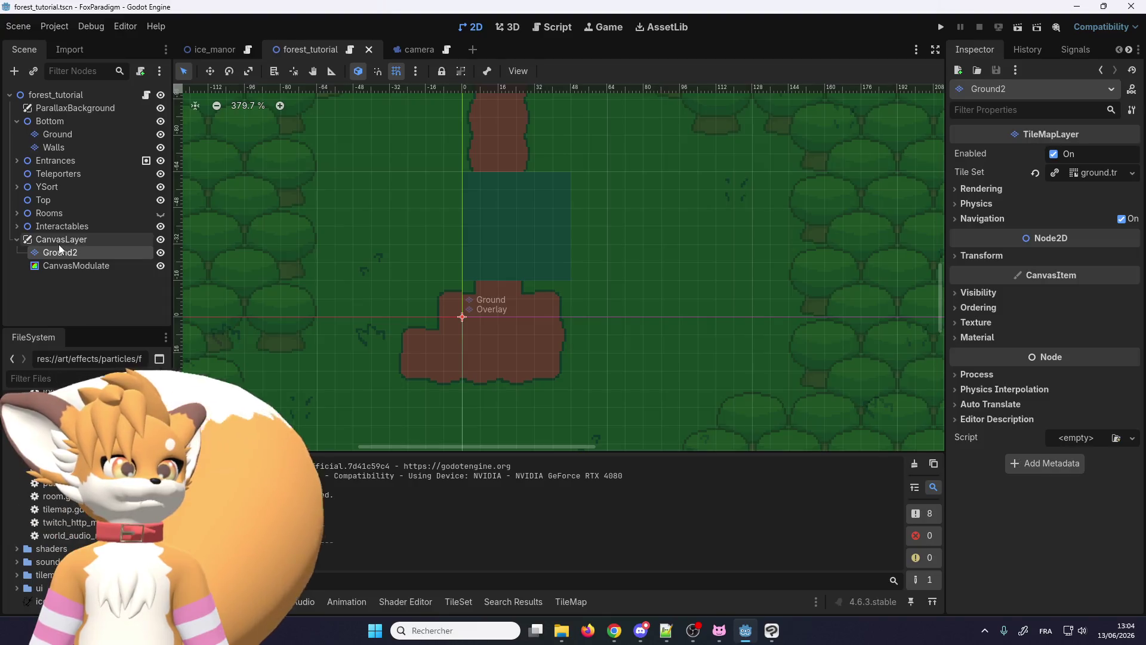
Step: Erase a 3x3 block of dirt path from the Ground layer and test-run to see the grey square
left_click(91, 135)
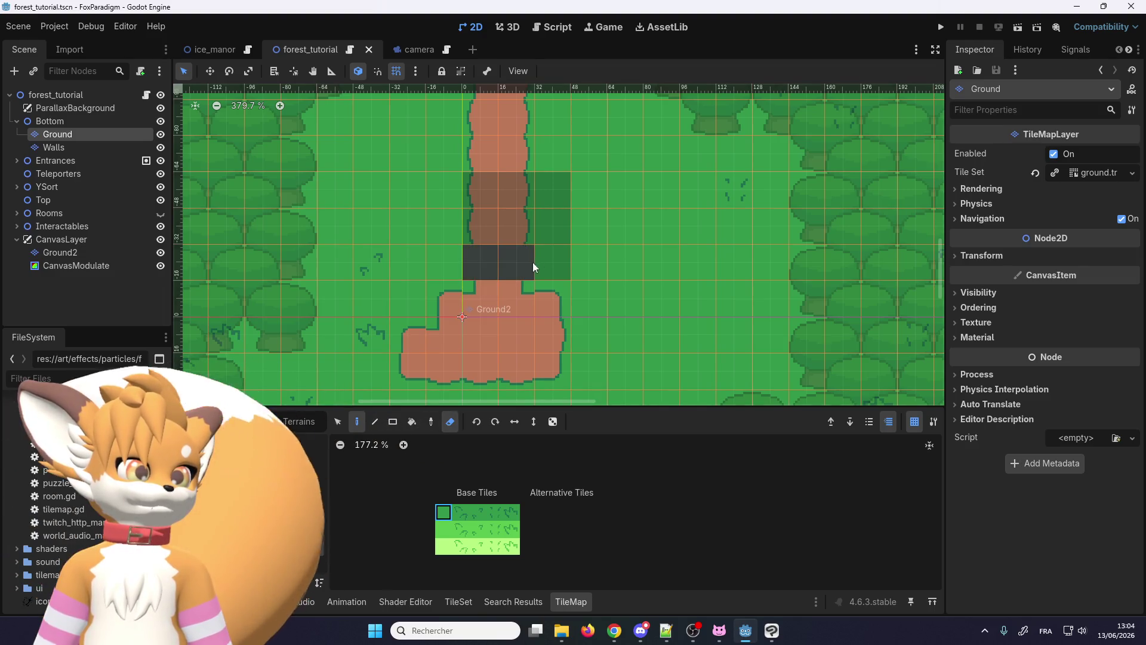
left_click_drag(529, 263, 551, 198)
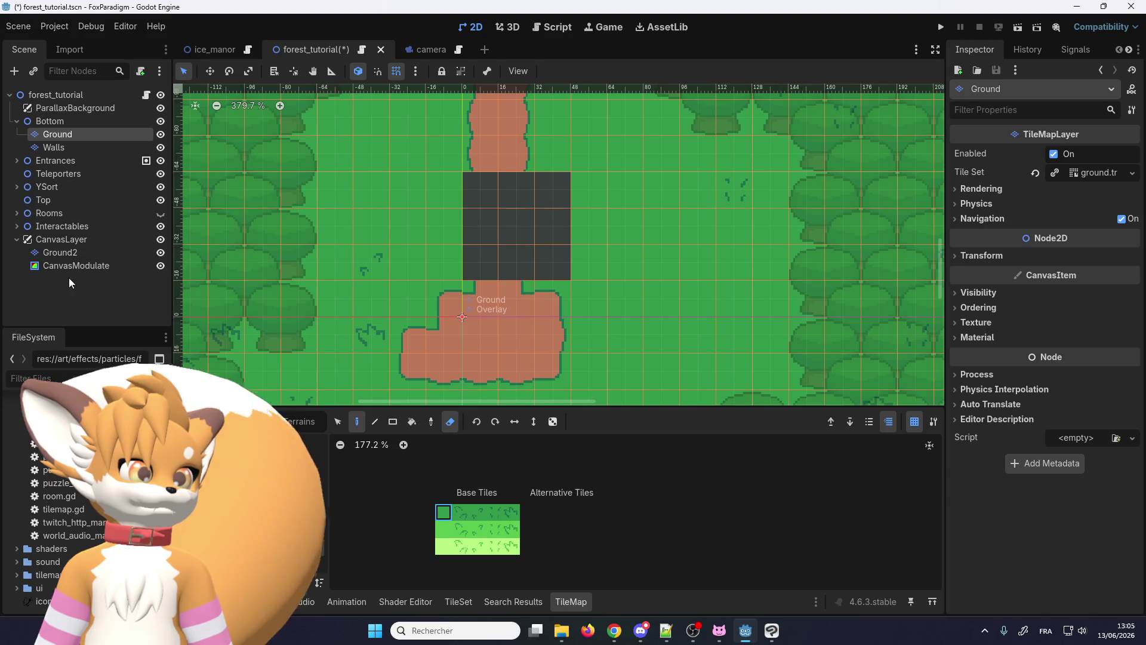
left_click(60, 252)
left_click(938, 28)
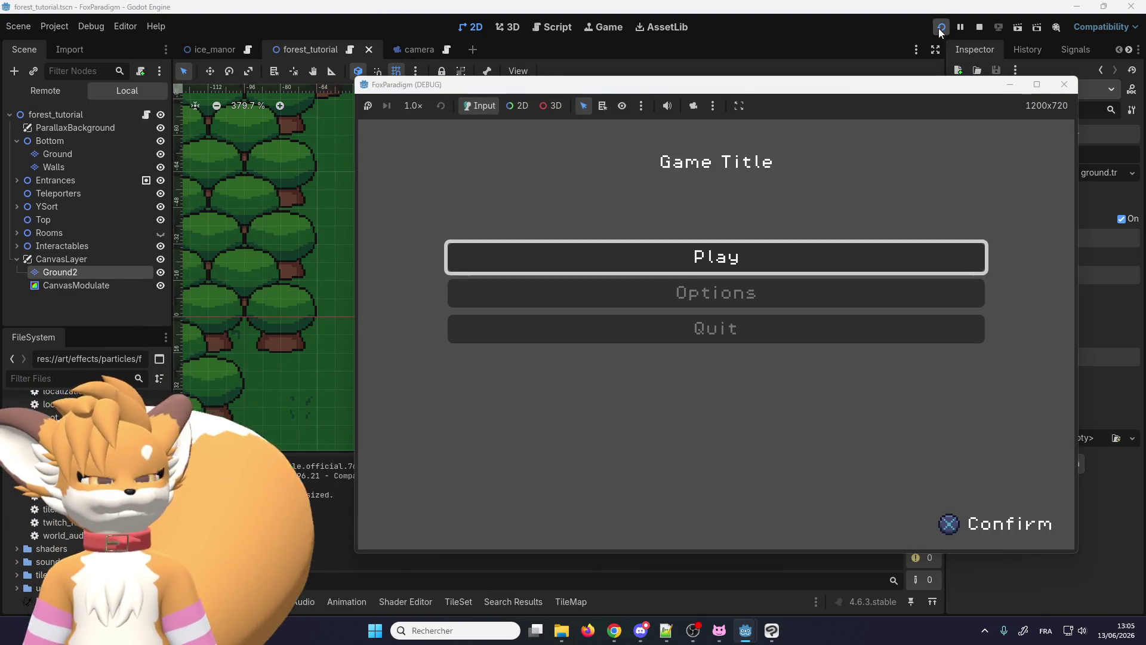
key("Return")
key("Return")
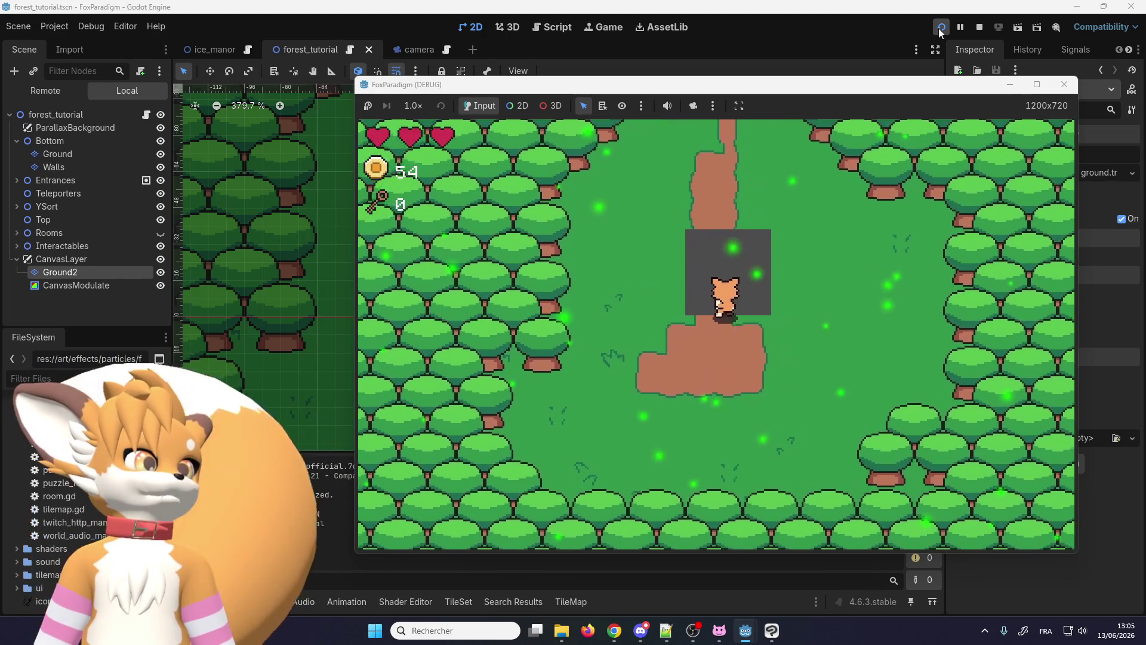
key("Left")
key("Down")
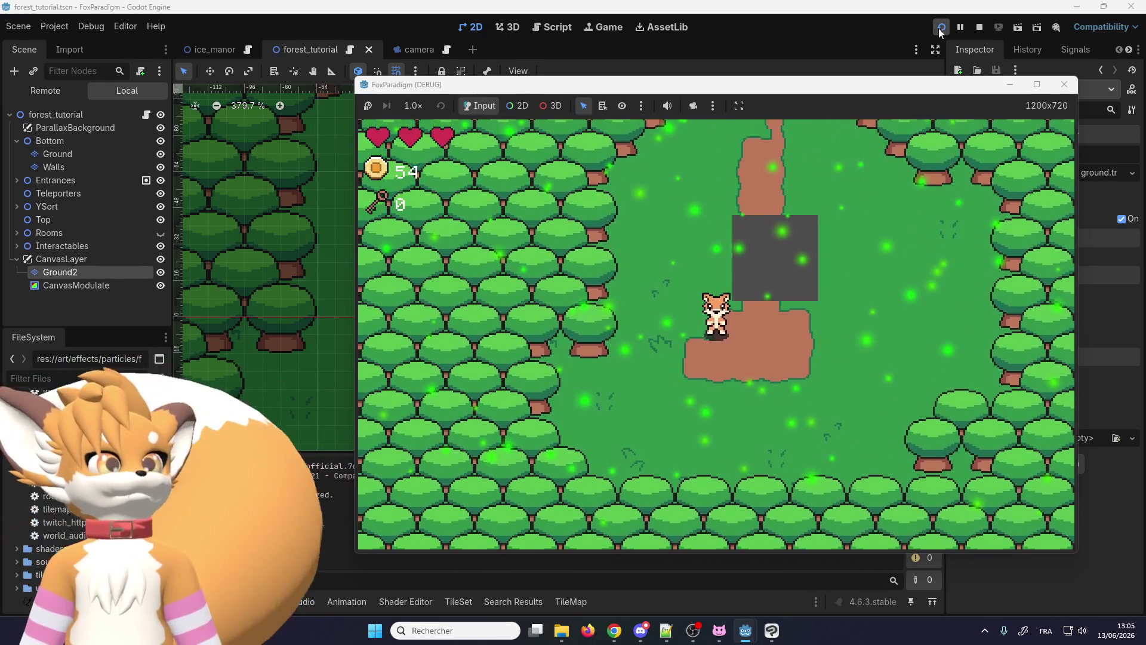
left_click(1065, 84)
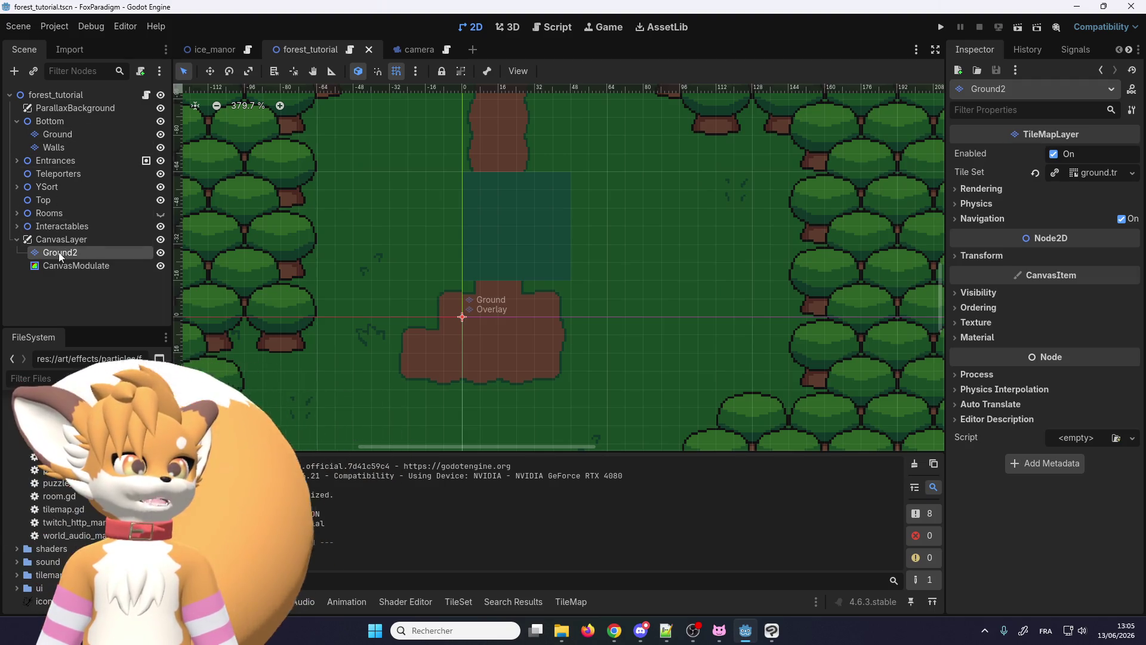
Step: Reorder Ground2 below CanvasModulate inside CanvasLayer and test-run again to compare
left_click_drag(59, 253, 60, 266)
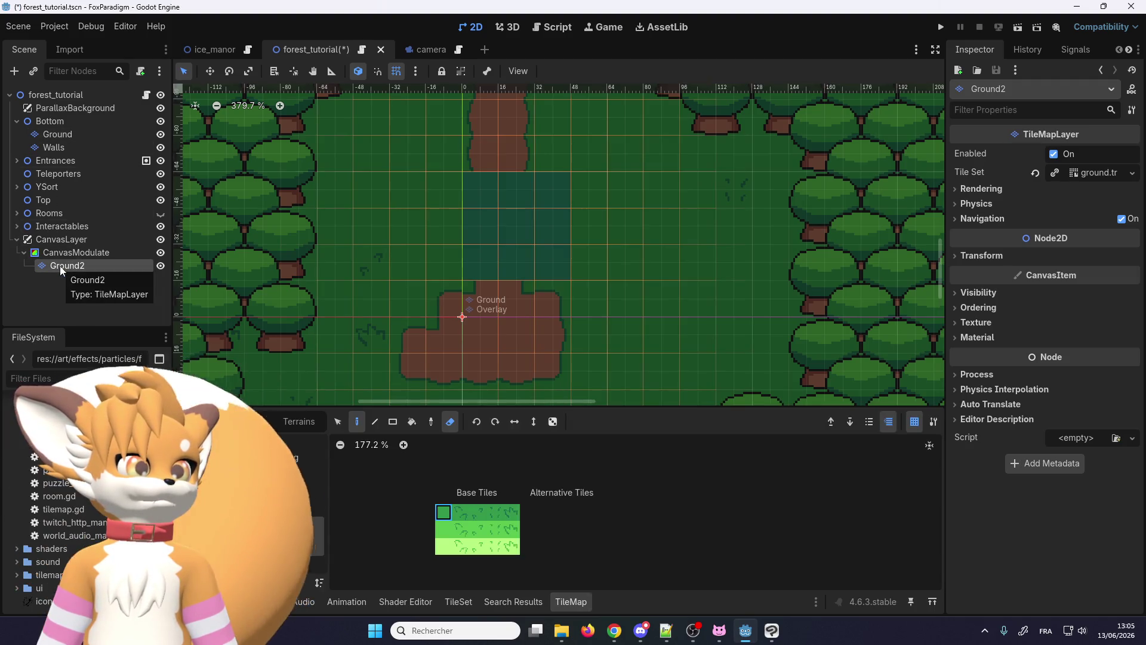
key("ctrl+z")
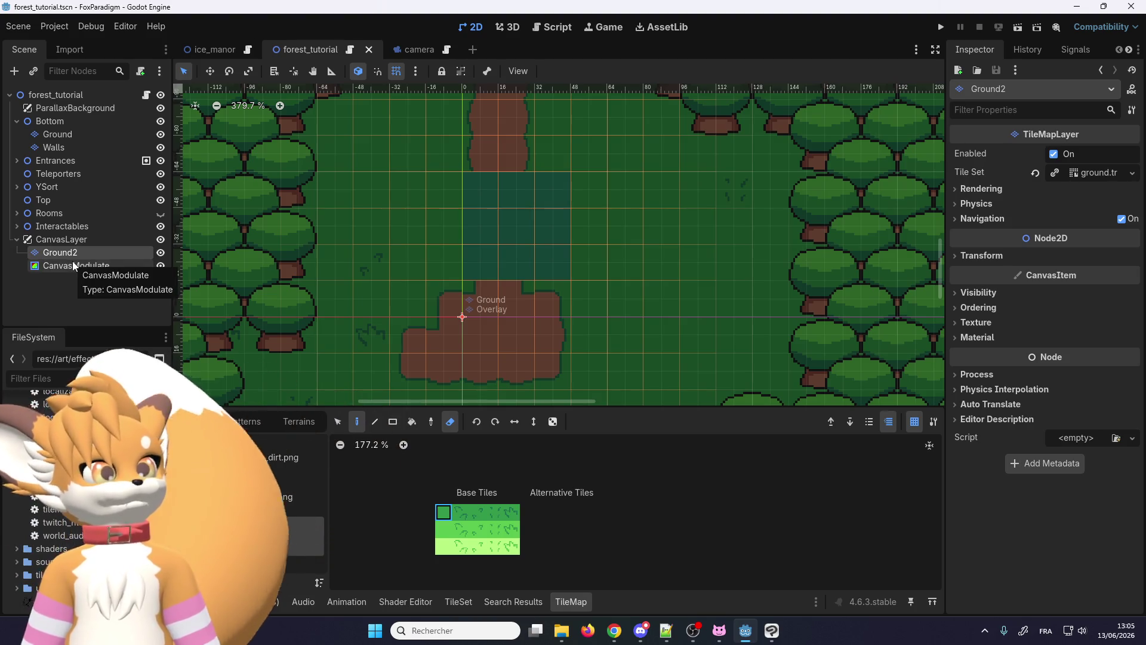
left_click_drag(67, 273, 66, 270)
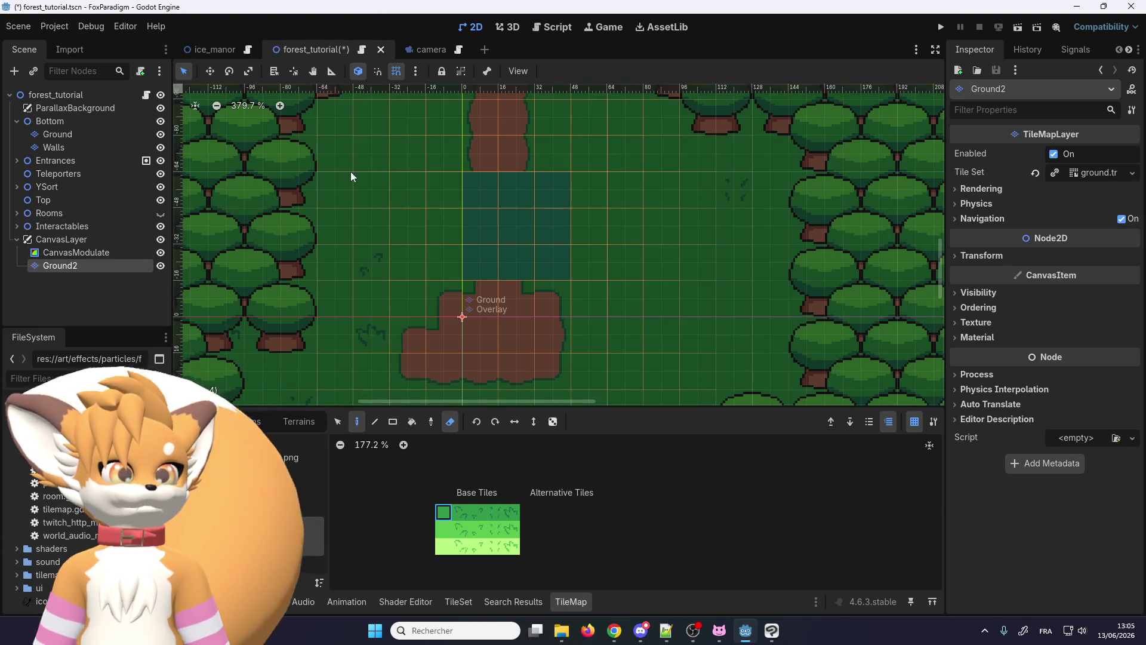
left_click(940, 29)
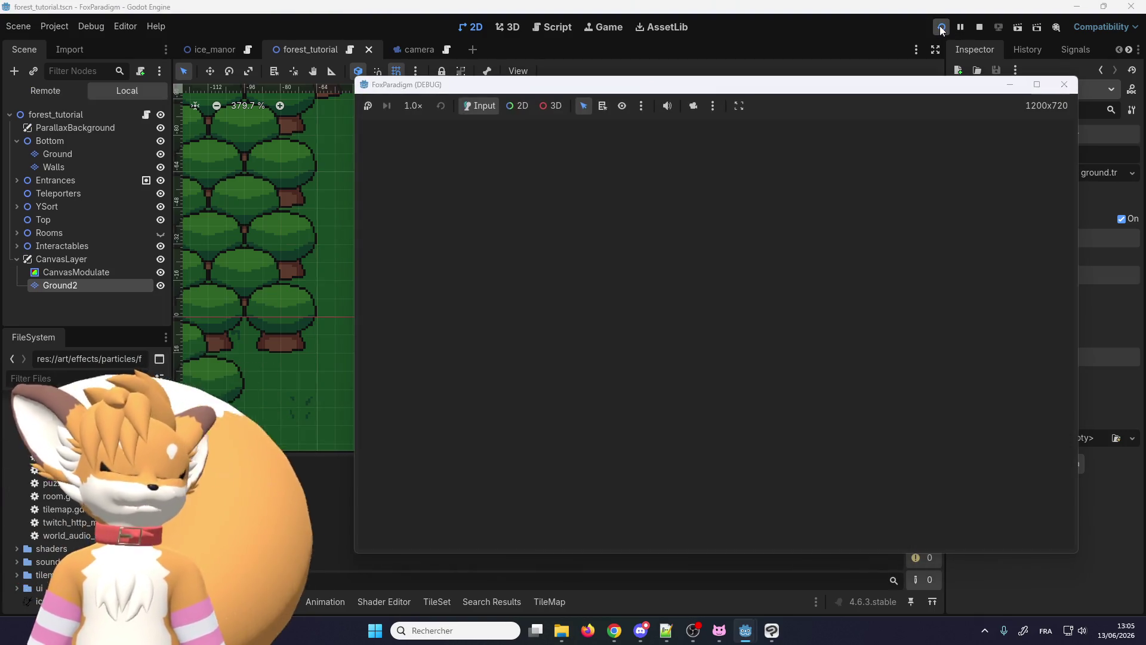
key("Return")
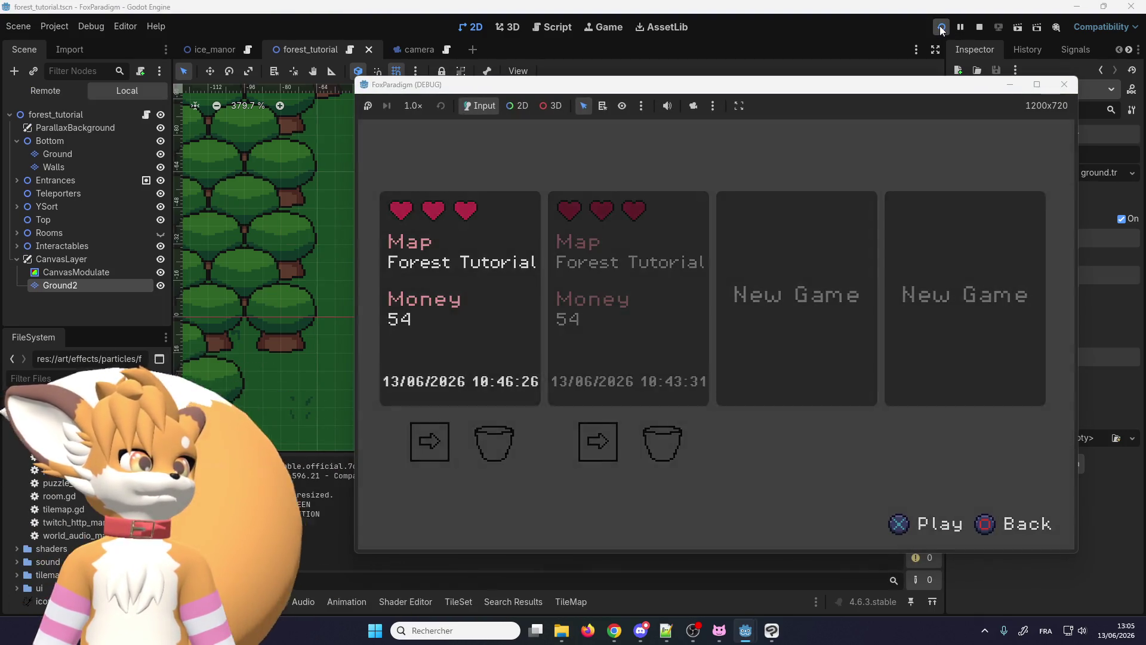
key("Return")
key("Right")
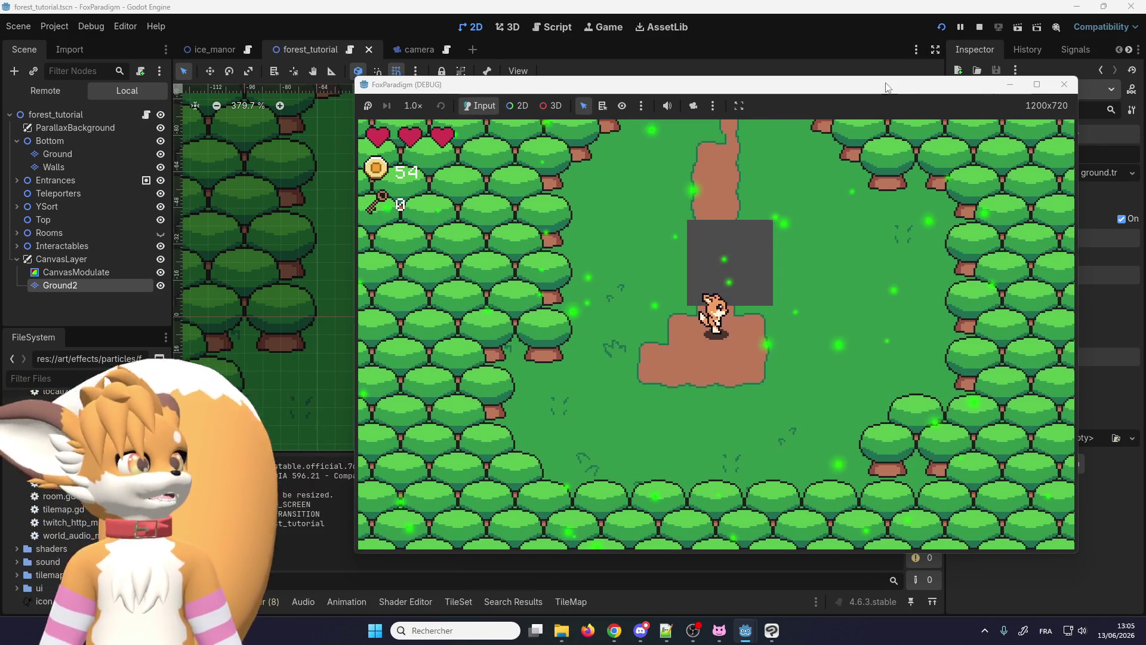
left_click(1057, 89)
left_click(111, 255)
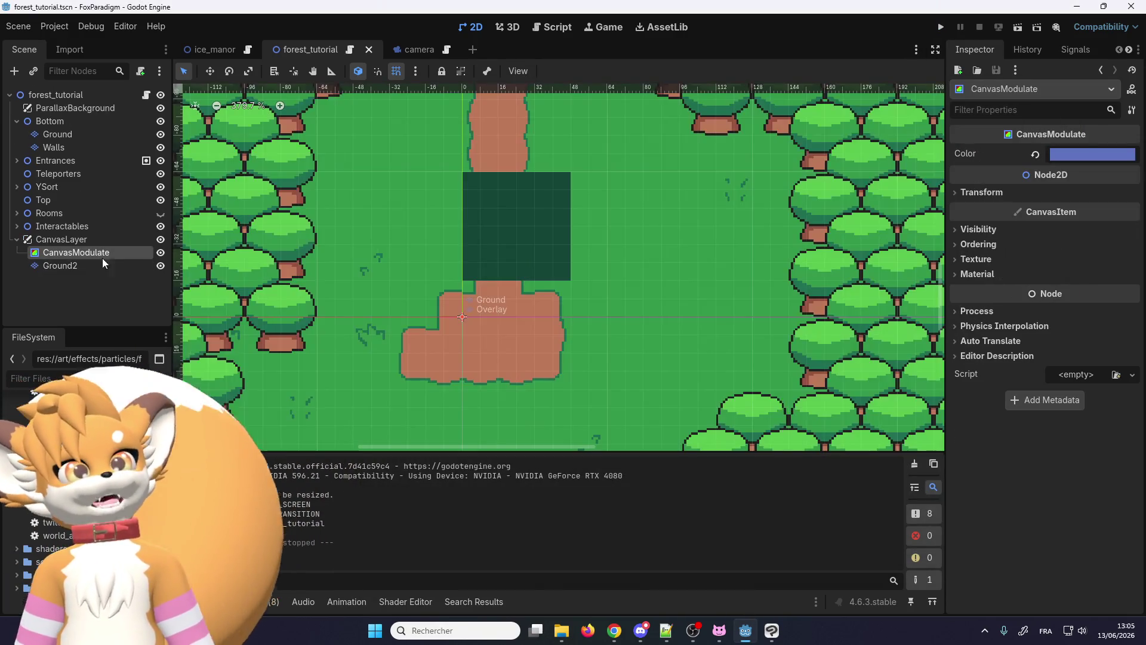
Step: Delete the Ground2 node and select the Ground layer for editing
left_click(94, 262)
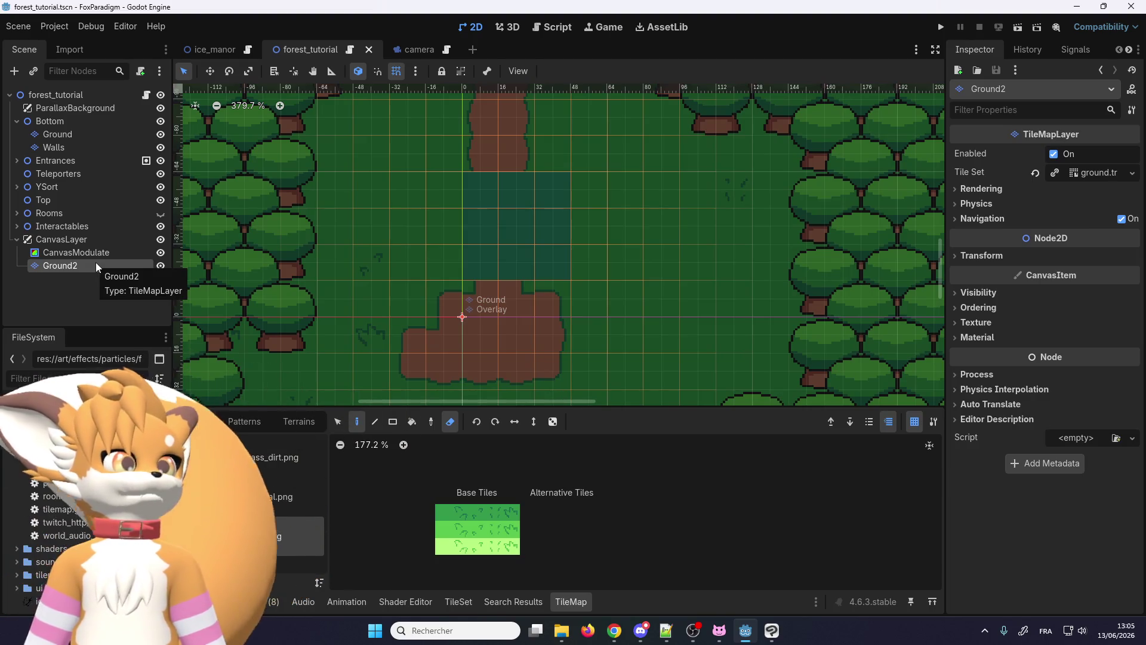
key("Delete")
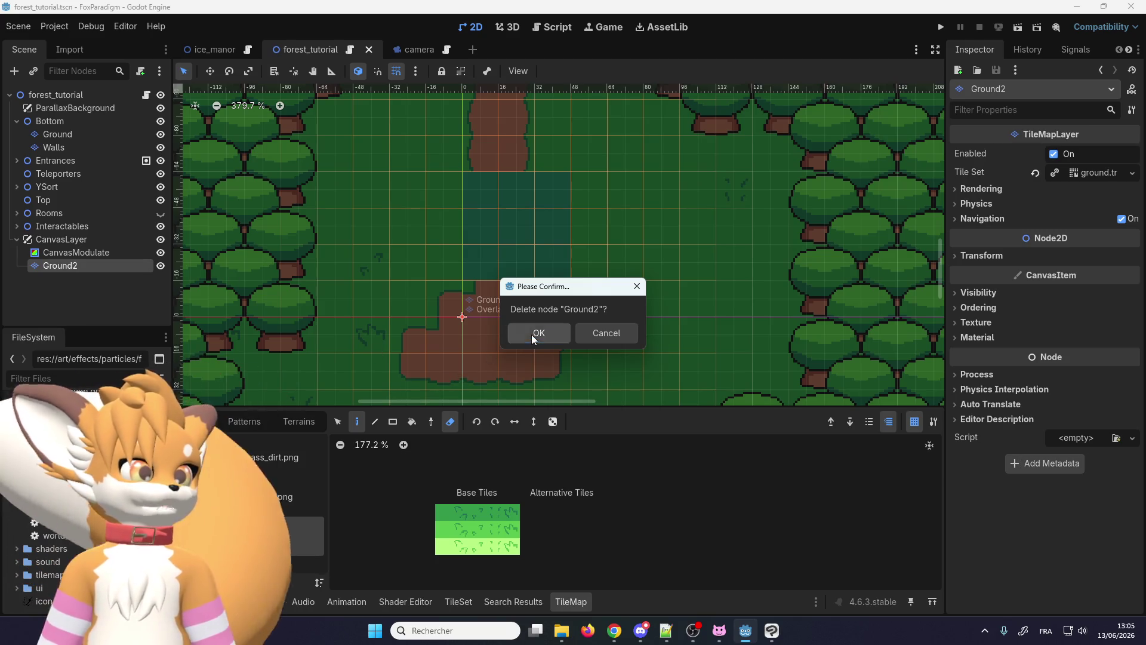
left_click(534, 333)
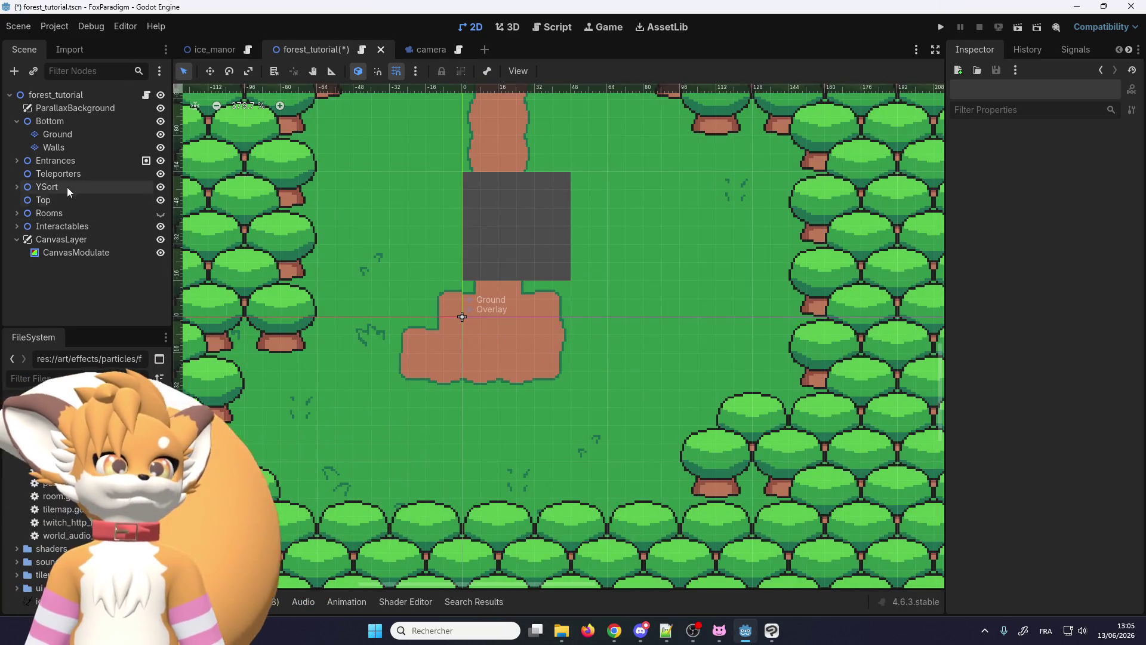
left_click(57, 134)
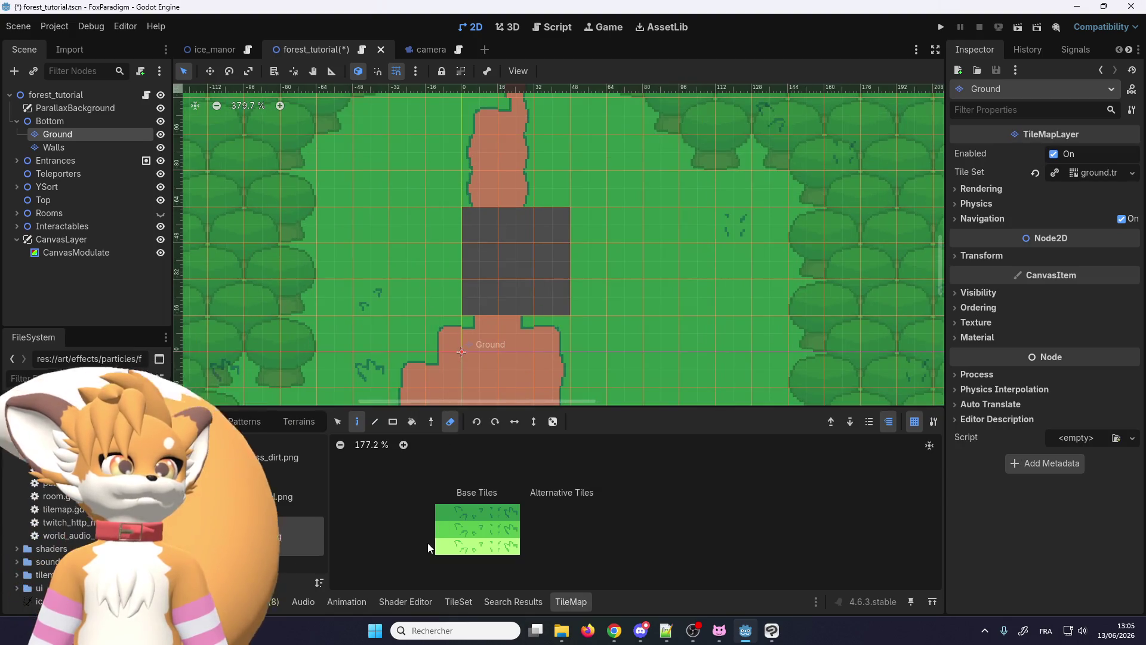
Step: Paint path terrain over the erased gap so the dirt path is continuous
key("e")
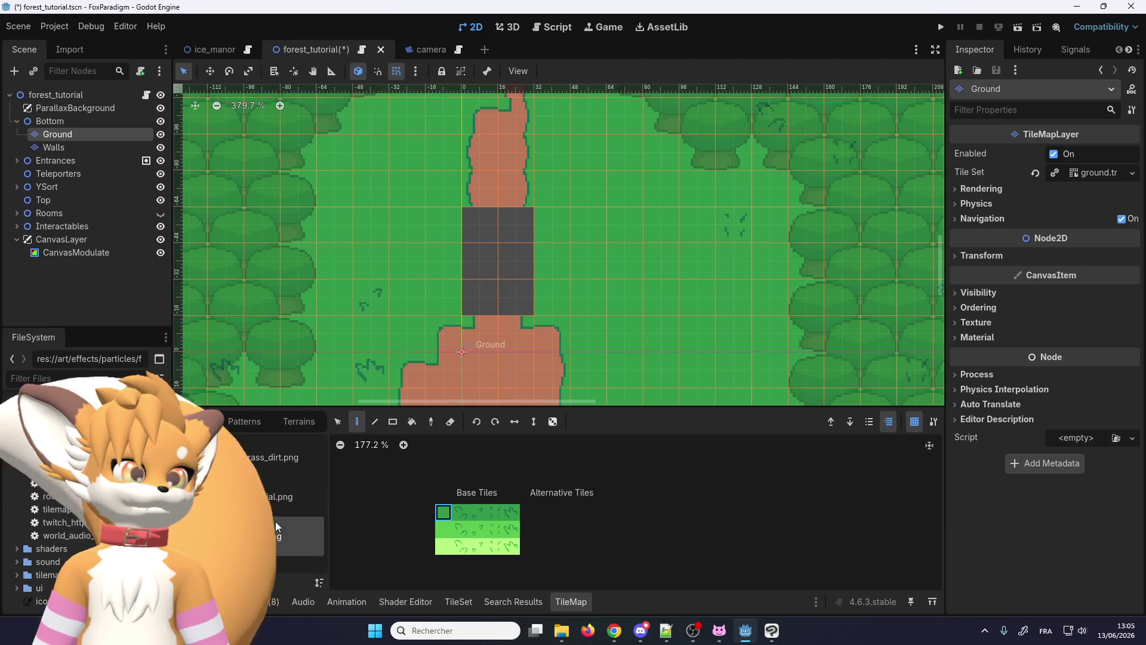
key("e")
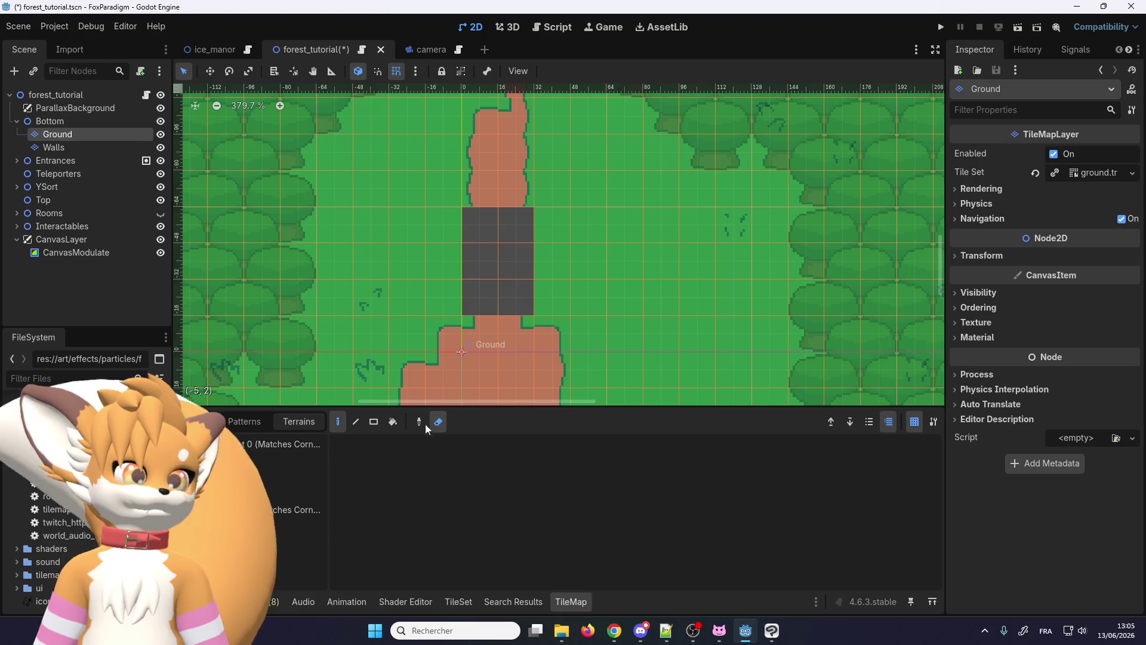
left_click(437, 423)
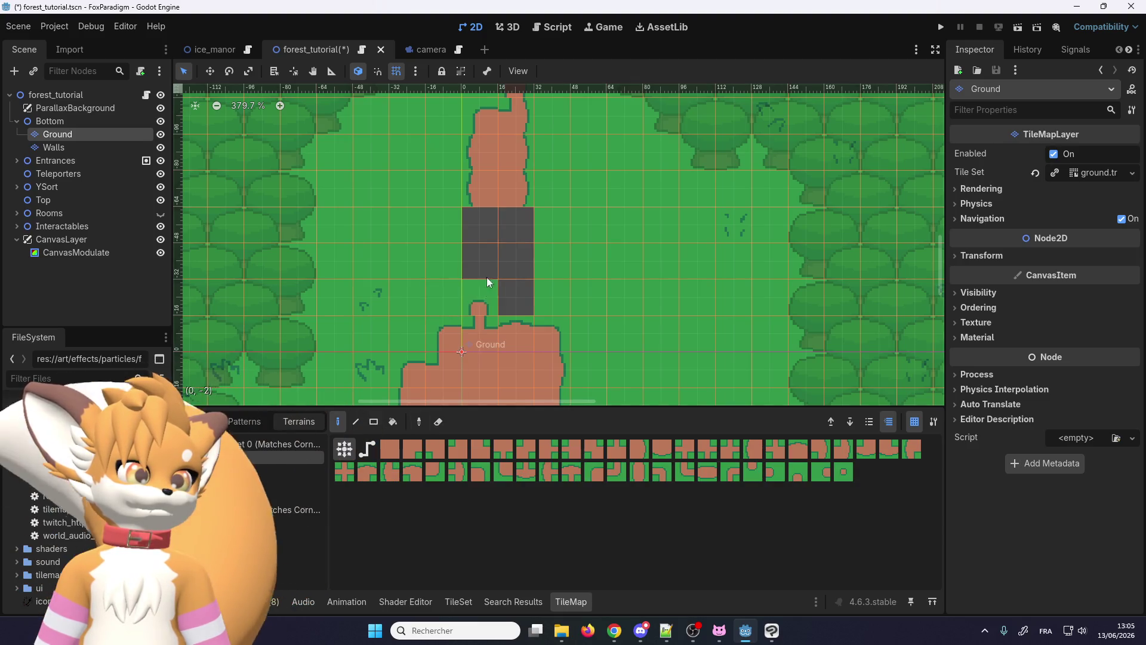
left_click_drag(487, 292, 511, 293)
left_click(512, 294)
scroll(409, 317, "down", 2)
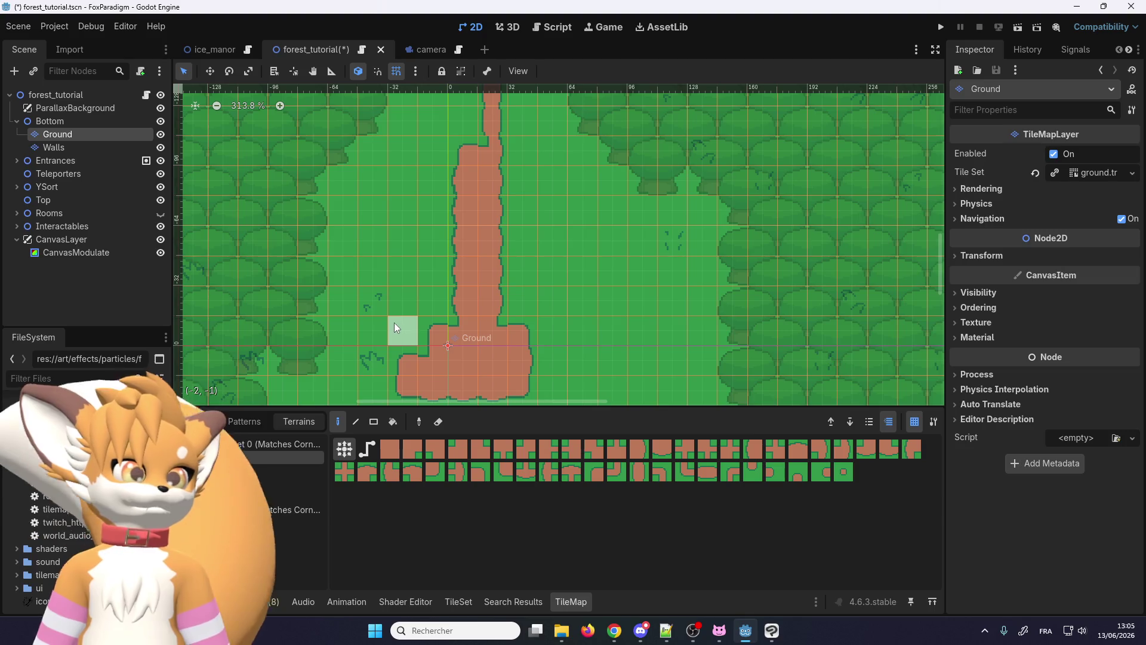
scroll(395, 327, "down", 3)
scroll(432, 221, "up", 2)
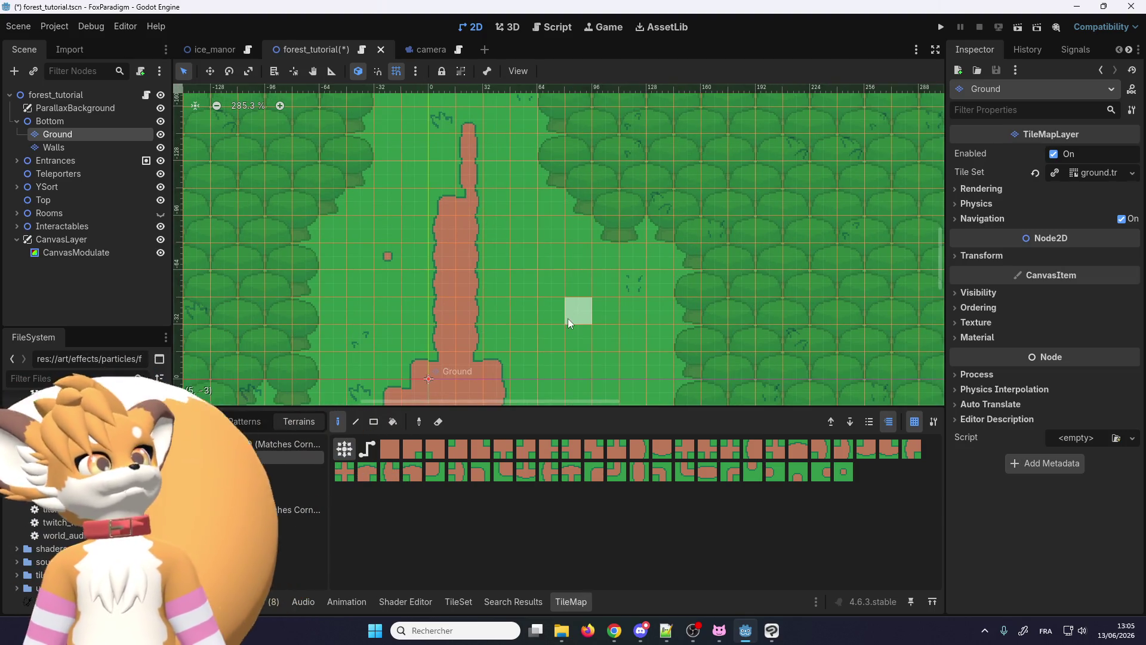
scroll(409, 333, "down", 4)
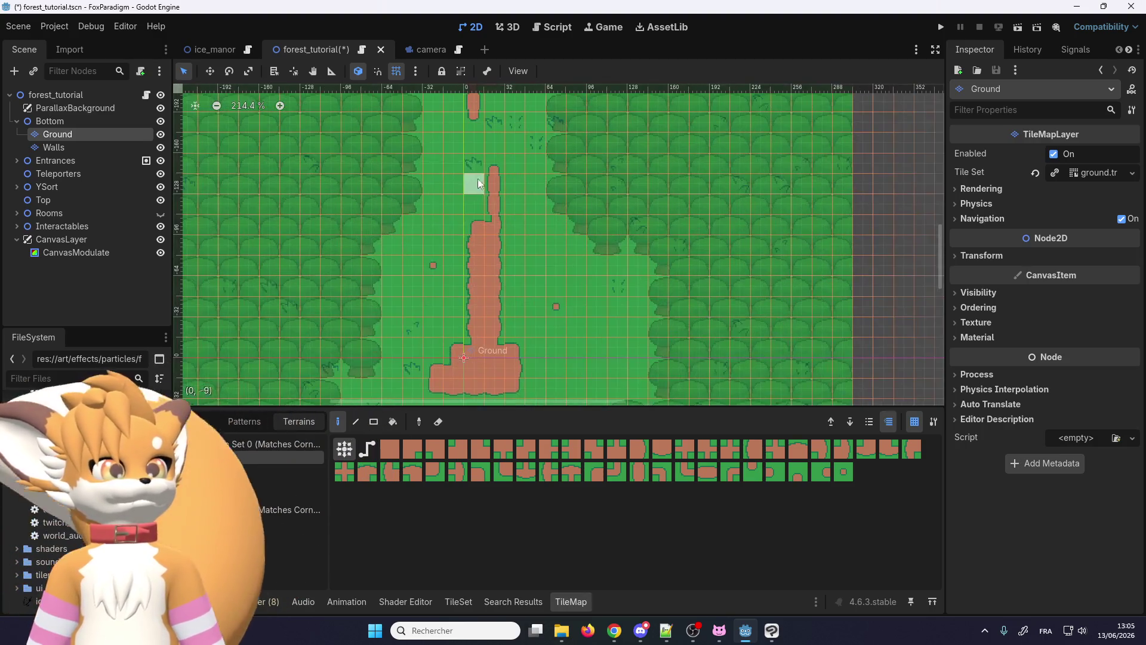
scroll(408, 173, "up", 2)
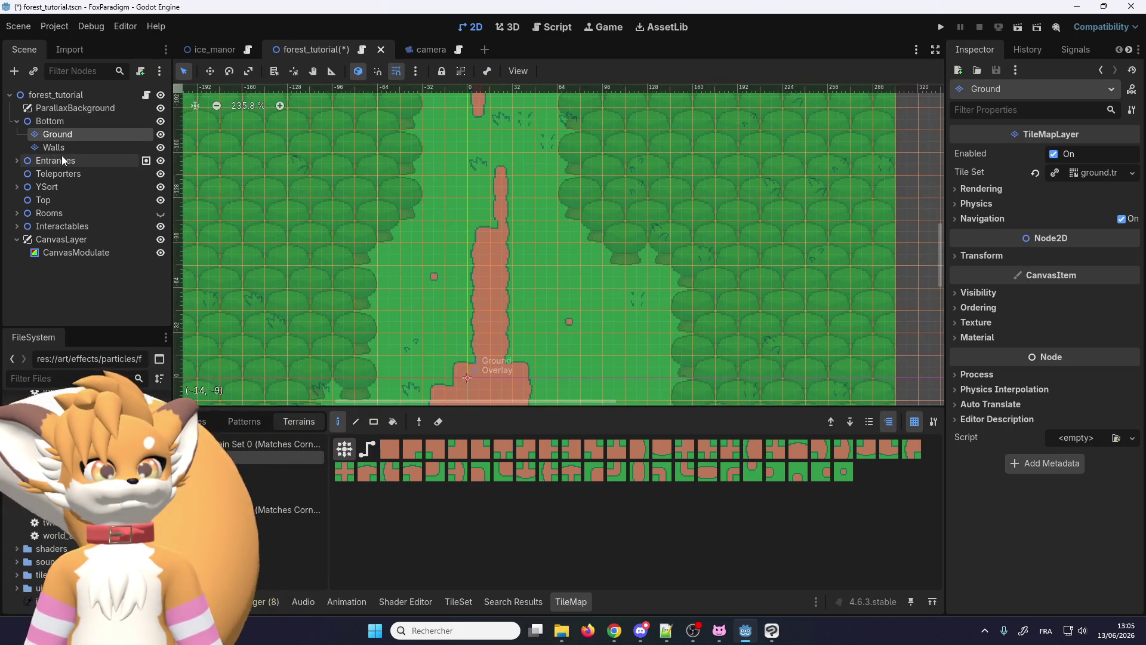
scroll(445, 329, "up", 1)
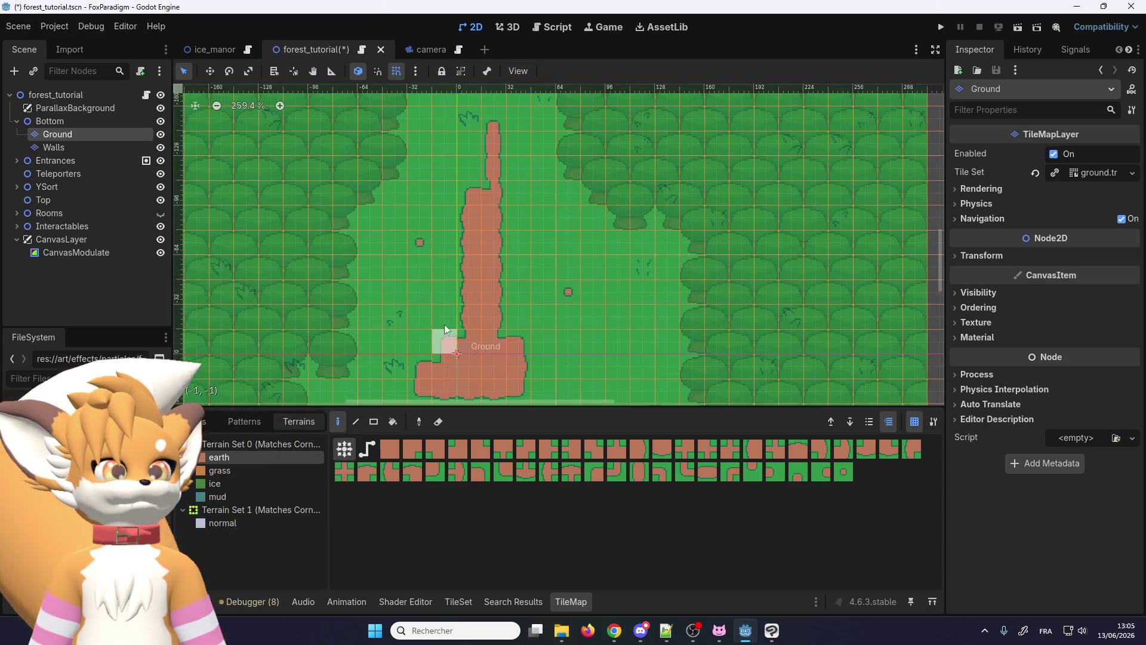
Step: Select CanvasModulate, then switch to the camera scene
left_click(71, 253)
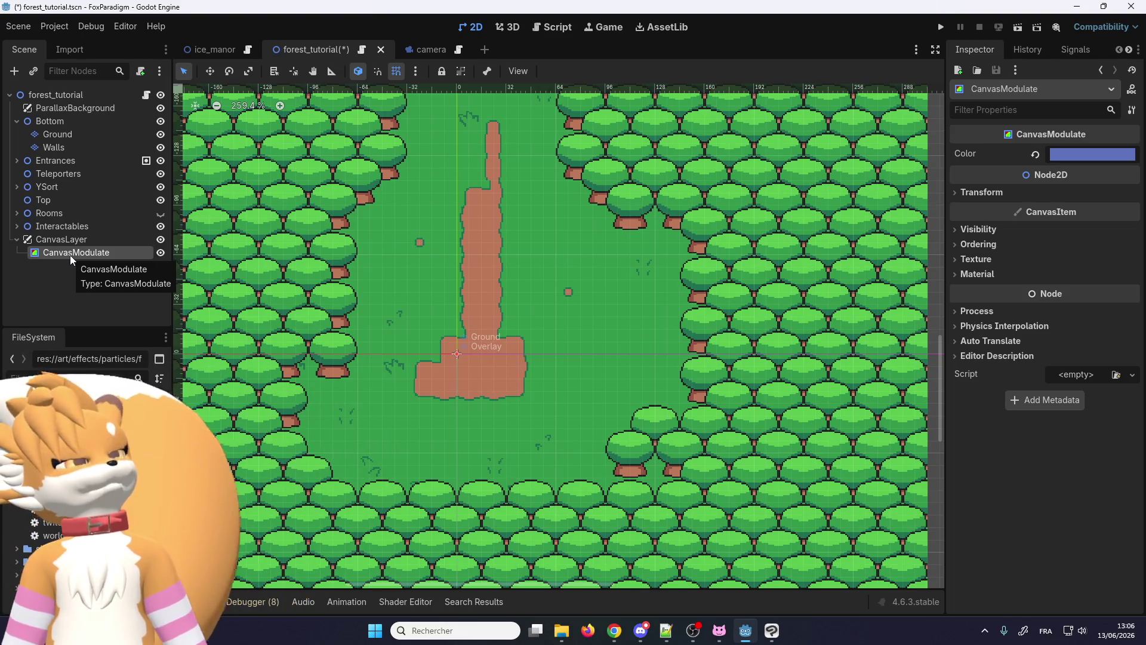
left_click(428, 48)
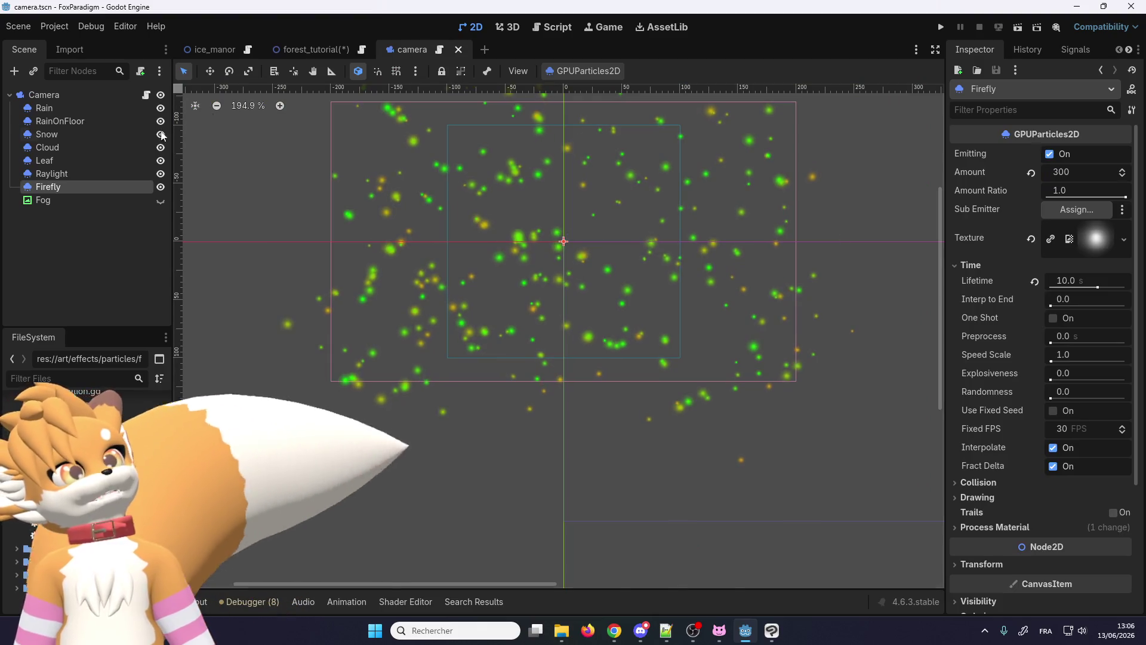
Step: Add a CanvasLayer under Camera and move the Firefly particles into it
right_click(48, 97)
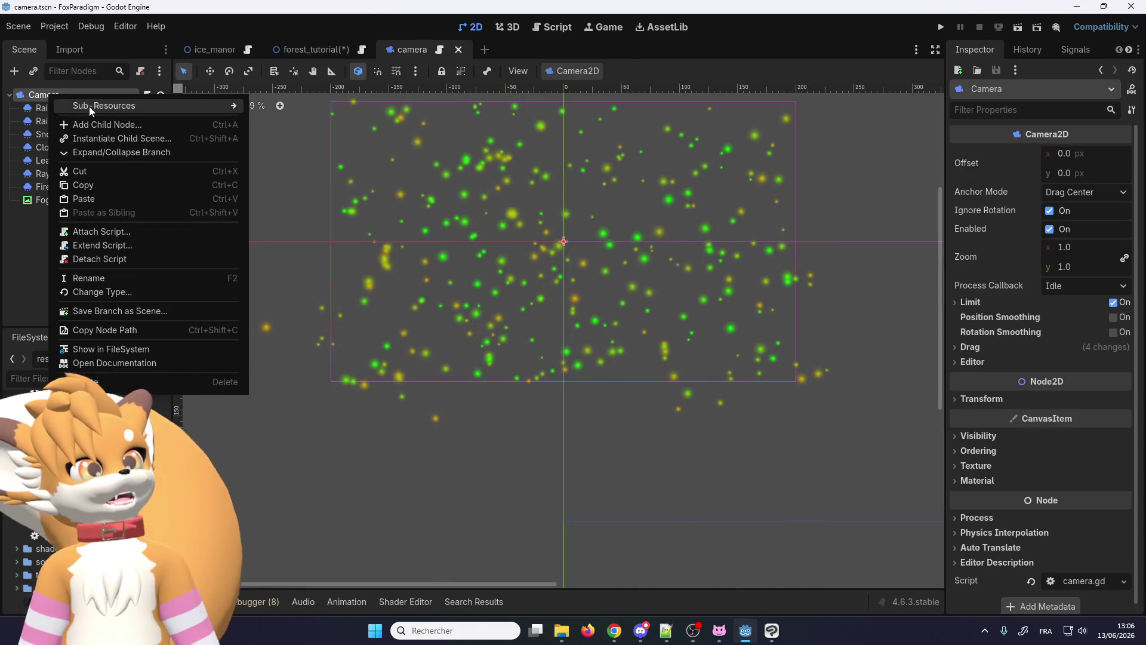
left_click(100, 125)
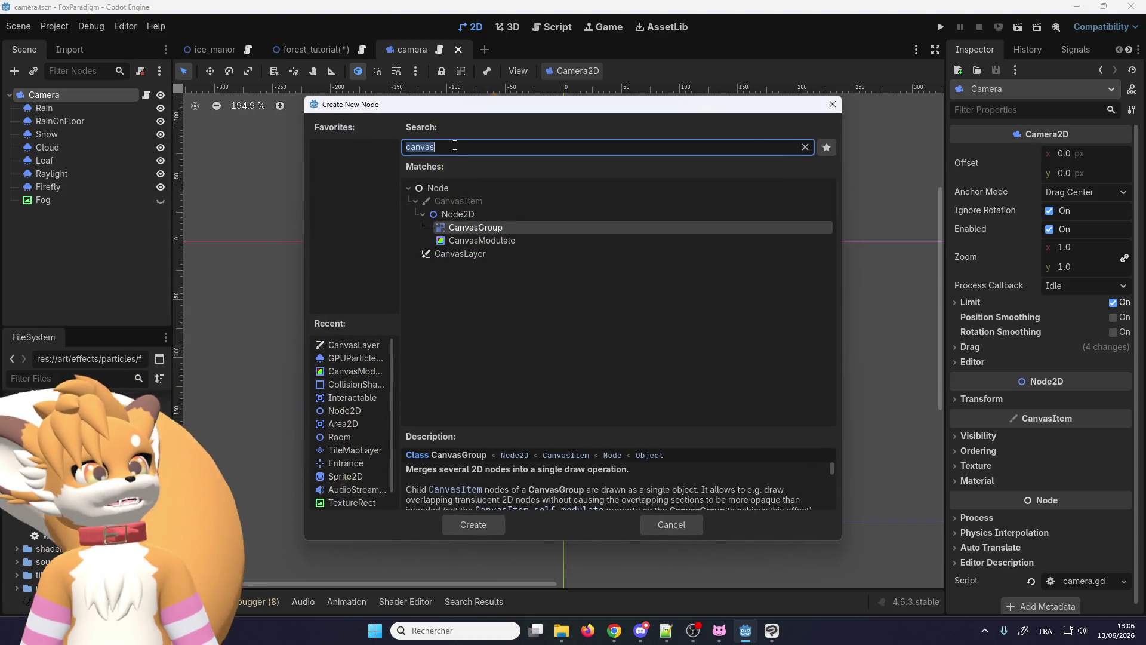
left_click(452, 255)
double_click(451, 256)
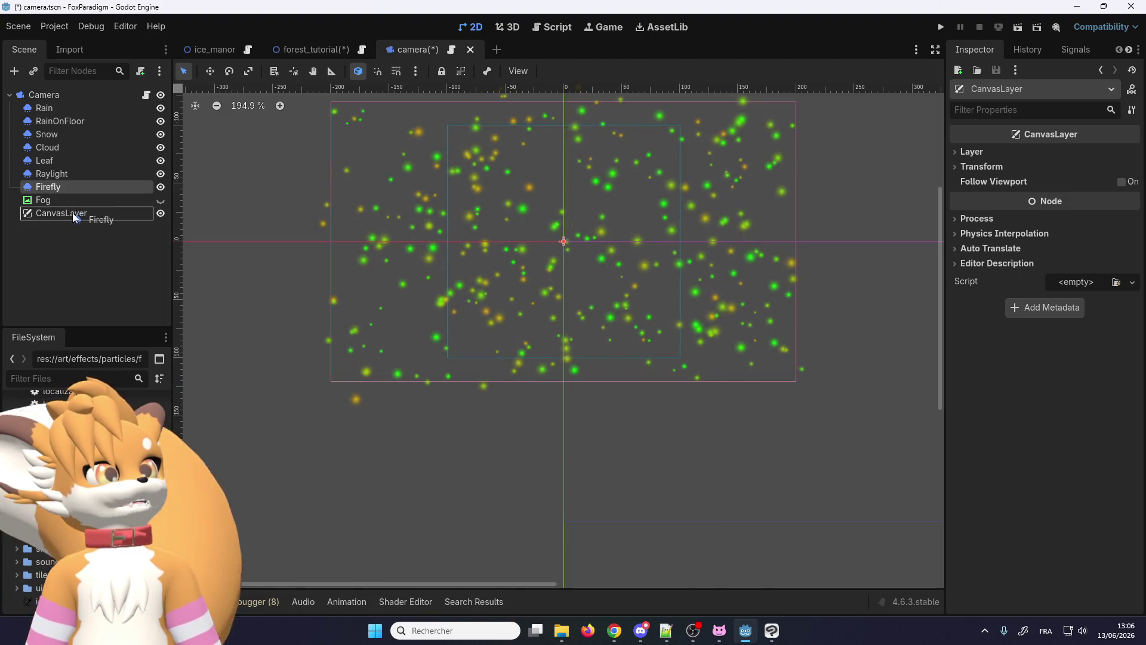
left_click_drag(73, 219, 72, 214)
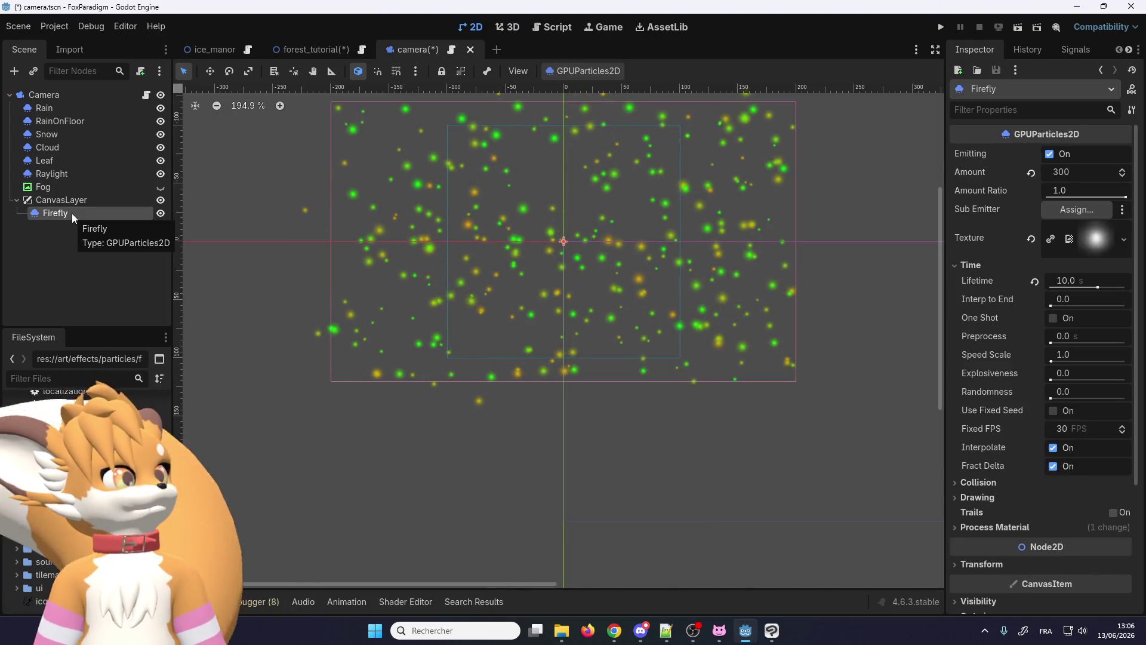
Step: Review the CanvasLayer and Firefly properties, then bring up the camera script
left_click(71, 202)
left_click(68, 215)
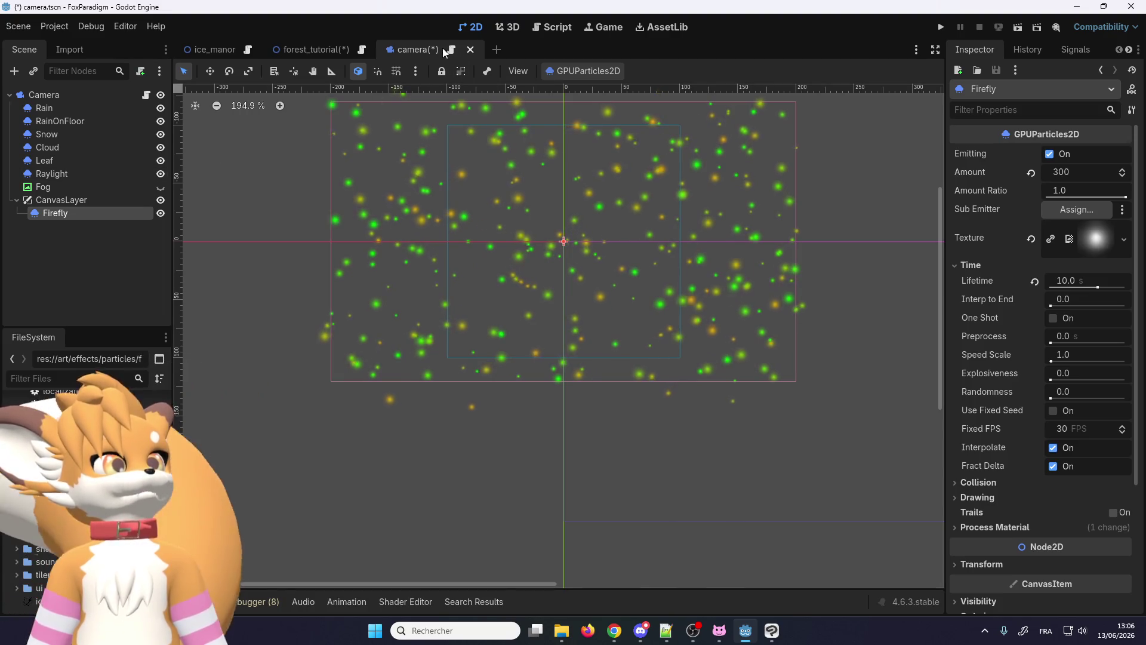
left_click(314, 51)
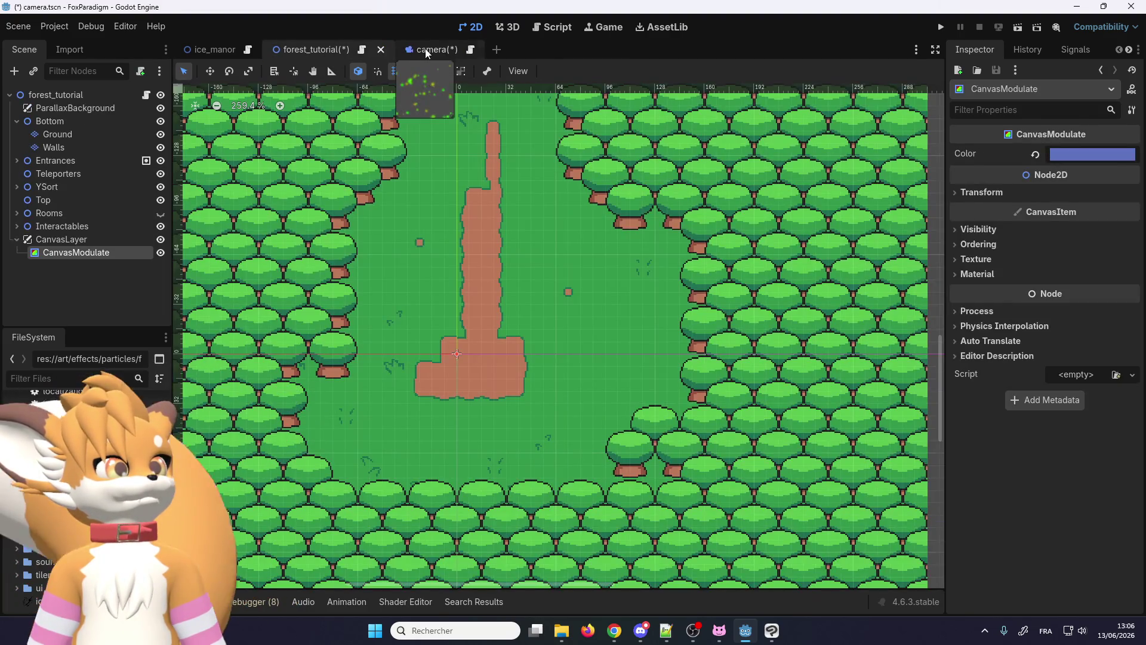
left_click(425, 51)
left_click(451, 50)
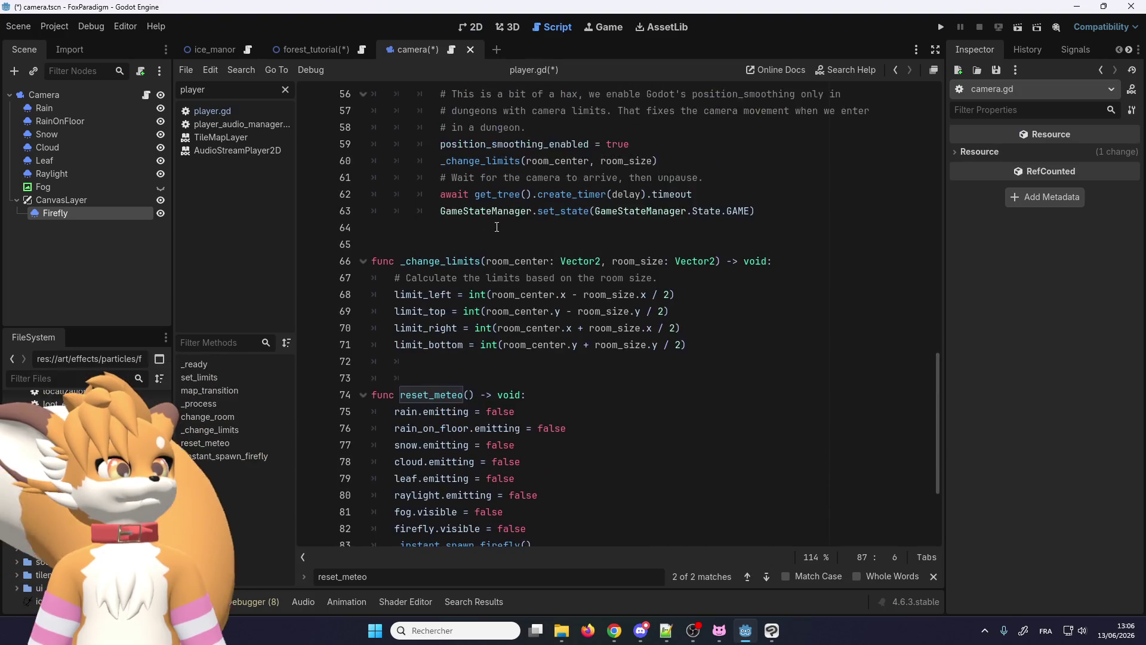
scroll(494, 224, "up", 5)
scroll(489, 251, "up", 10)
scroll(480, 287, "up", 3)
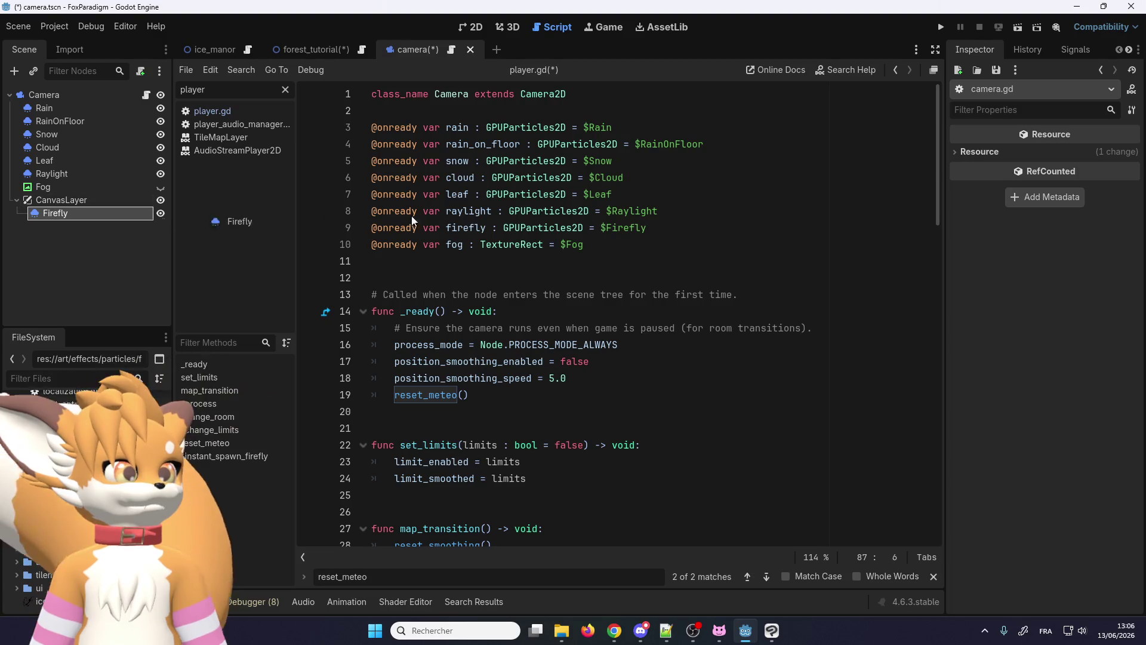
Step: Point the script's firefly variable to $CanvasLayer/Firefly and launch the game to test
left_click_drag(313, 213, 697, 232)
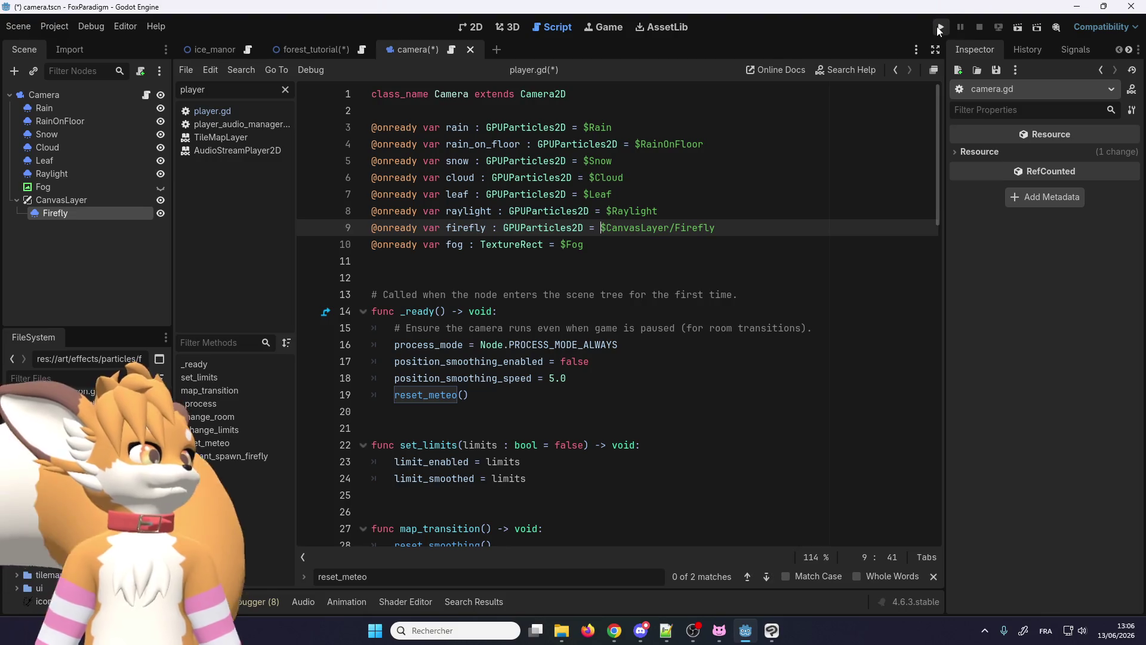
left_click(939, 28)
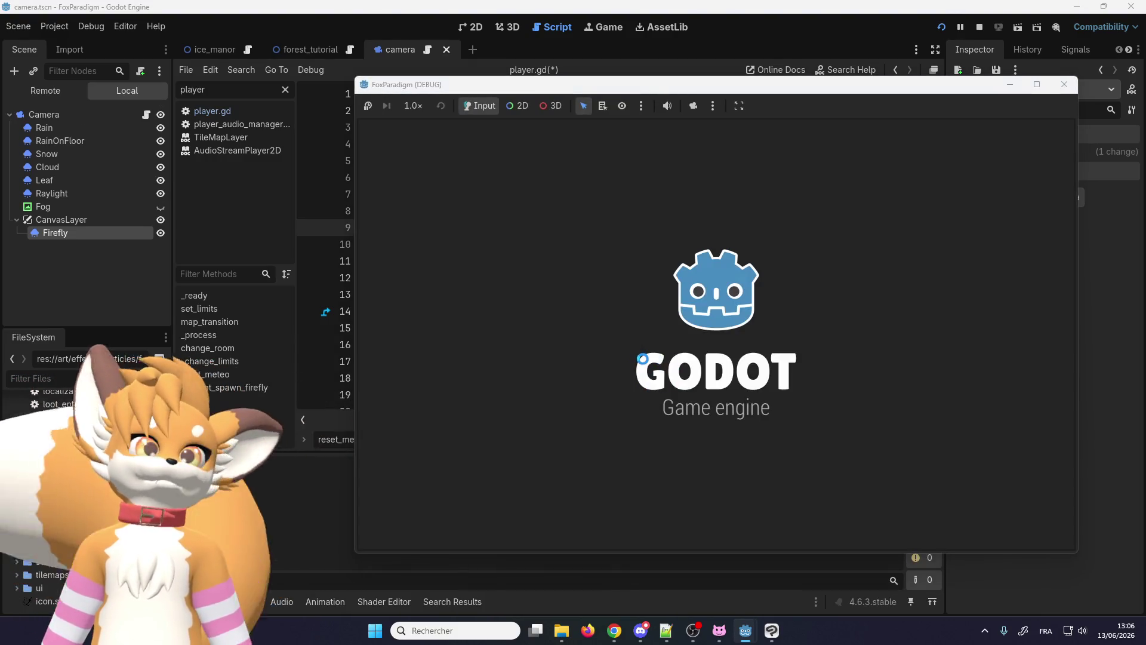
Step: Load the Forest Tutorial save, walk the fox among green fireflies, then return to the forest_tutorial scene
key("Return")
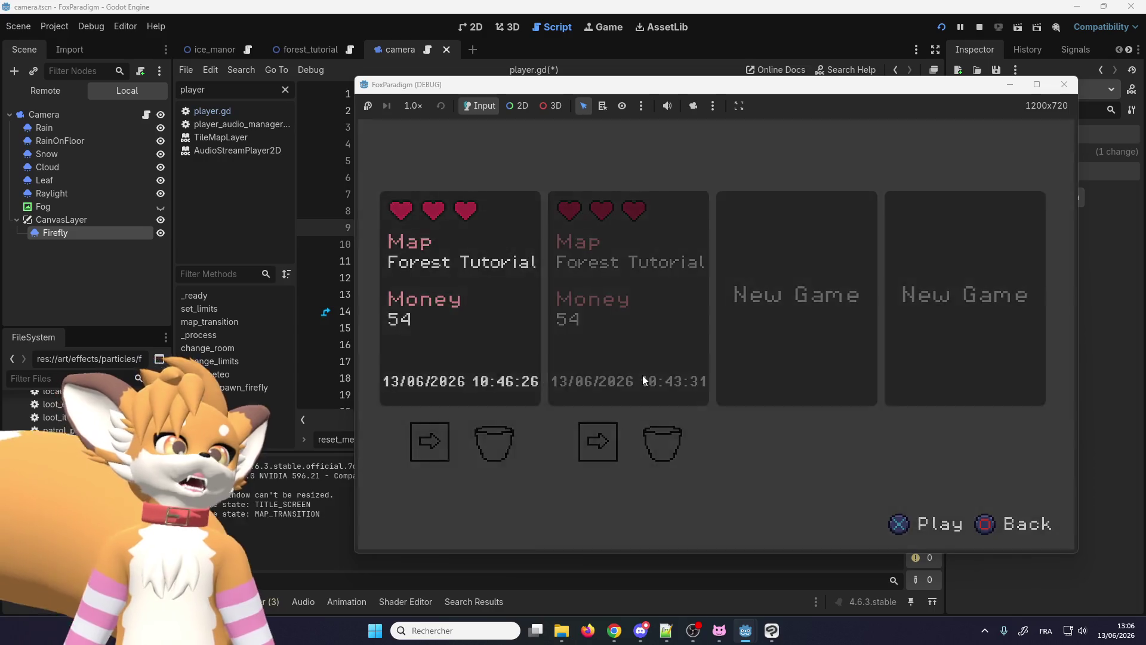
key("Return")
key("Up")
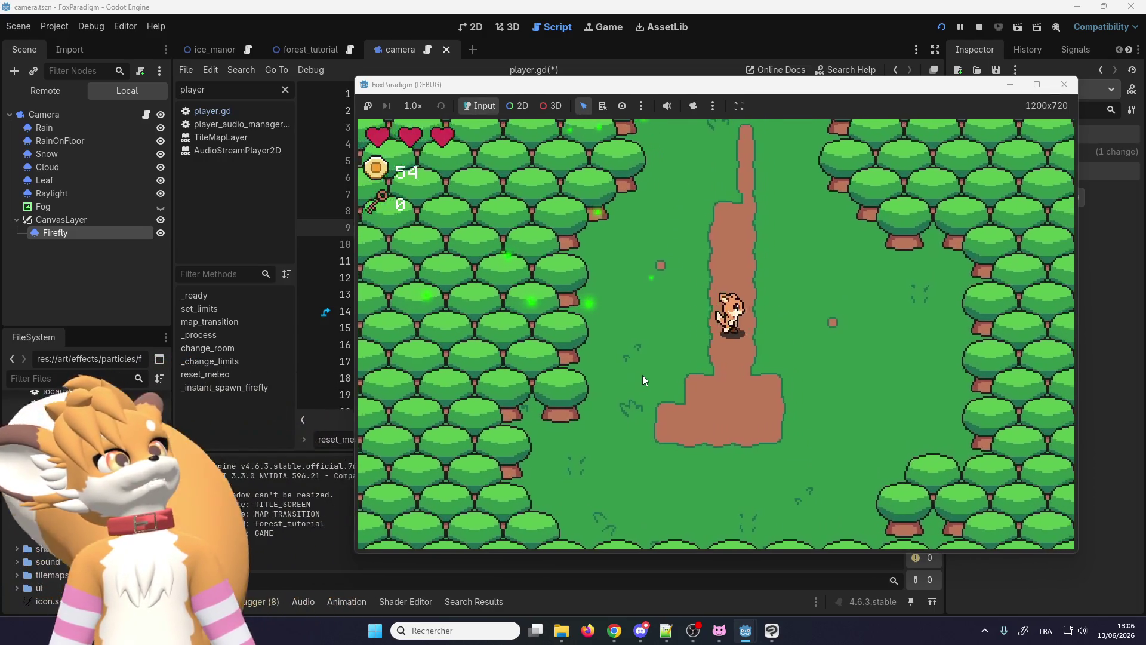
key("Right")
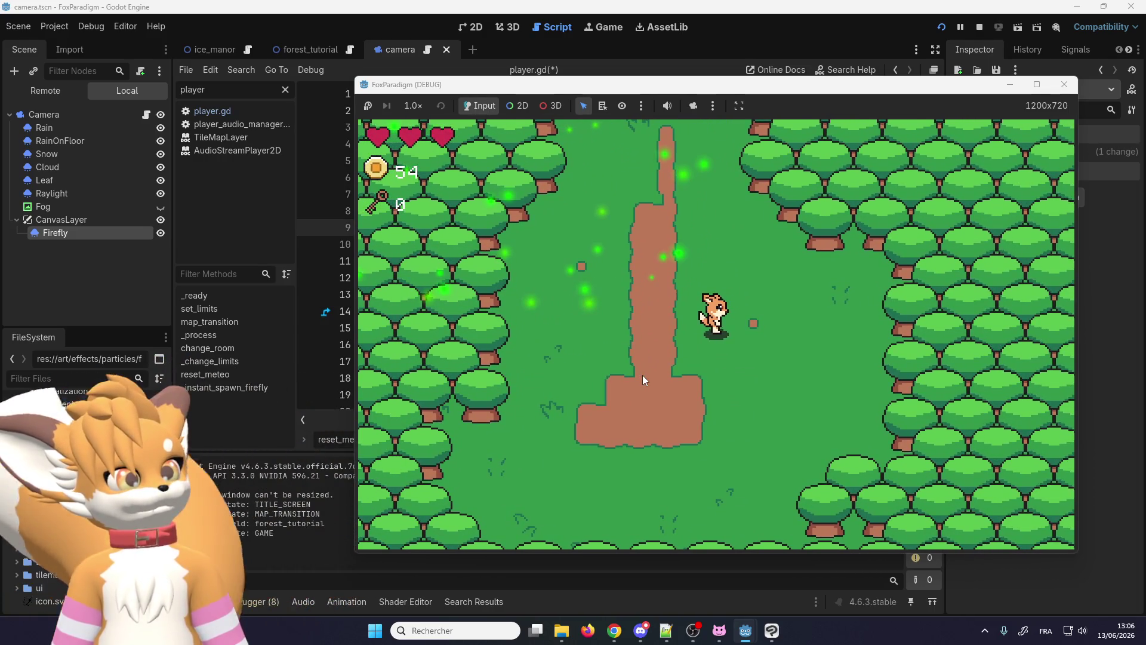
key("Down")
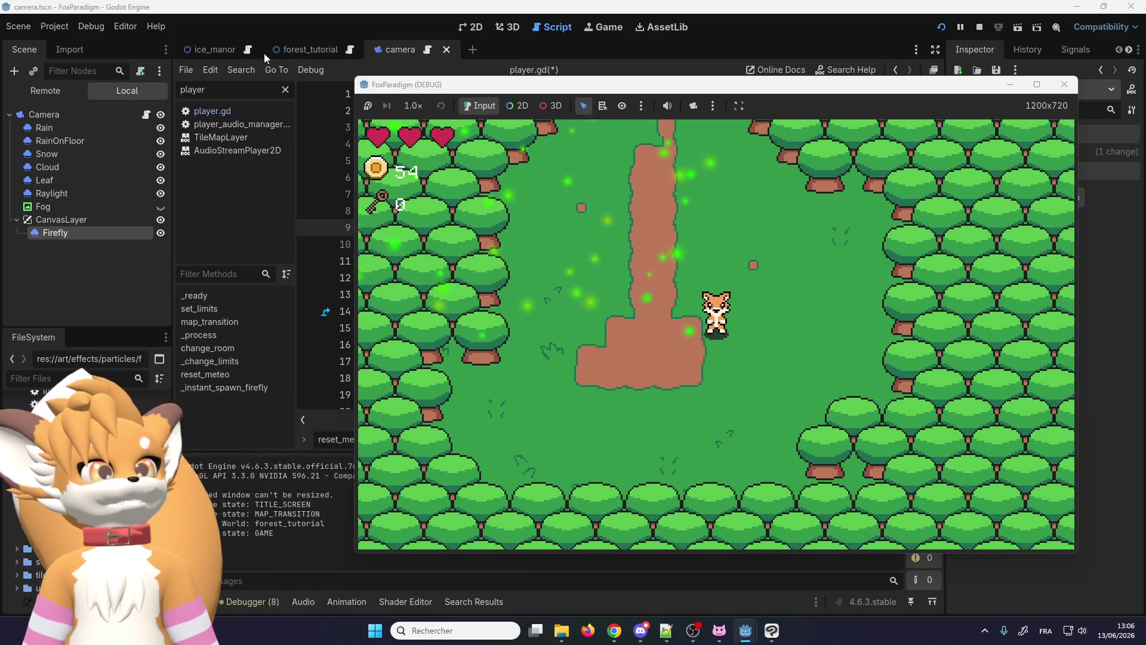
left_click(293, 49)
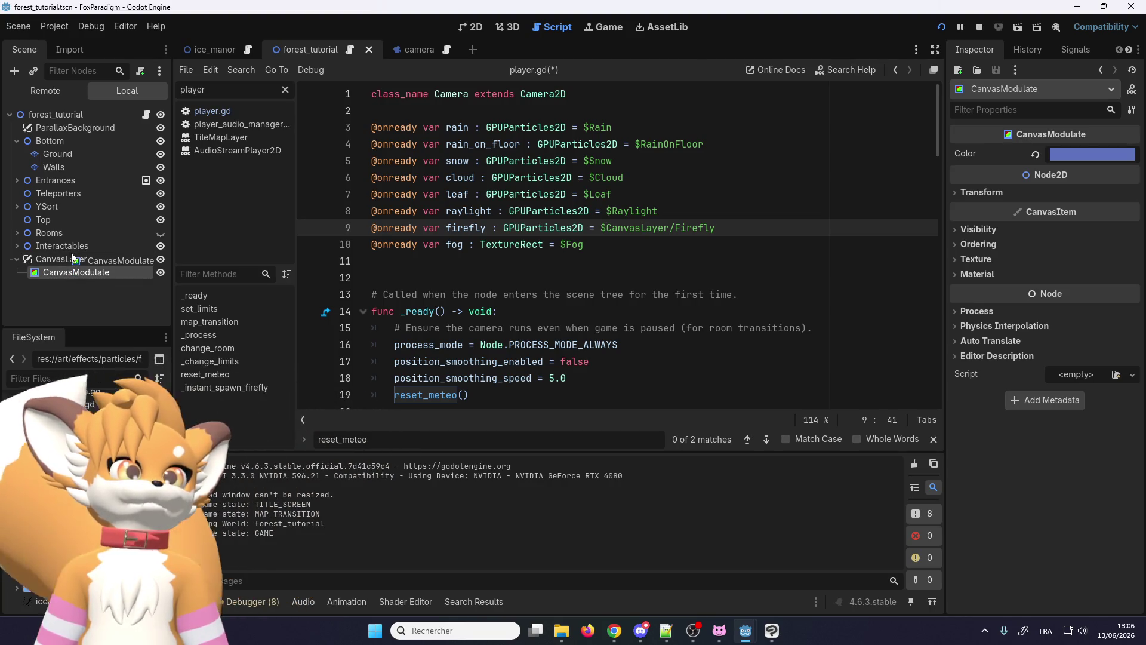
Step: Move CanvasModulate directly under the root and delete the now-empty CanvasLayer
left_click_drag(74, 269, 71, 255)
left_click(69, 268)
key("Delete")
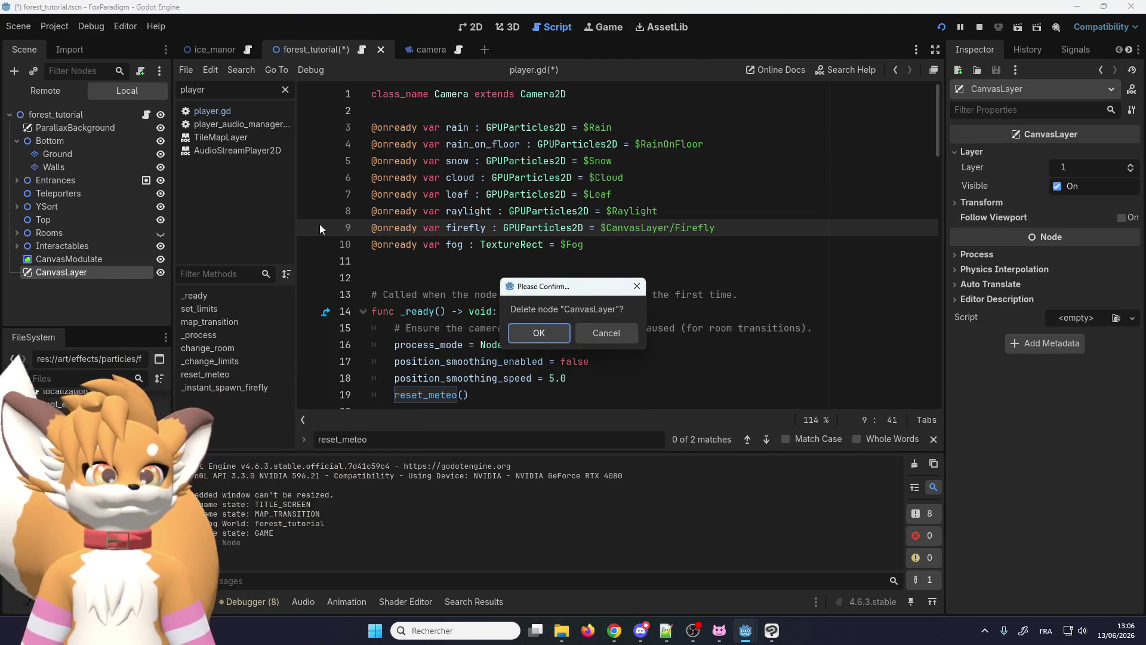
left_click(534, 331)
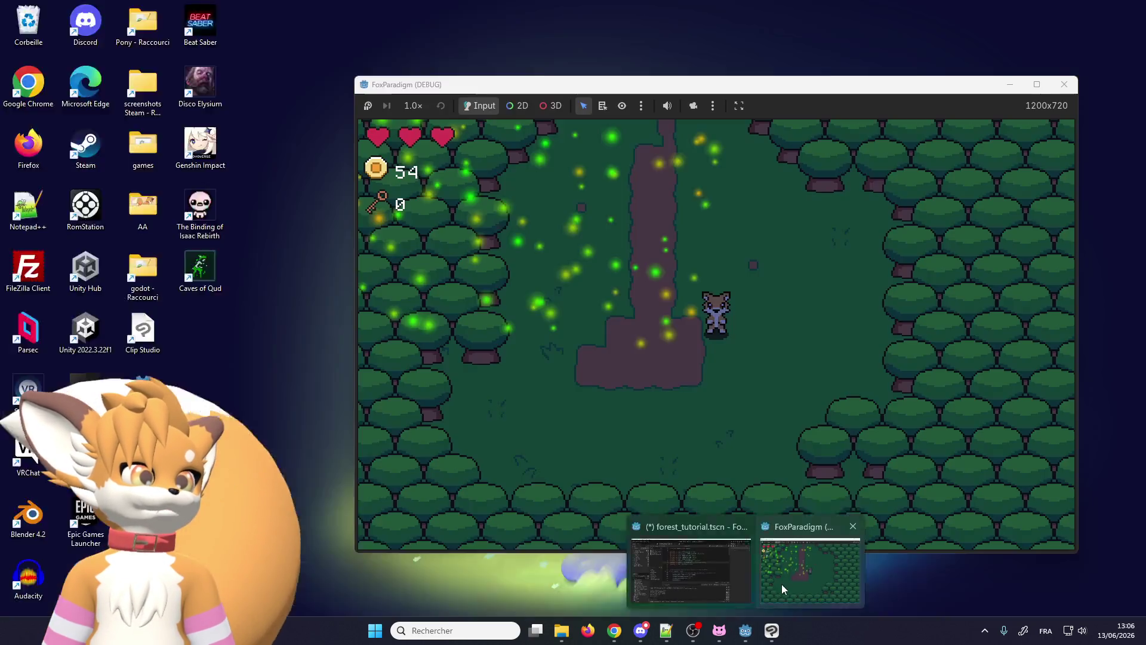
Step: Walk the fox along the darker forest path in the running game, then close the game
mouse_move(745, 630)
left_click(781, 585)
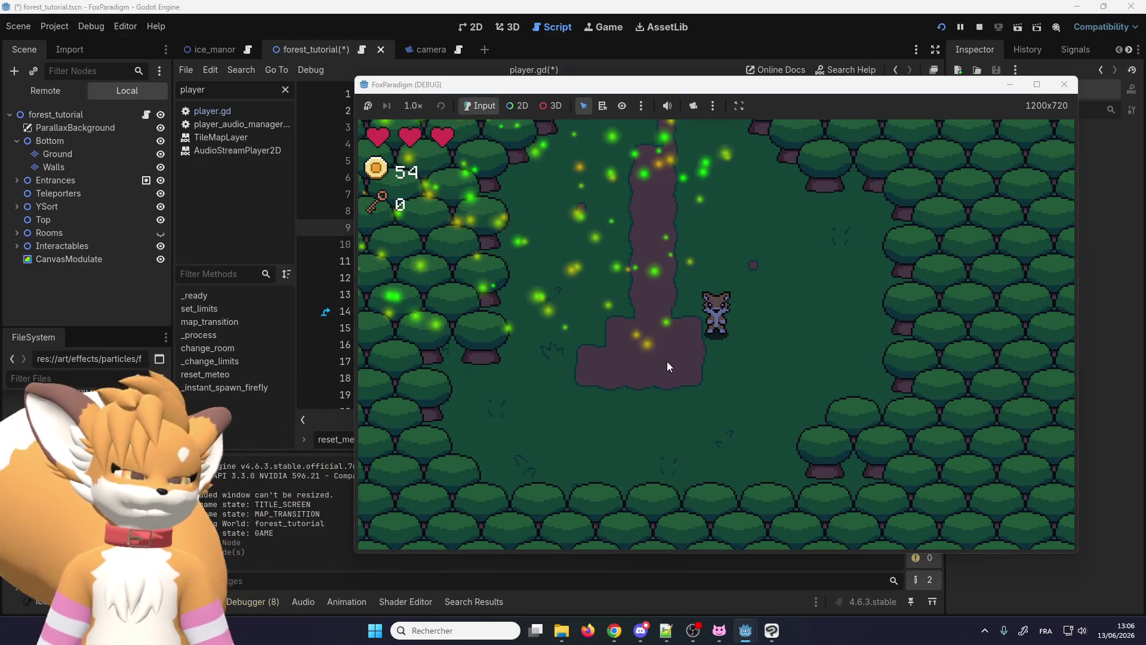
key("Left")
key("Up")
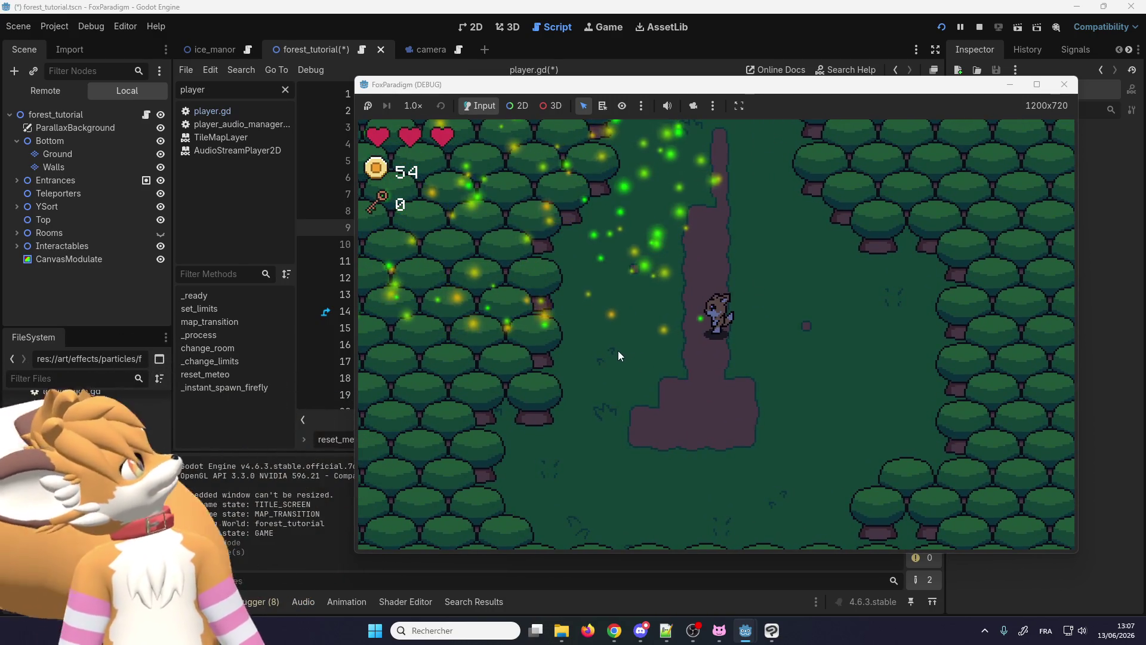
key("Up")
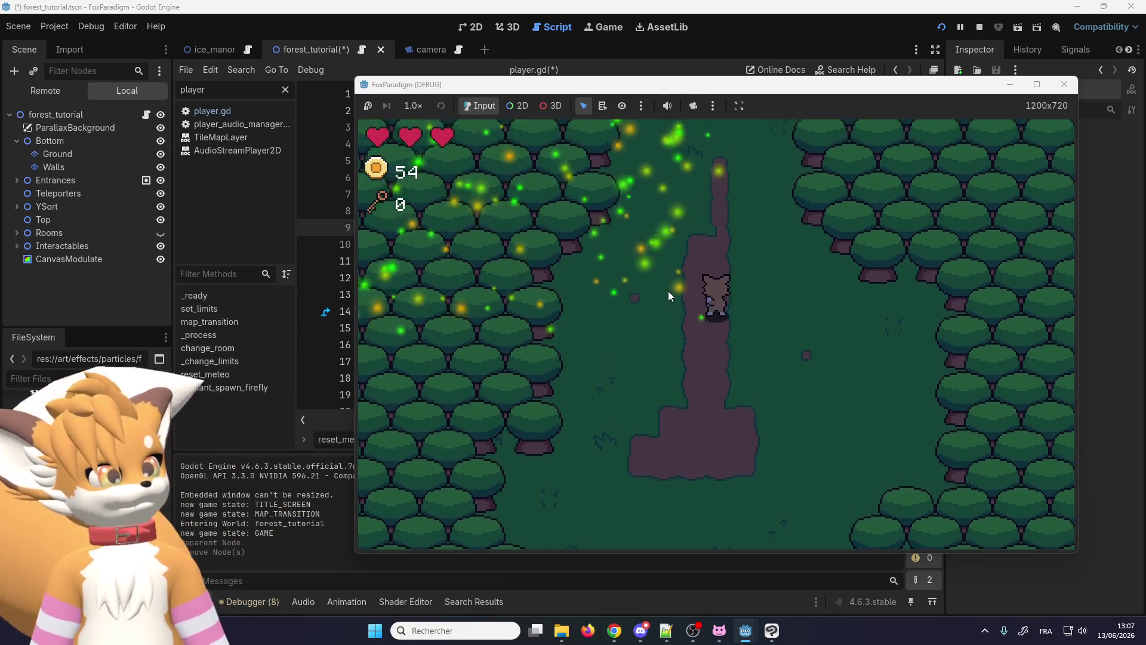
key("Down")
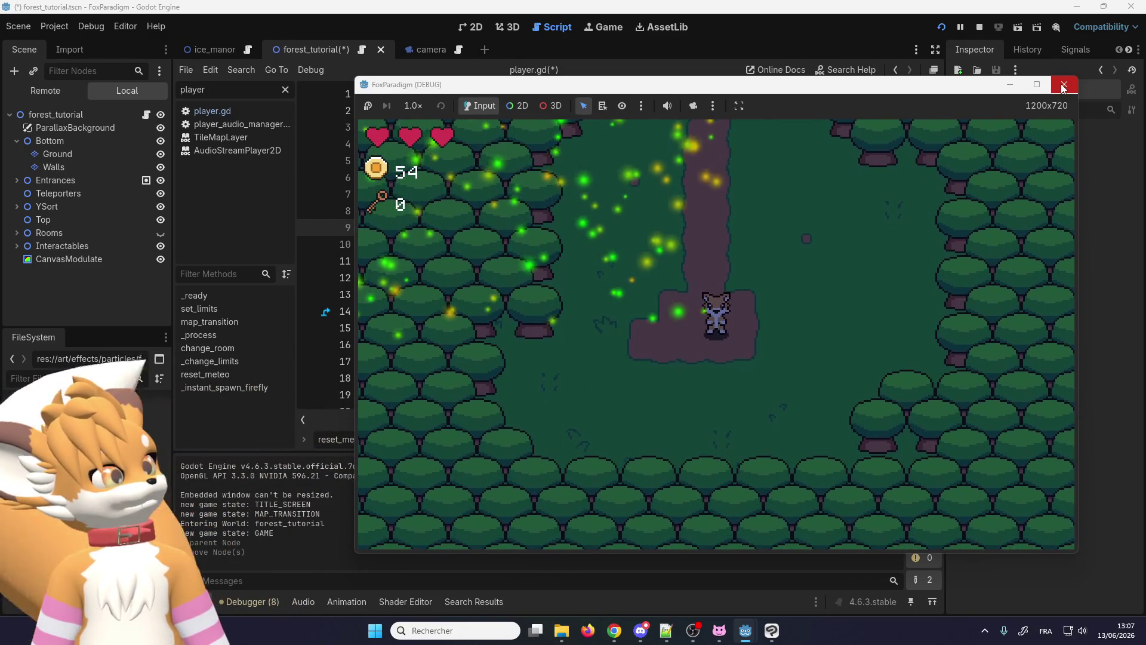
key("Up")
key("Right")
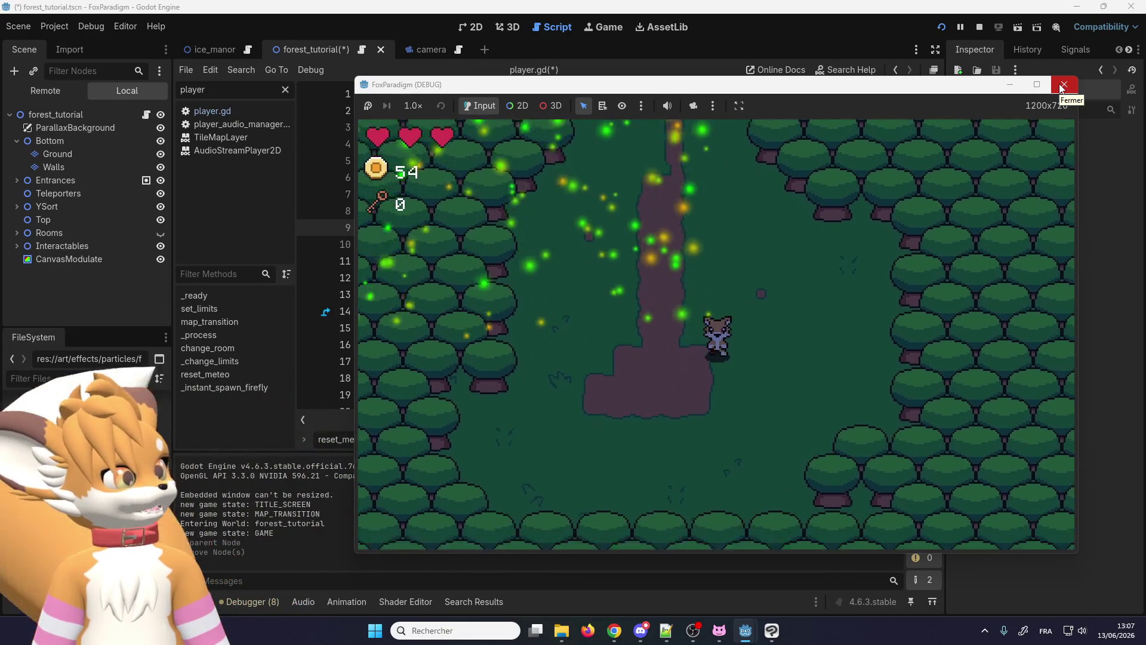
left_click(1062, 85)
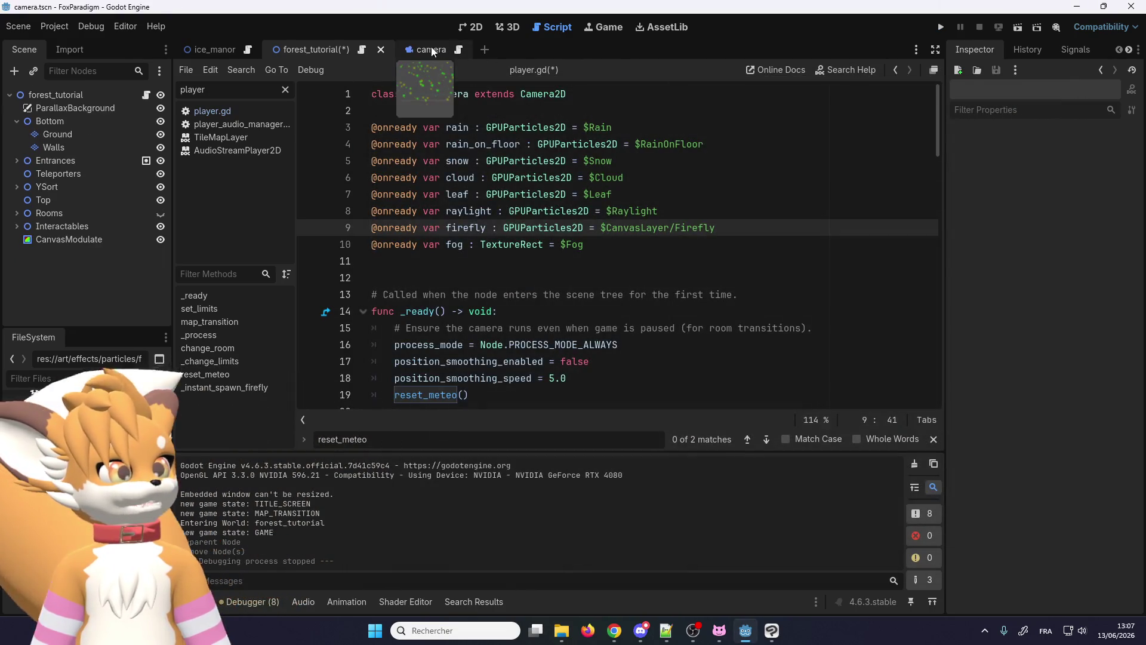
Step: Move Firefly back directly under Camera in the camera scene and relaunch the game
left_click(434, 50)
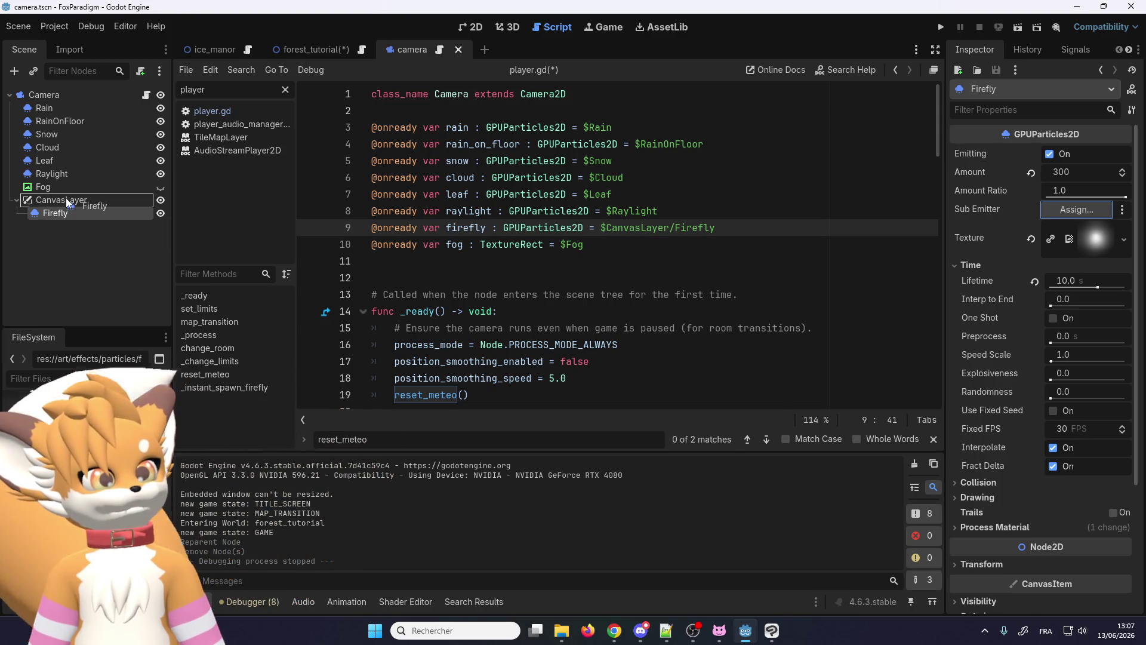
left_click(68, 201)
left_click_drag(68, 199, 69, 199)
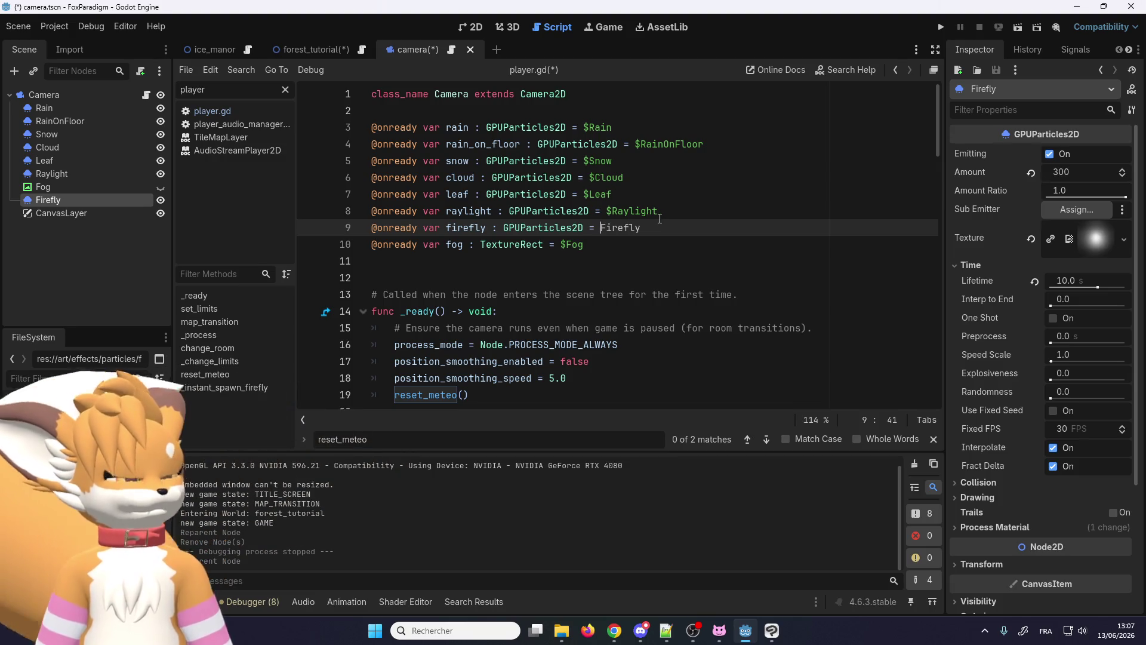
left_click(940, 26)
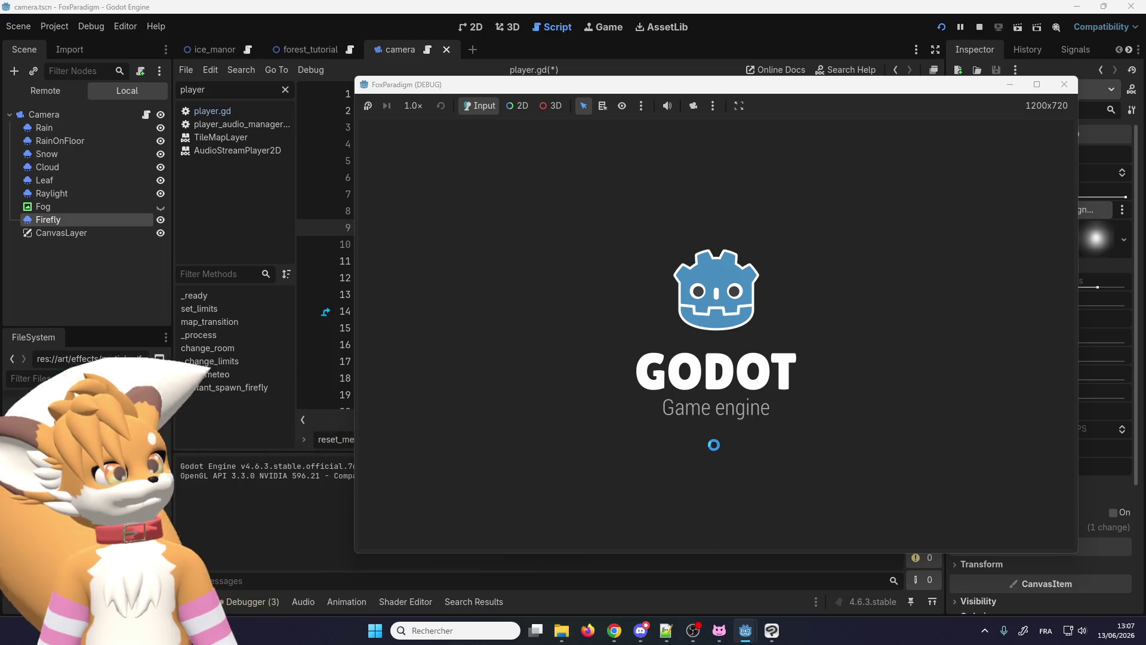
Step: Walk the fox up and down the forest path among the fireflies, then show the desktop with Win+D
key("Return")
key("Return")
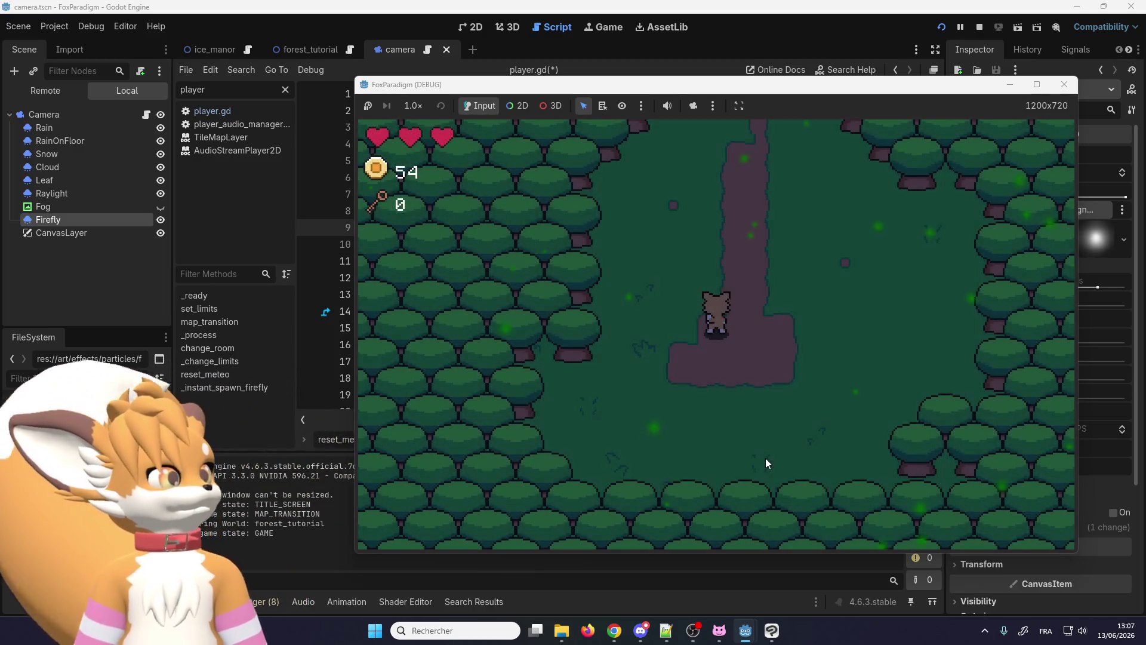
key("Up")
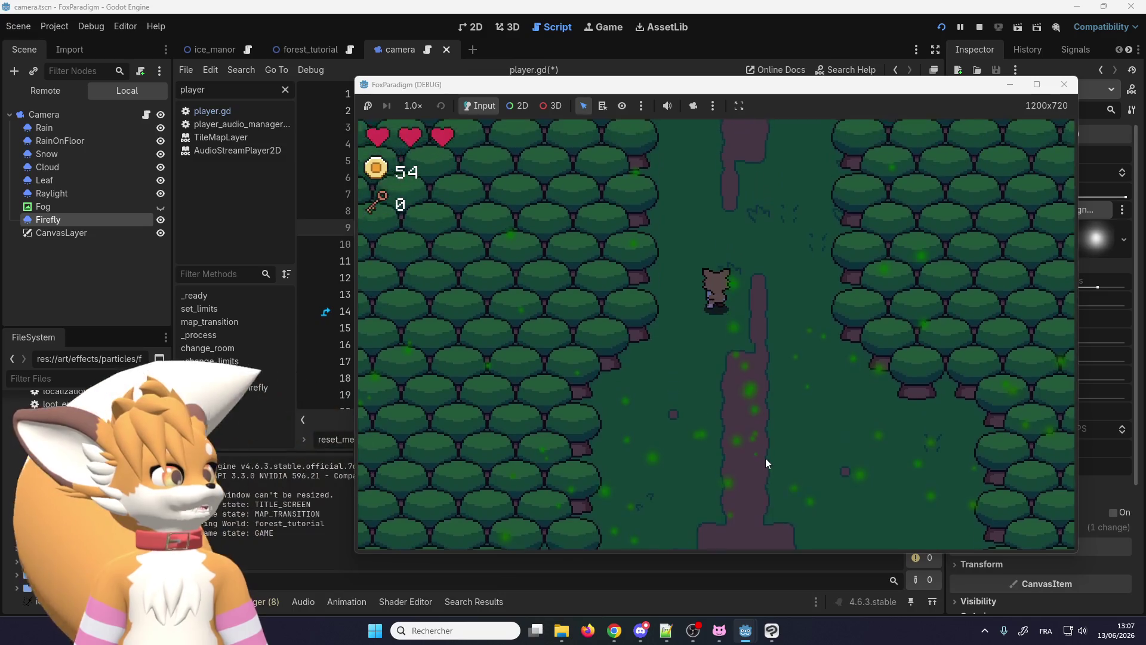
key("Up")
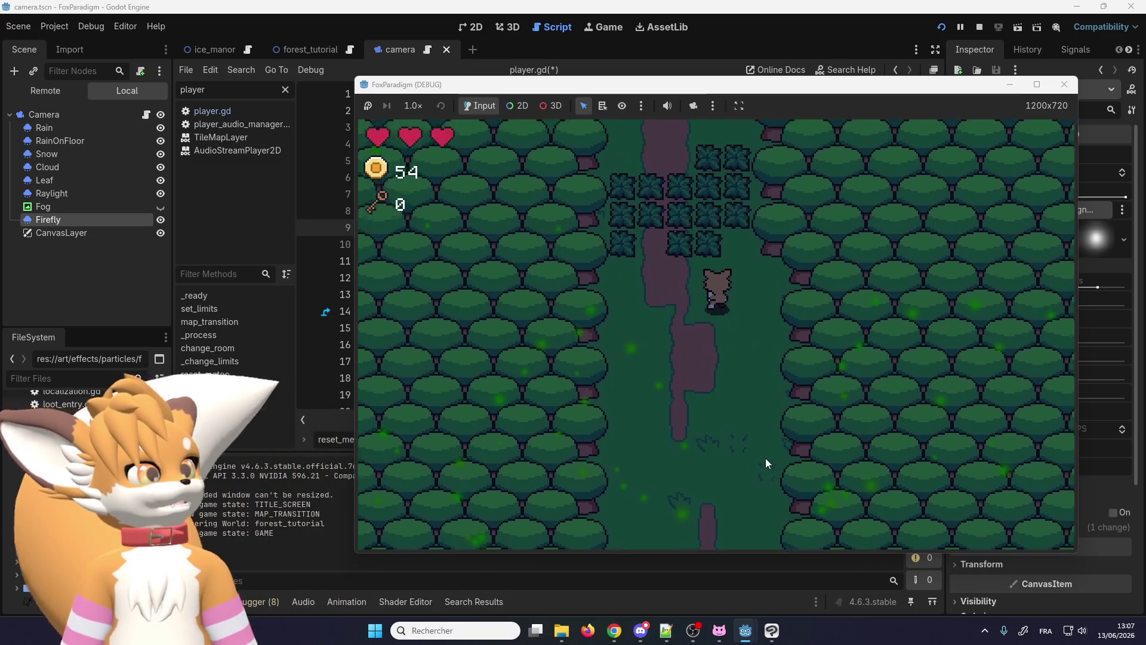
key("Up")
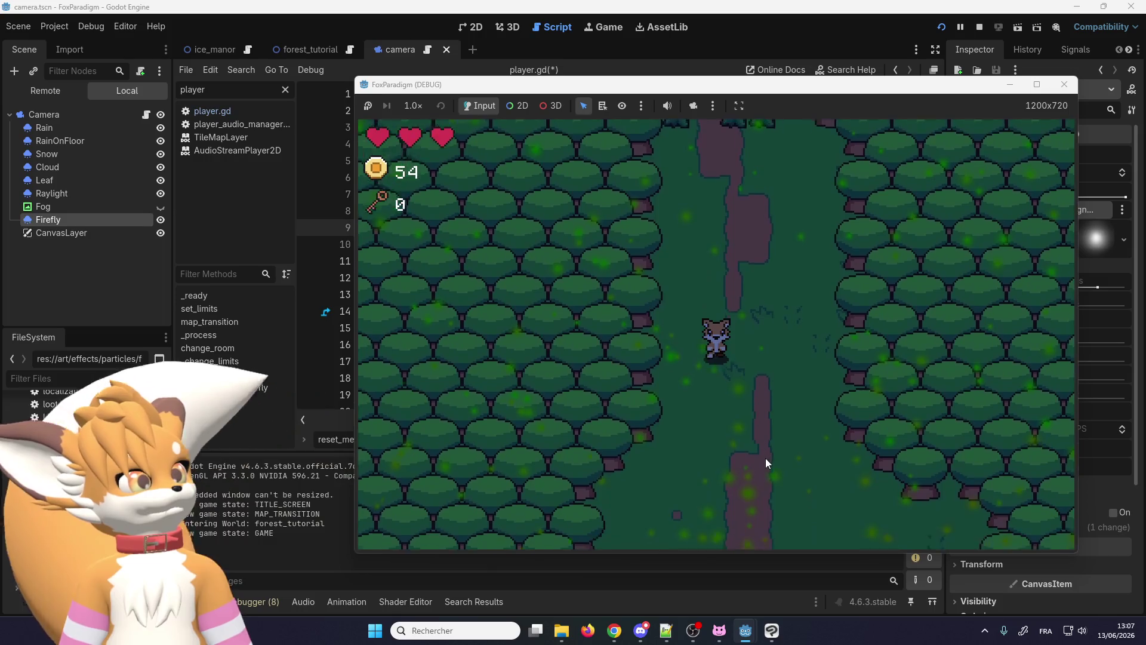
key("Down")
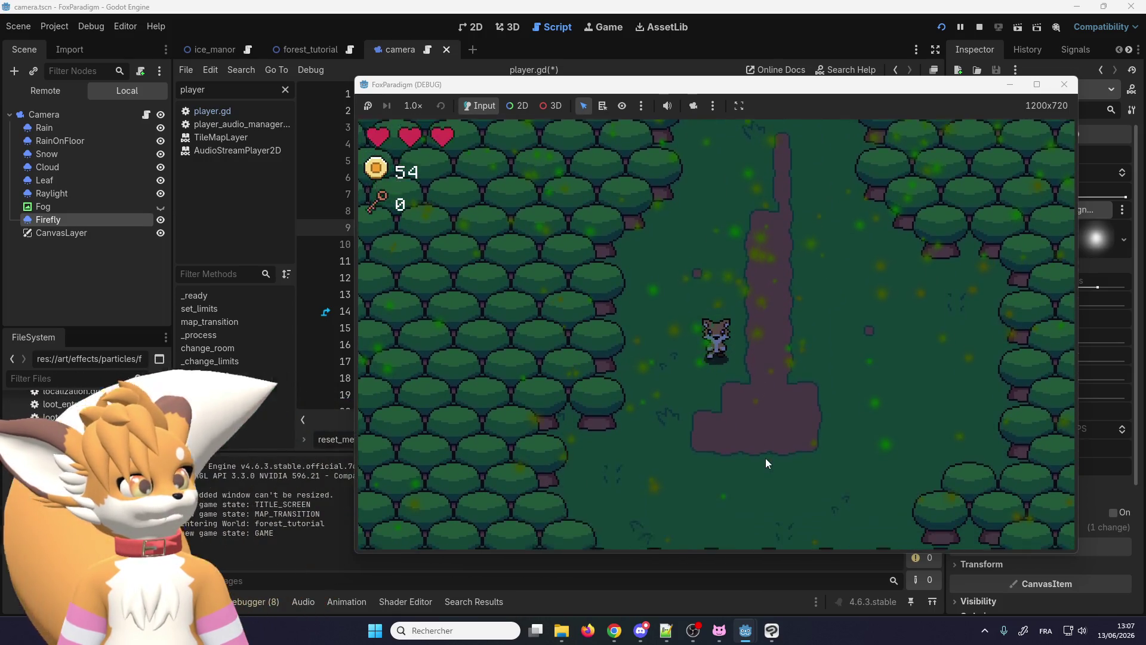
key("Right")
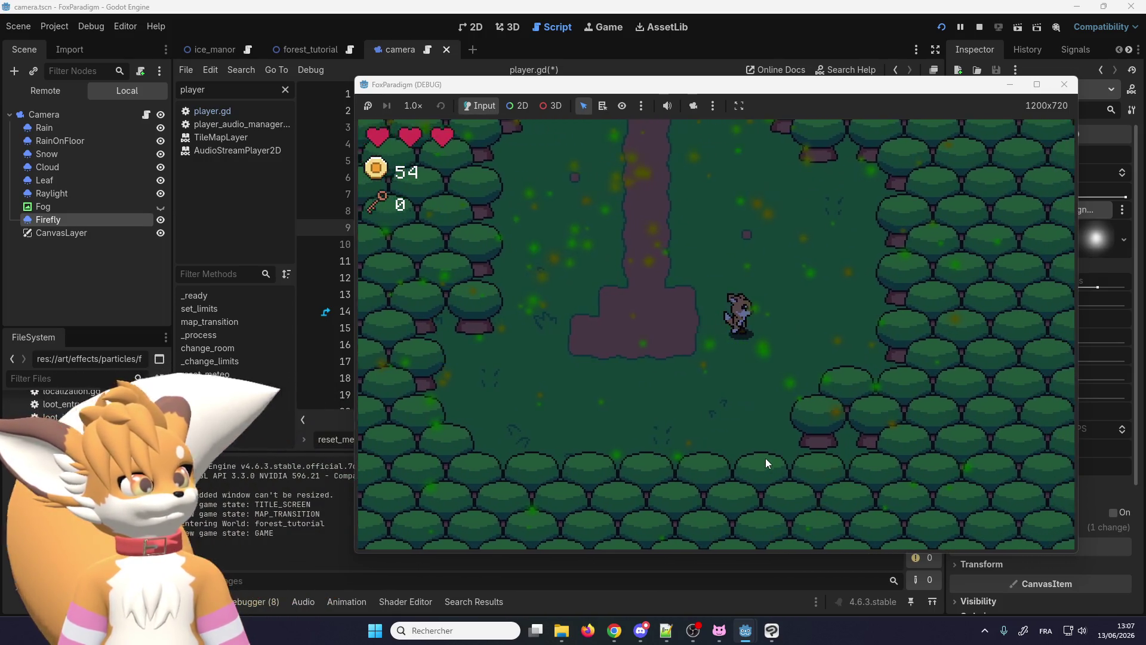
key("Down")
key("Left")
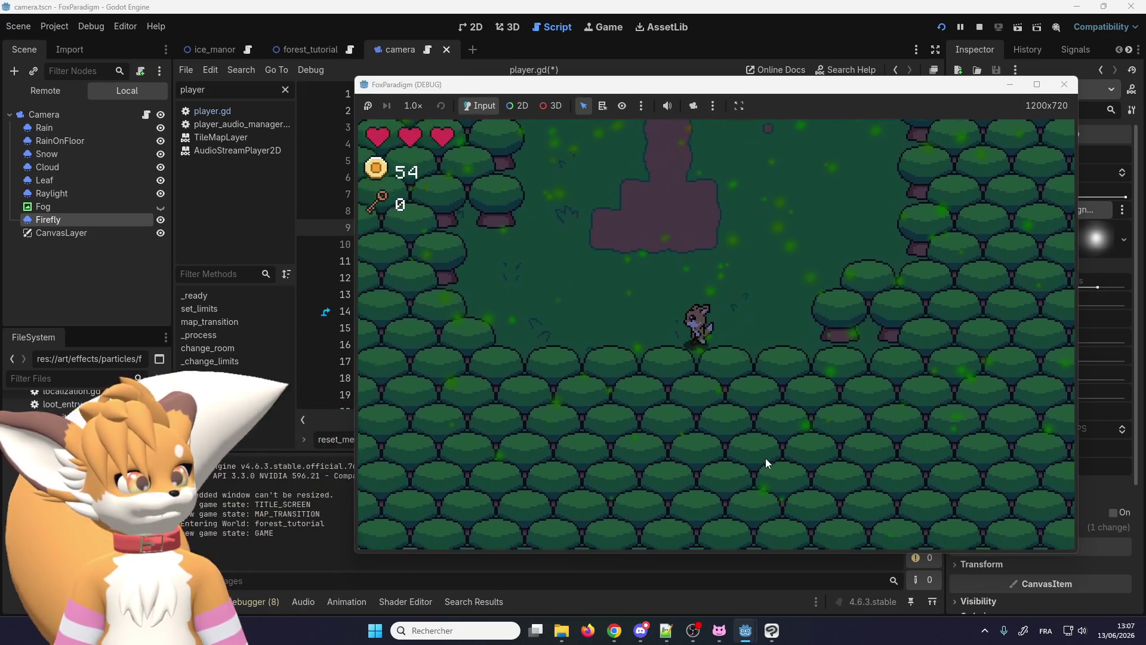
key("Up")
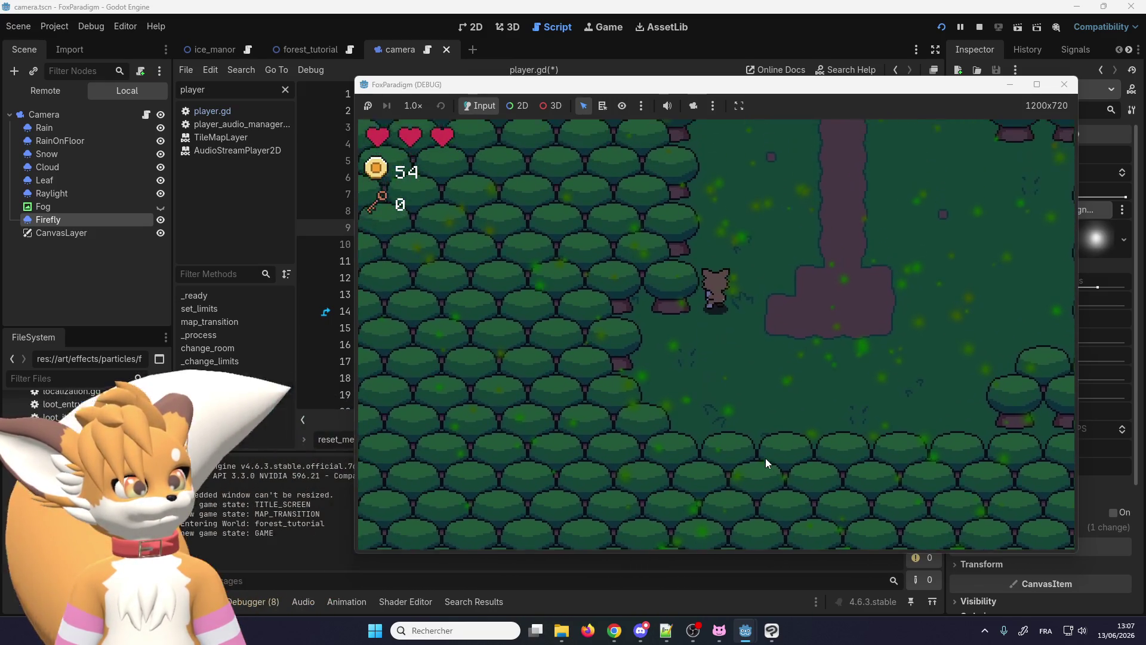
key("Up")
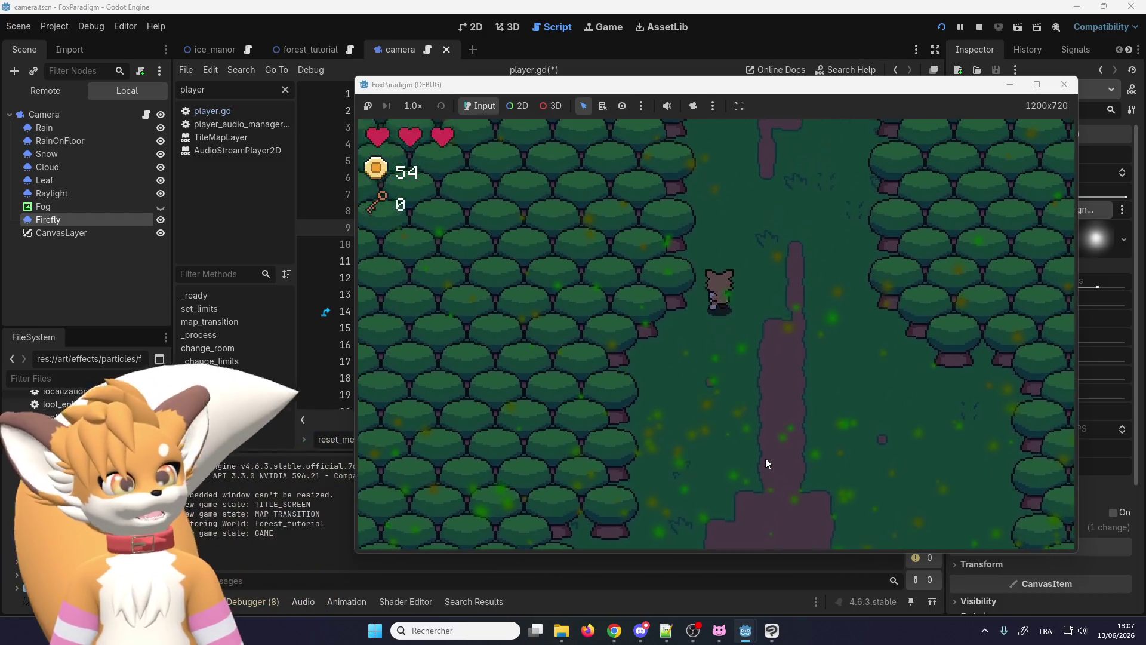
key("Up")
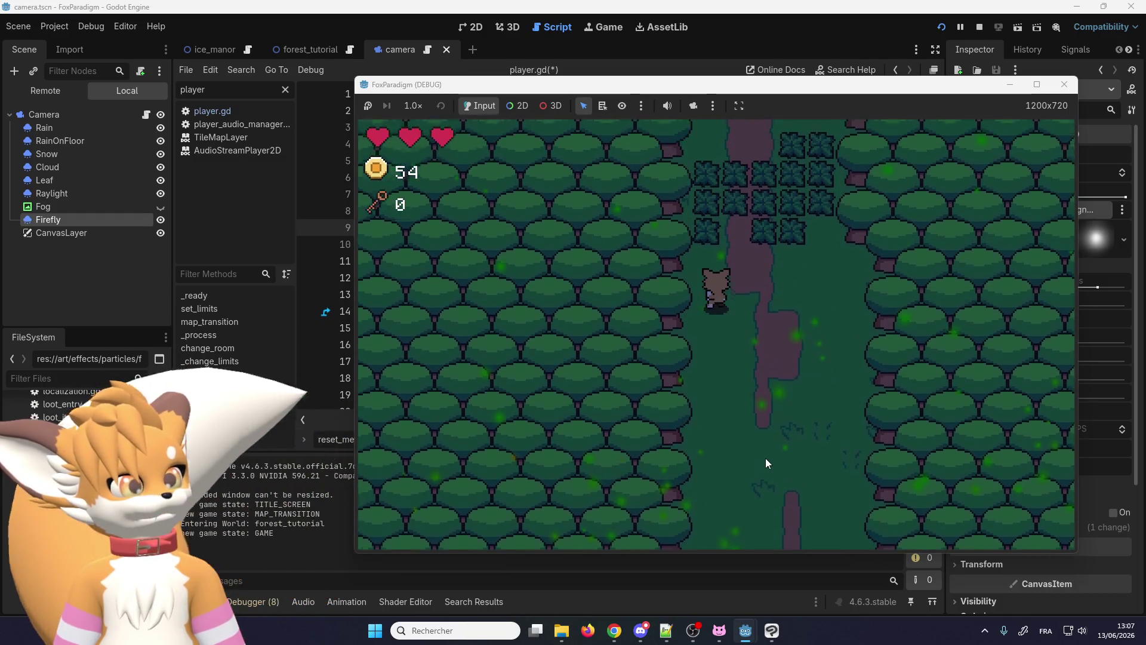
key("Up")
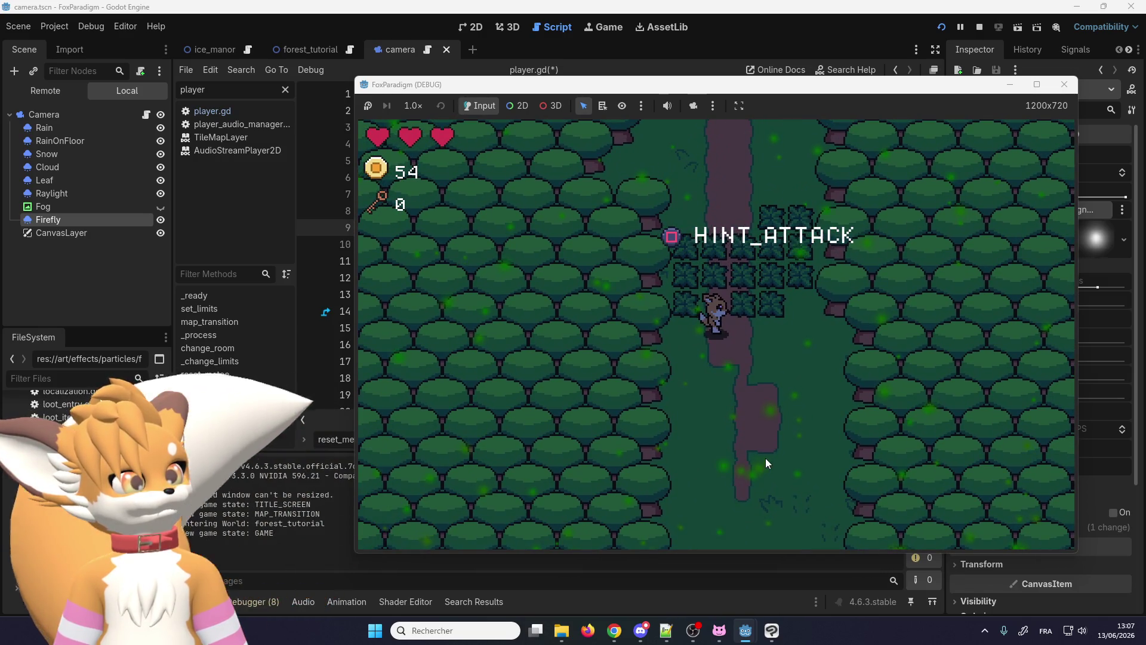
key("Down")
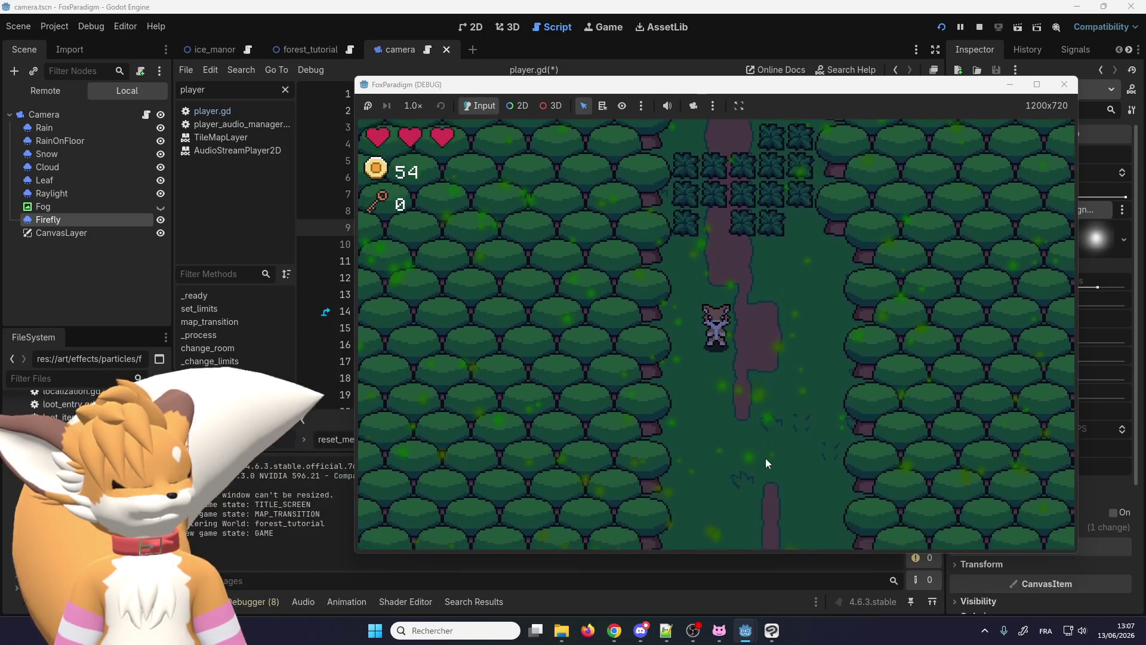
key("Down")
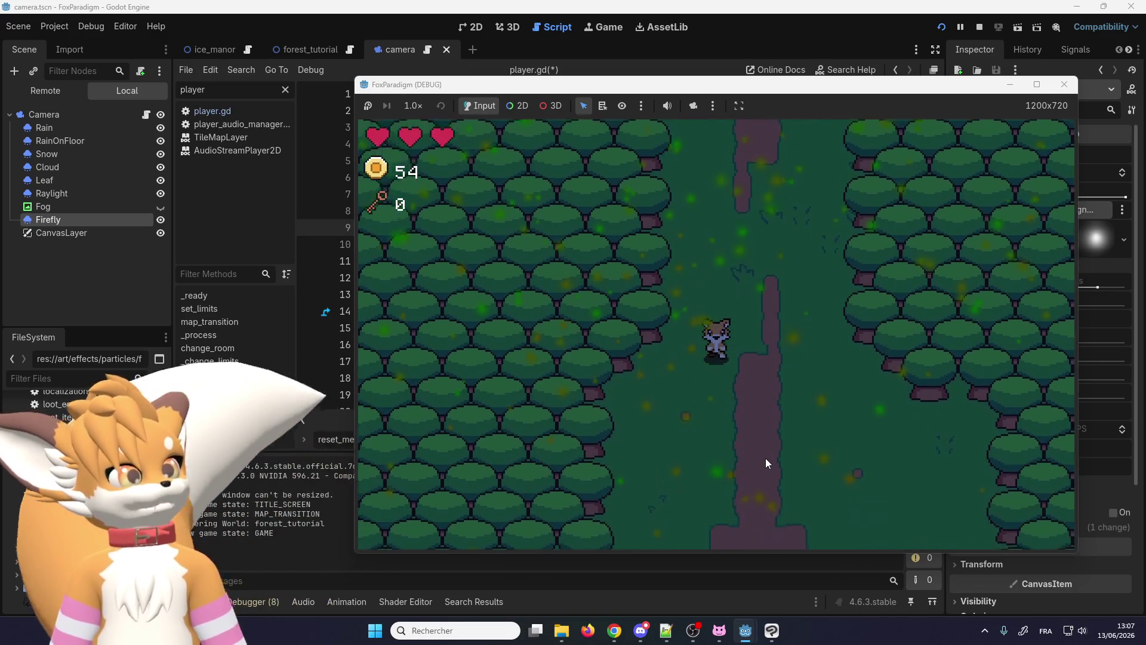
key("Down")
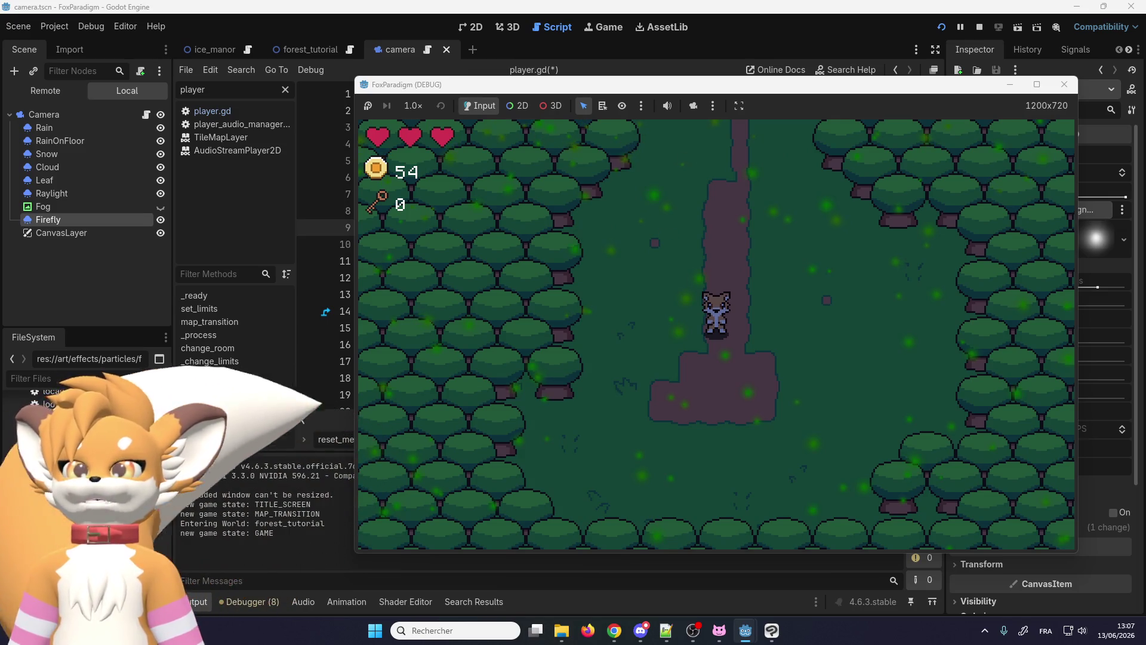
key("super+d")
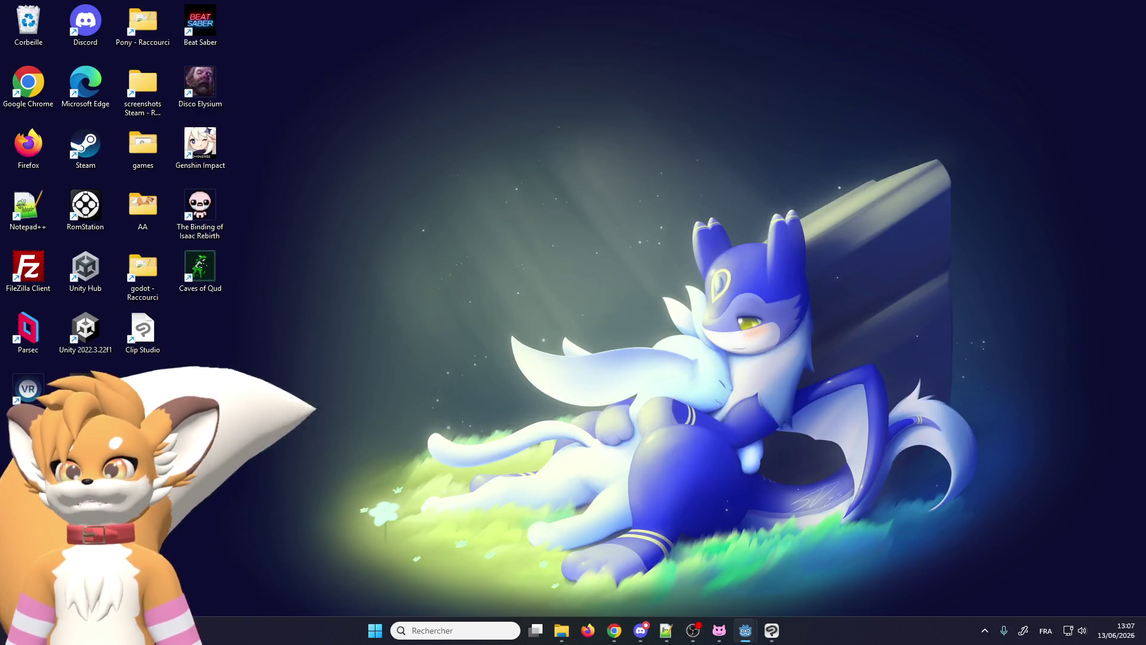
Step: Restore the Godot editor and FoxParadigm game windows over the desktop
key("super+d")
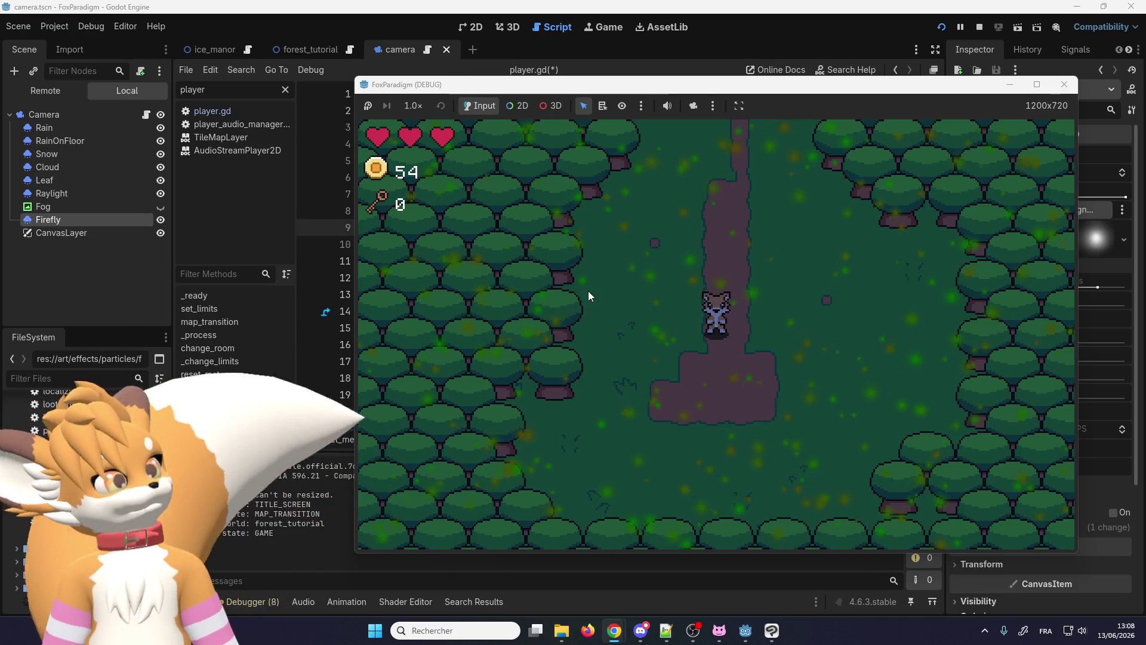
Step: Close the game, reparent Firefly under CanvasLayer and point the script to $CanvasLayer/Firefly
left_click(1064, 87)
left_click(58, 212)
left_click_drag(57, 220, 59, 215)
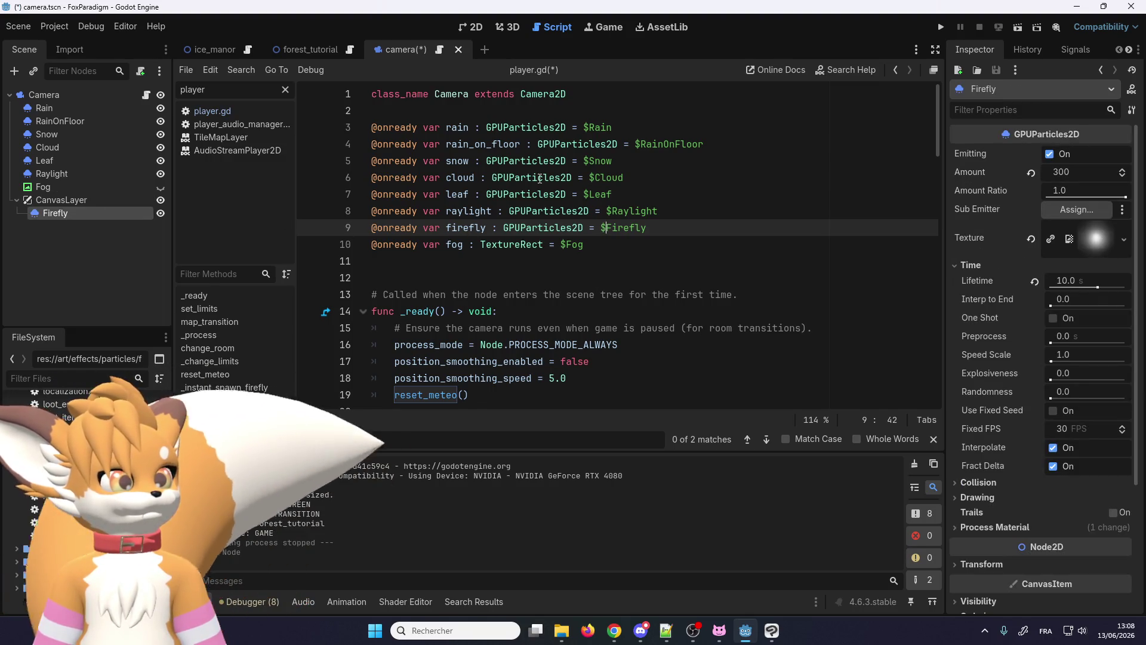
key("BackSpace")
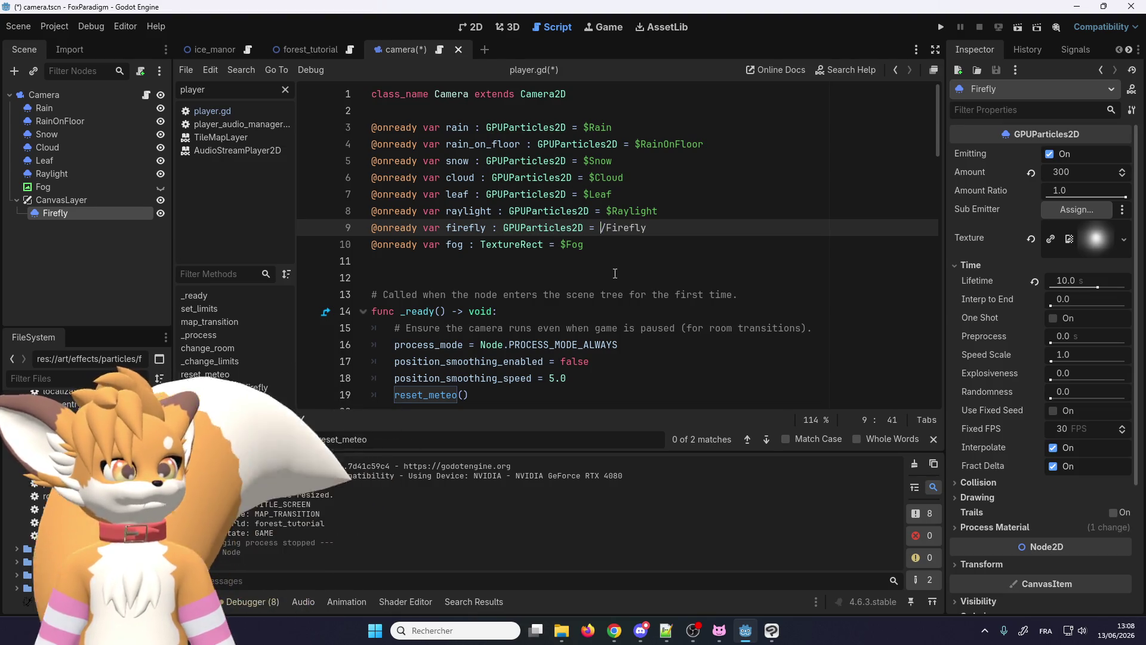
type("$CanvasLayer/")
Step: Enable Follow Viewport on the CanvasLayer in the Inspector
left_click(95, 201)
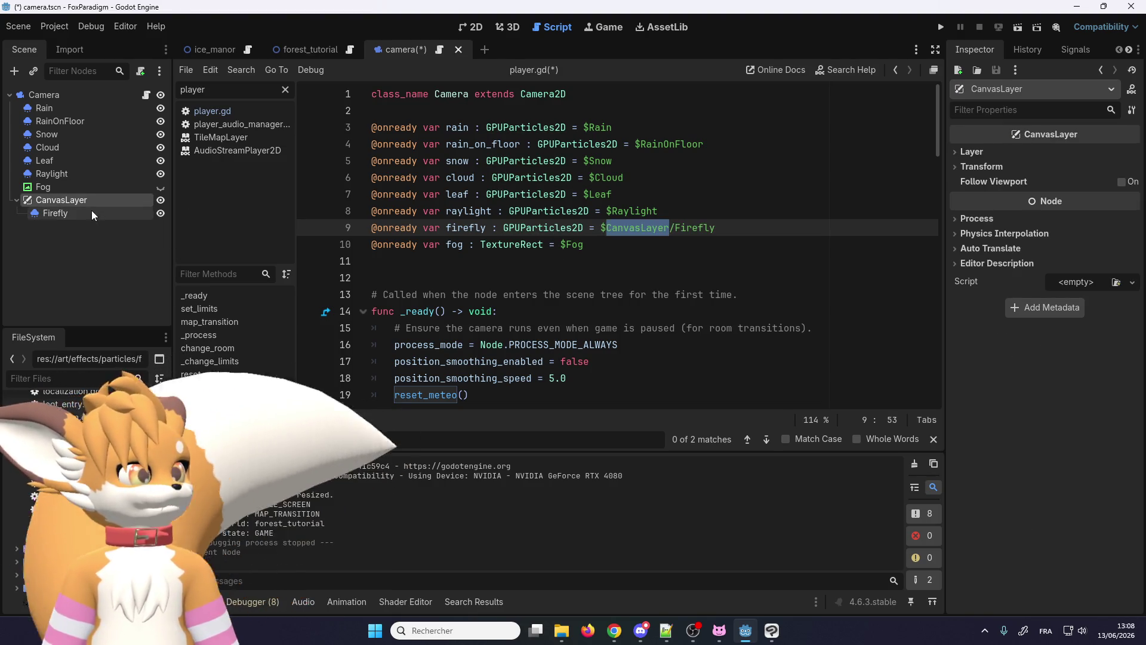
left_click(972, 153)
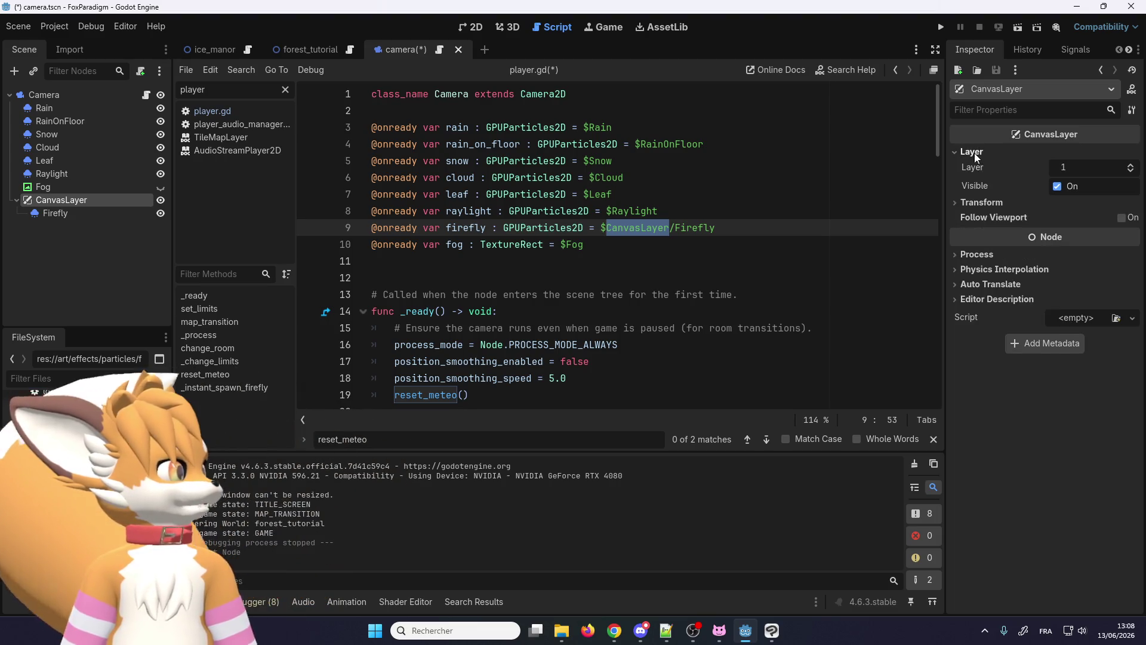
left_click(981, 202)
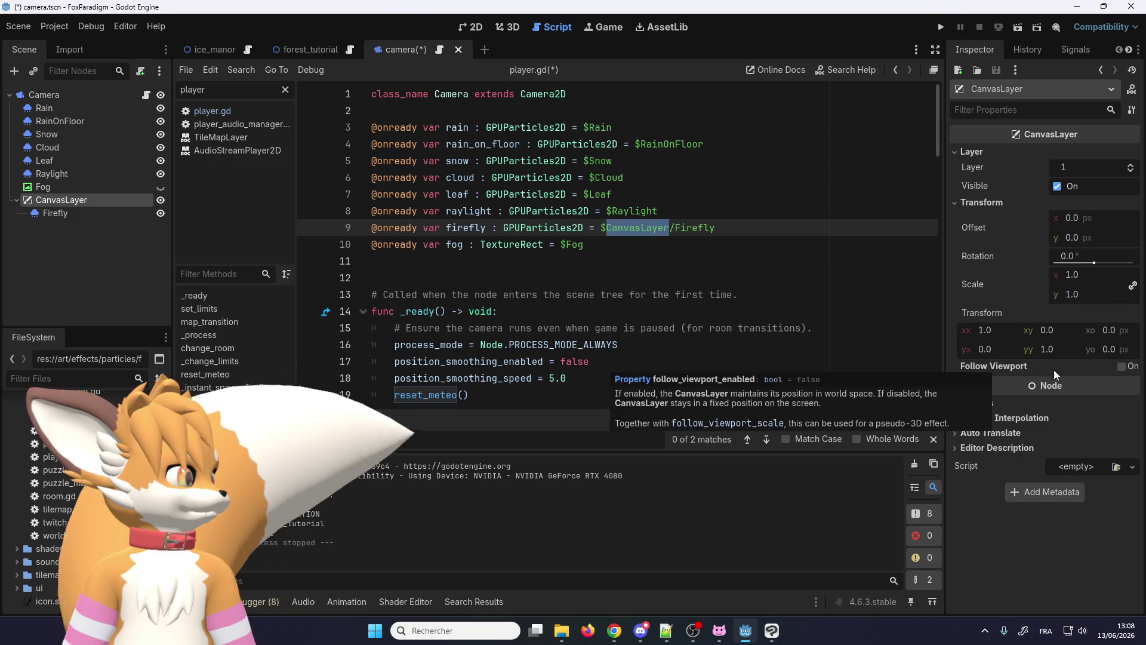
left_click(1121, 365)
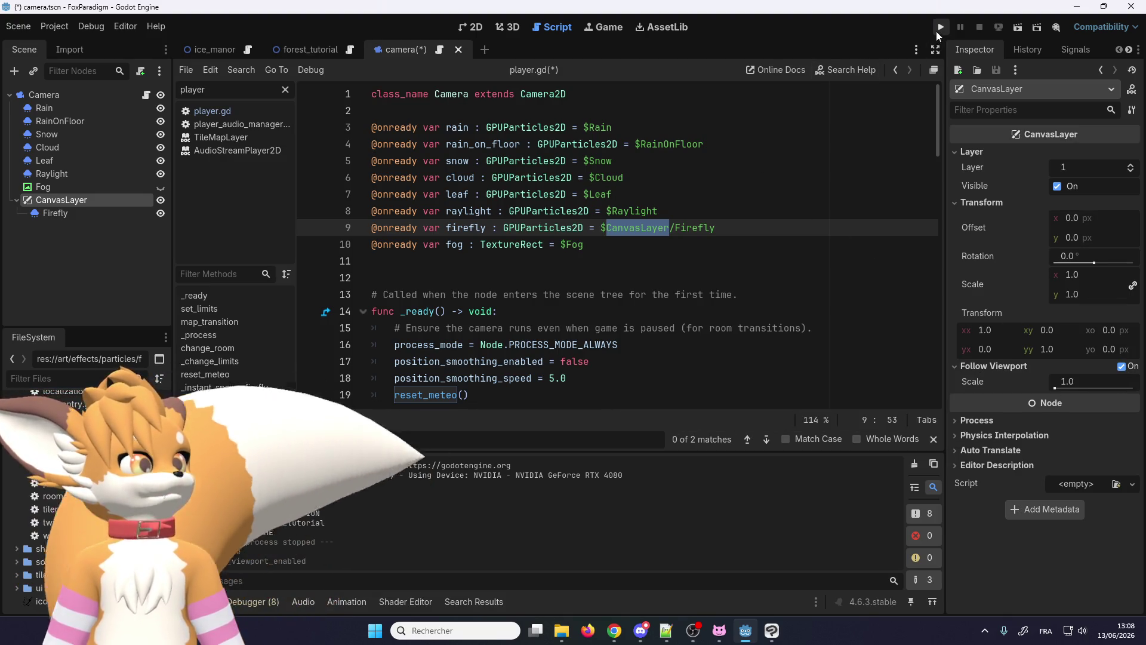
Step: Run the game into the forest level and walk the fox up and down the path
left_click(937, 31)
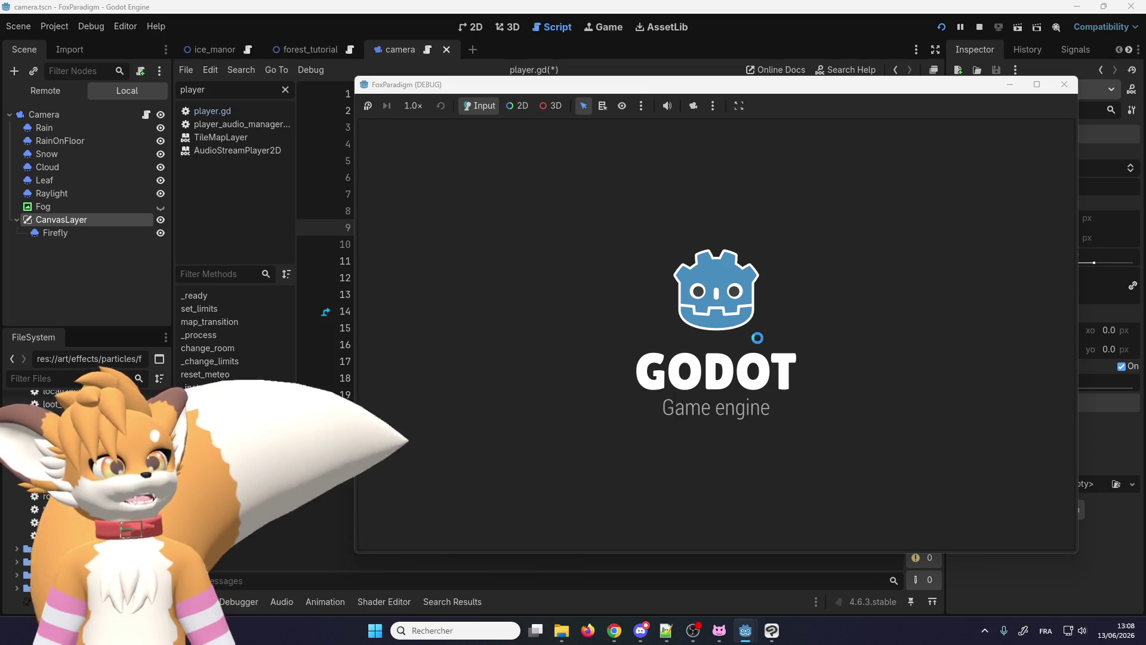
key("Return")
key("Return")
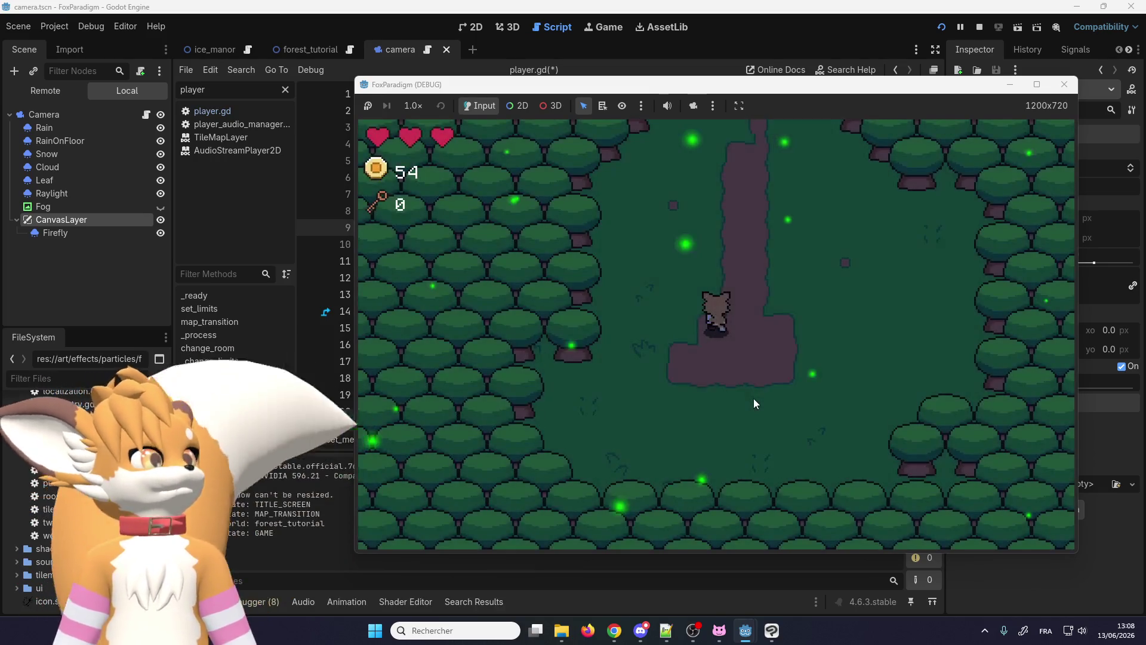
key("Up")
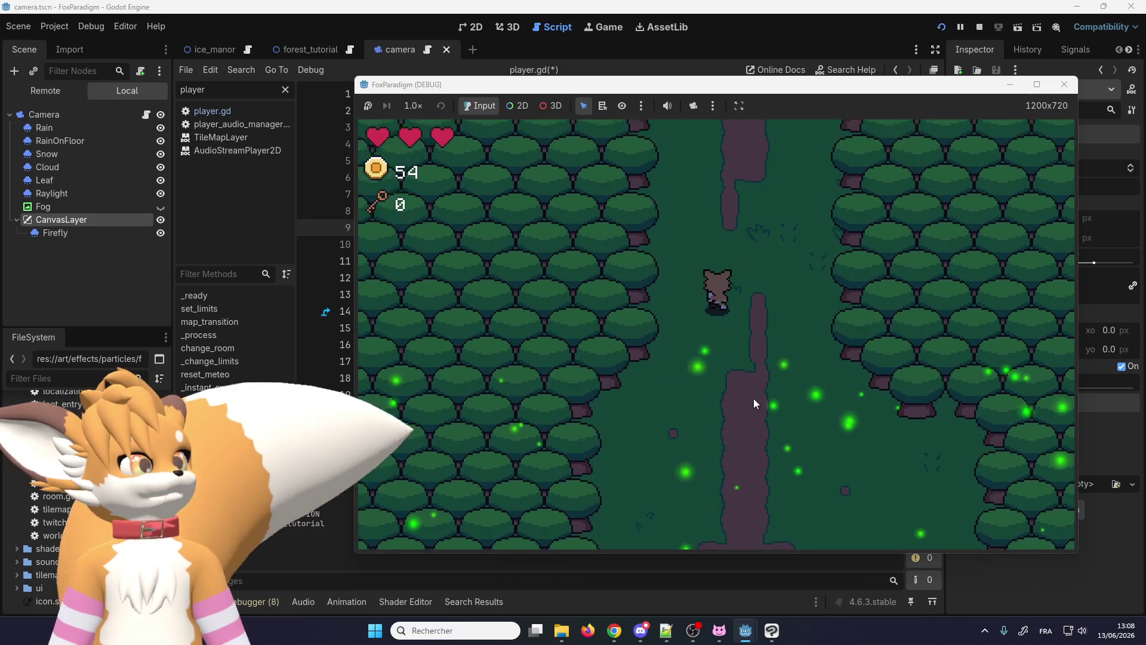
key("Down")
key("Right")
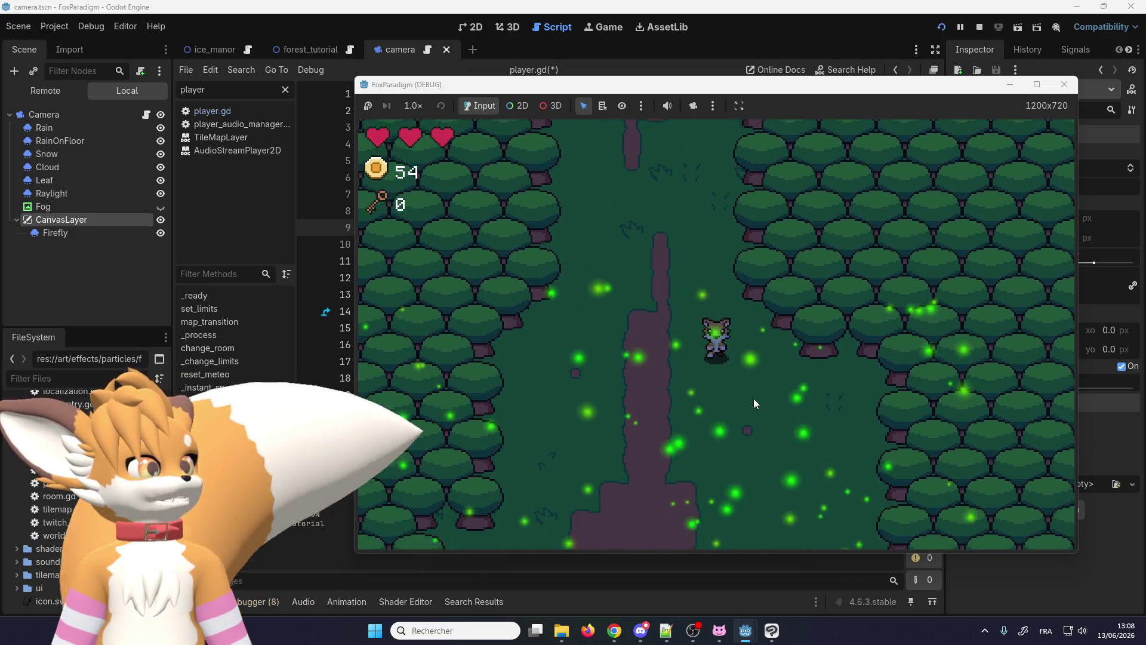
key("Left")
key("Up")
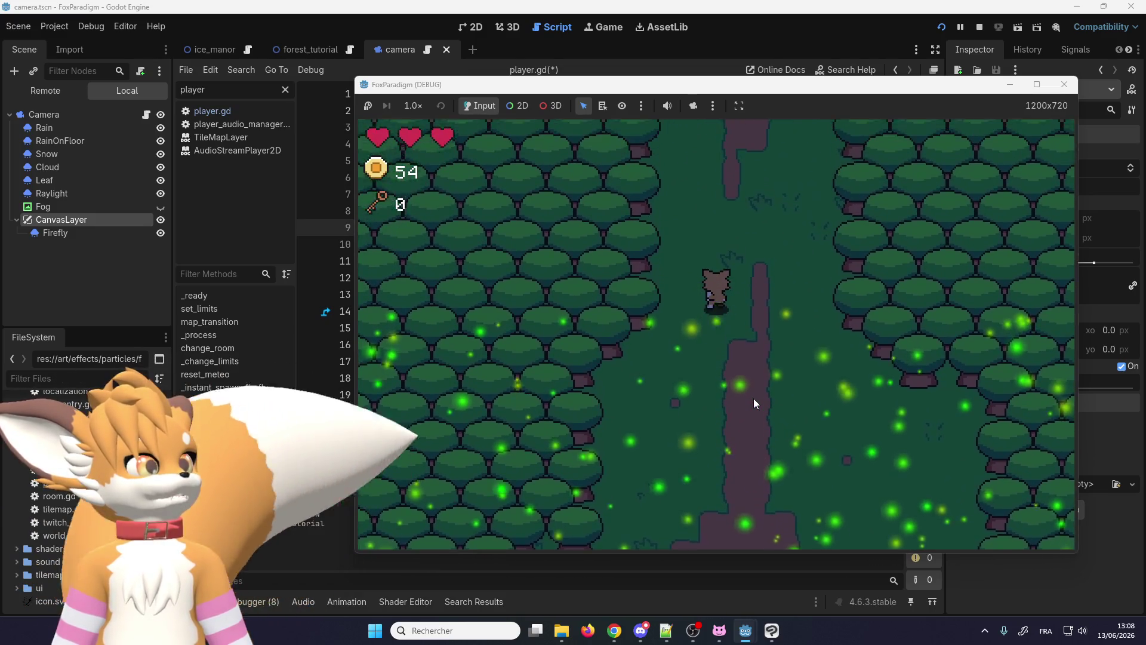
key("Up")
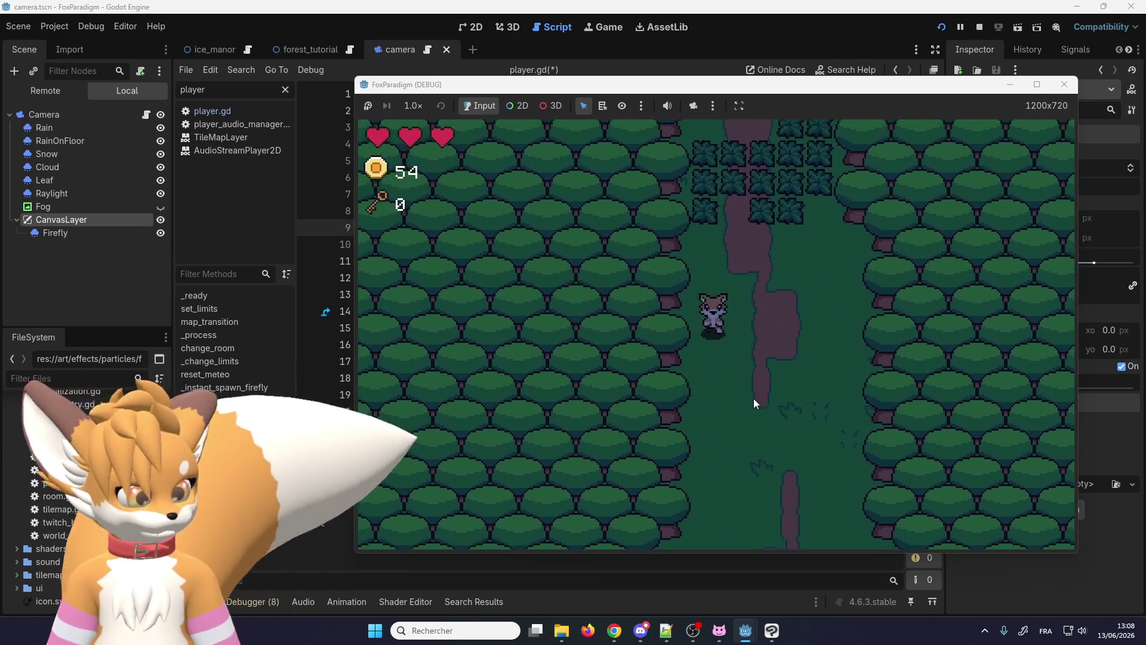
key("Down")
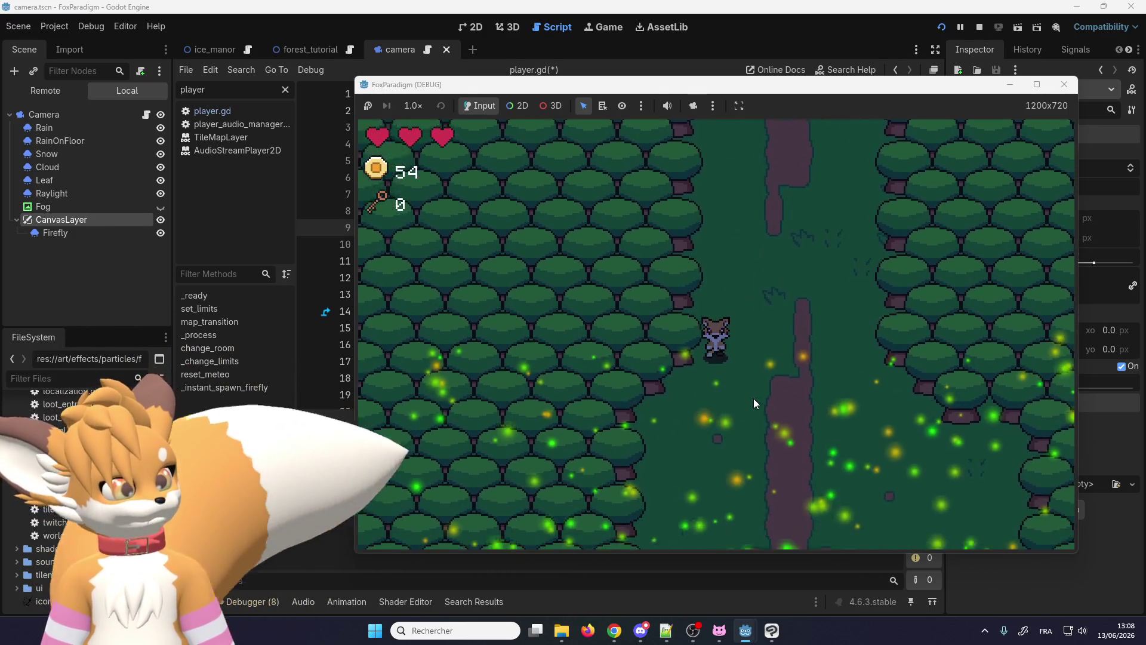
Step: Walk the fox through the clearing and back among the bright fireflies, then return to the editor
key("Down")
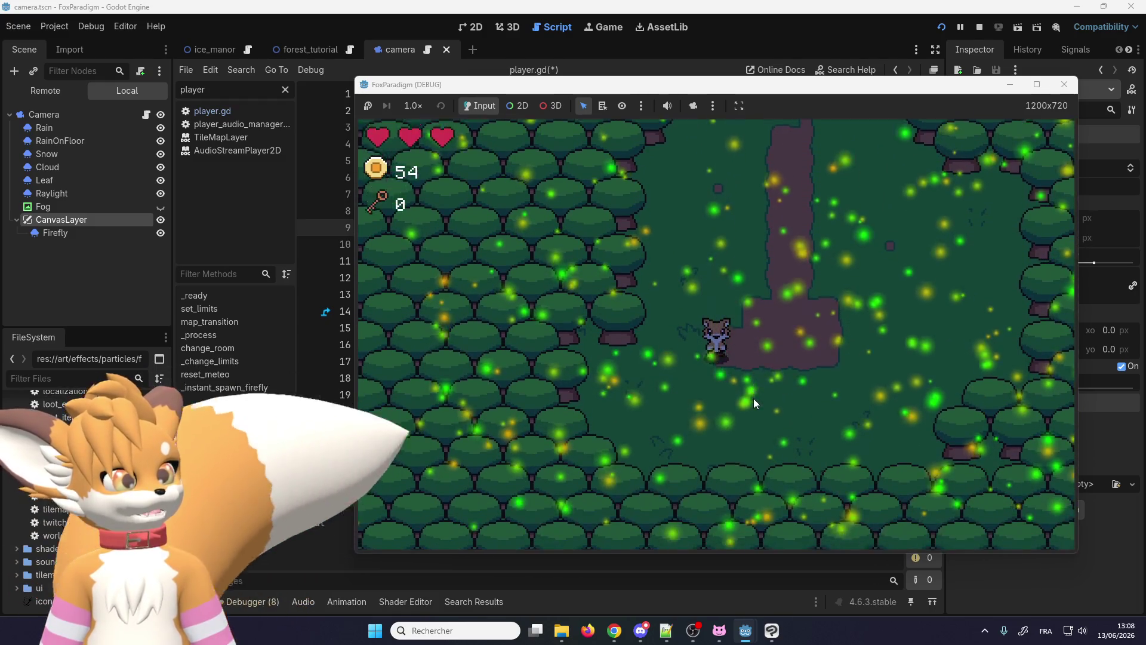
key("Down")
key("Right")
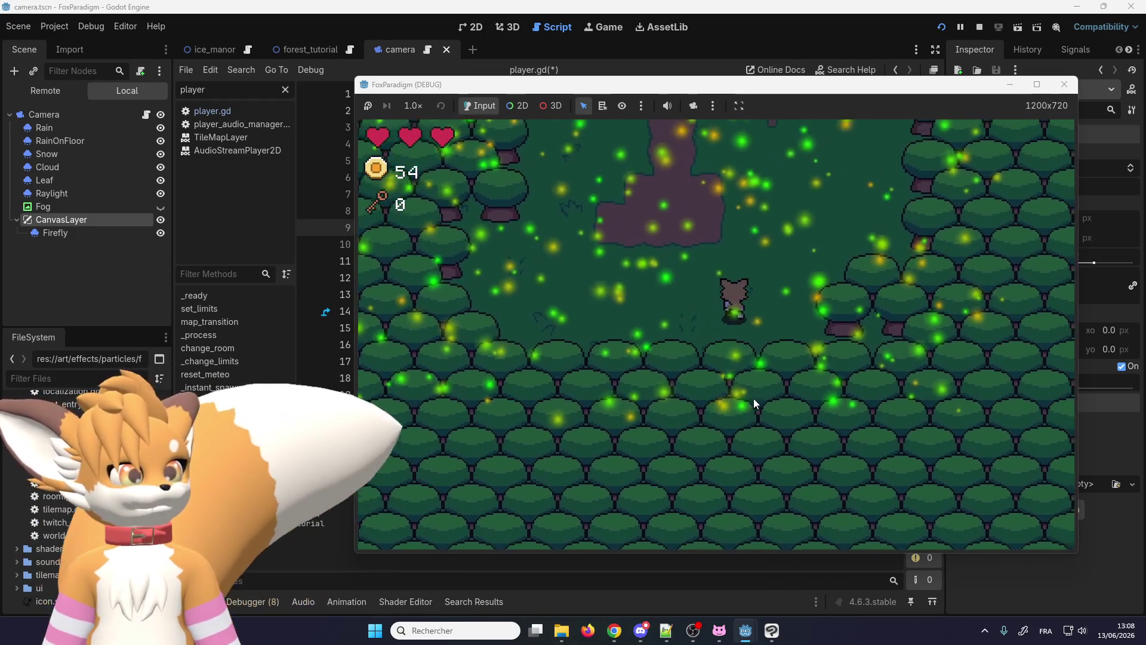
key("Up")
key("Right")
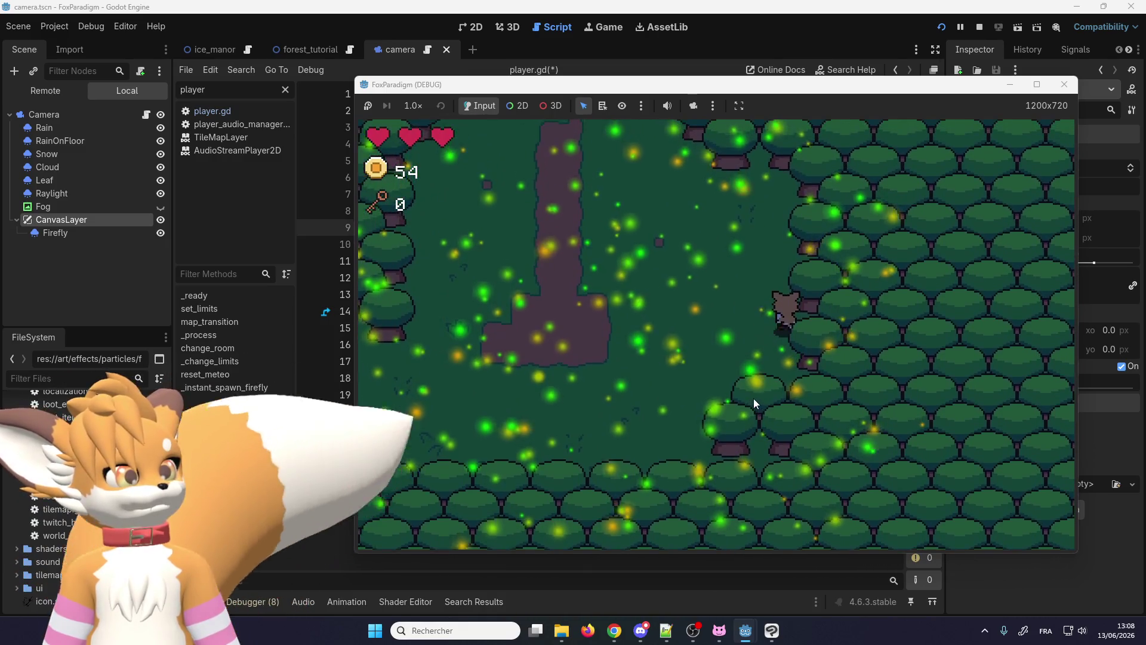
key("Up")
key("Left")
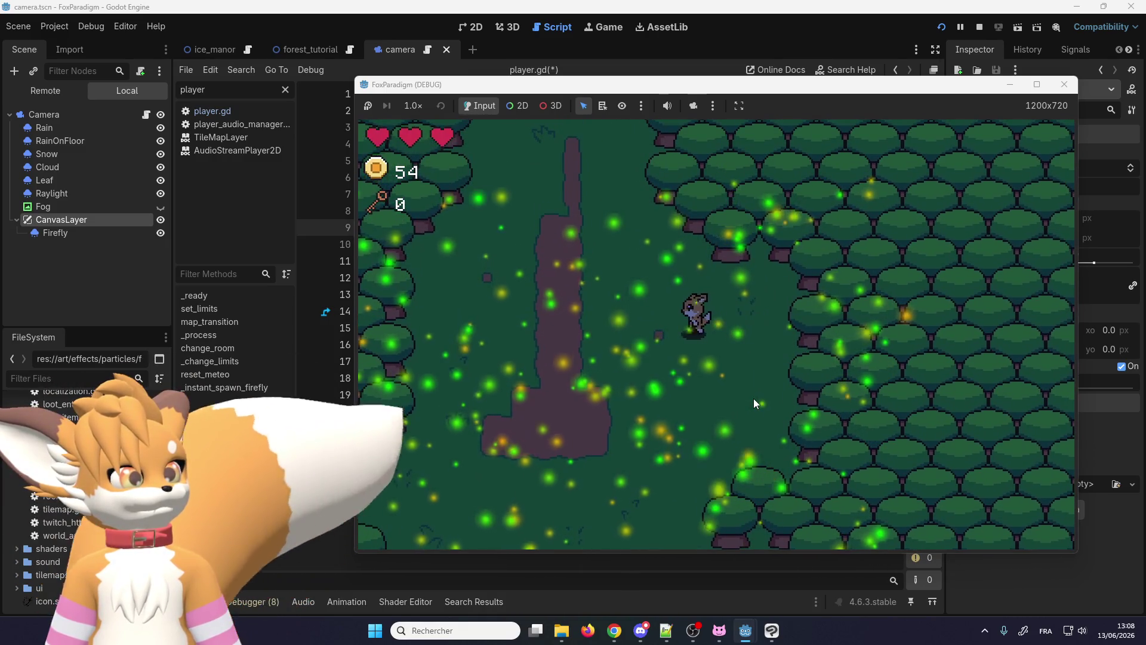
key("Left")
key("Up")
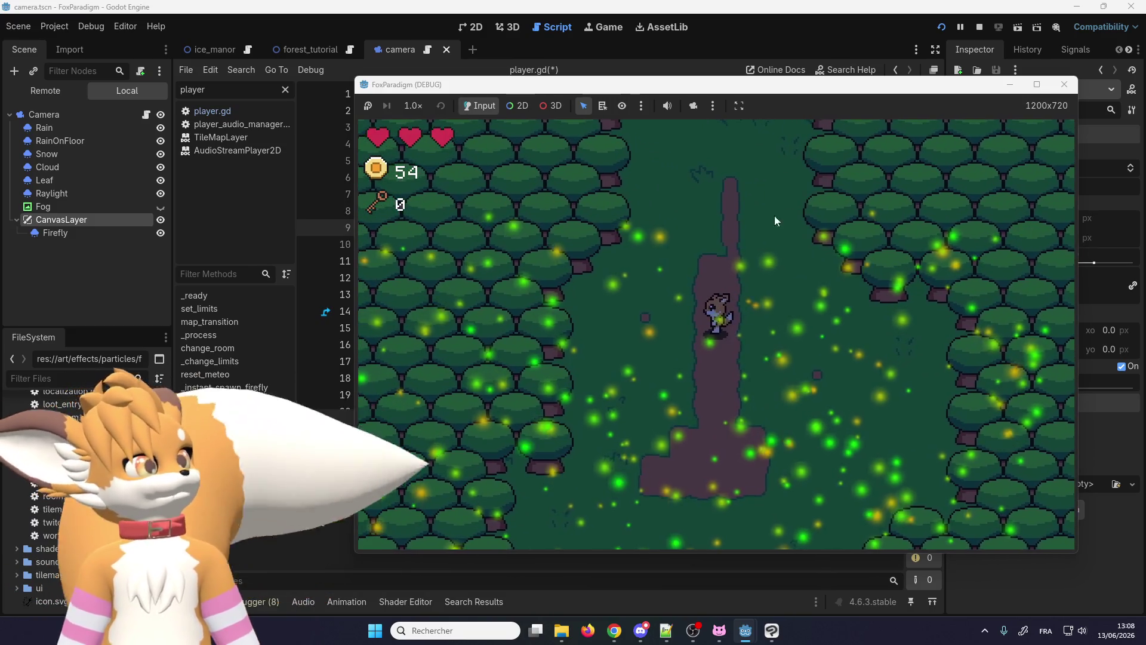
key("Down")
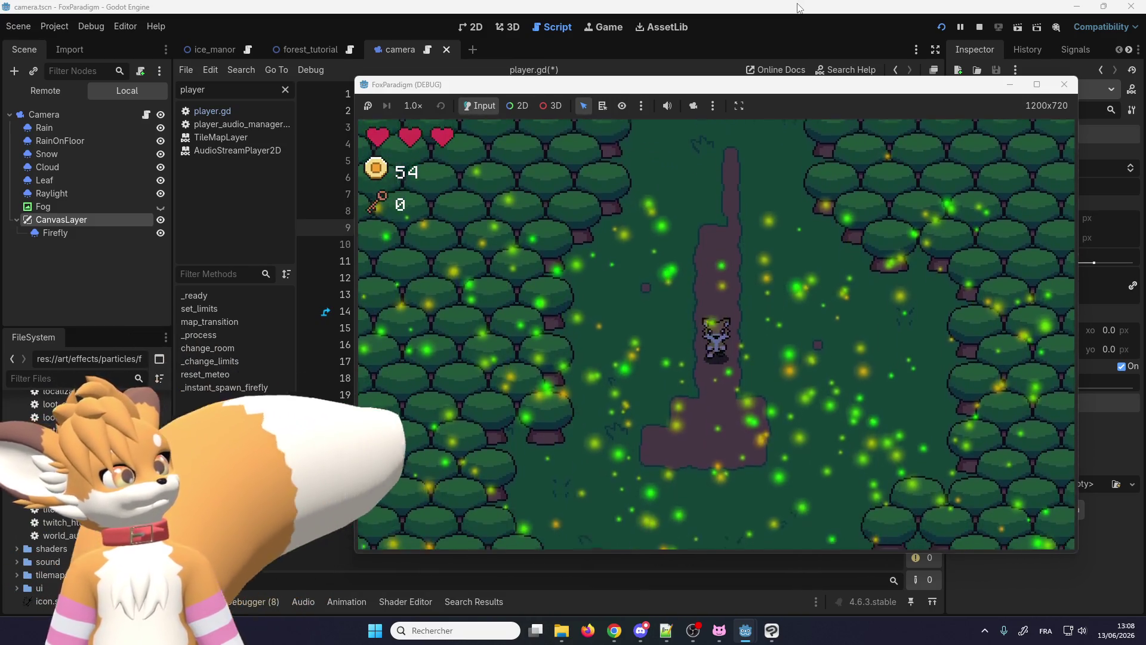
left_click(807, 10)
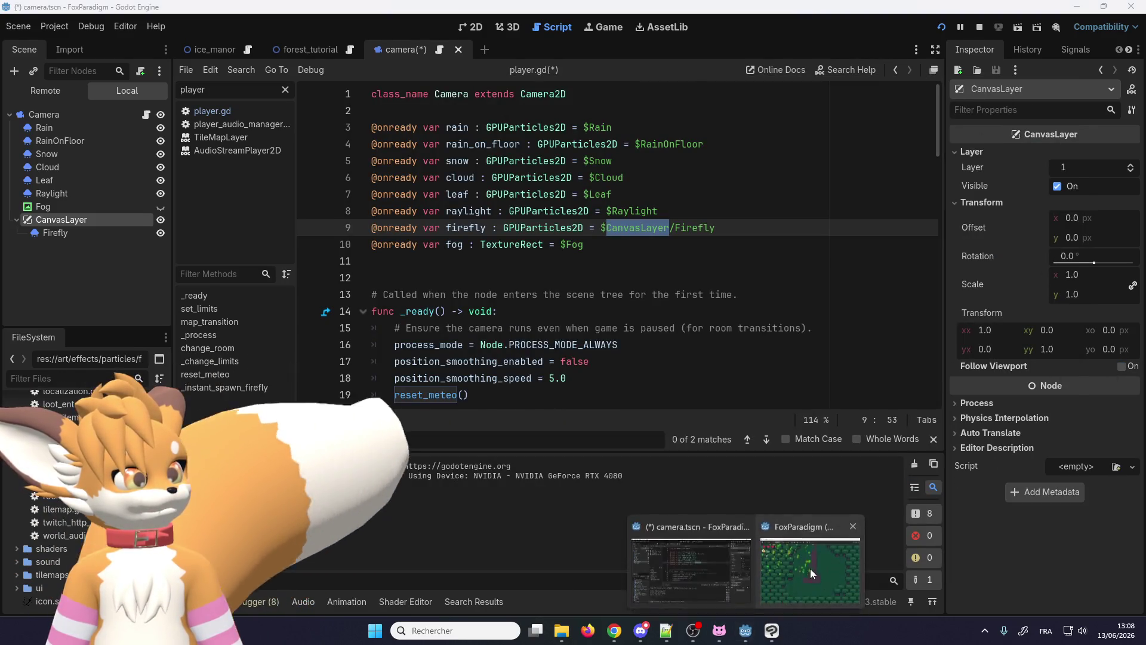
Step: Walk the fox around the path once more, then show the camera scene's firefly particles in the 2D view
mouse_move(745, 631)
left_click(809, 567)
key("Up")
key("Right")
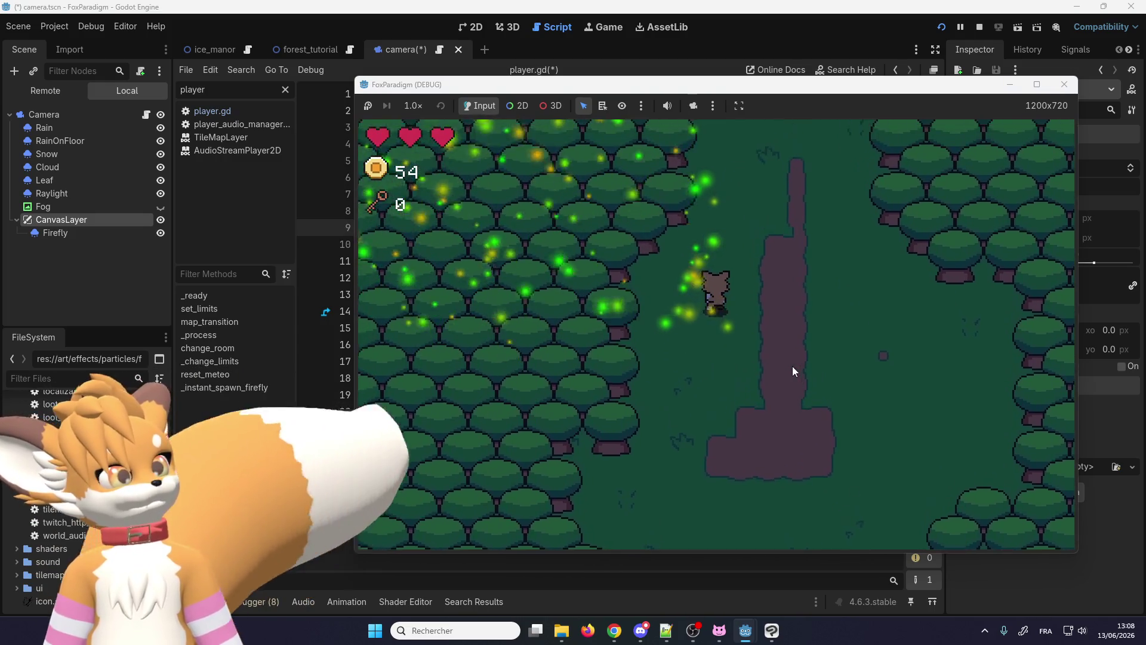
key("Down")
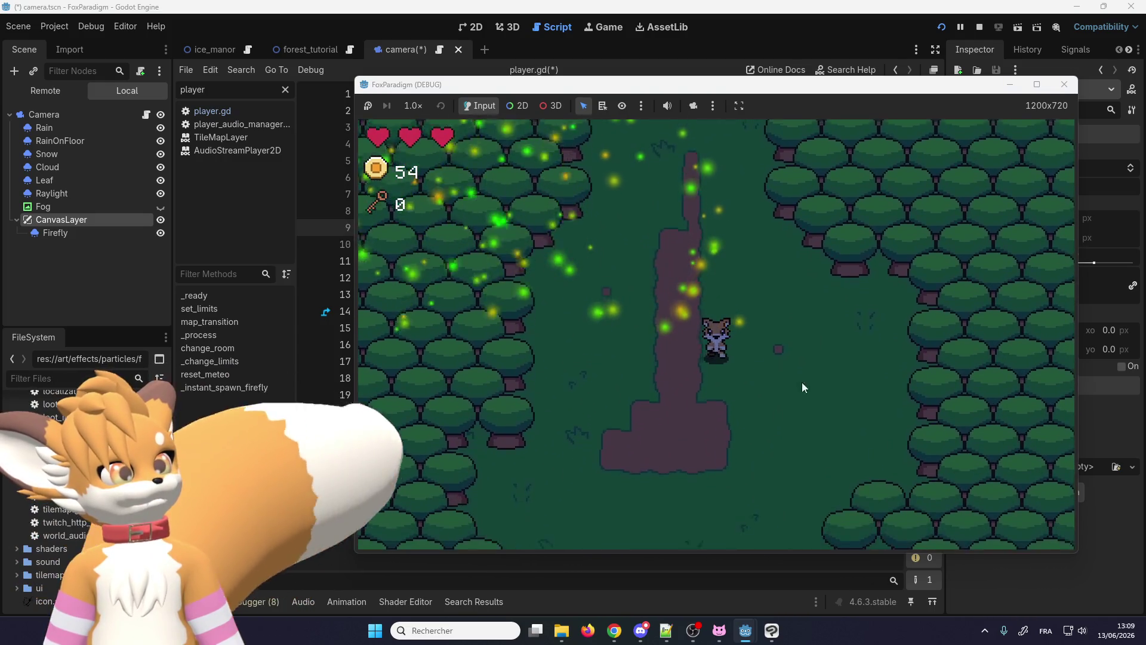
key("Up")
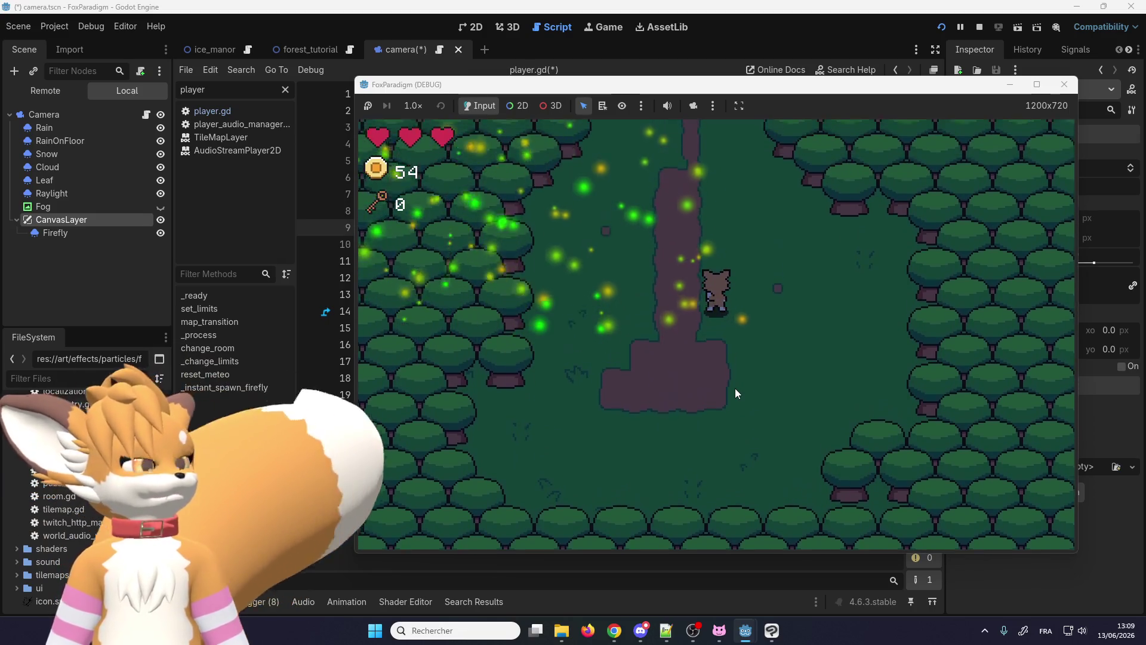
key("Down")
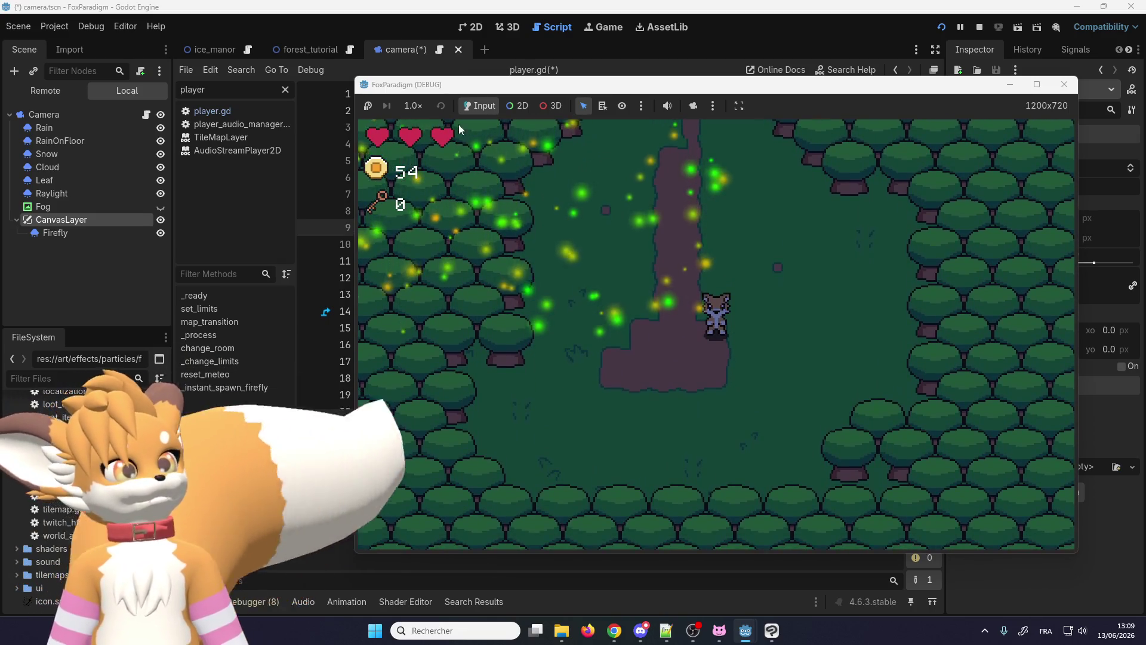
left_click(417, 48)
left_click(471, 28)
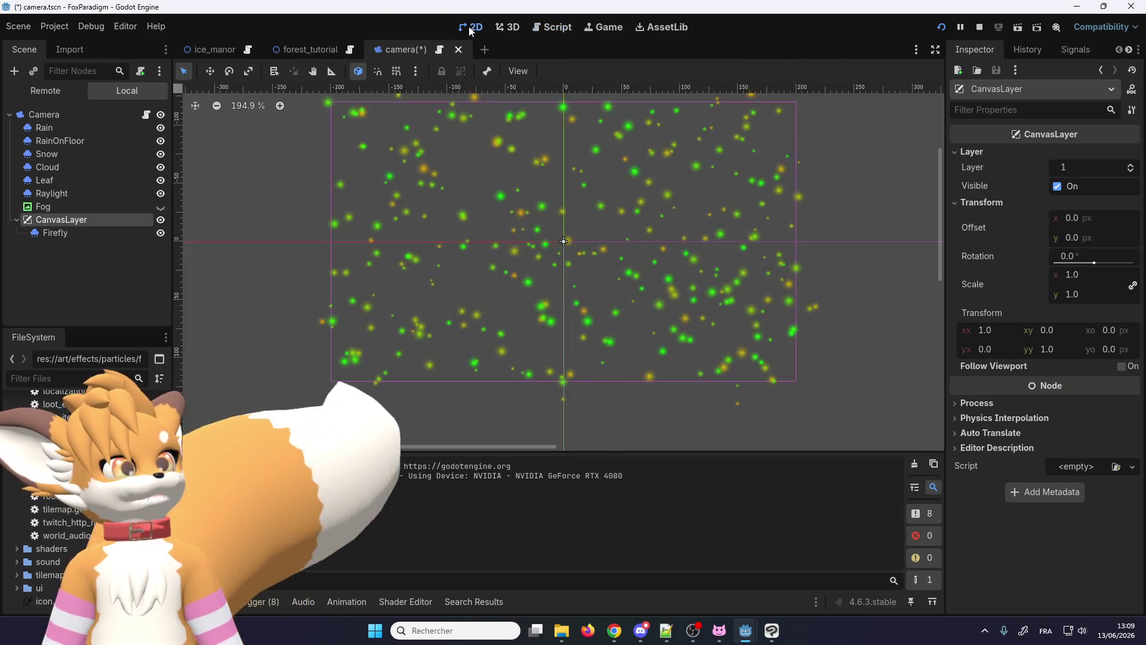
scroll(447, 254, "down", 1)
scroll(296, 246, "down", 1)
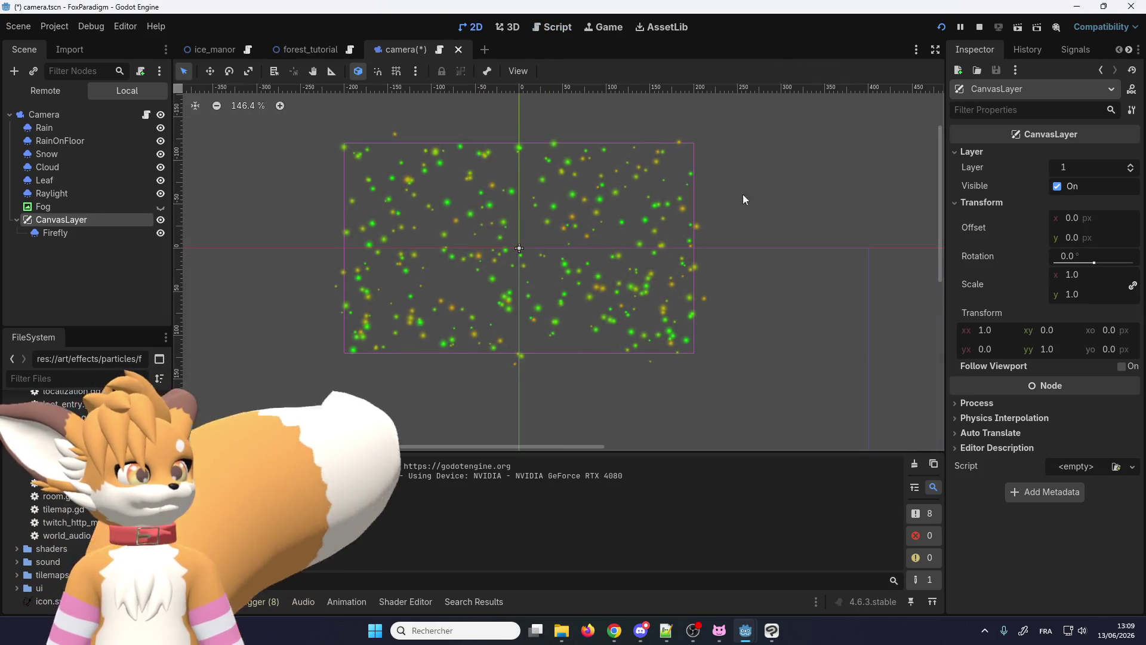
Step: Set the CanvasLayer Transform Offset to 200 by 120 px and bring the running game back in front
left_click(1104, 216)
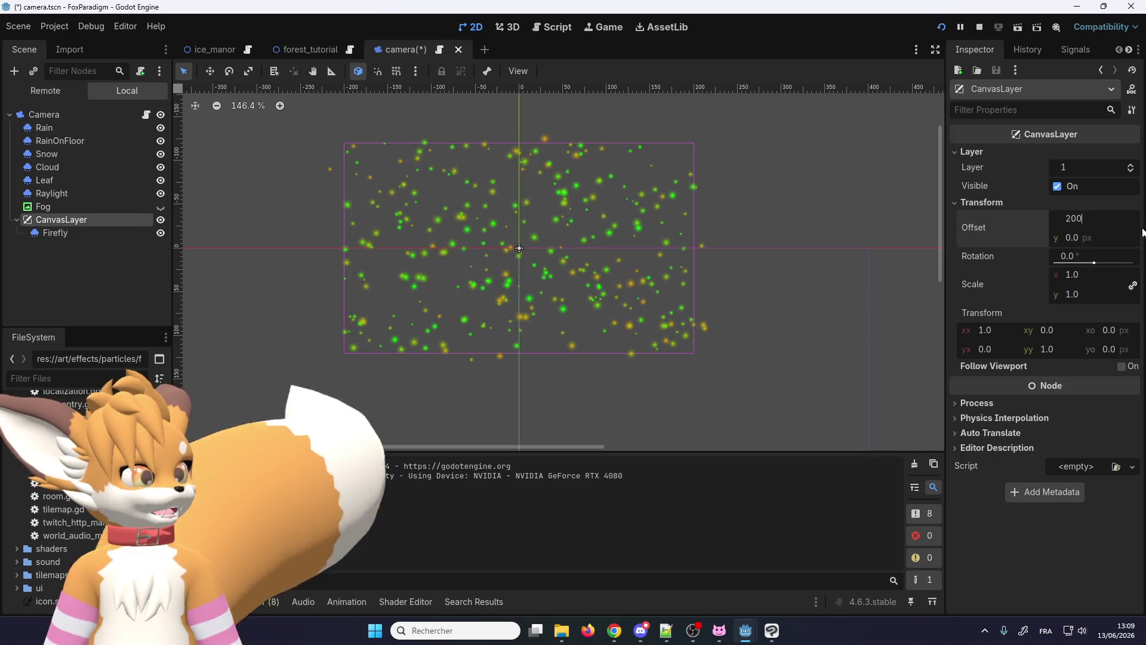
key("Return")
type("0")
key("Return")
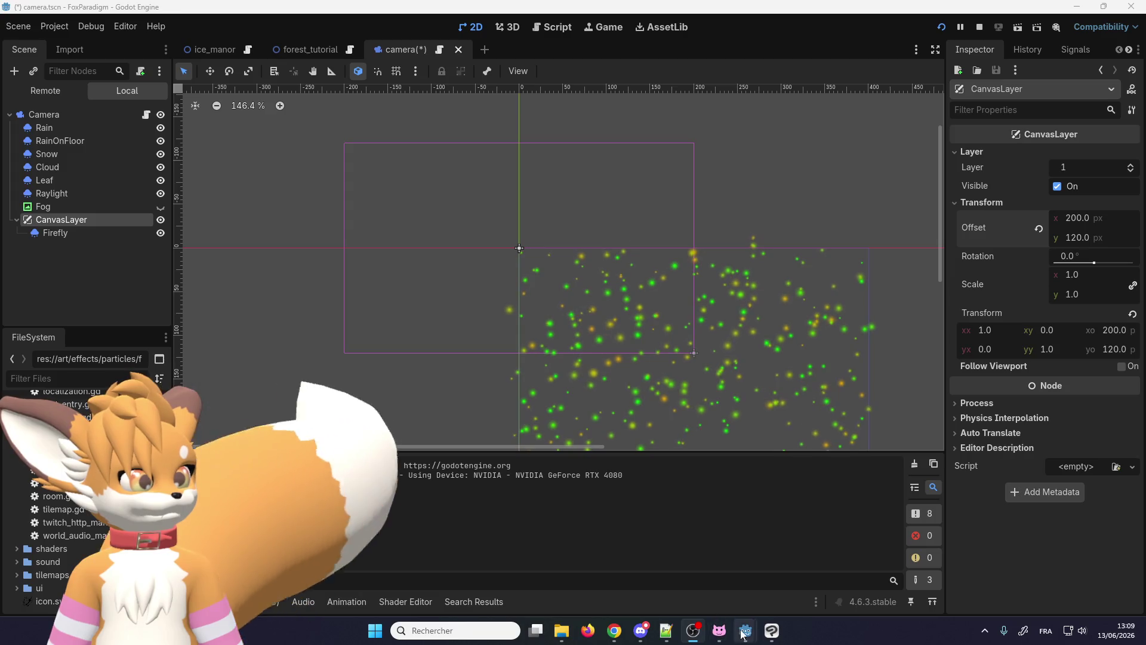
mouse_move(743, 630)
left_click(780, 582)
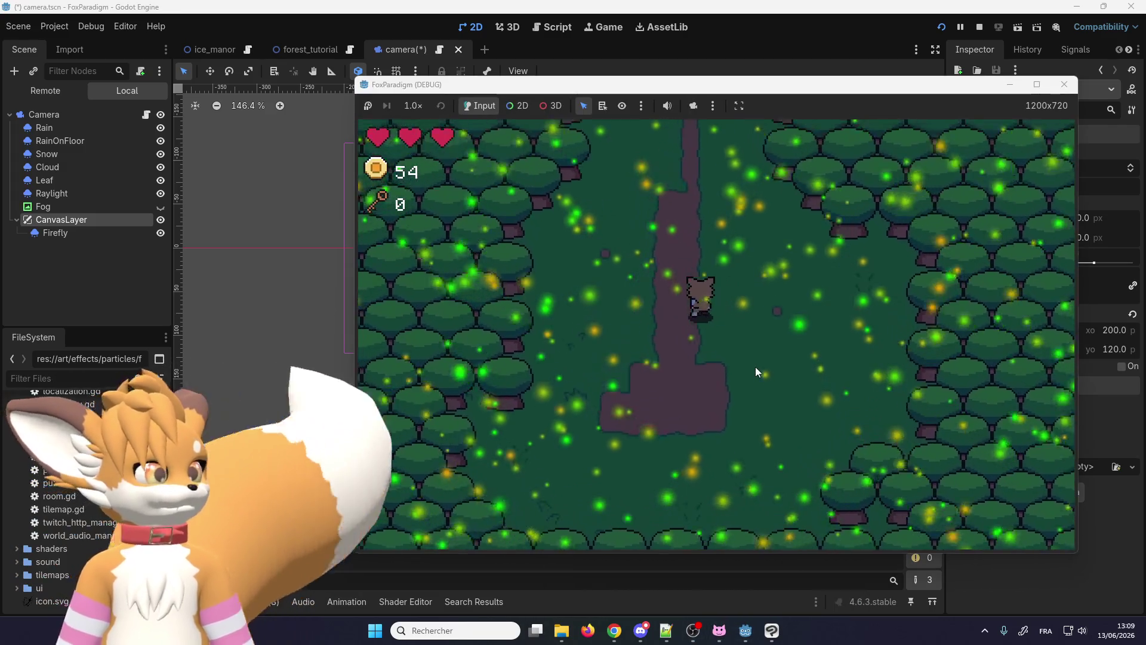
Step: Walk the fox up and down the dirt path and into the clearing to see fireflies everywhere
key("Up")
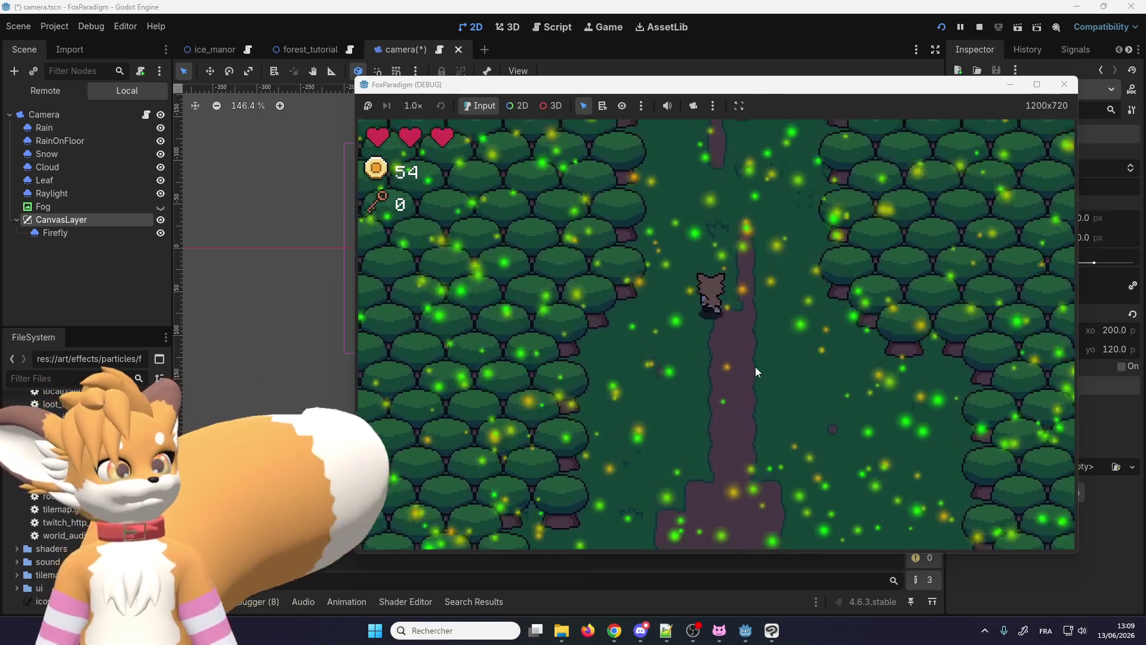
key("Up")
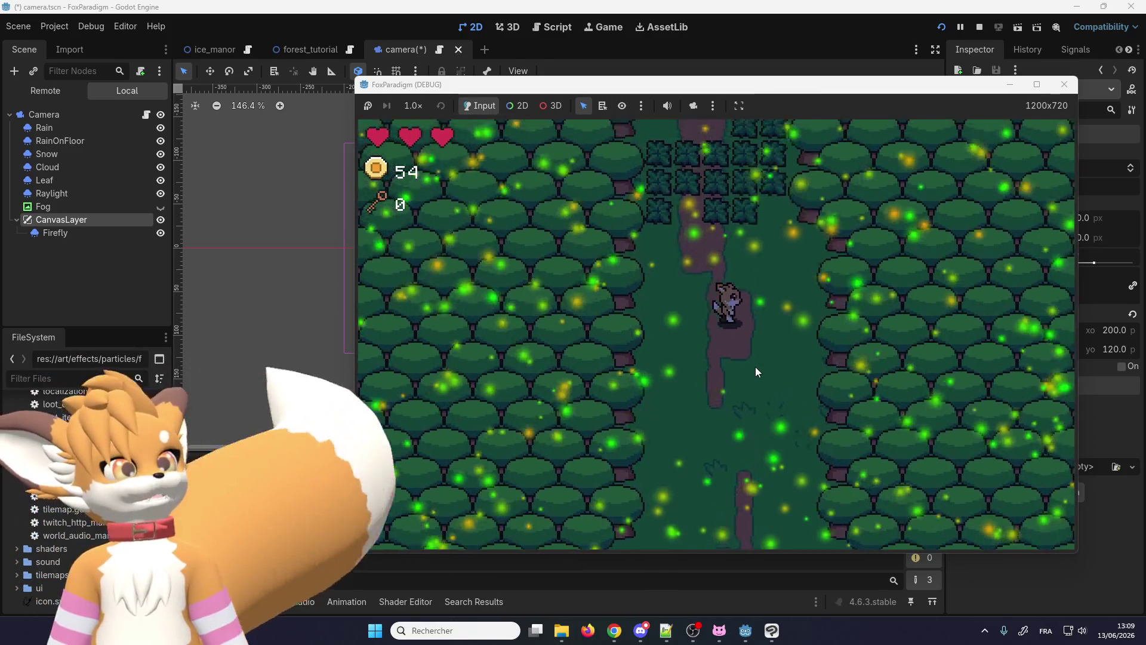
key("Down")
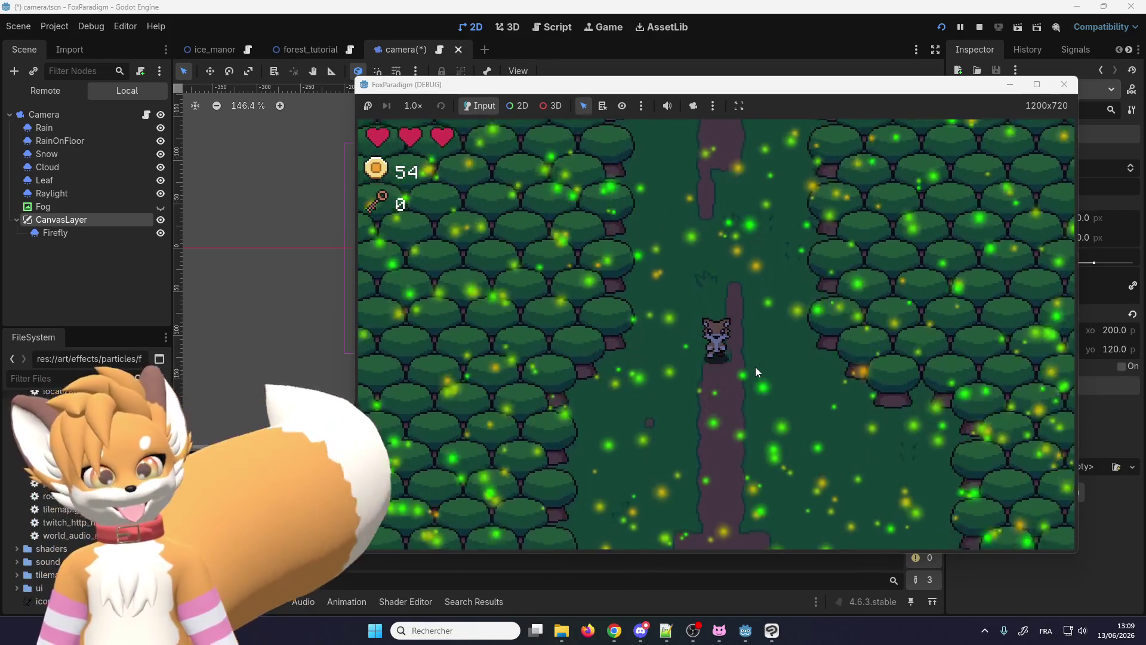
key("Down")
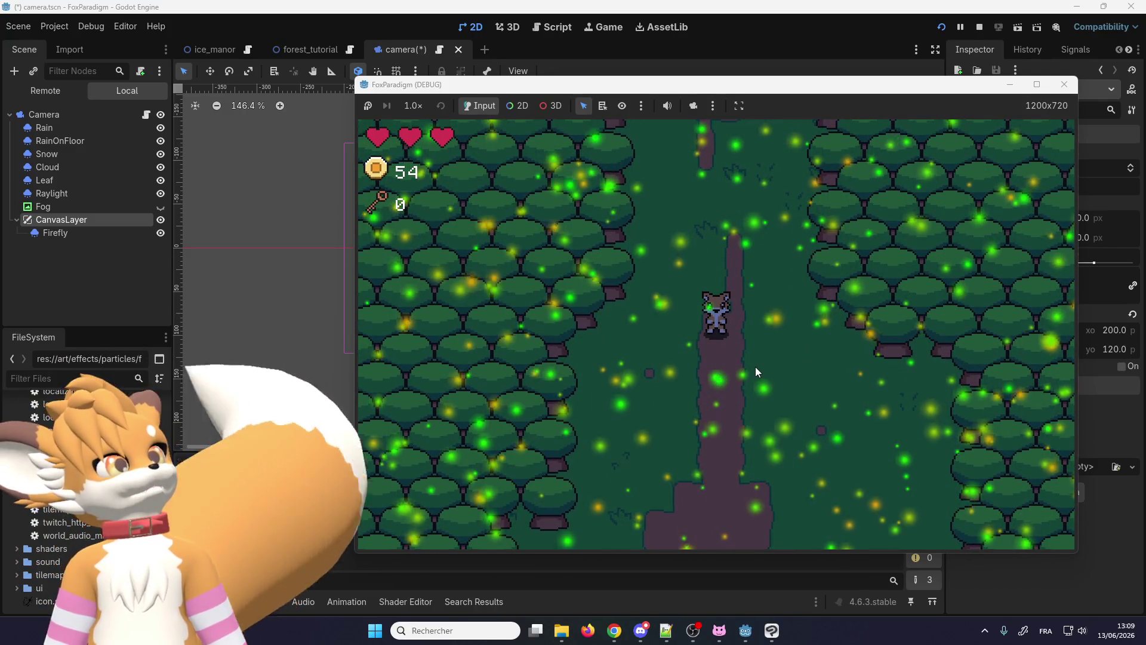
key("Down")
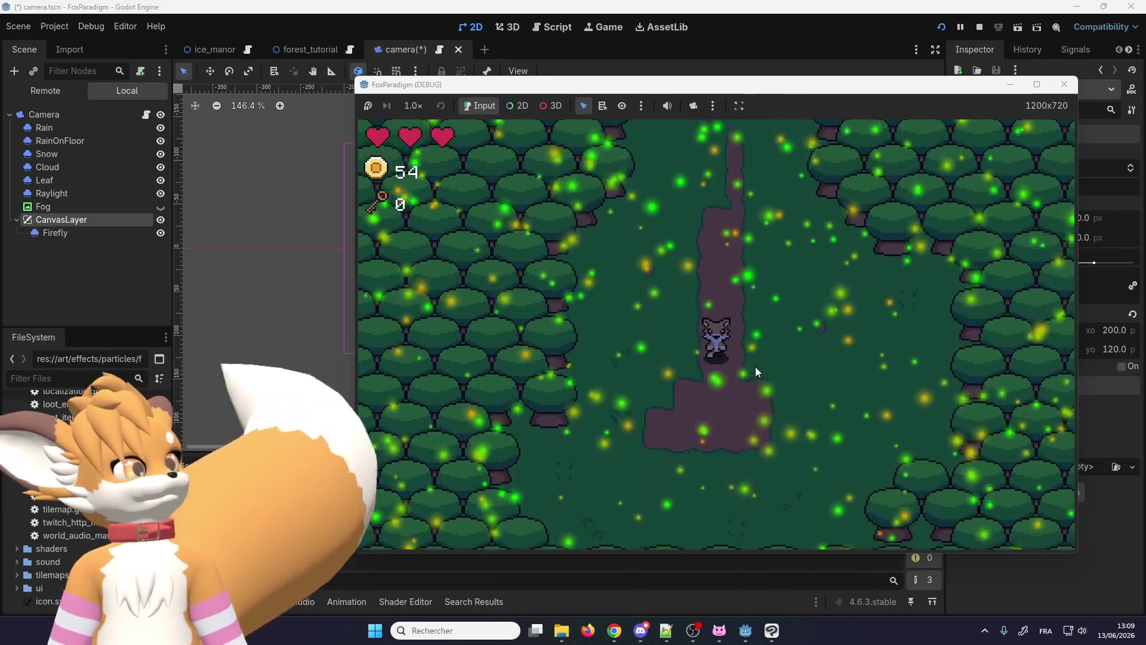
key("Left")
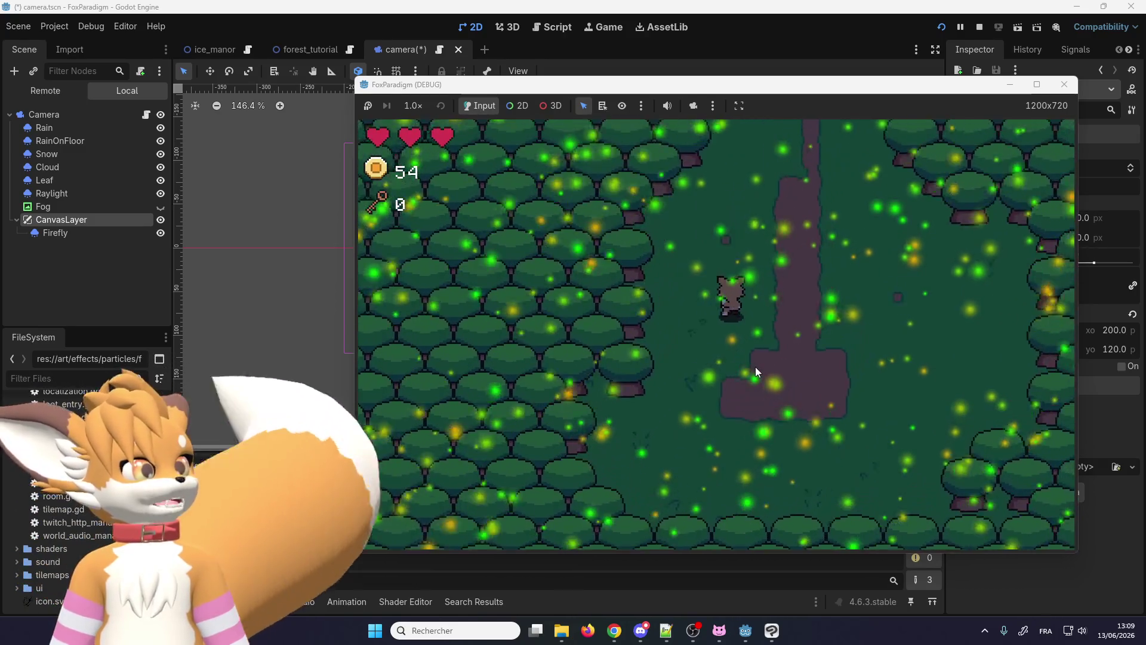
key("Up")
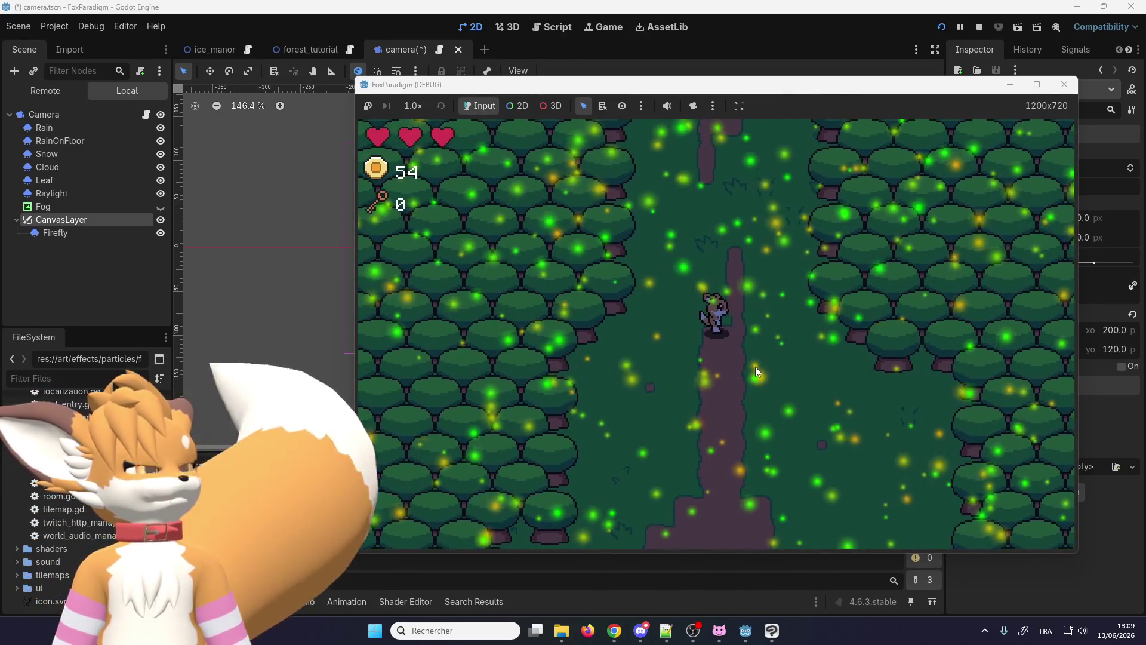
key("Down")
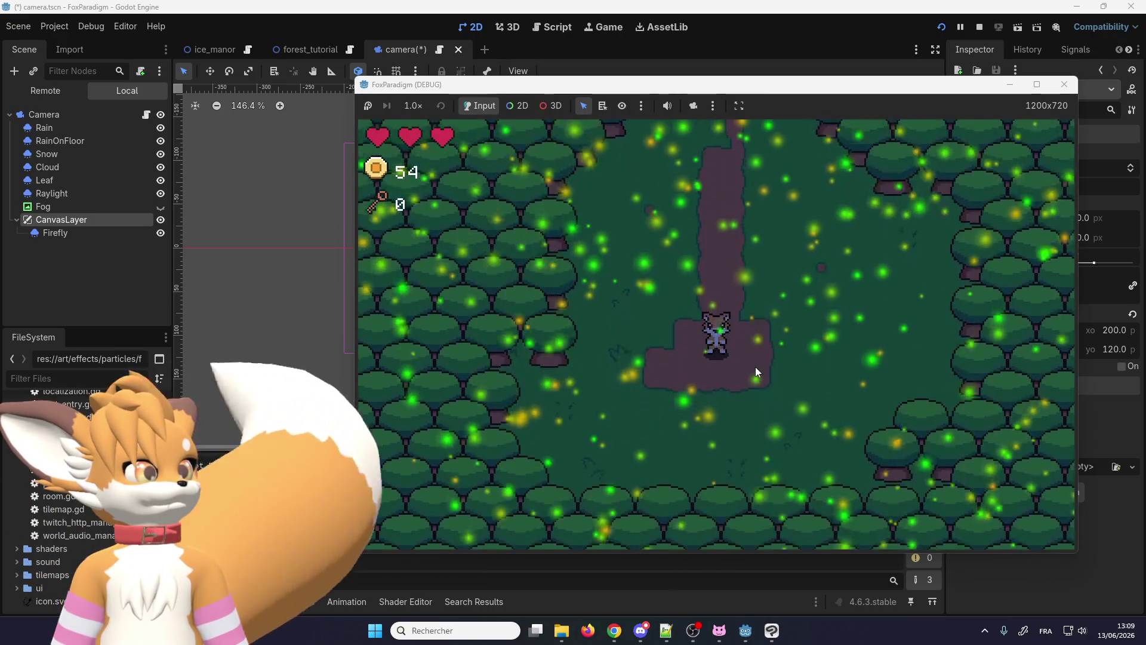
key("Up")
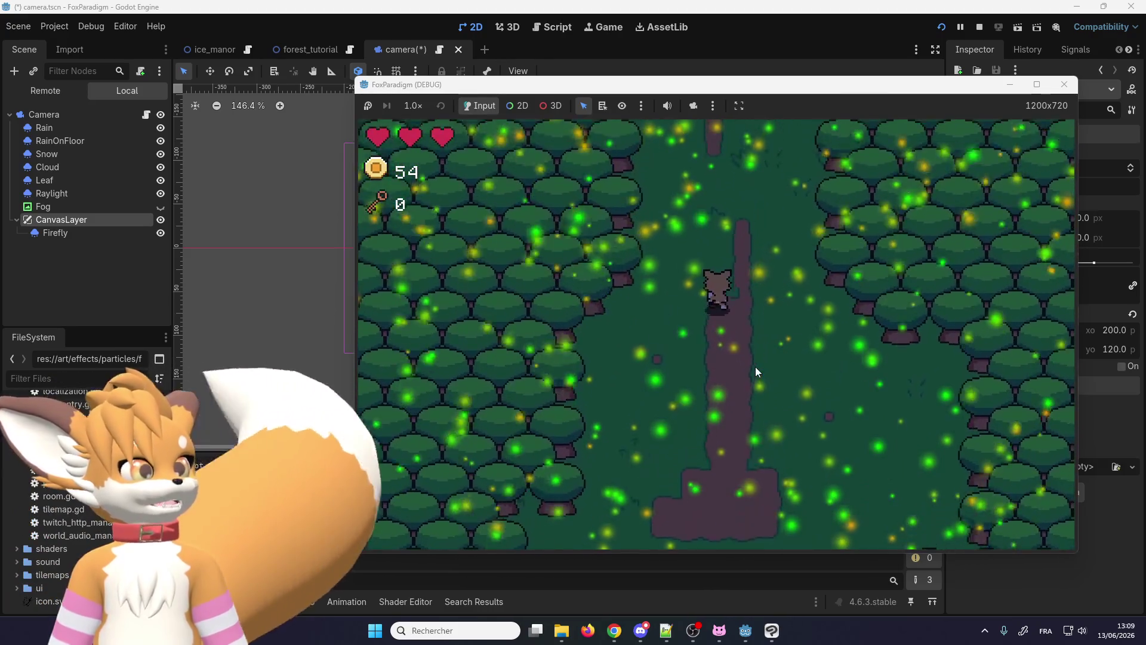
key("Up")
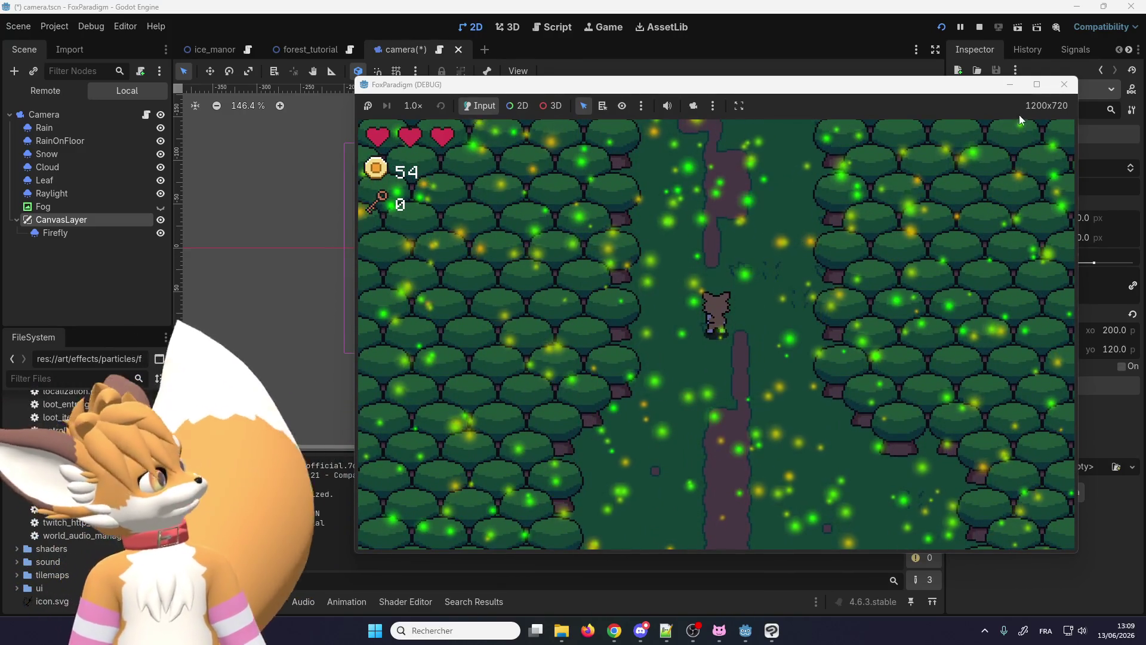
Step: Move the game window left and enable Follow Viewport on the CanvasLayer
left_click_drag(1017, 84, 826, 86)
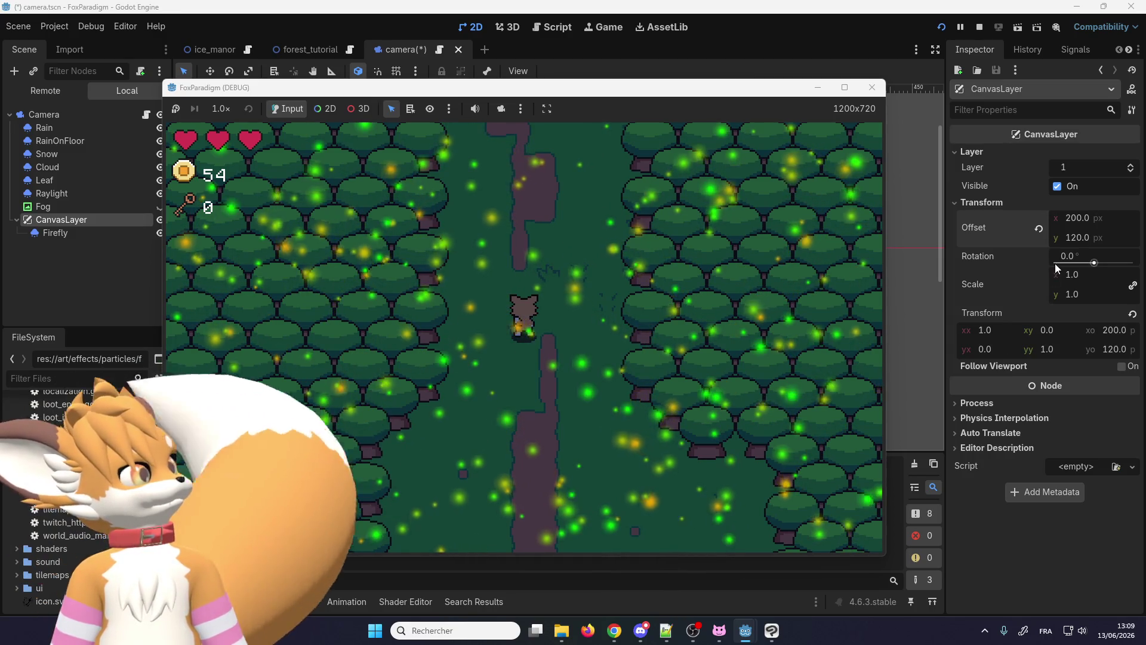
left_click(1121, 366)
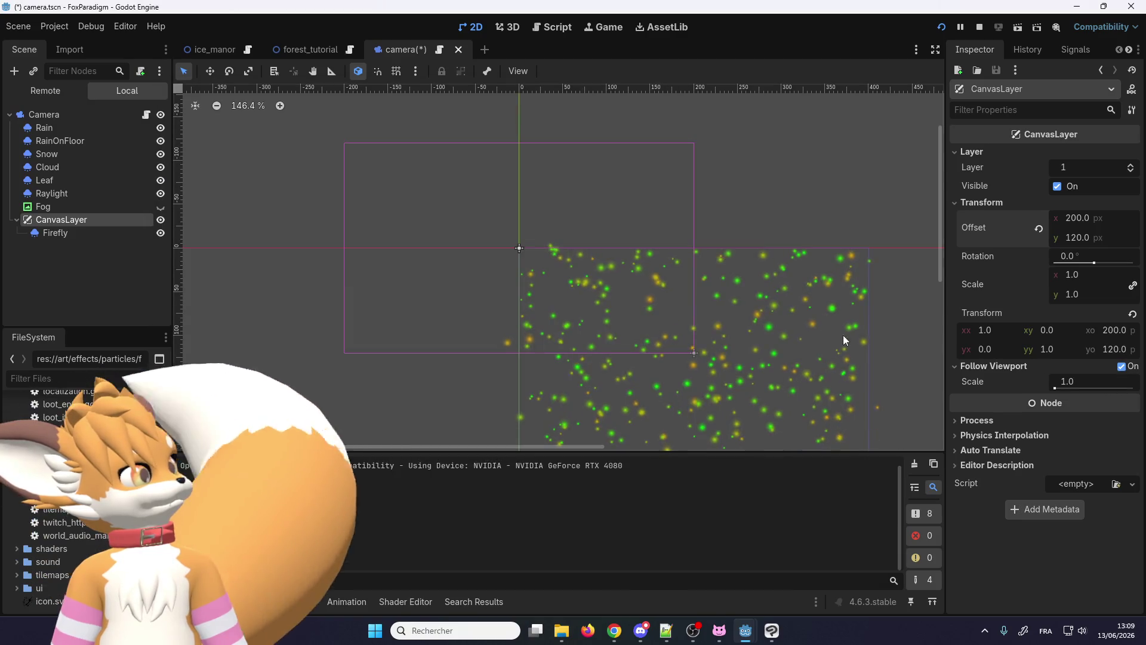
mouse_move(693, 631)
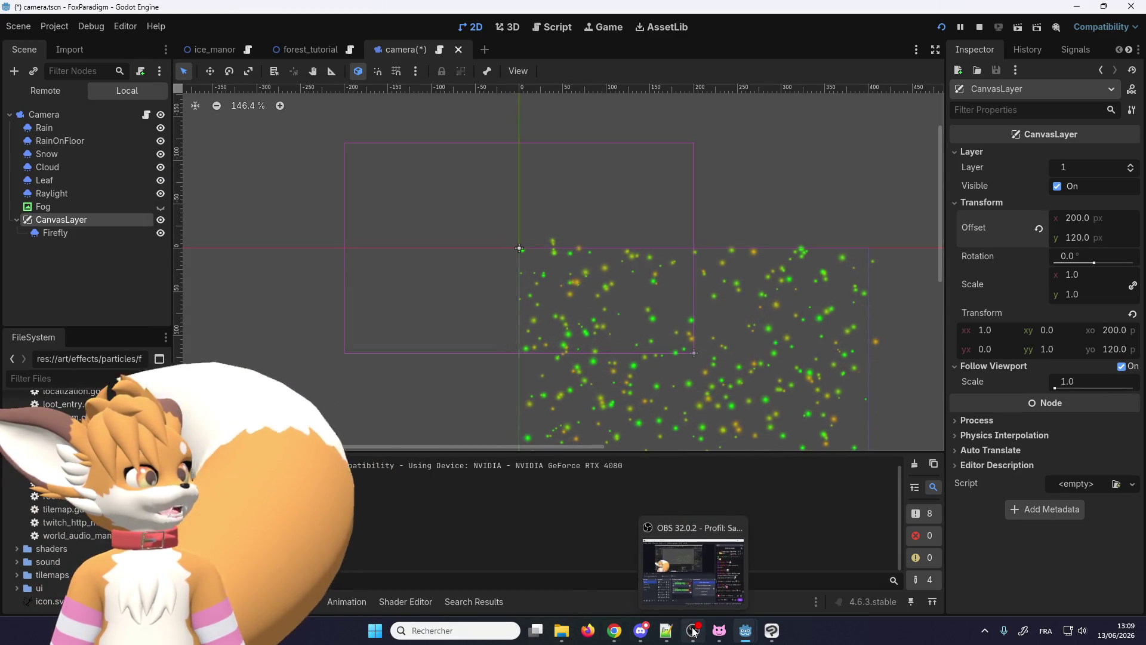
Step: Bring the game forward and walk around to confirm fireflies now stay in one forest patch
left_click(786, 567)
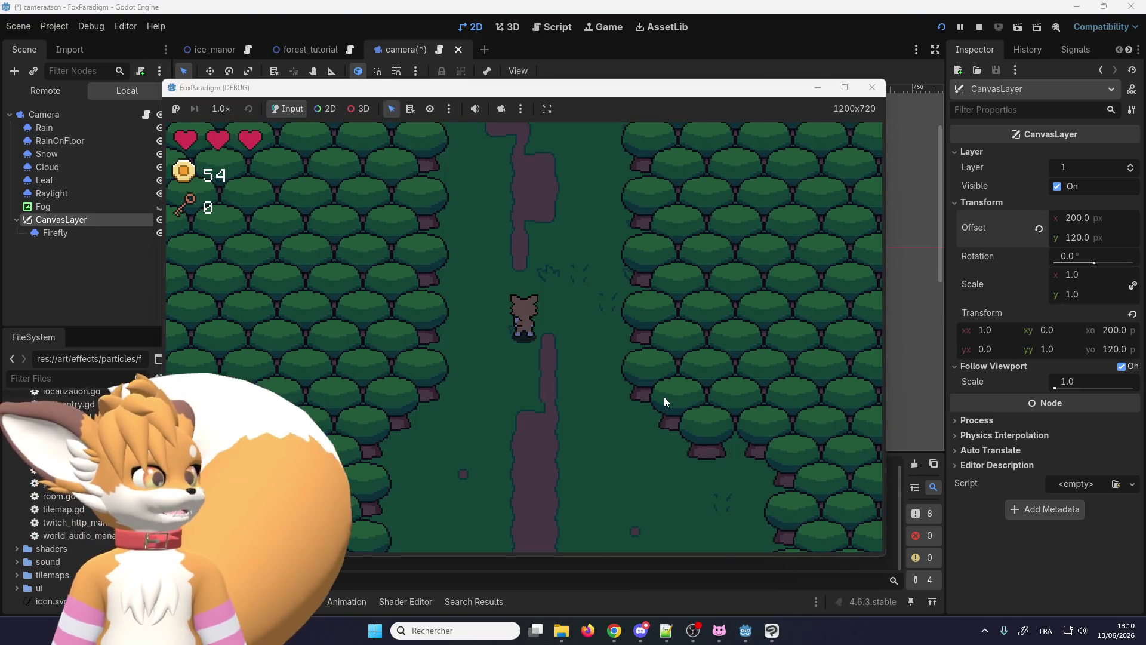
key("Down")
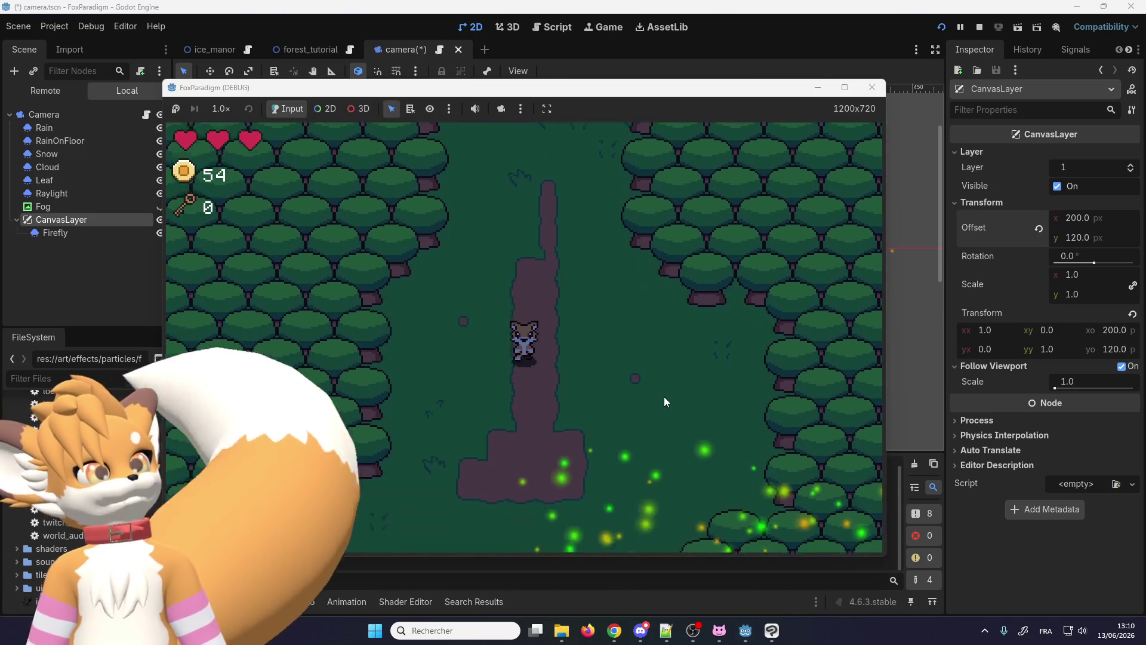
key("Right")
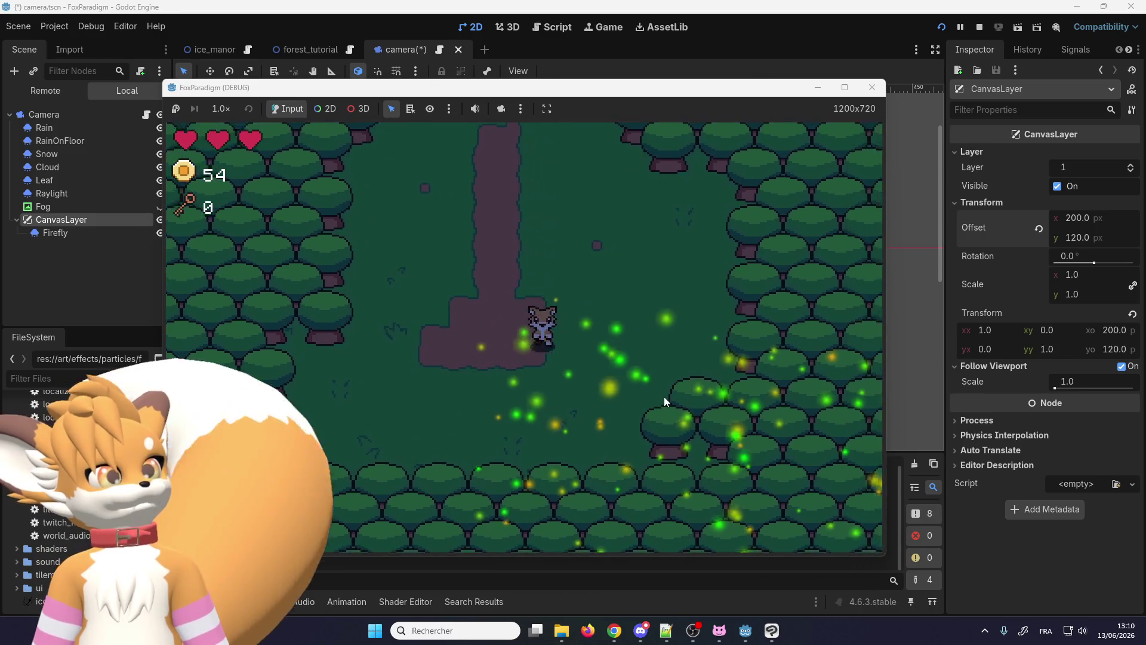
key("Down")
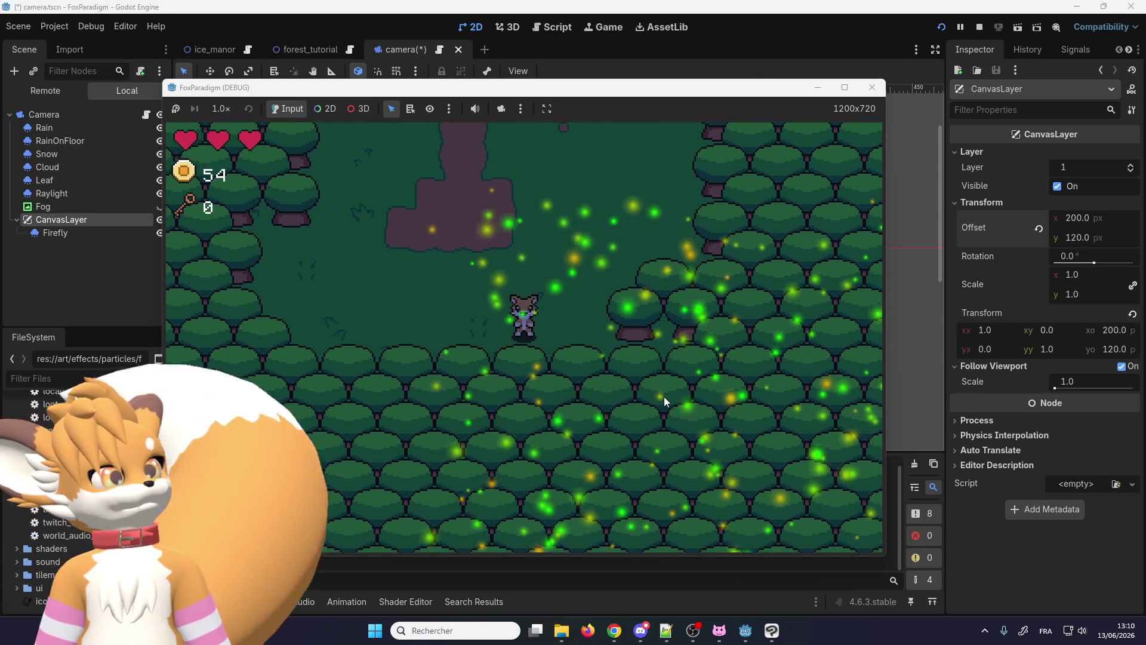
key("Up")
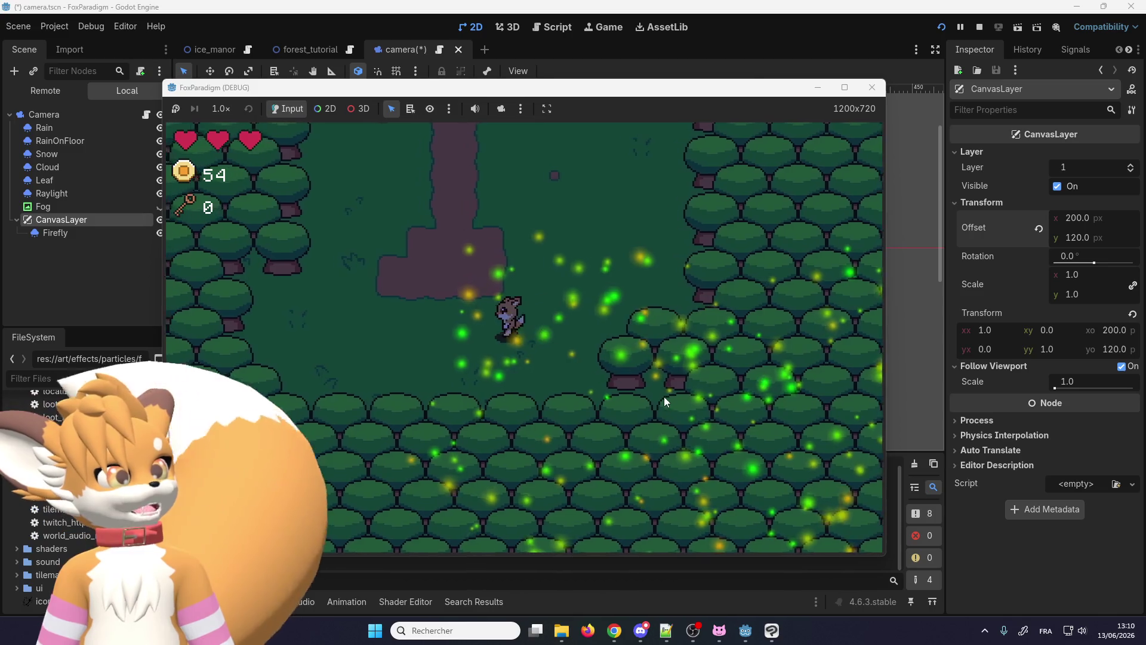
key("Right")
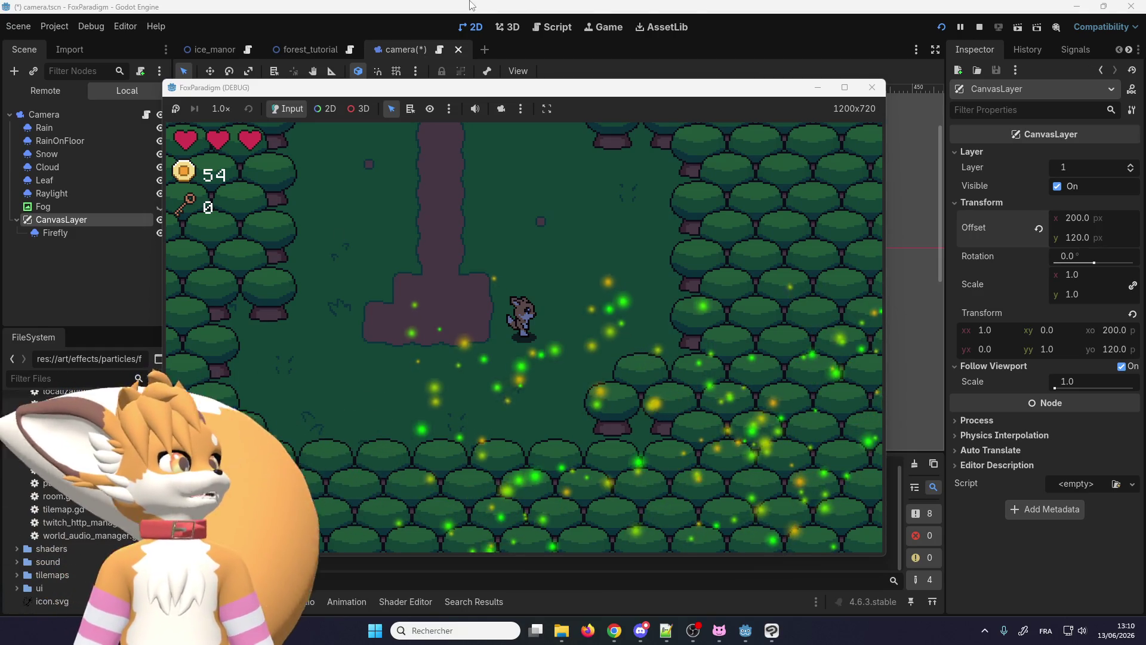
Step: Select the Firefly node and expand its Drawing section showing the 200×200 visibility rect
left_click(52, 237)
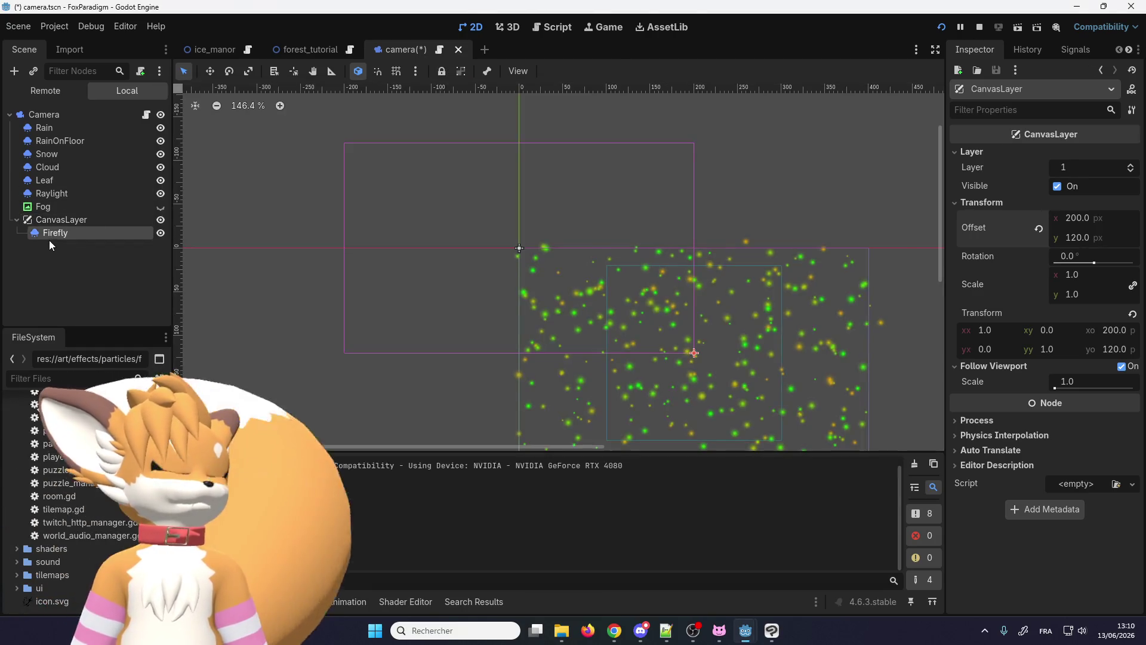
scroll(998, 271, "down", 3)
scroll(999, 272, "up", 3)
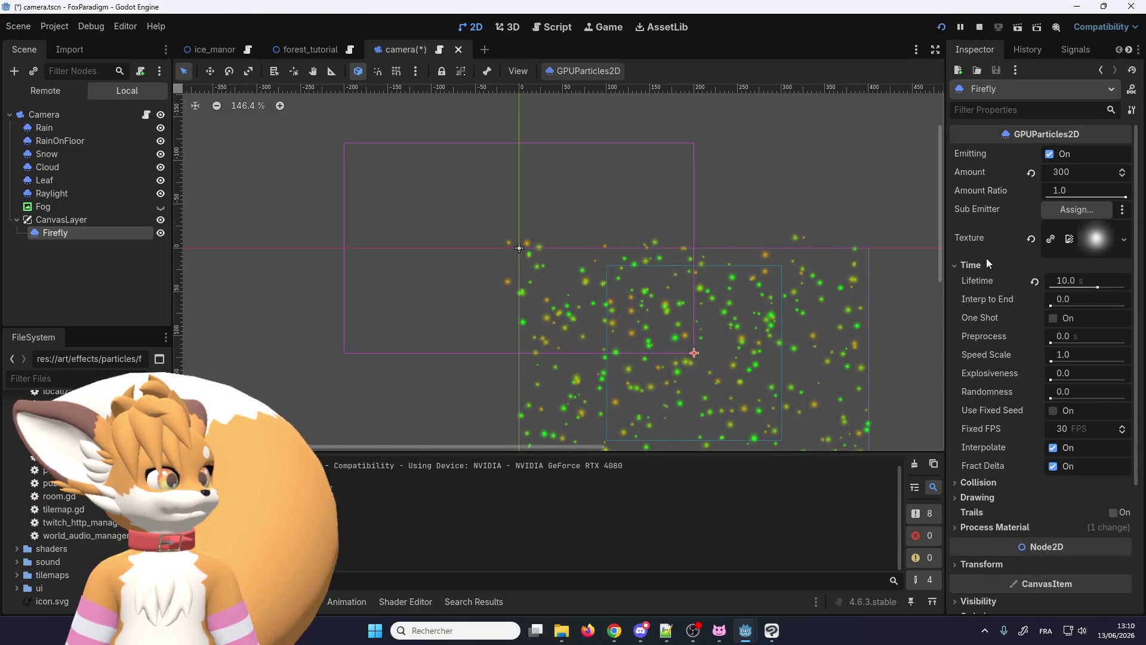
left_click(986, 497)
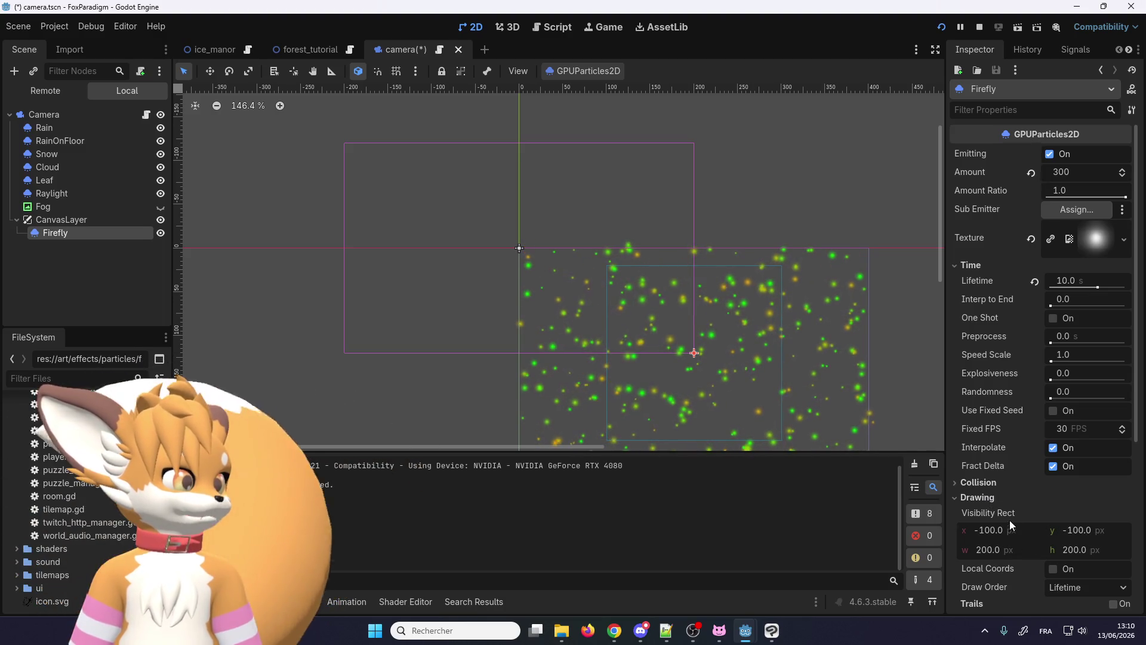
scroll(1011, 524, "down", 2)
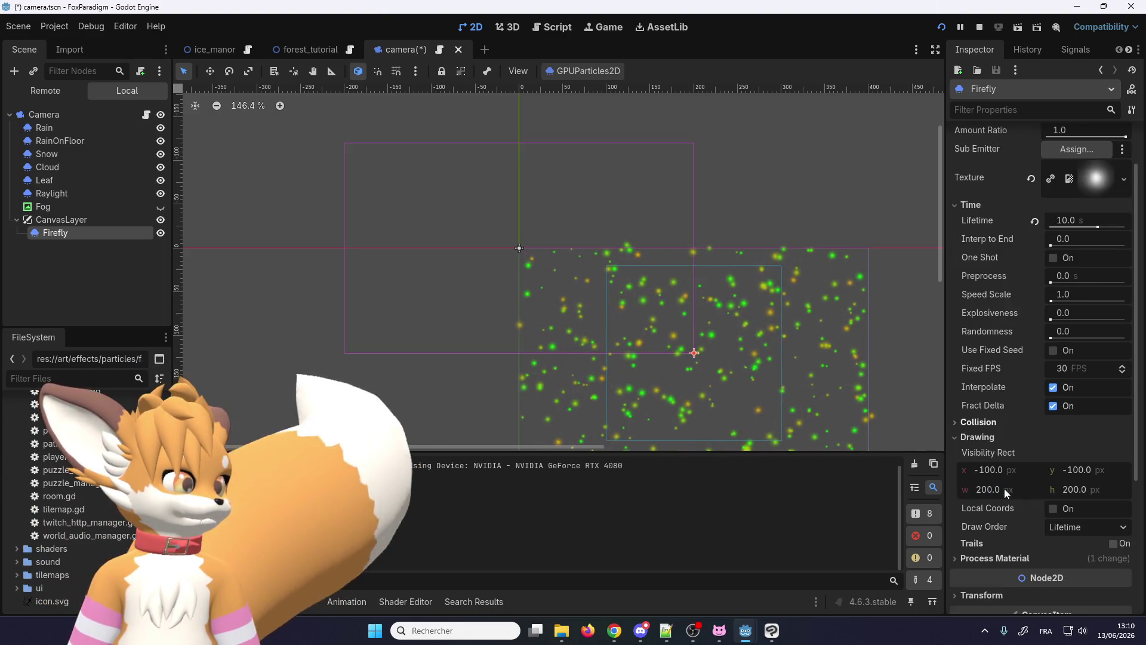
left_click(985, 437)
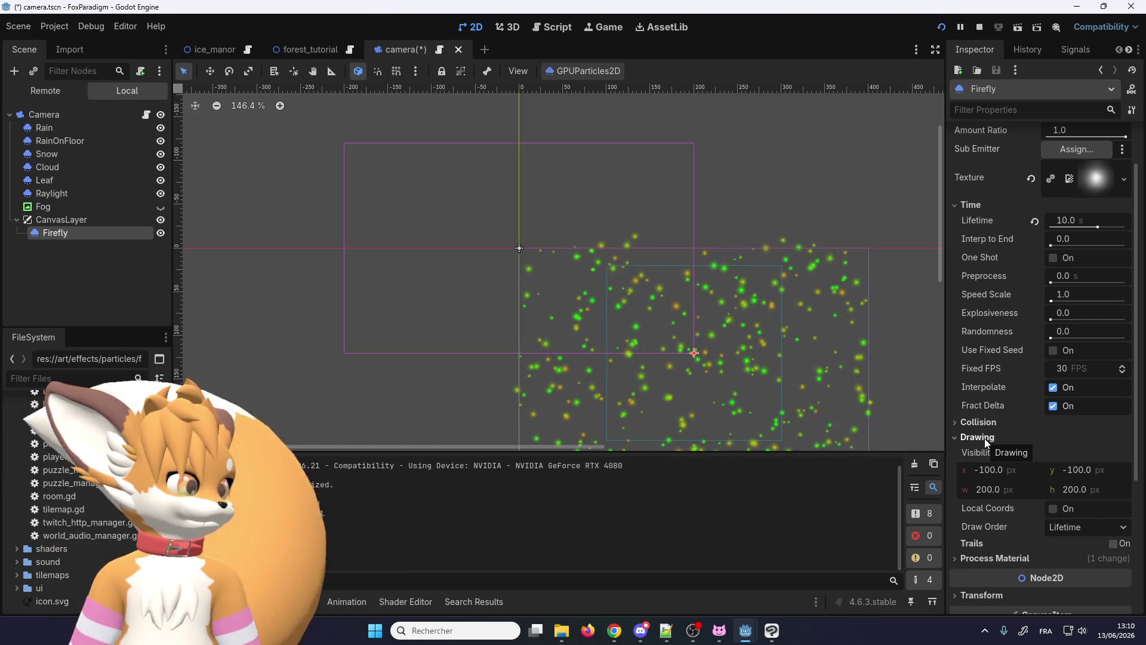
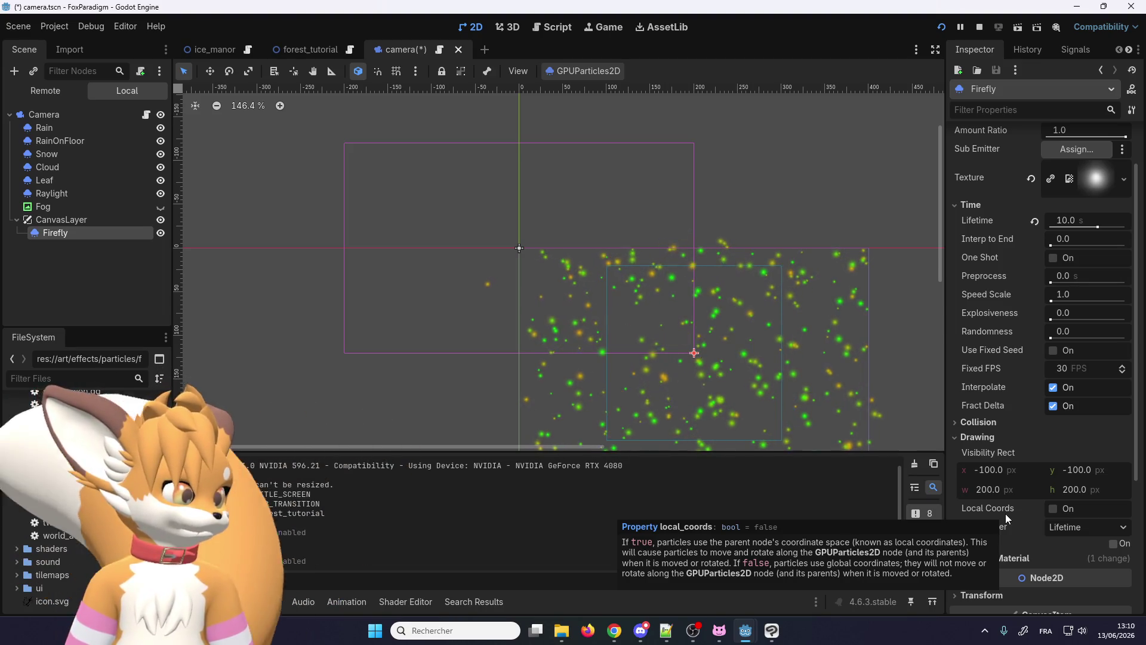
Step: Keep Lifetime draw order, enable Local Coords on the Firefly particles and bring the game forward
left_click(1063, 525)
left_click(1063, 525)
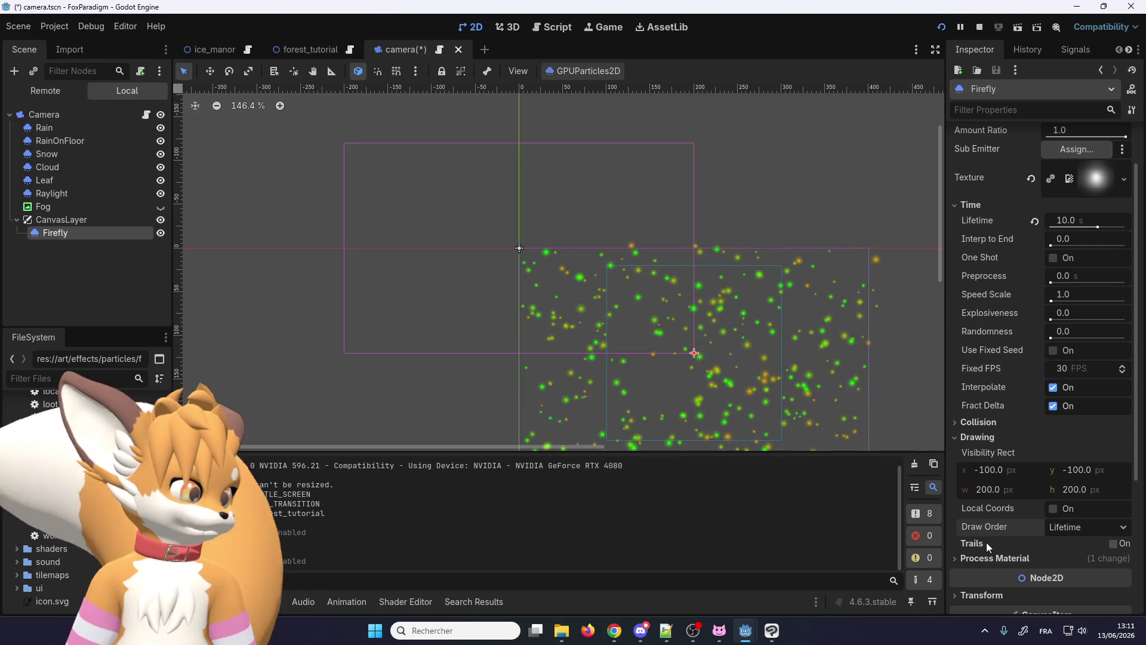
left_click(1048, 510)
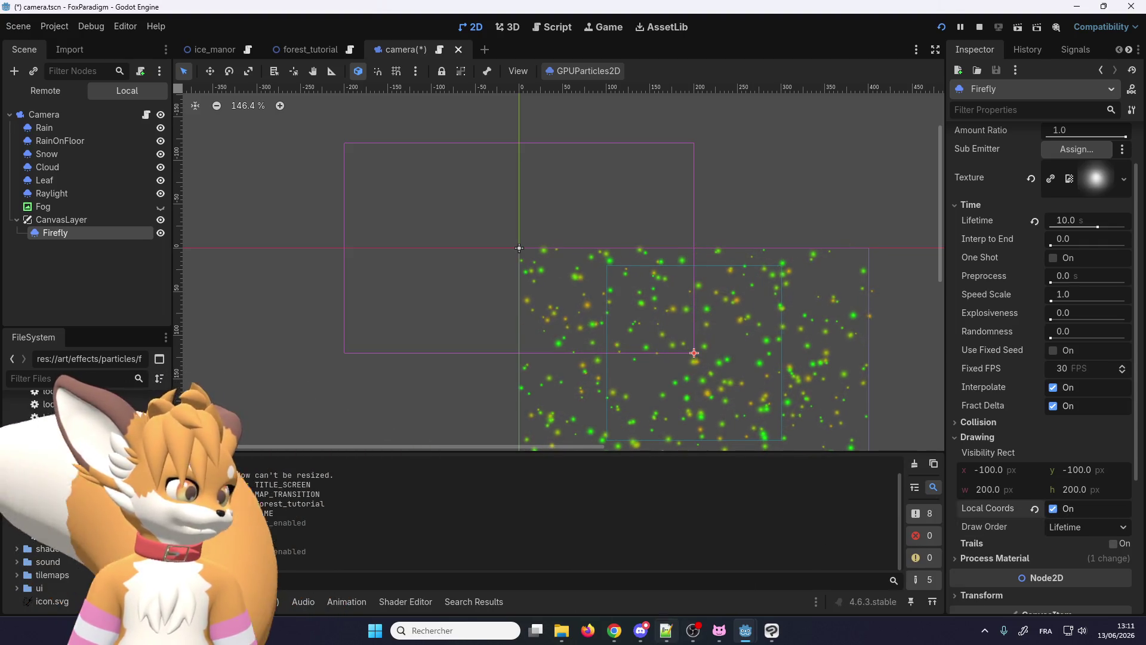
mouse_move(719, 631)
left_click(783, 564)
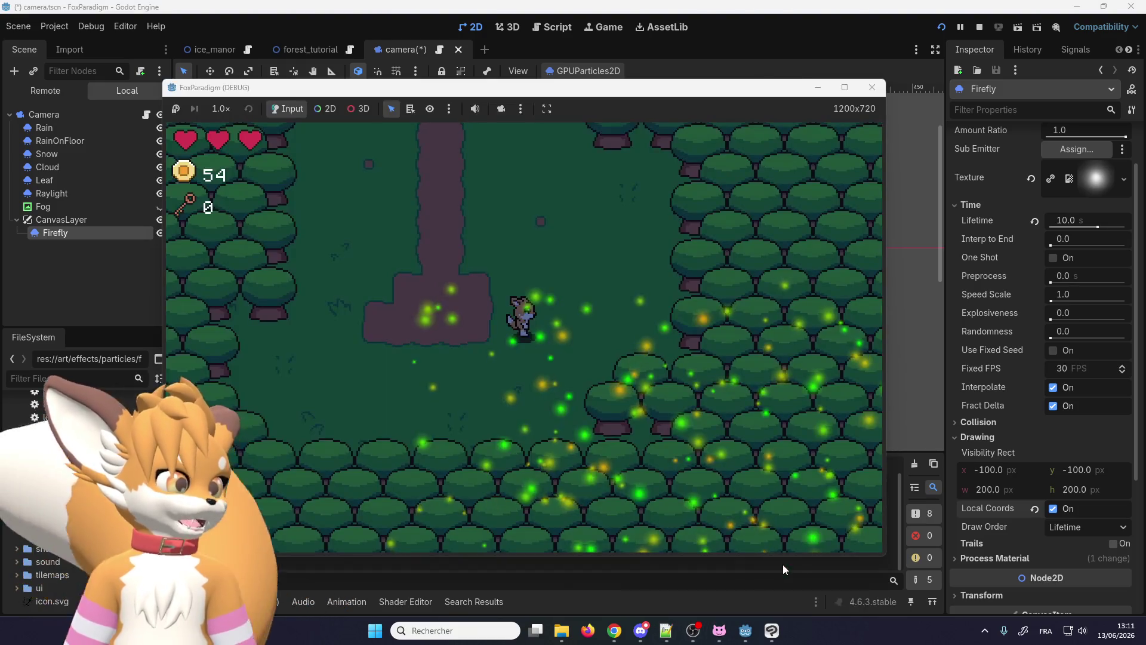
Step: Walk the character to test, then disable Local Coords on the Firefly particles
key("Left")
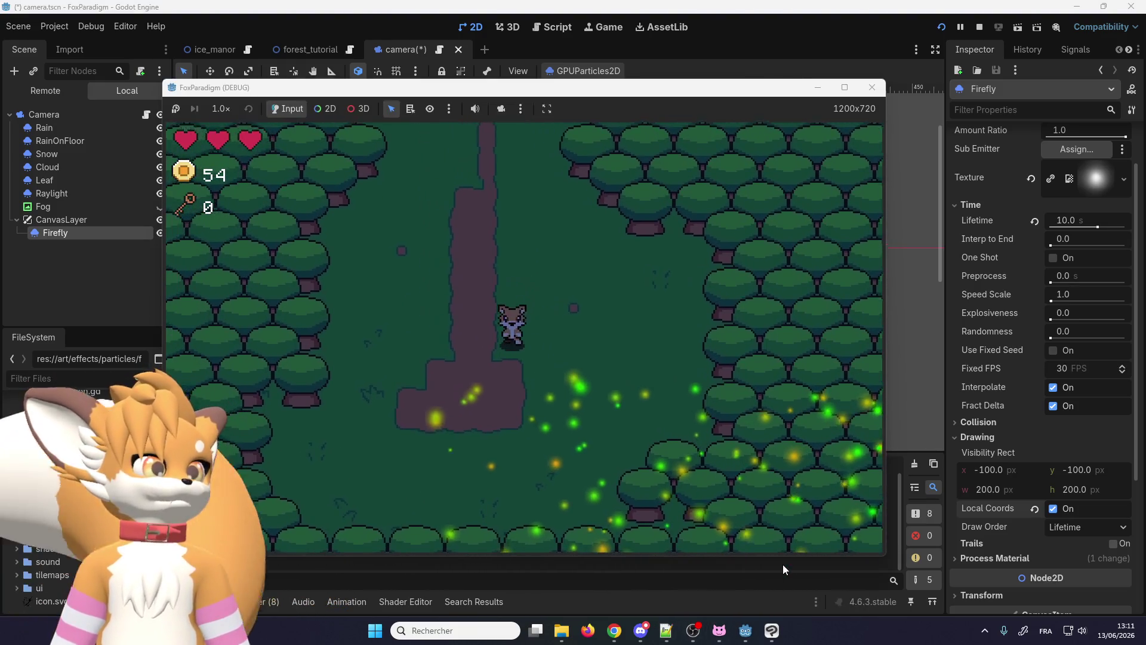
key("Down")
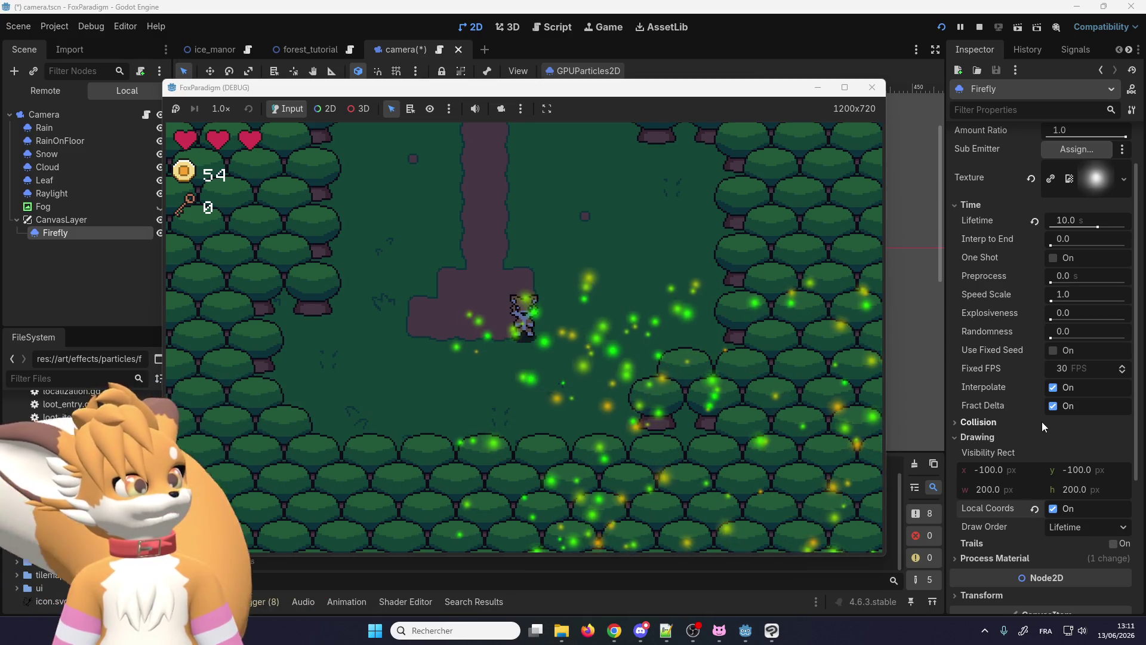
left_click(1051, 507)
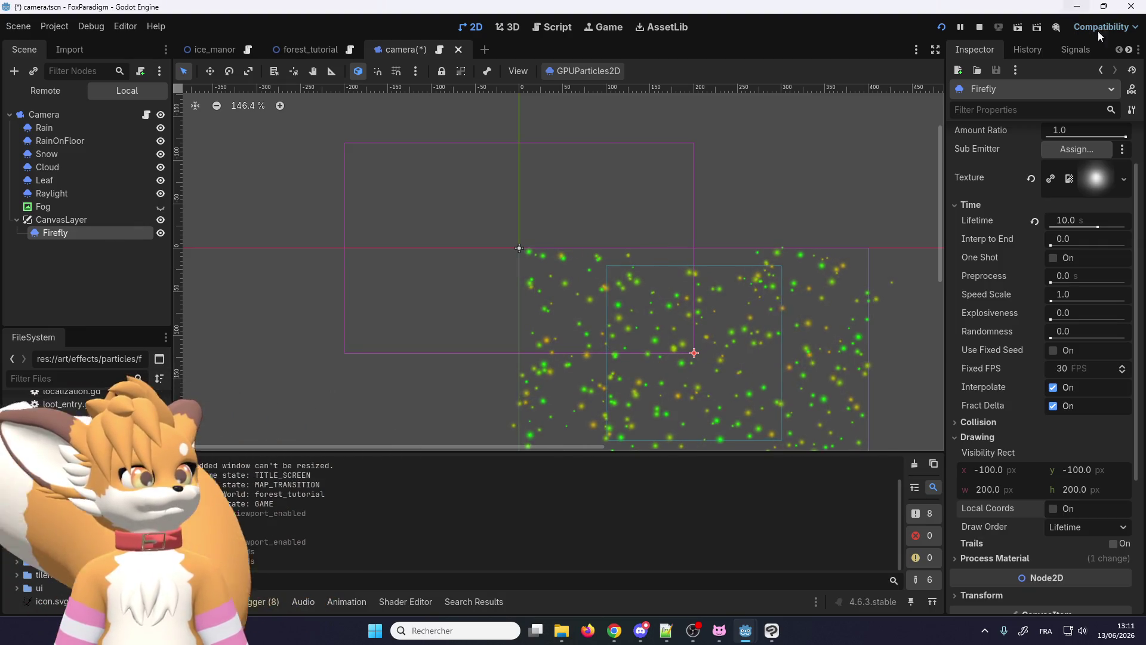
Step: Reparent Firefly from CanvasLayer directly under Camera and relaunch the game
left_click(984, 26)
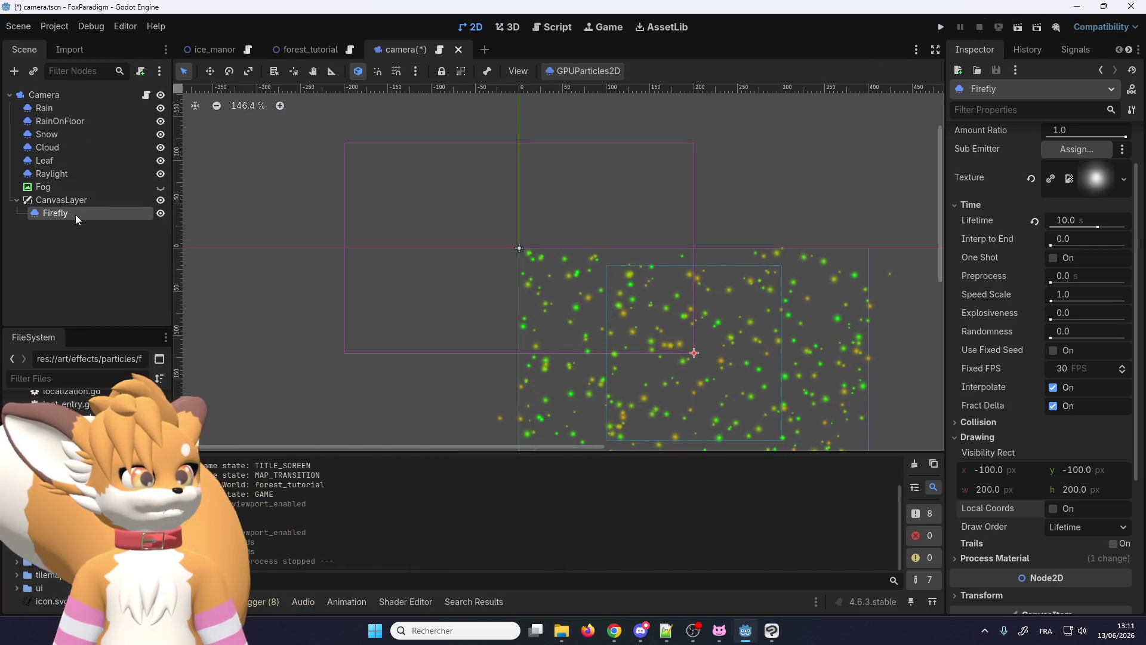
left_click_drag(76, 219, 67, 199)
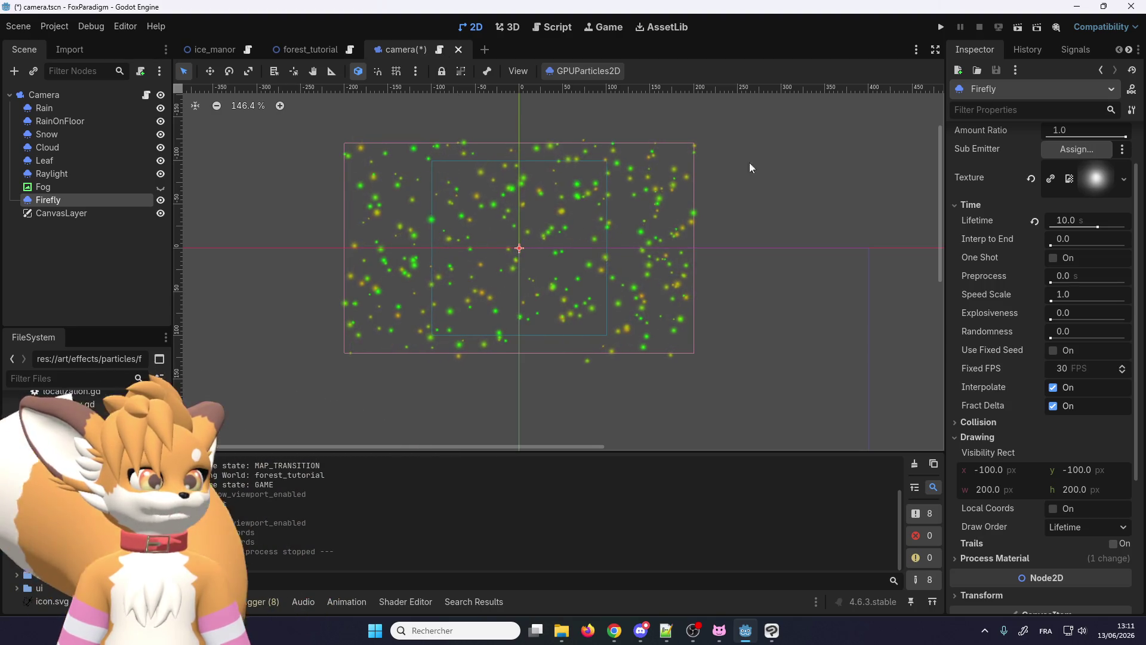
left_click(940, 27)
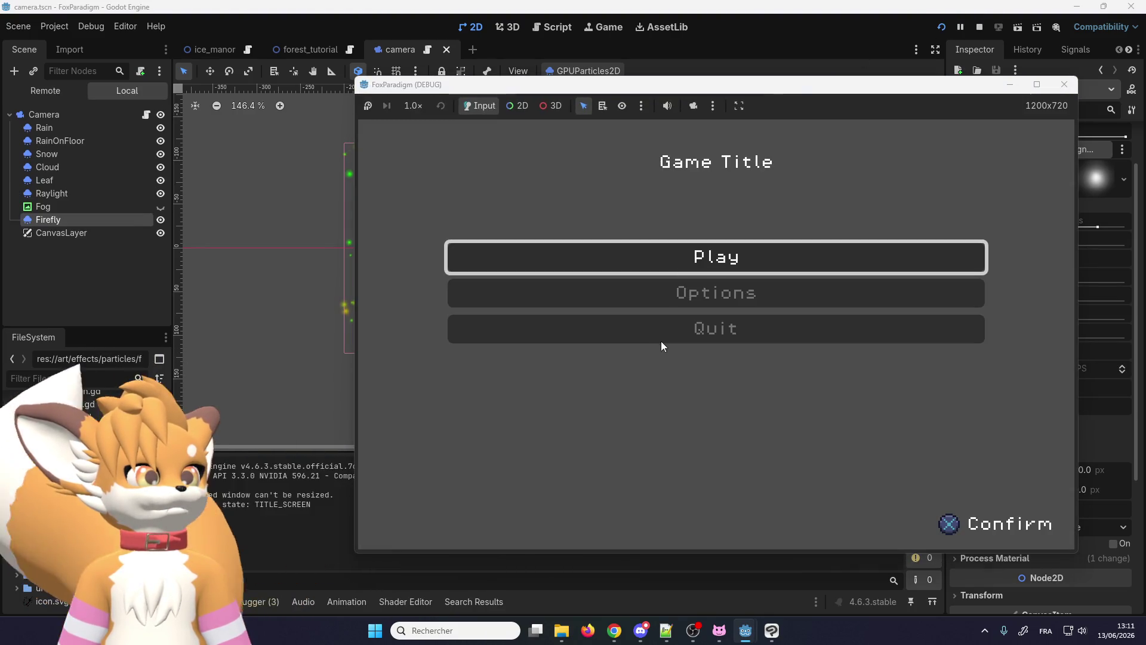
Step: Fix camera.gd line 9 to reference $Firefly instead of the CanvasLayer path and relaunch
key("Return")
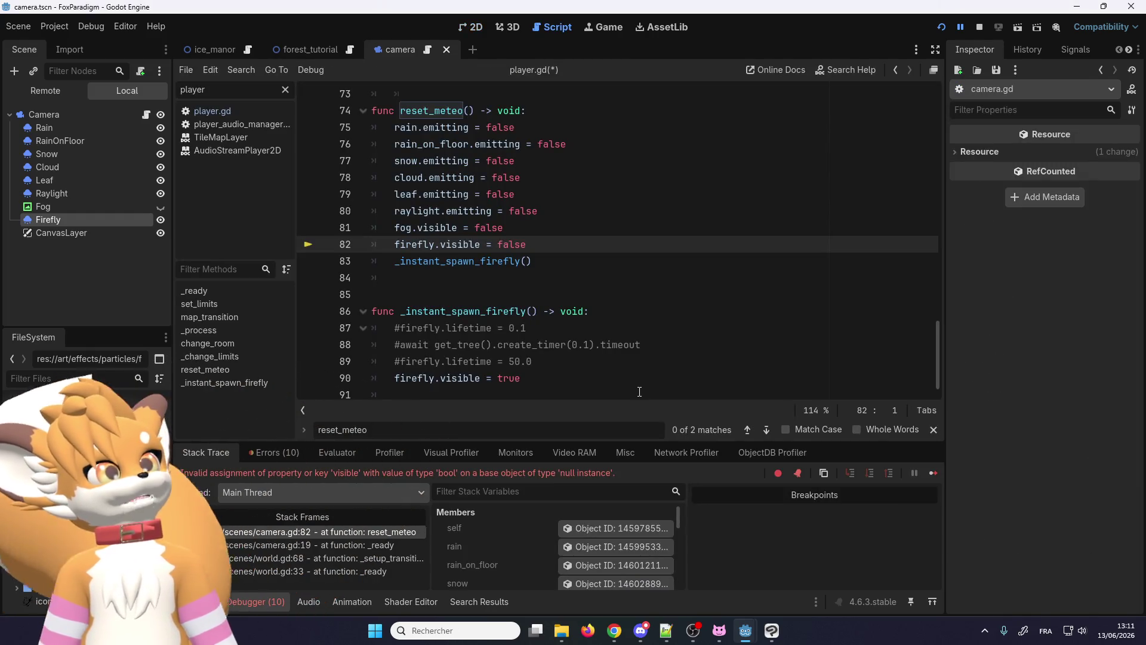
scroll(670, 294, "up", 10)
scroll(627, 260, "up", 5)
scroll(615, 238, "up", 7)
scroll(608, 232, "up", 1)
double_click(630, 227)
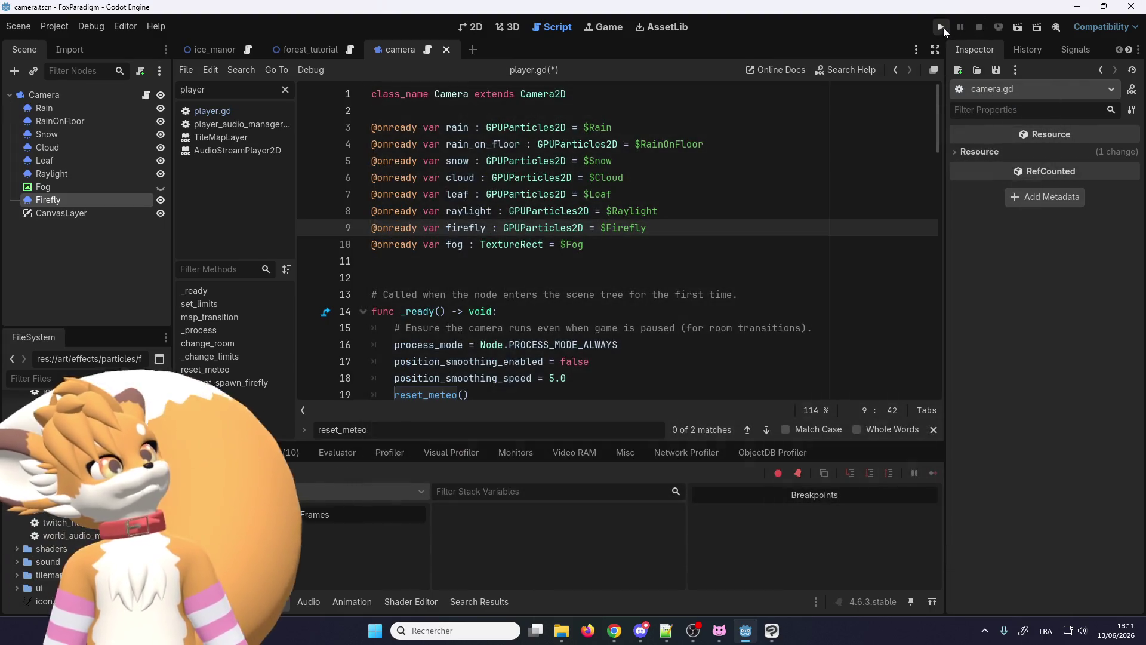
left_click(943, 28)
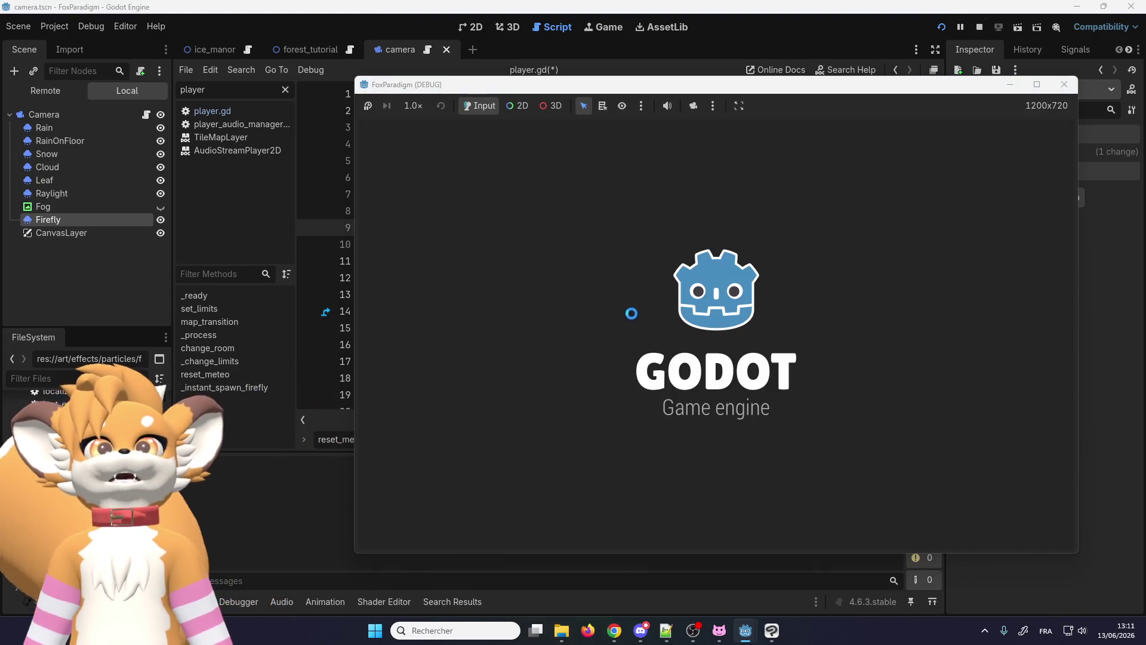
Step: Load the save, walk the fox around the forest paths to watch the fireflies, then stop the game
key("Return")
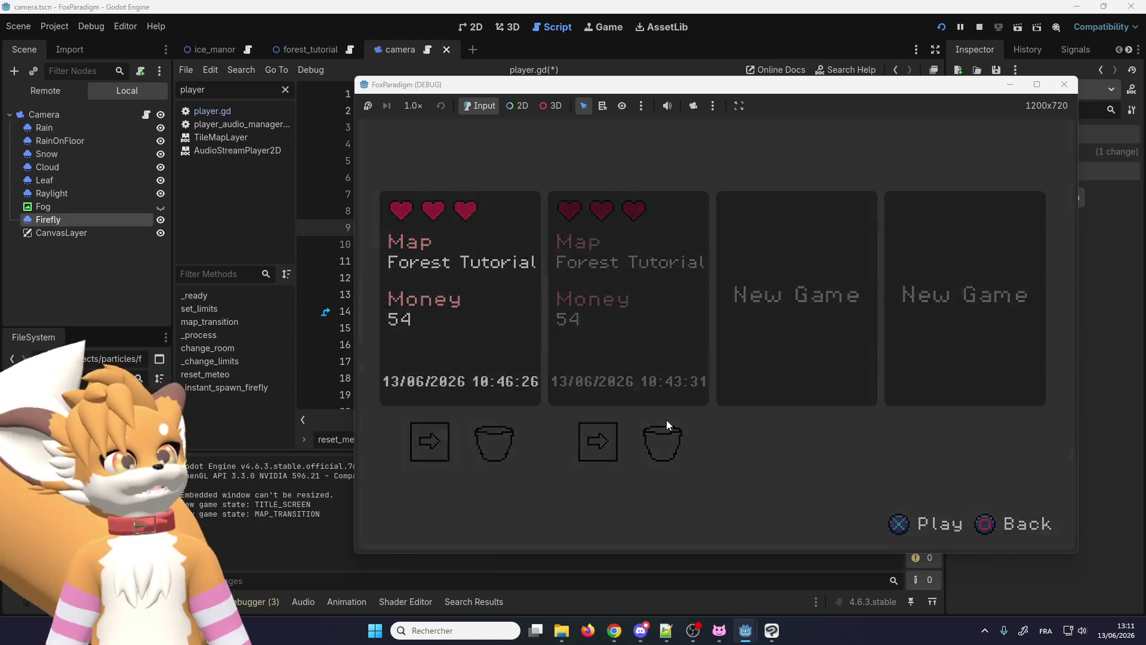
key("Return")
key("Up")
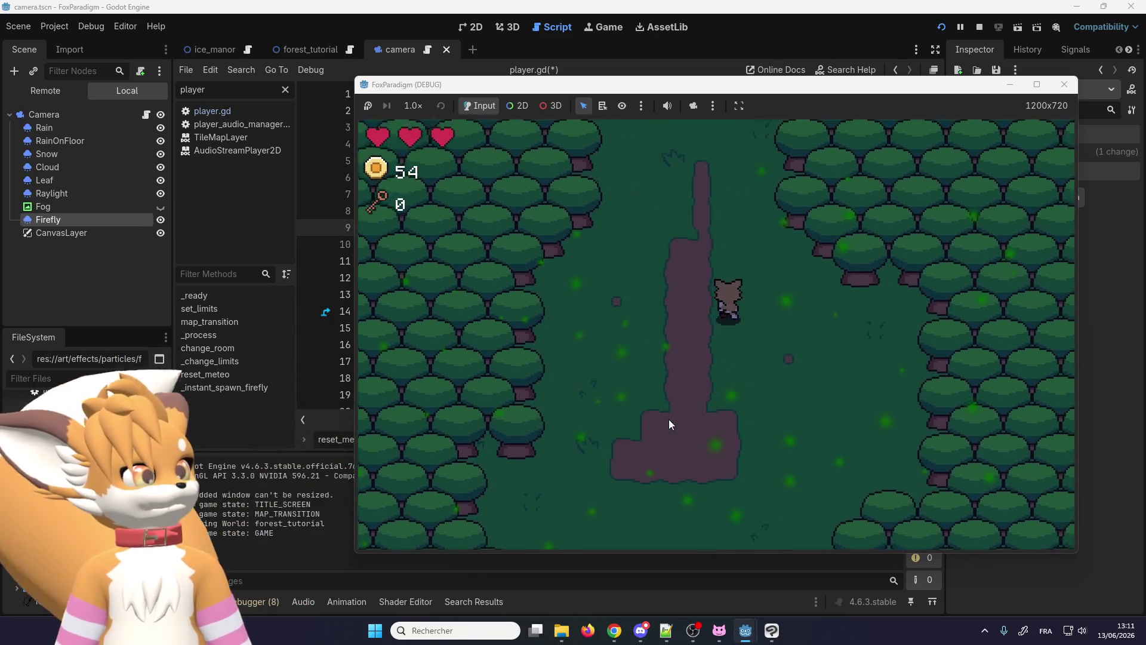
key("Left")
key("Down")
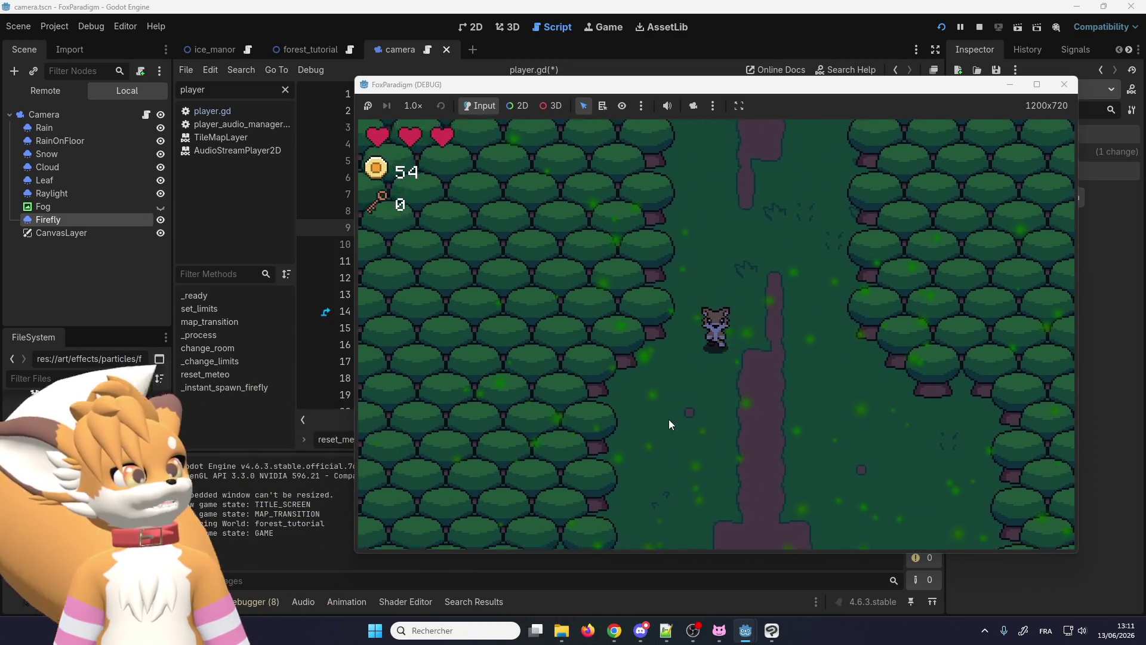
key("Right")
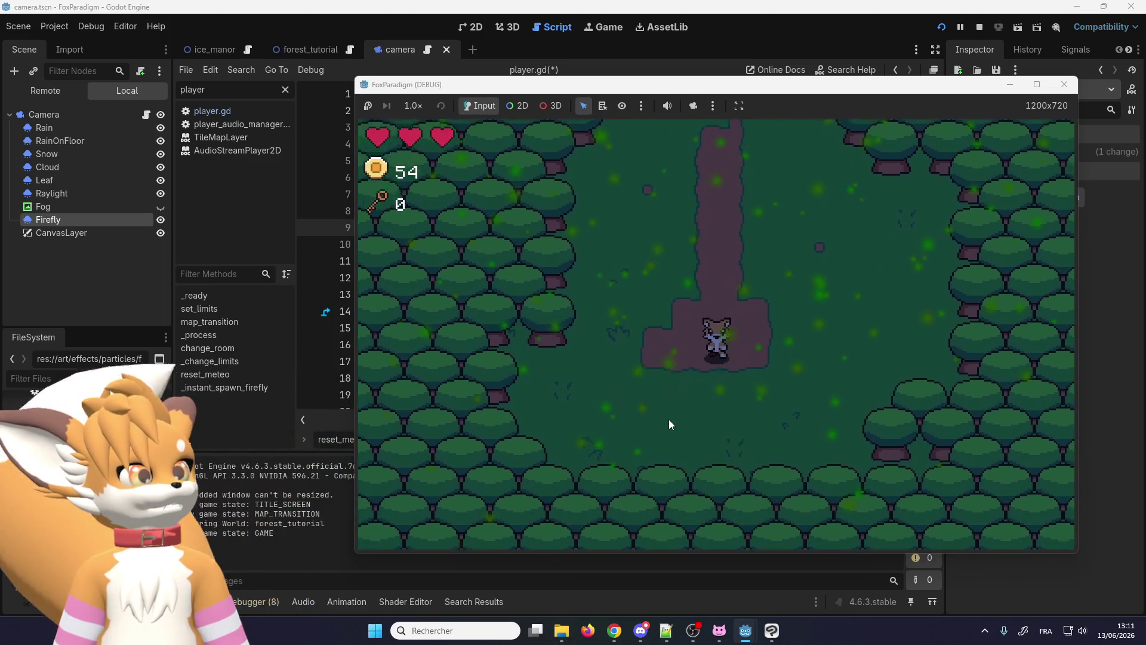
key("Up")
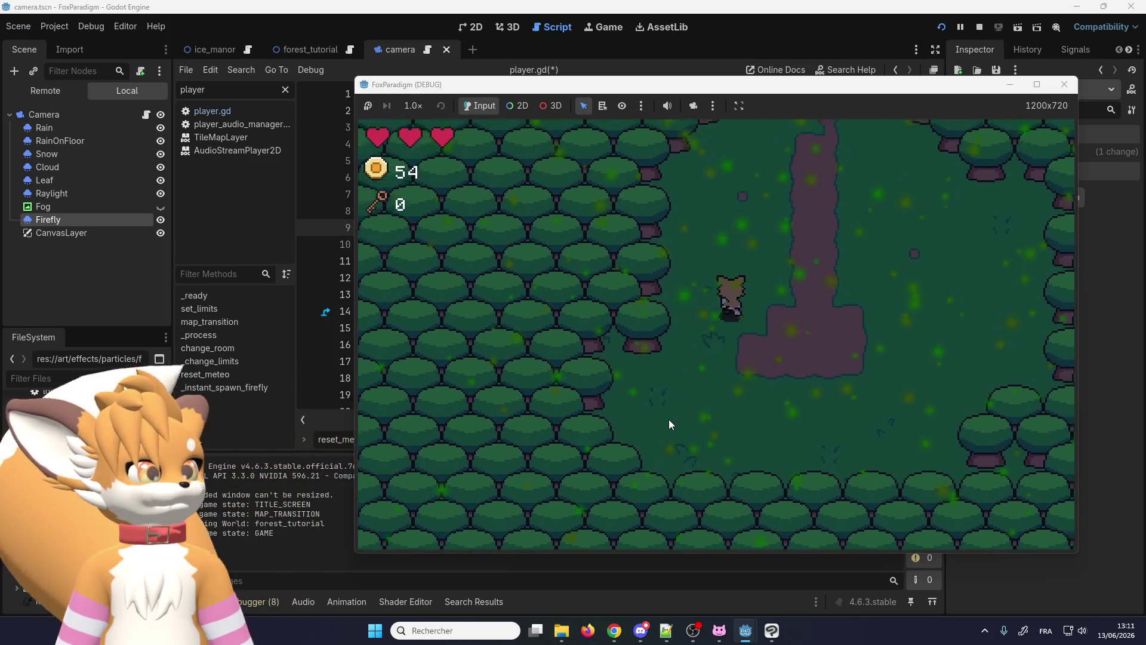
key("Up")
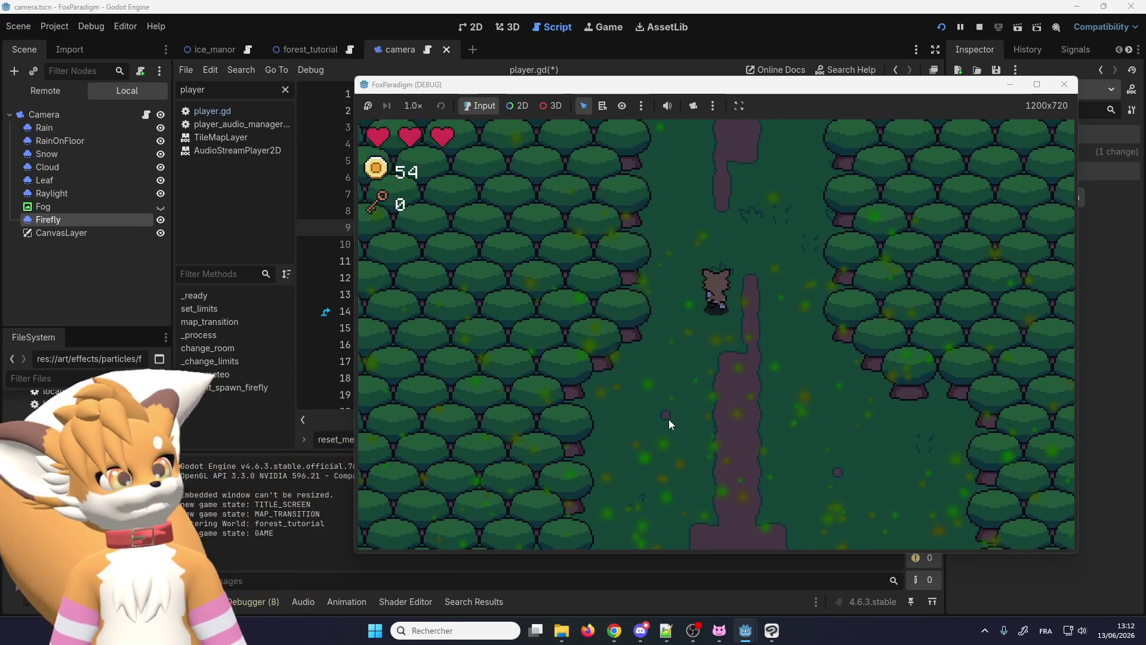
key("Up")
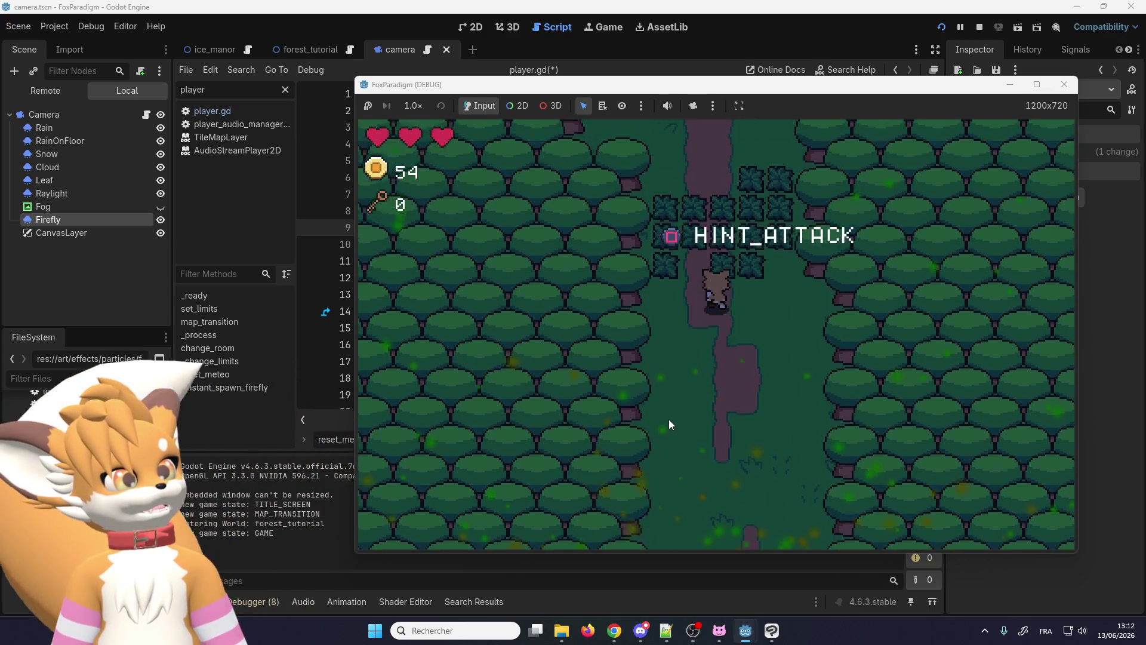
key("Up")
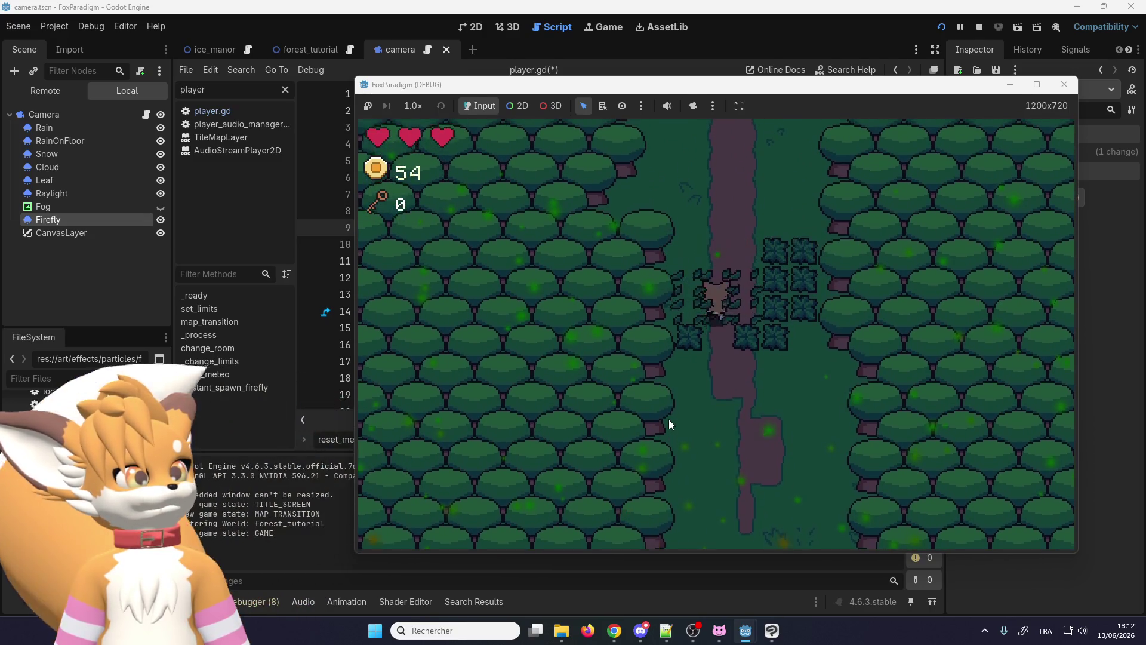
key("Up")
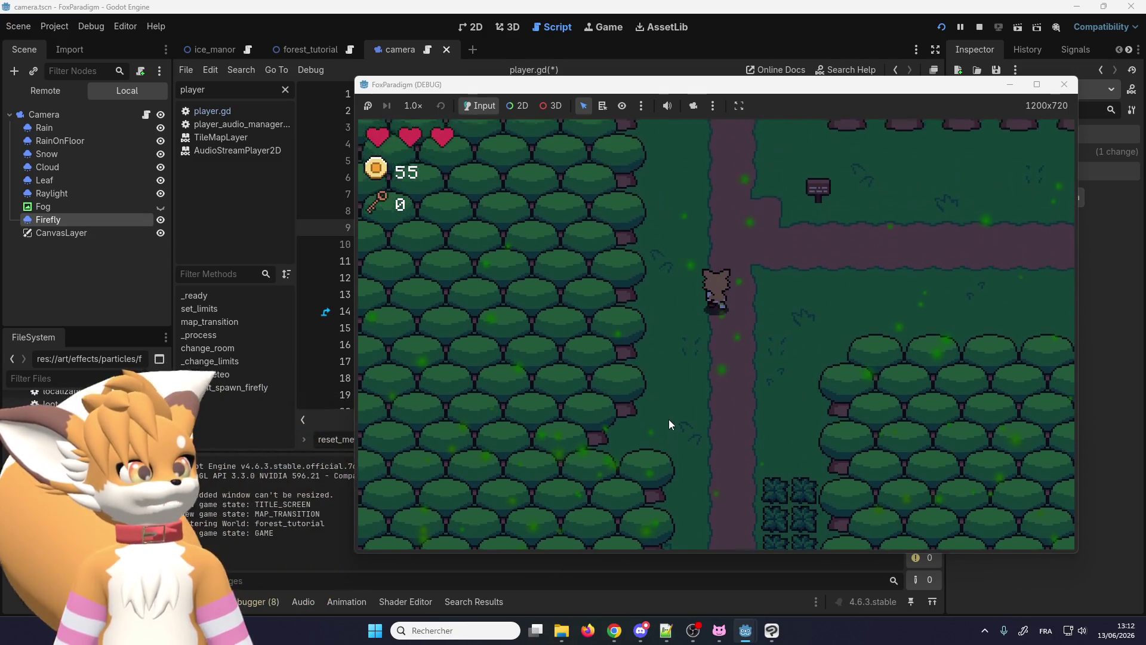
key("Up")
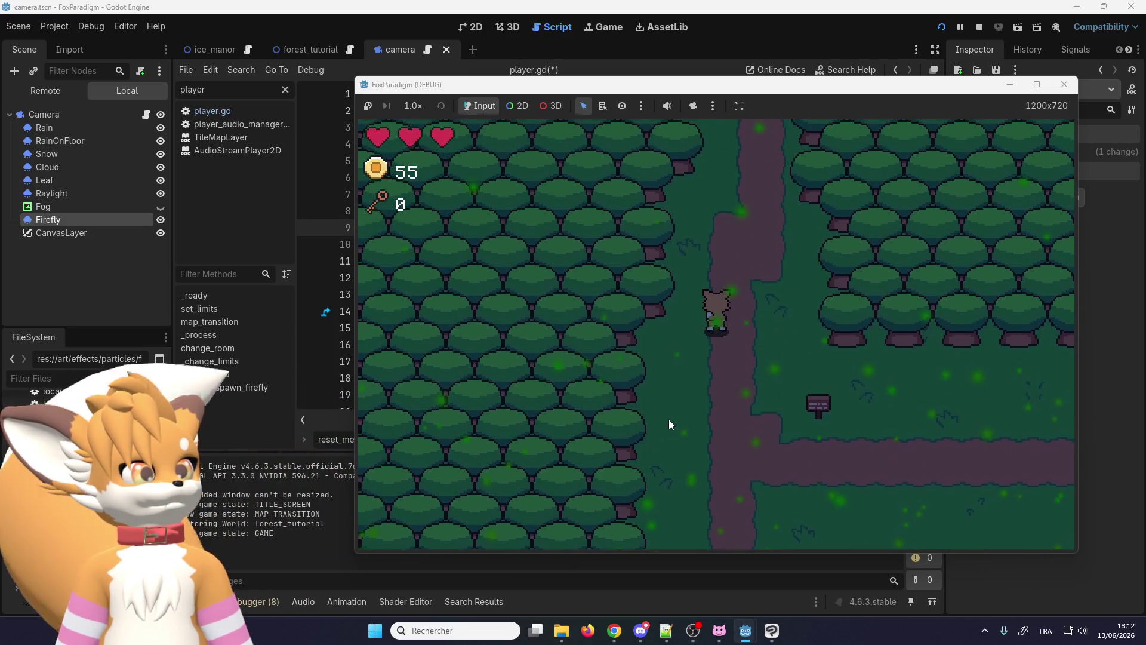
key("Down")
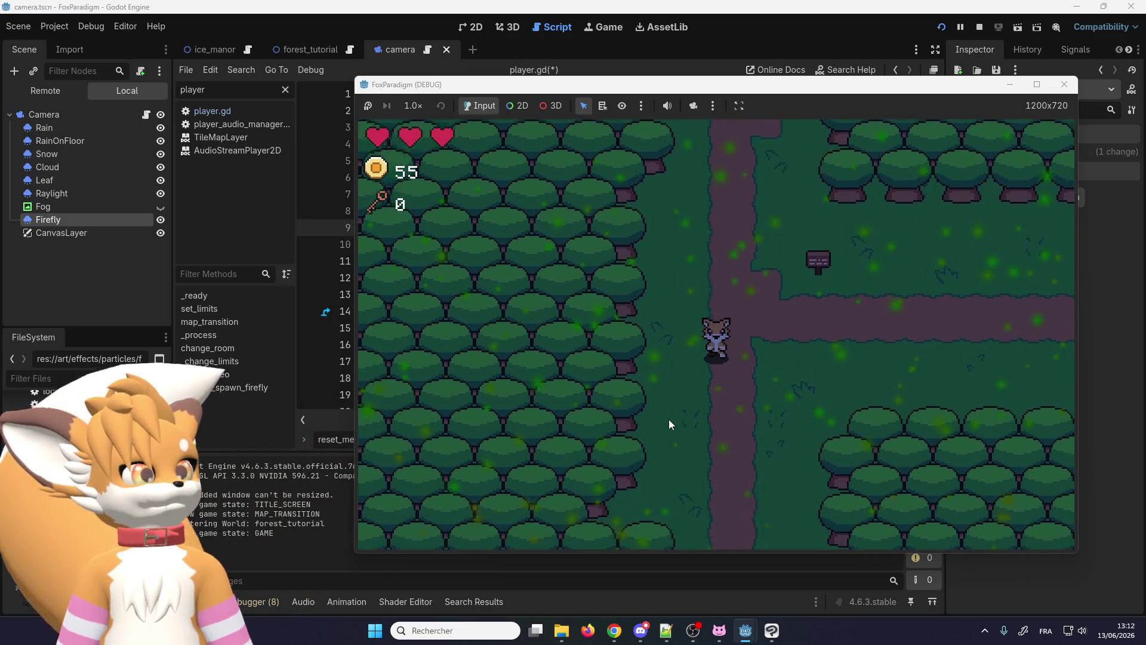
key("Down")
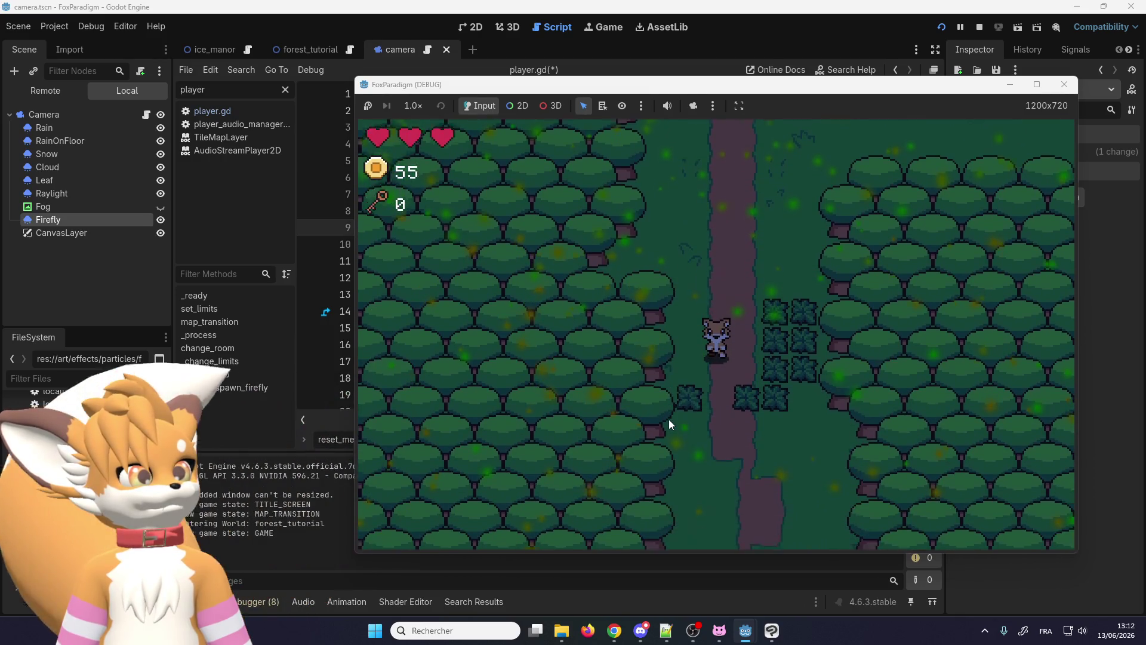
key("Down")
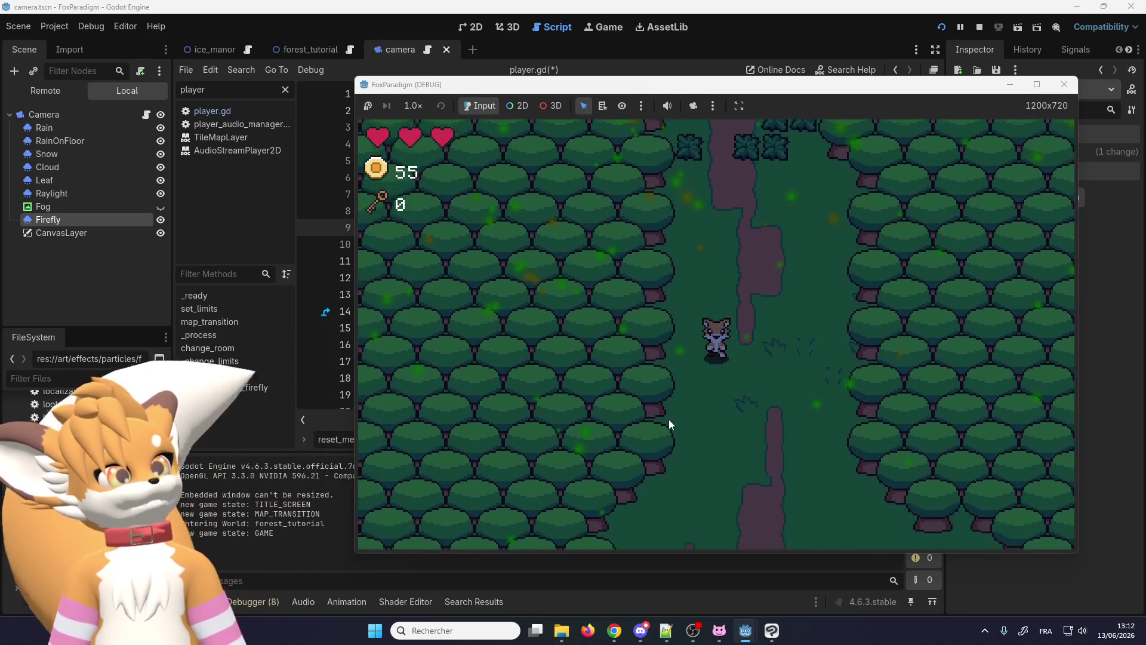
key("Down")
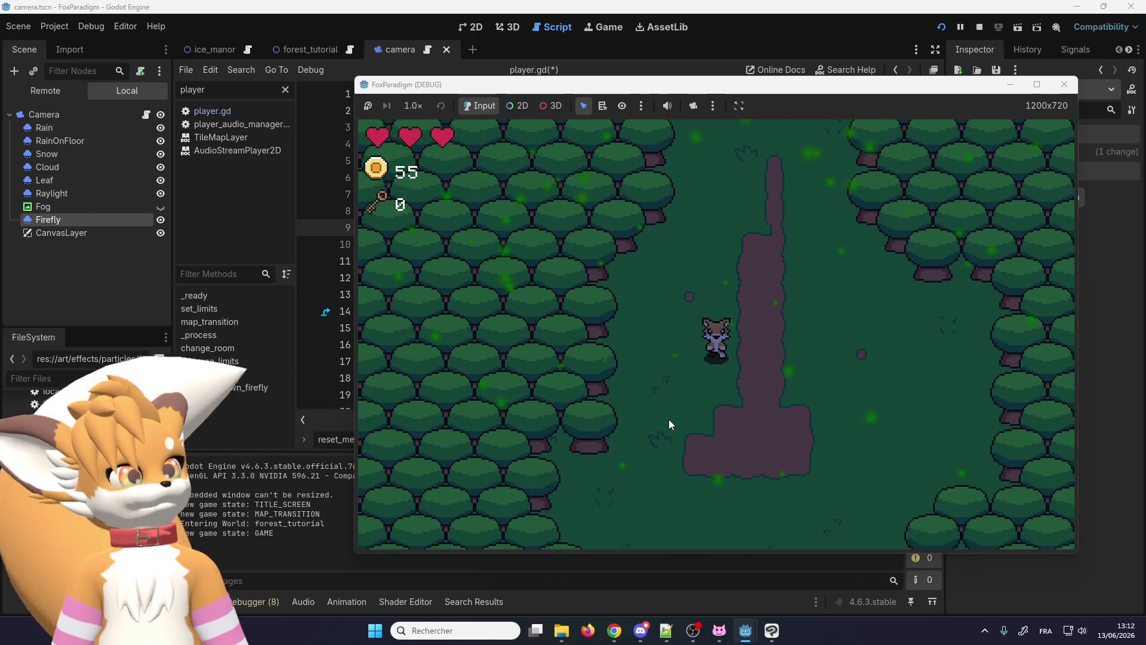
key("Down")
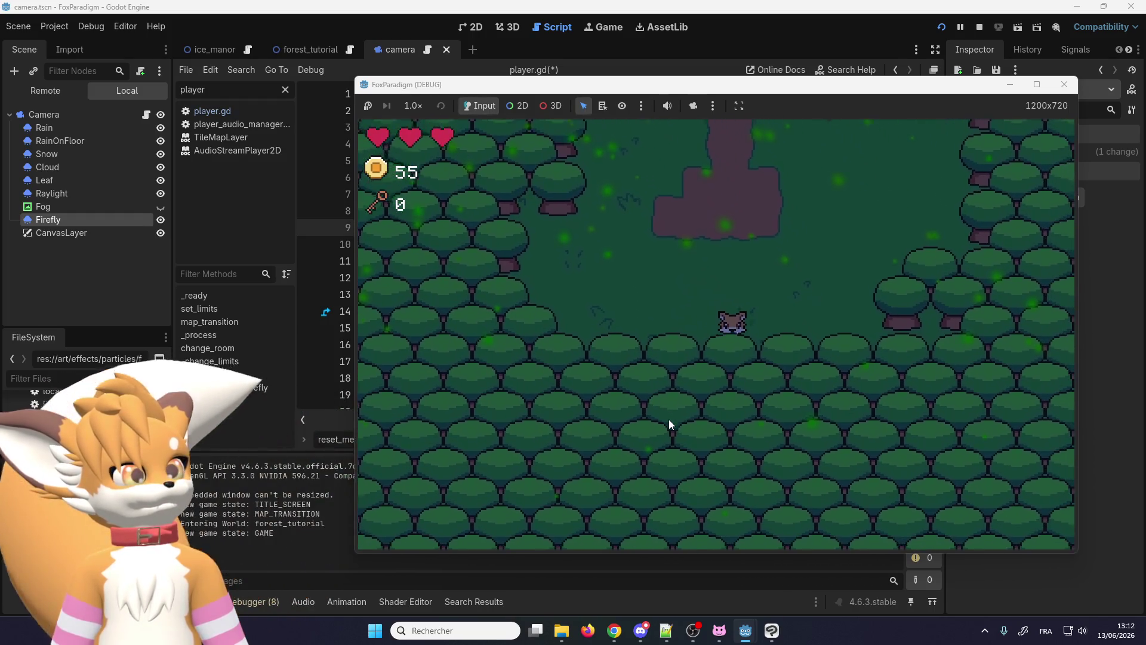
key("Down")
key("Left")
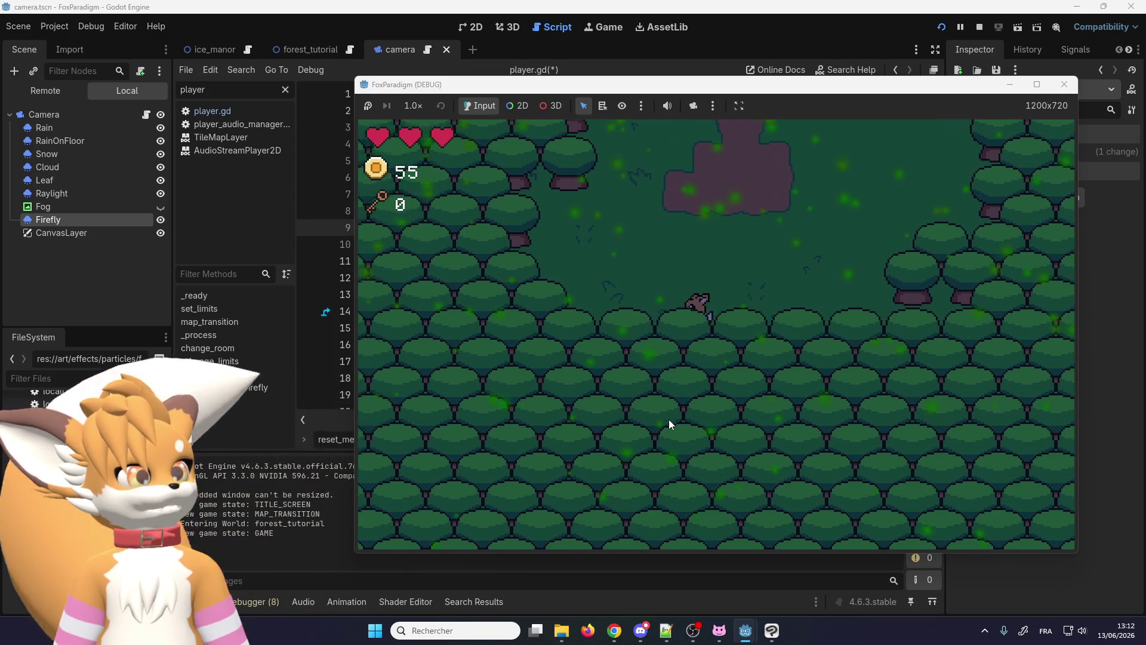
key("Up")
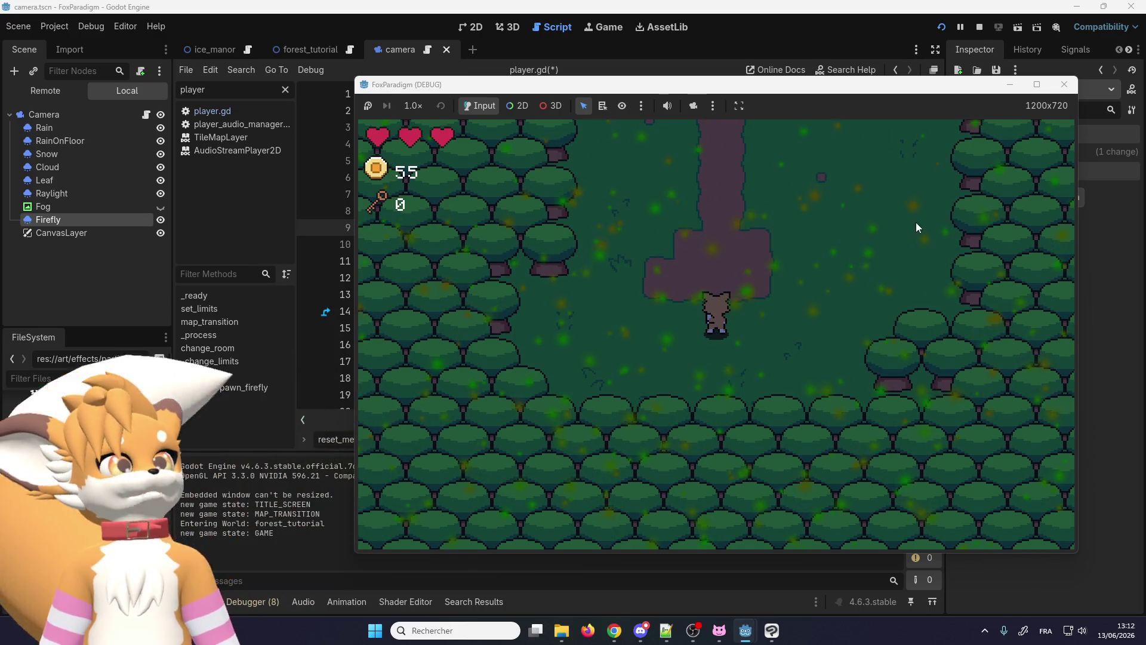
left_click(1062, 86)
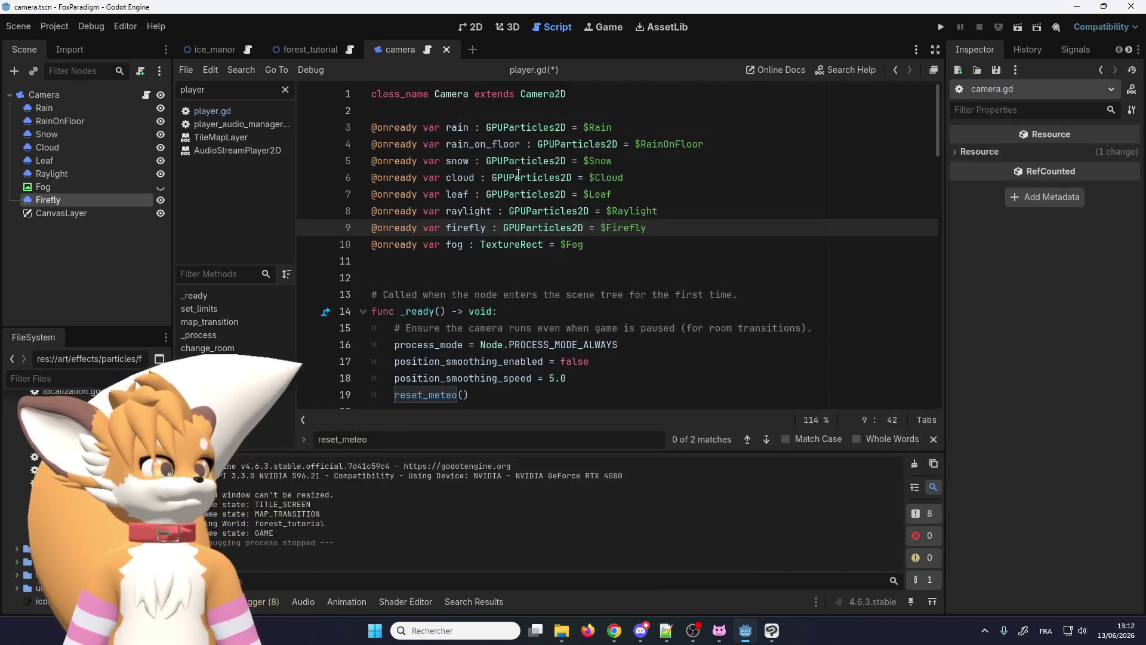
Step: Select Firefly and expand its Process Material and Spawn settings in the Inspector
left_click(68, 188)
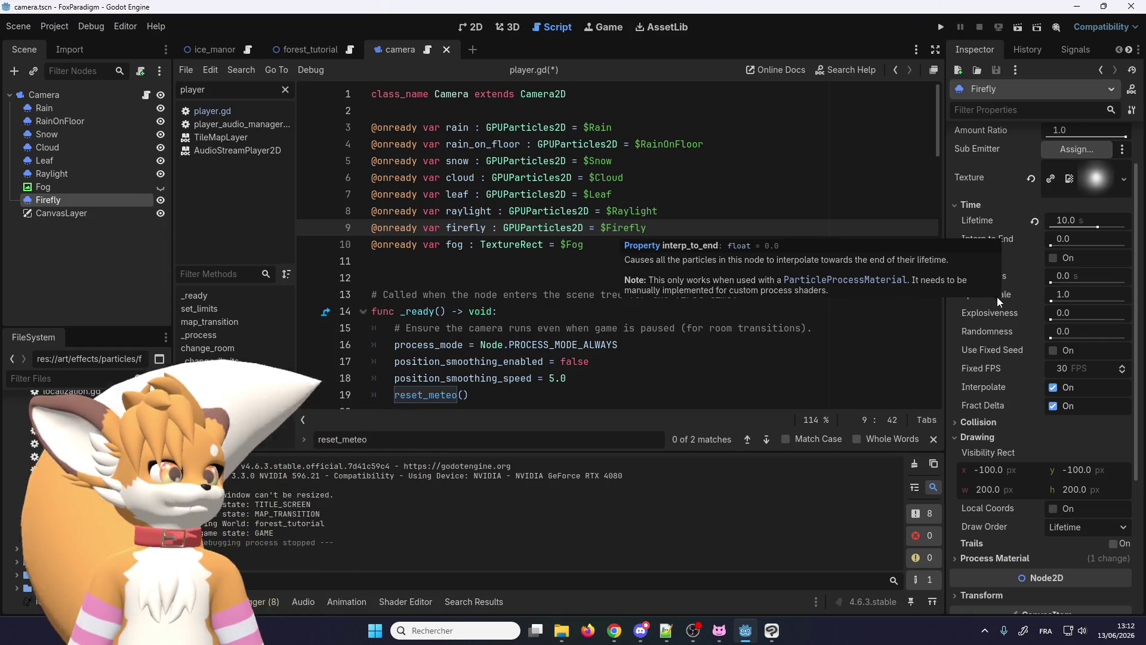
left_click(984, 438)
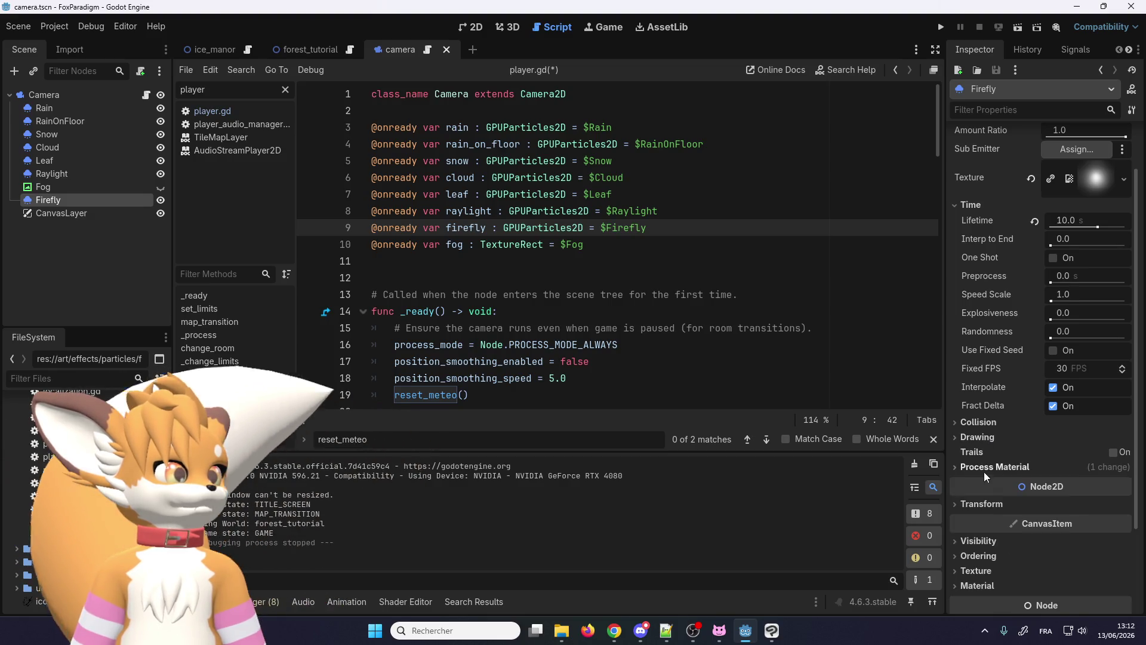
scroll(987, 420, "up", 2)
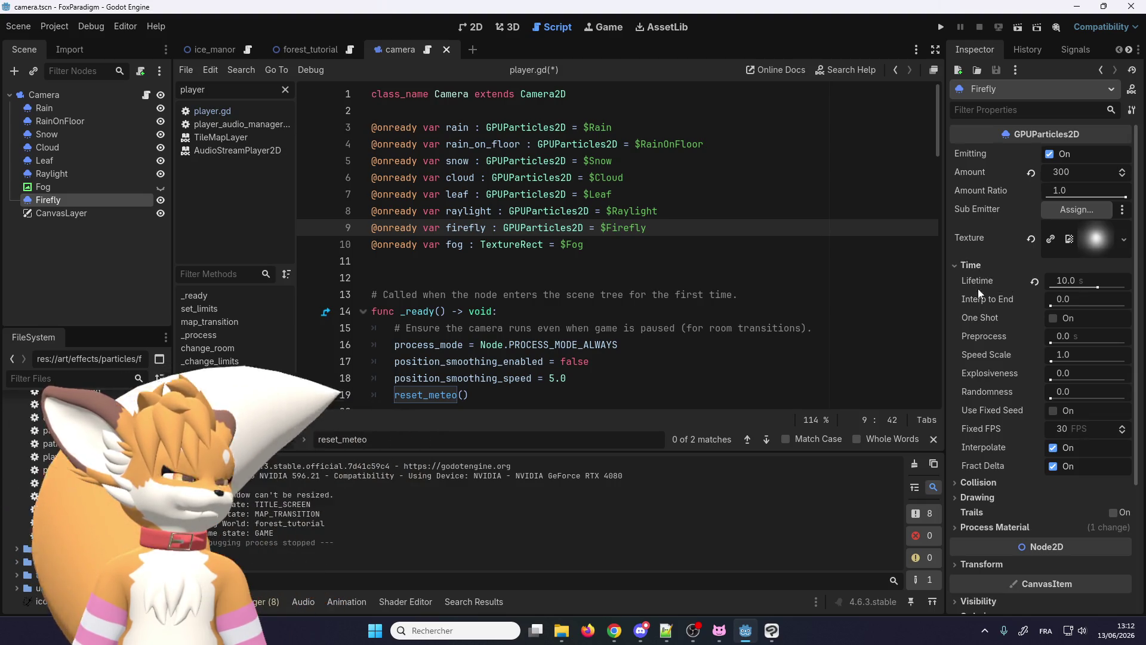
scroll(978, 283, "down", 4)
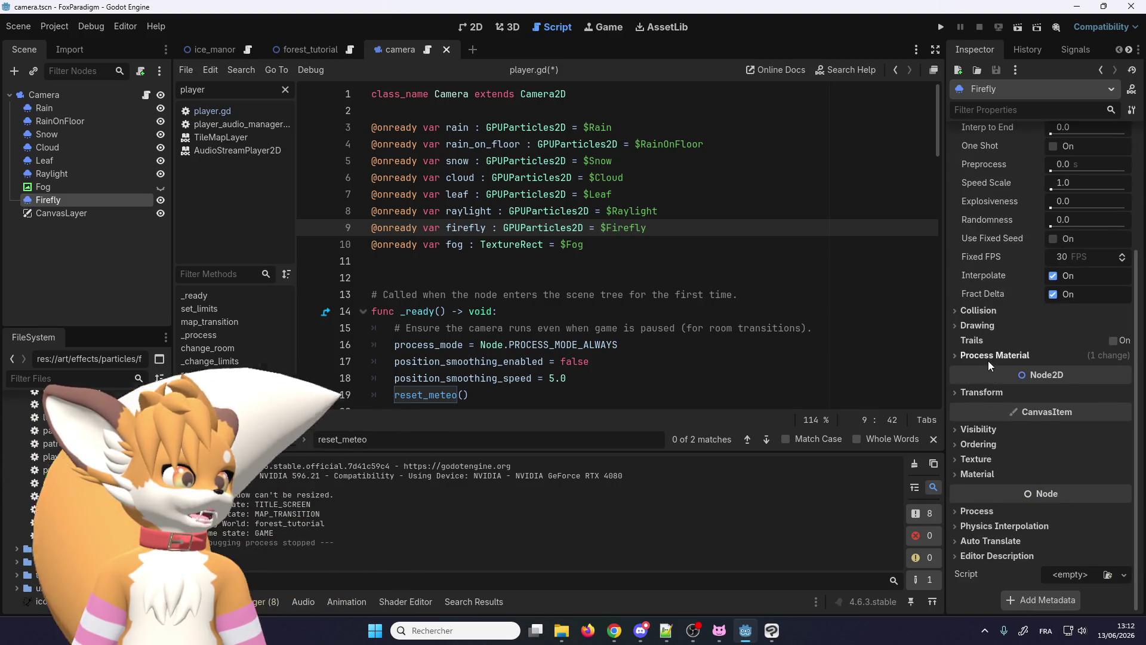
left_click(989, 358)
scroll(987, 356, "down", 1)
scroll(988, 355, "down", 3)
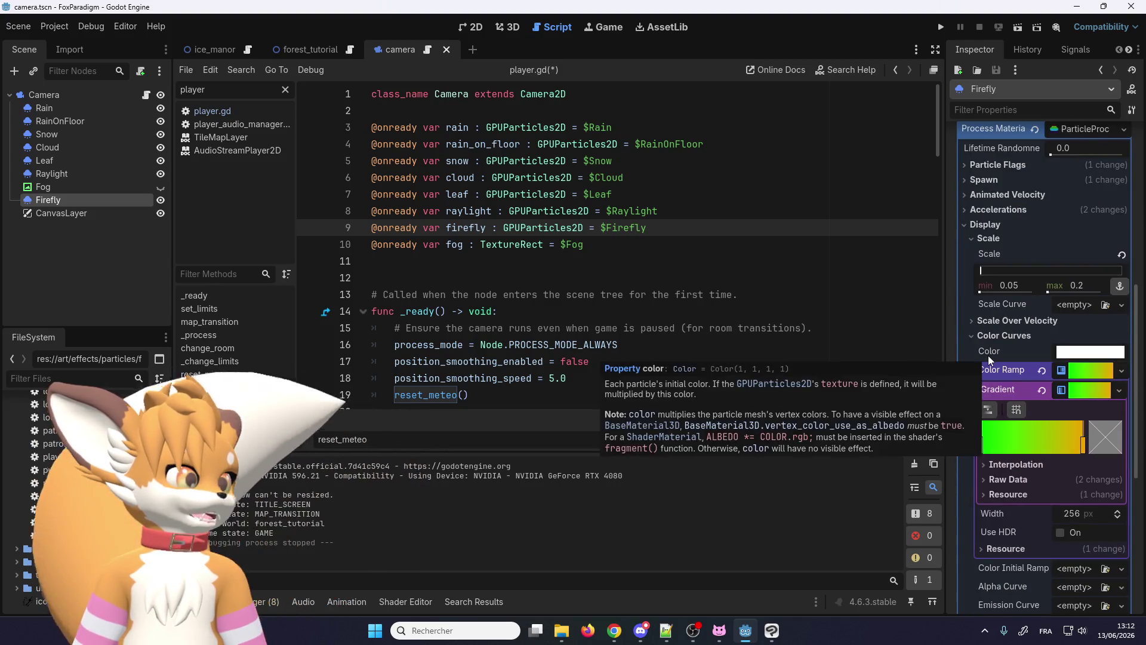
scroll(987, 356, "up", 1)
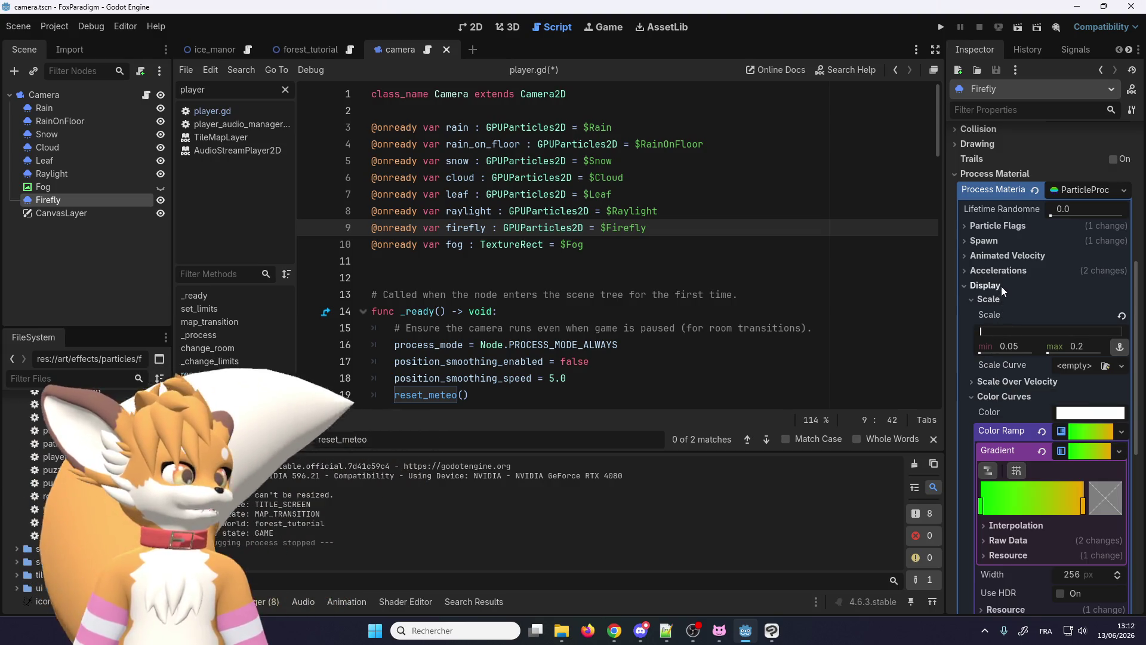
left_click(992, 241)
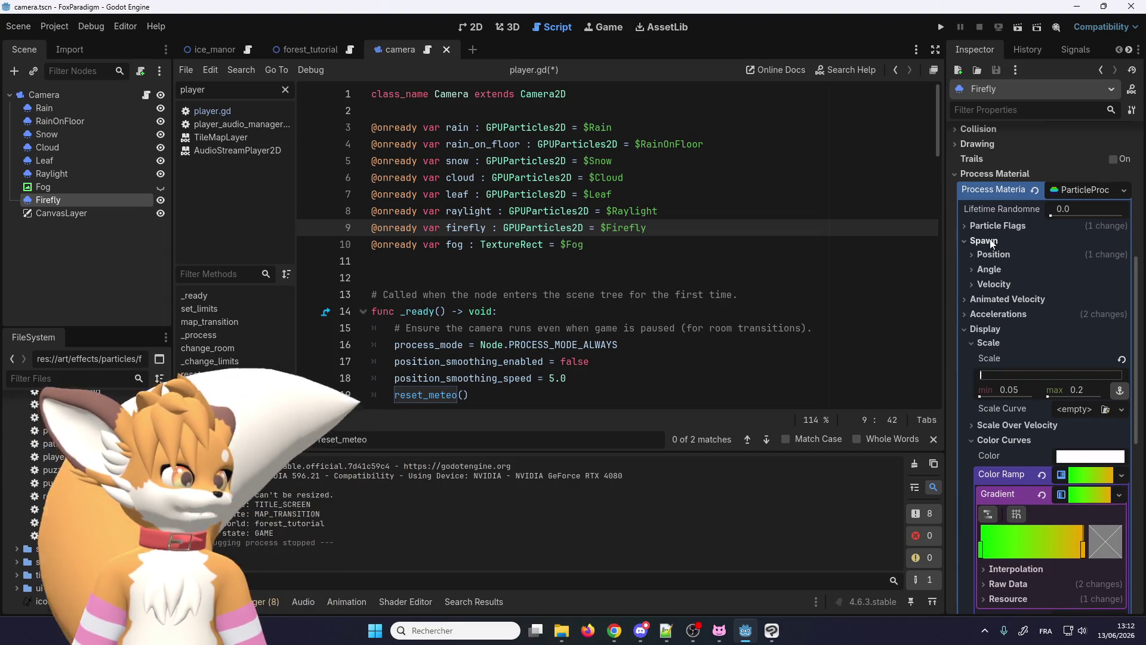
Step: Widen the Firefly emission box extents to 400 by 240 and run the game
left_click(990, 254)
left_click(1005, 376)
type("400")
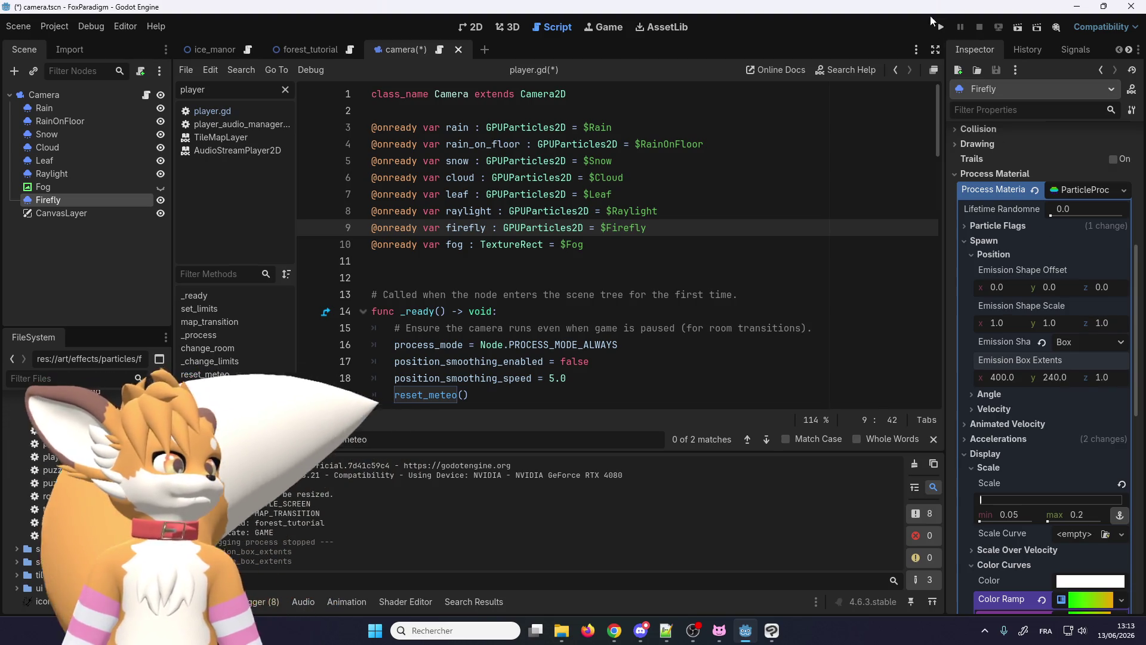
left_click(940, 27)
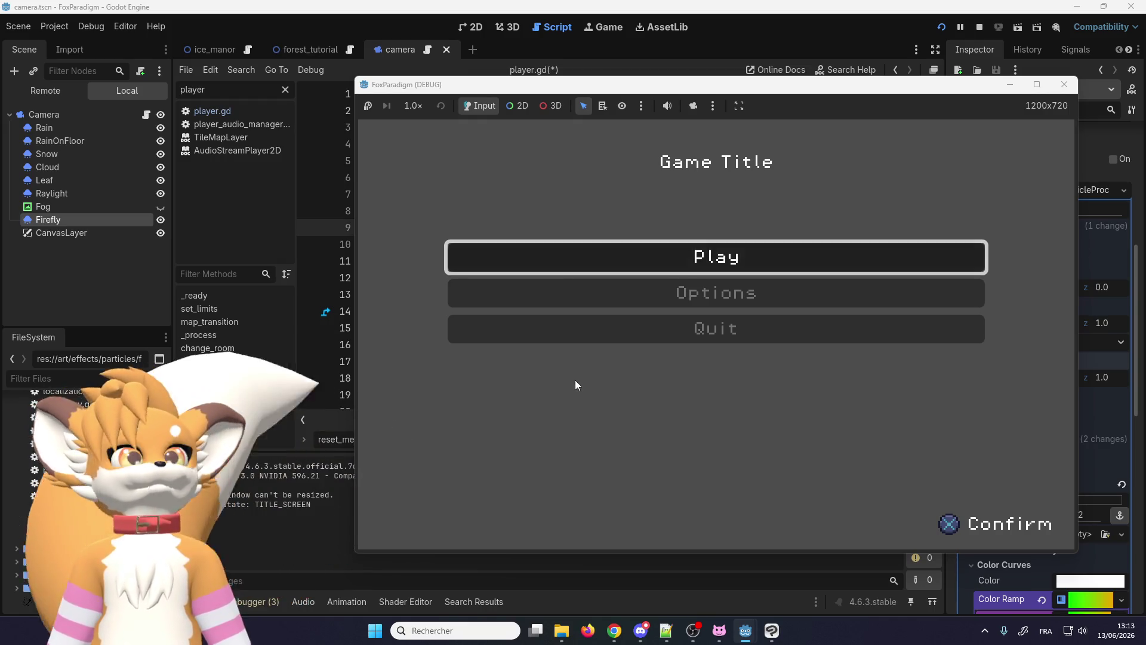
Step: Walk the fox around the forest and cut bushes to check the wider firefly spread, then close the game
key("Return")
key("Return")
key("Down")
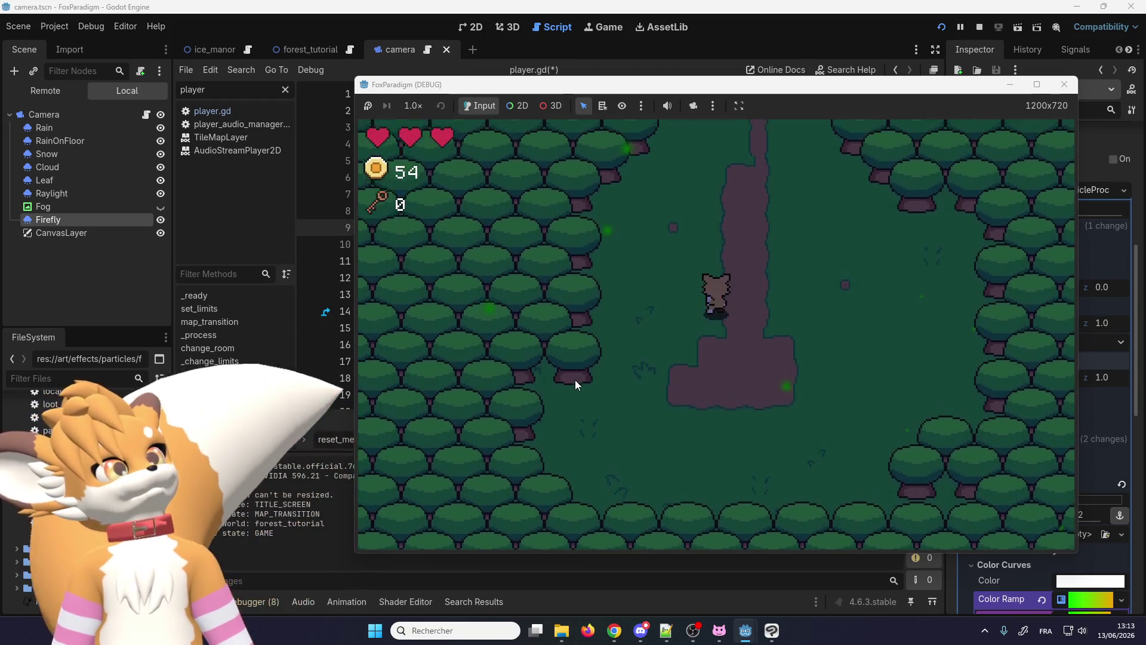
key("Up")
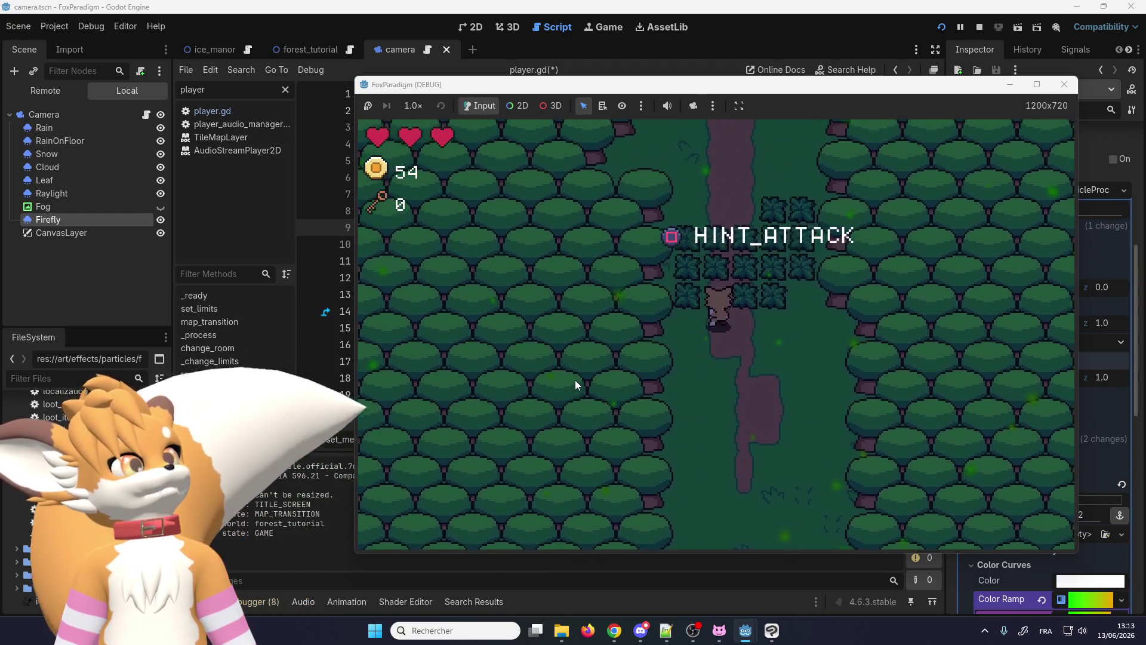
key("Down")
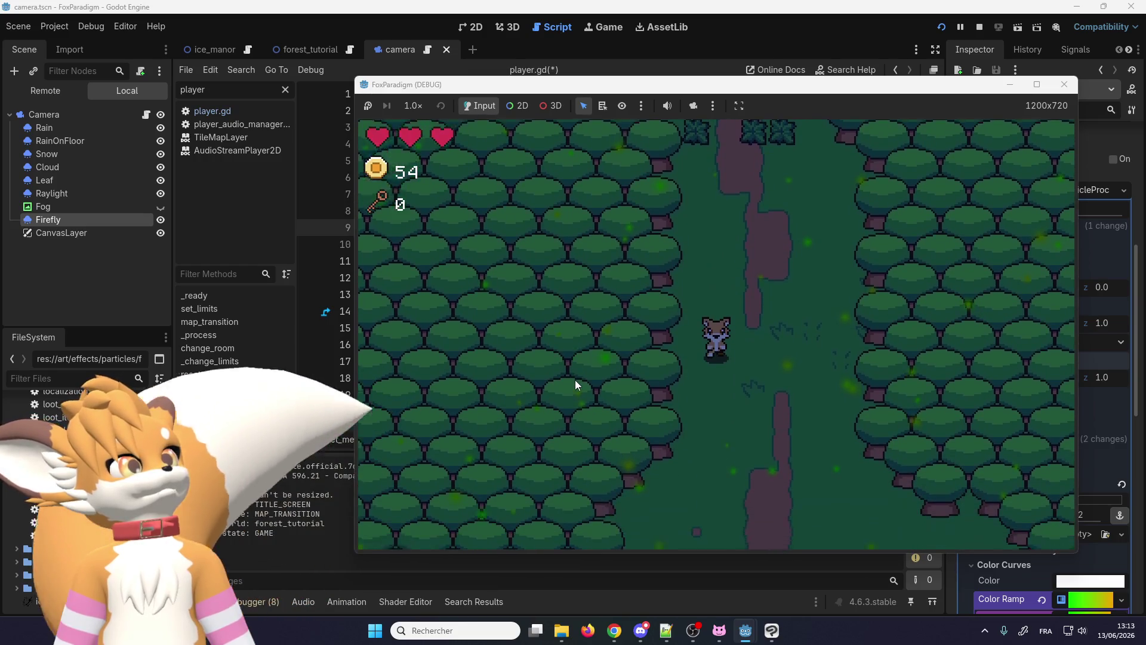
key("Down")
key("Down")
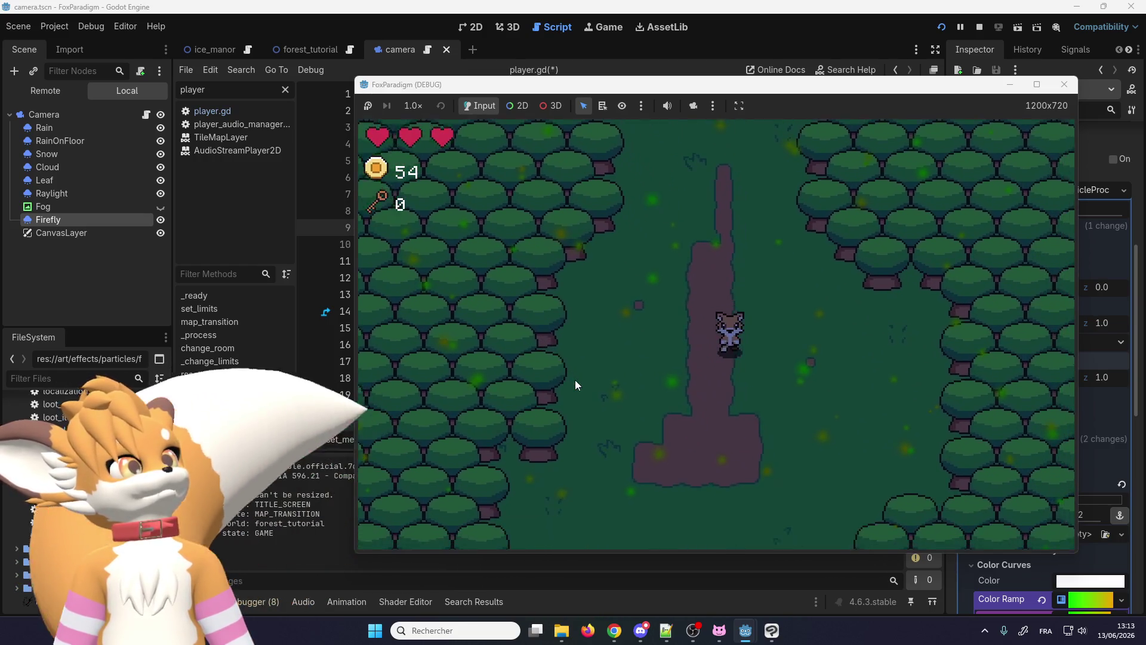
key("Left")
key("Up")
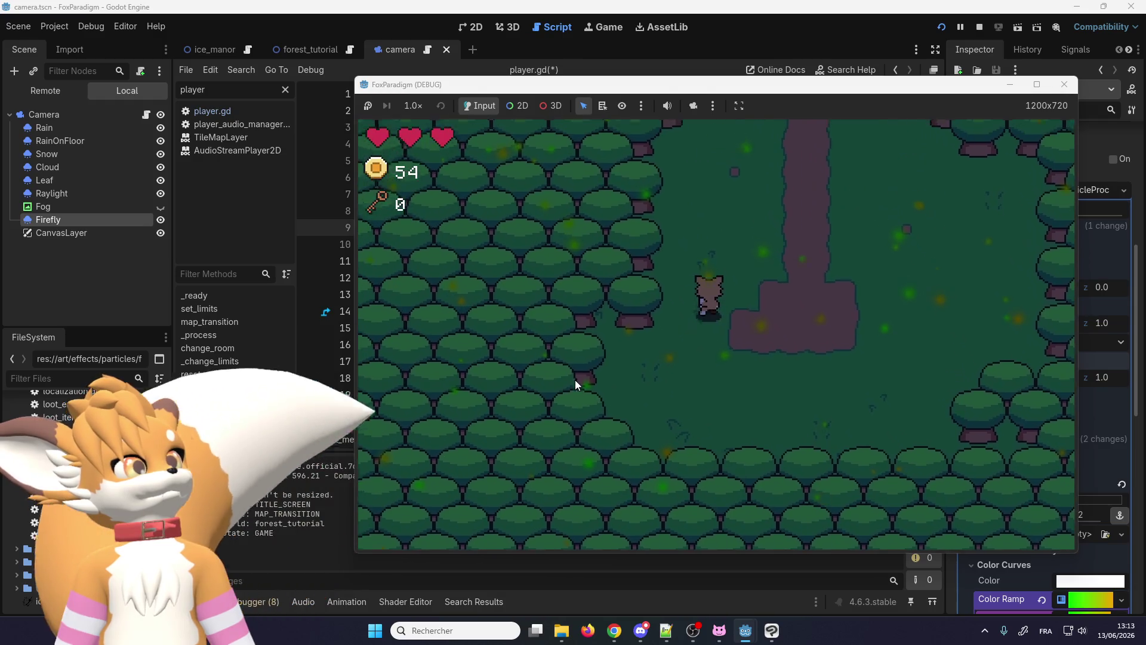
key("Up")
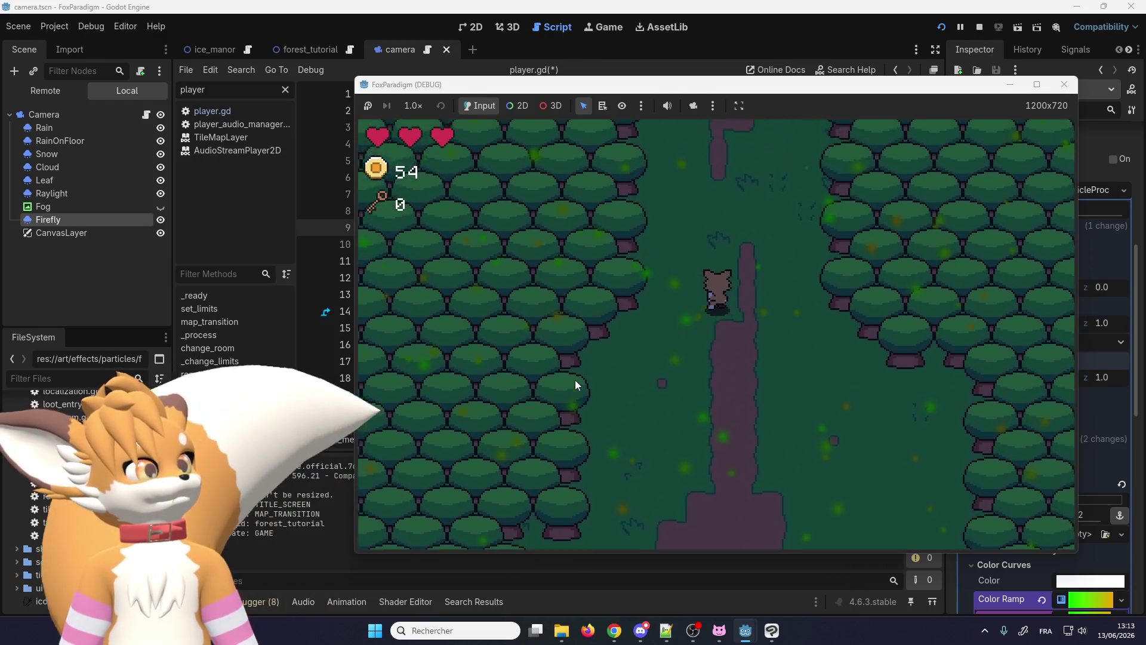
key("Up")
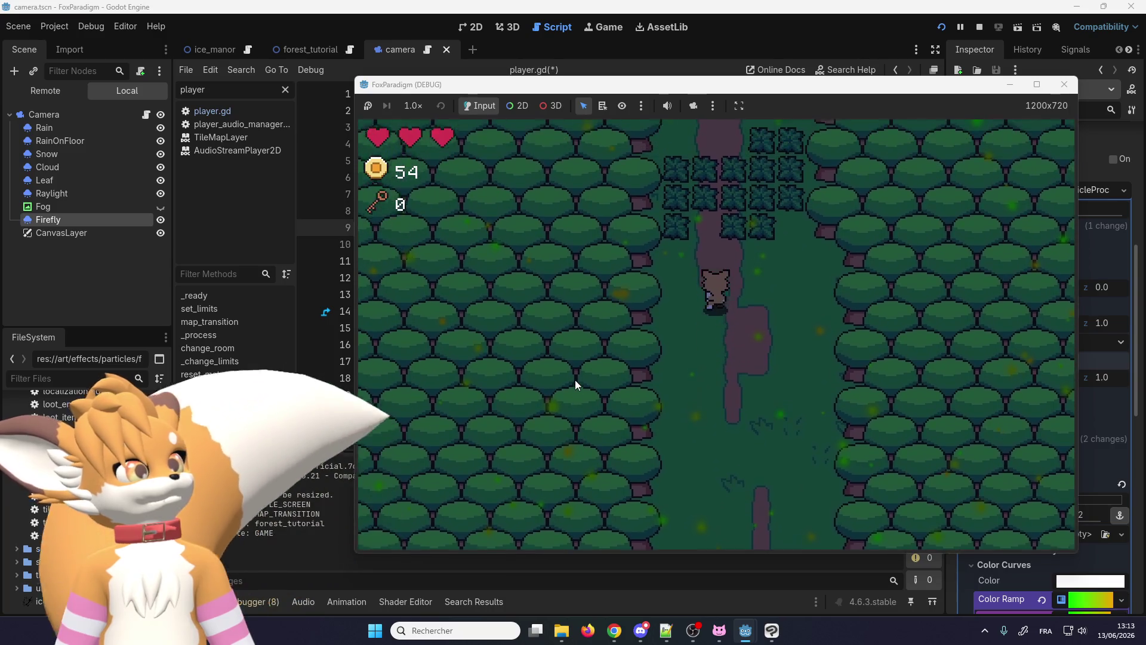
key("space")
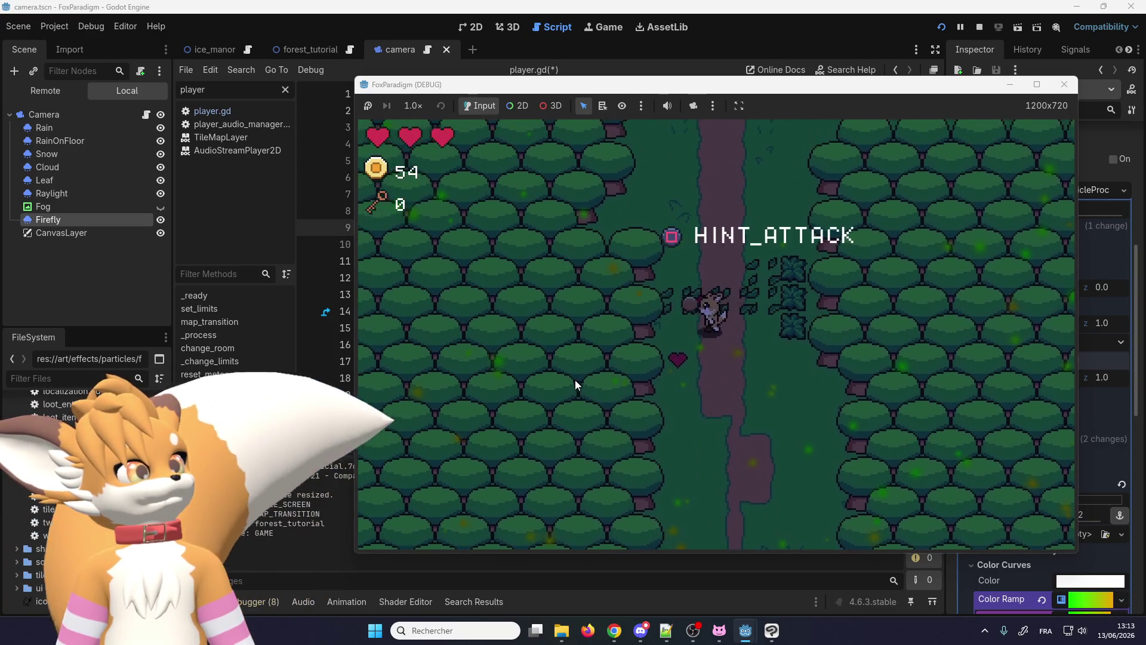
key("space")
key("Down")
key("Up")
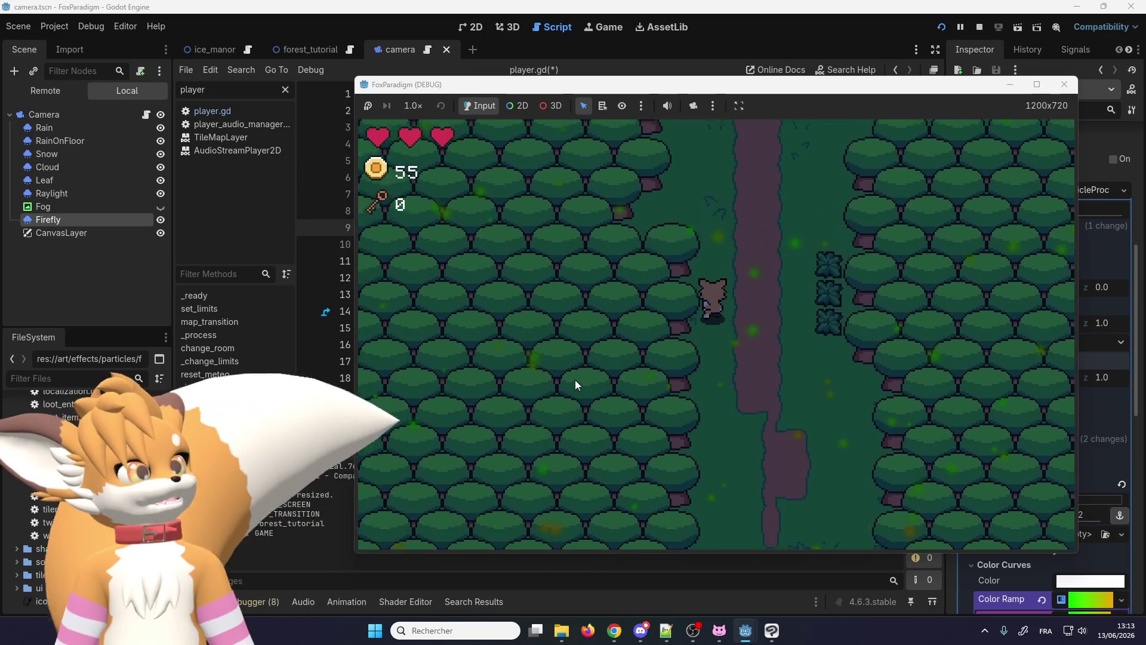
key("Right")
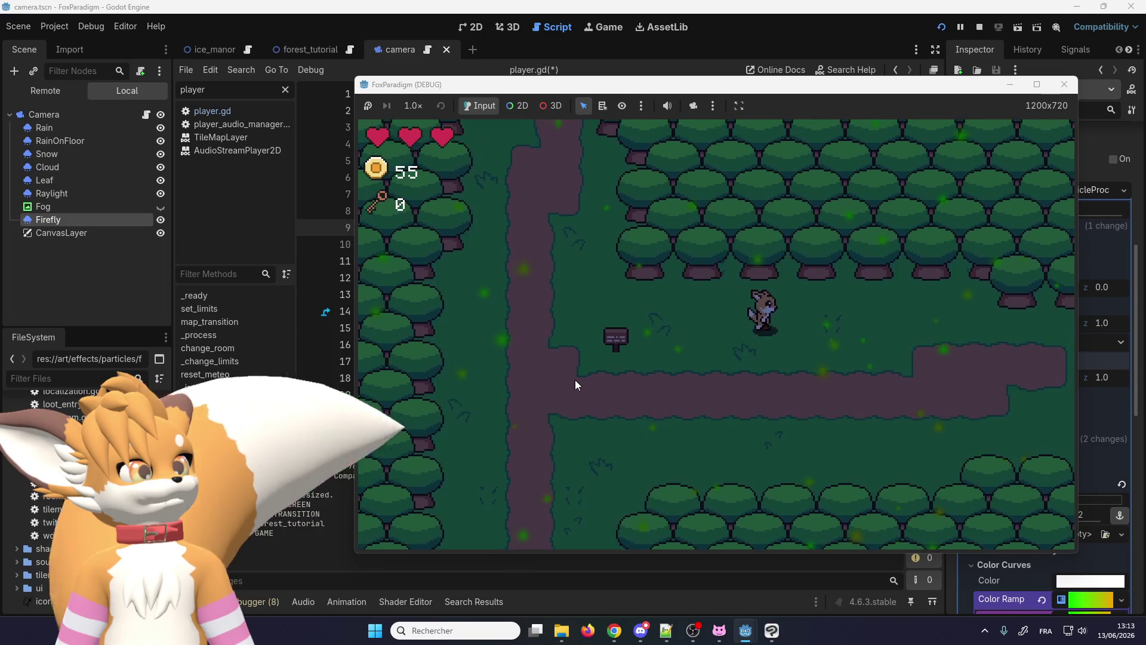
key("Left")
key("Left")
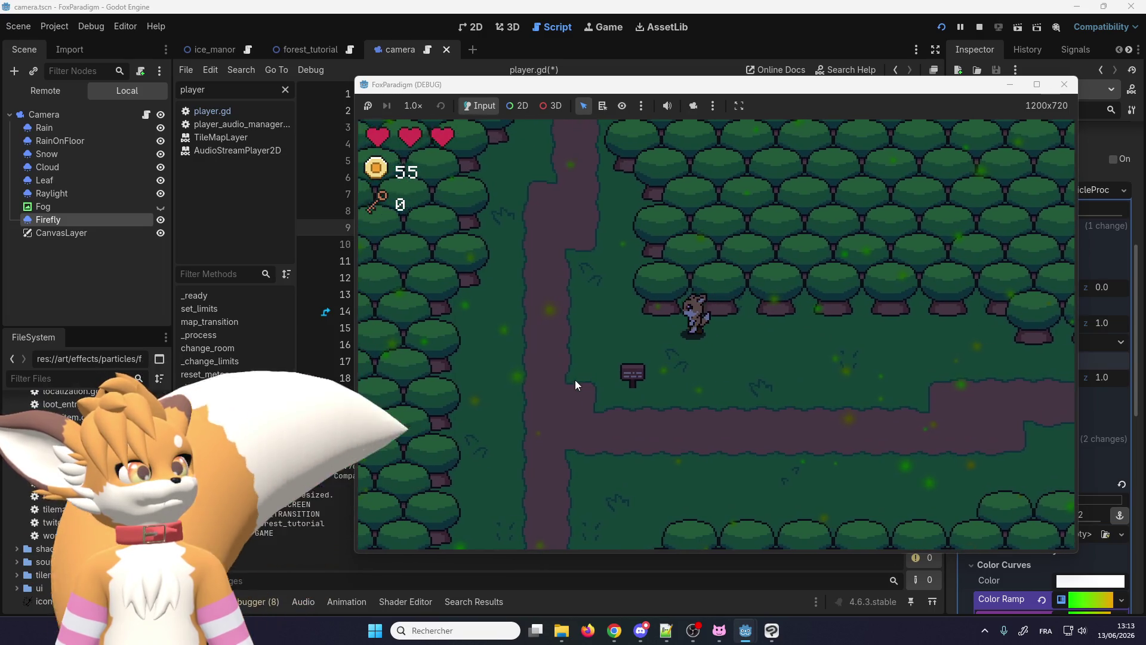
key("Down")
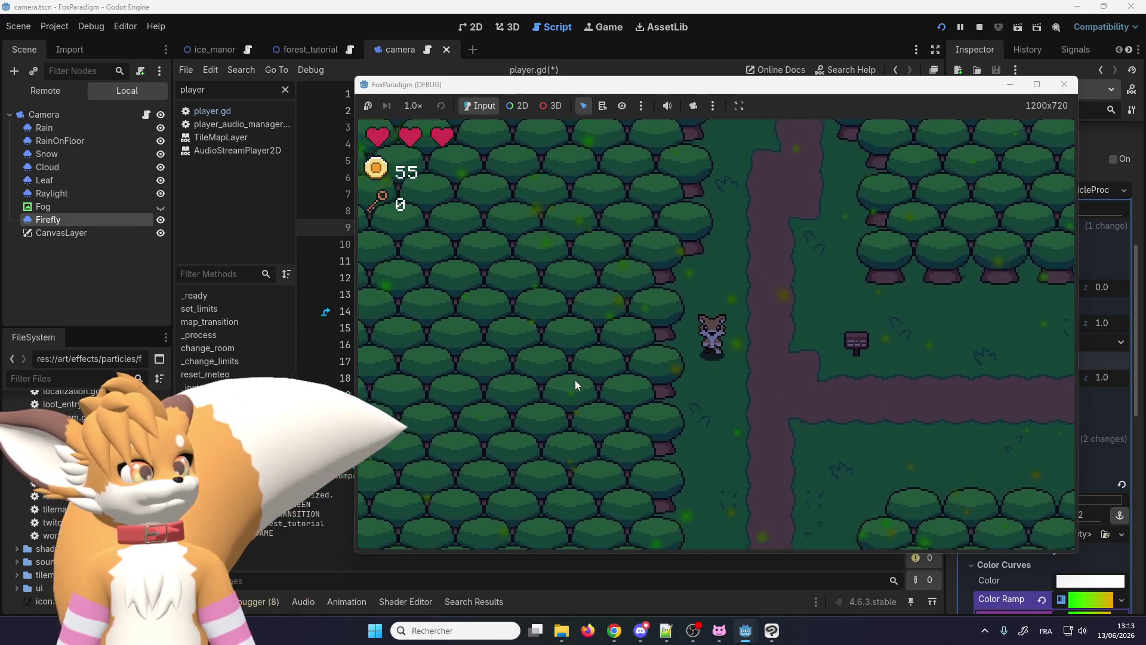
key("Down")
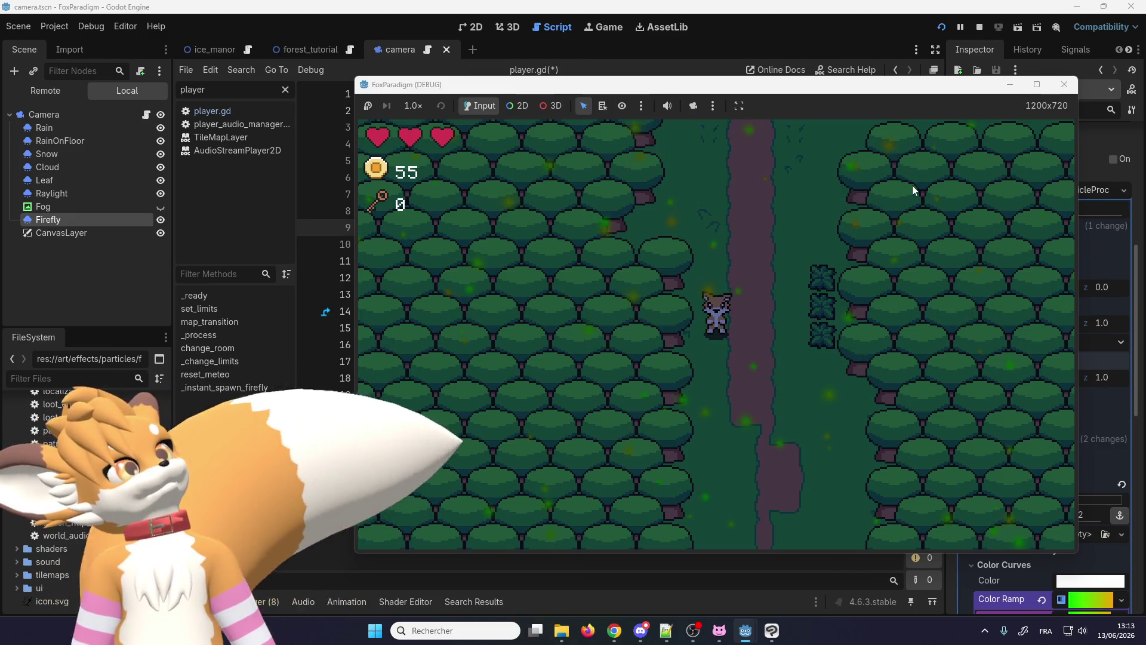
left_click(1063, 84)
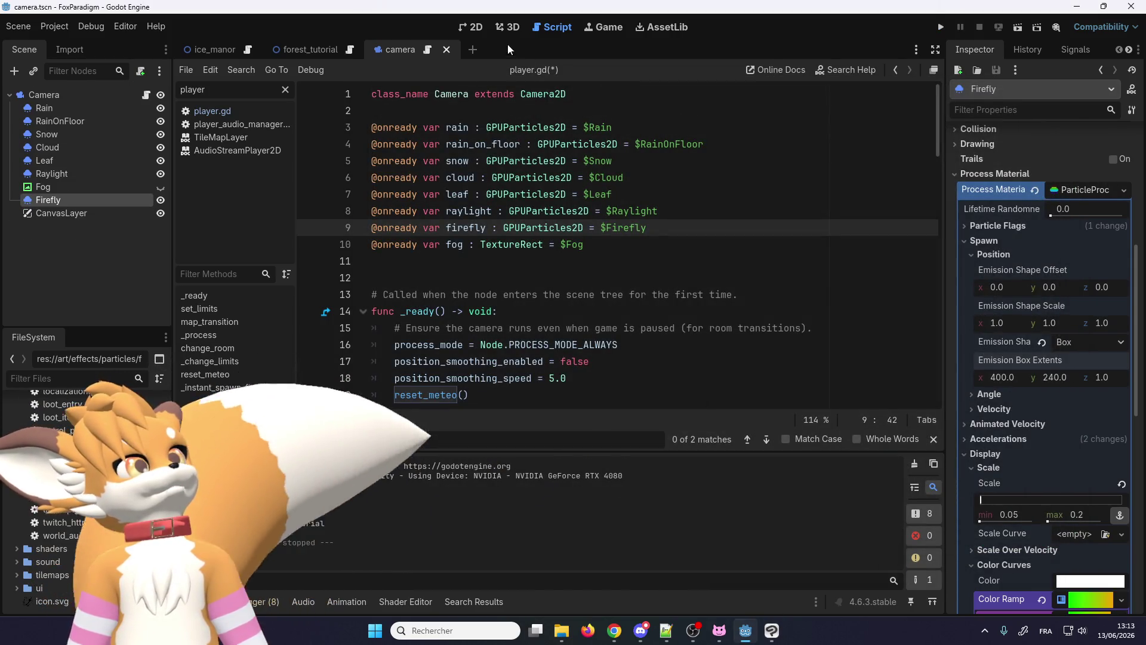
Step: View the 2D scene and compare the Cloud, Raylight and Firefly particle nodes
left_click(472, 27)
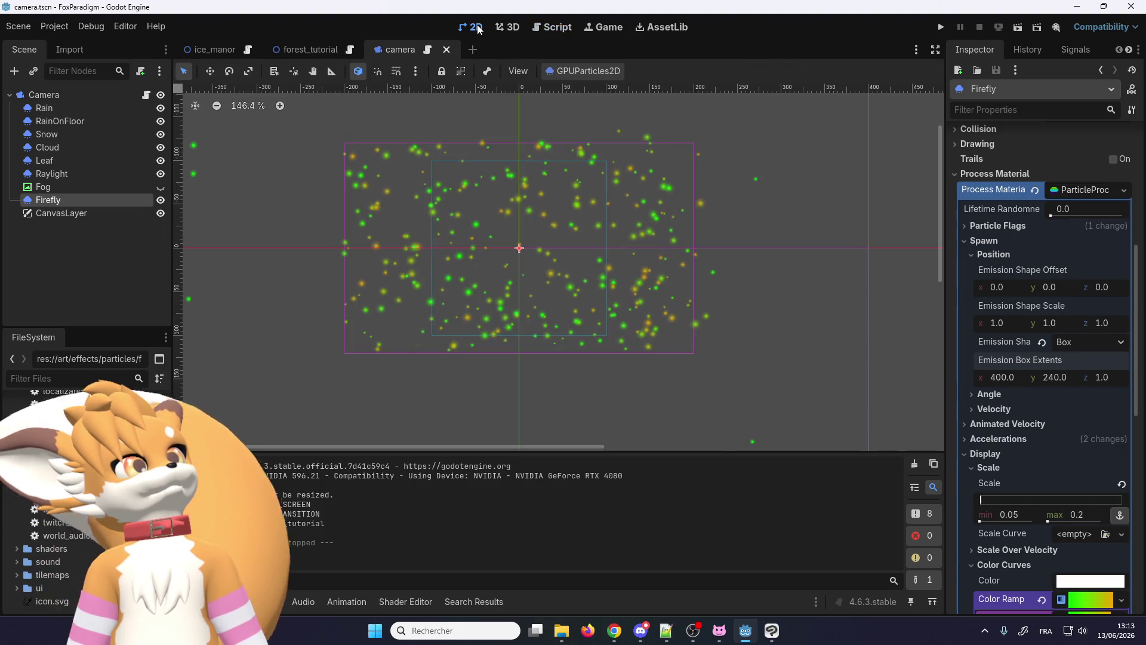
left_click(360, 73)
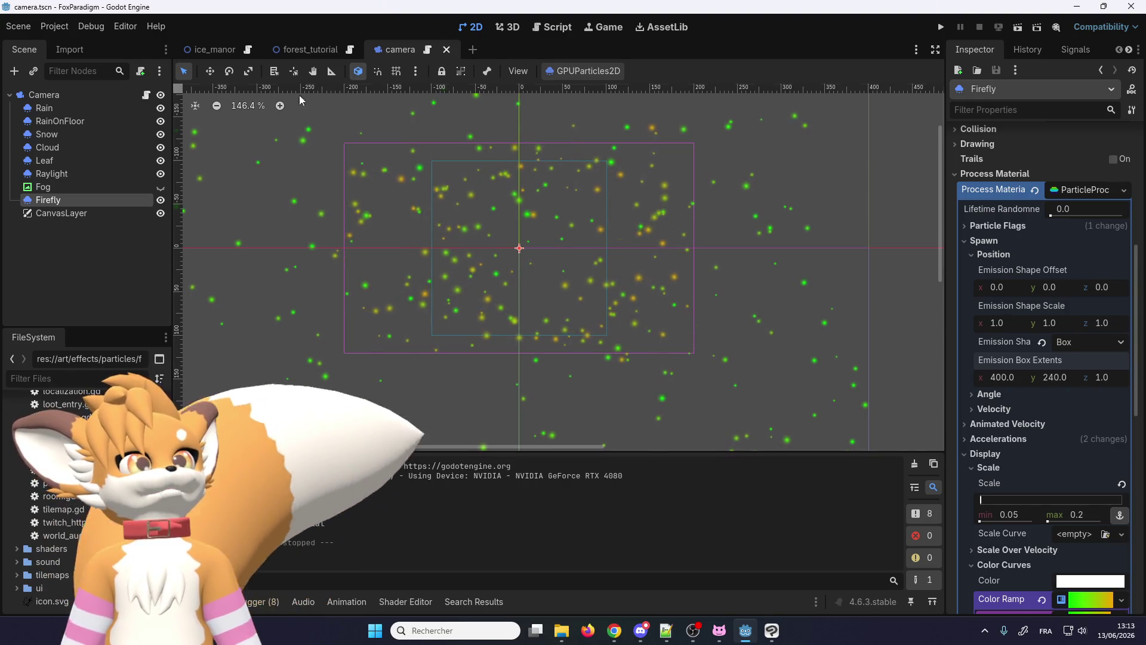
left_click(65, 144)
left_click(63, 169)
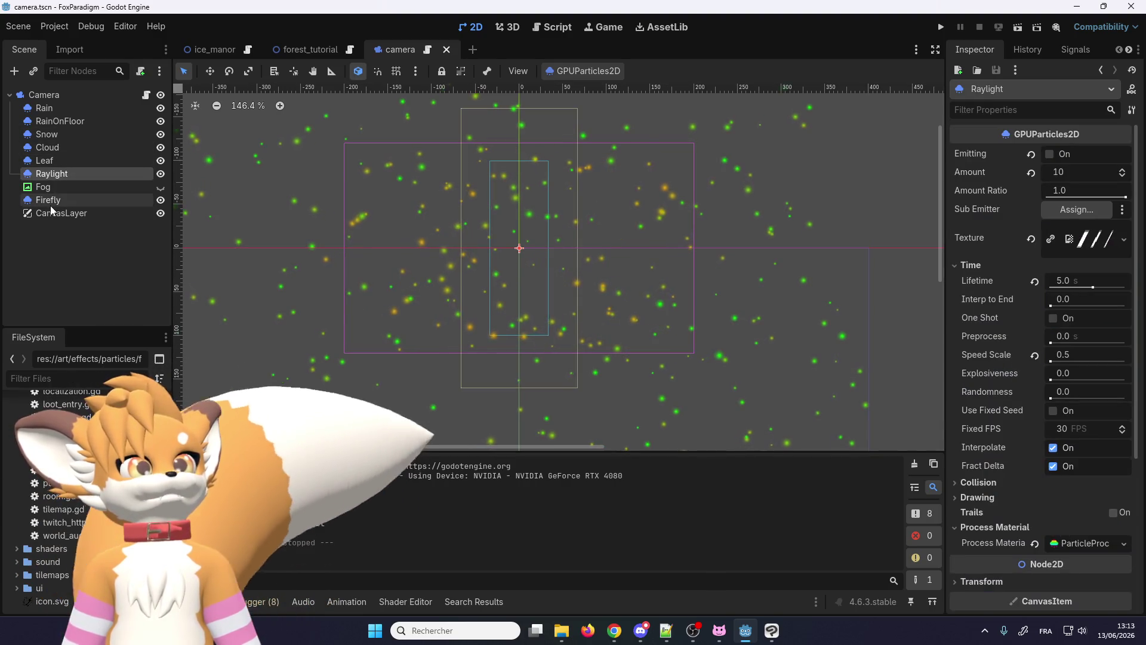
left_click(51, 200)
scroll(423, 216, "down", 1)
scroll(472, 217, "up", 1)
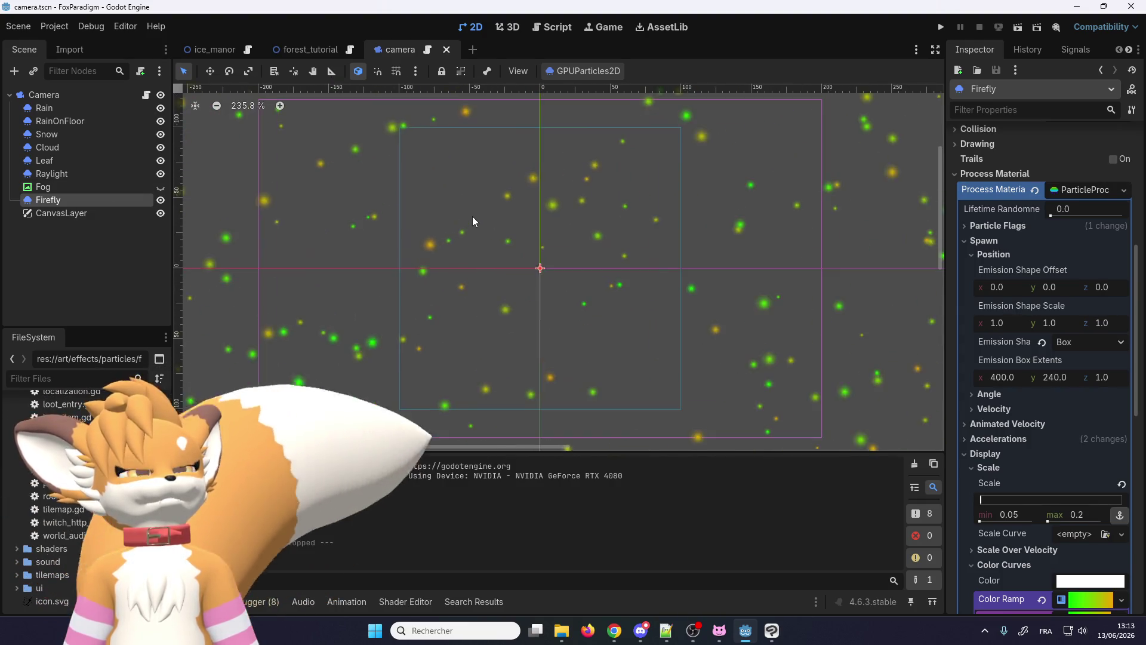
scroll(473, 217, "up", 3)
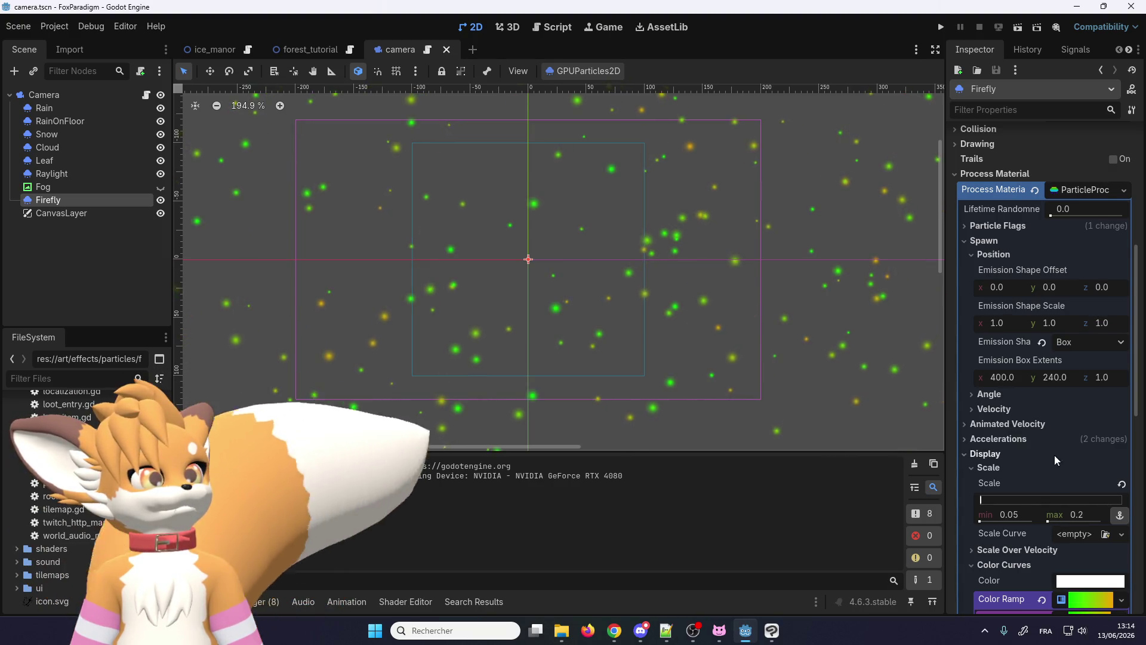
scroll(1013, 450, "up", 5)
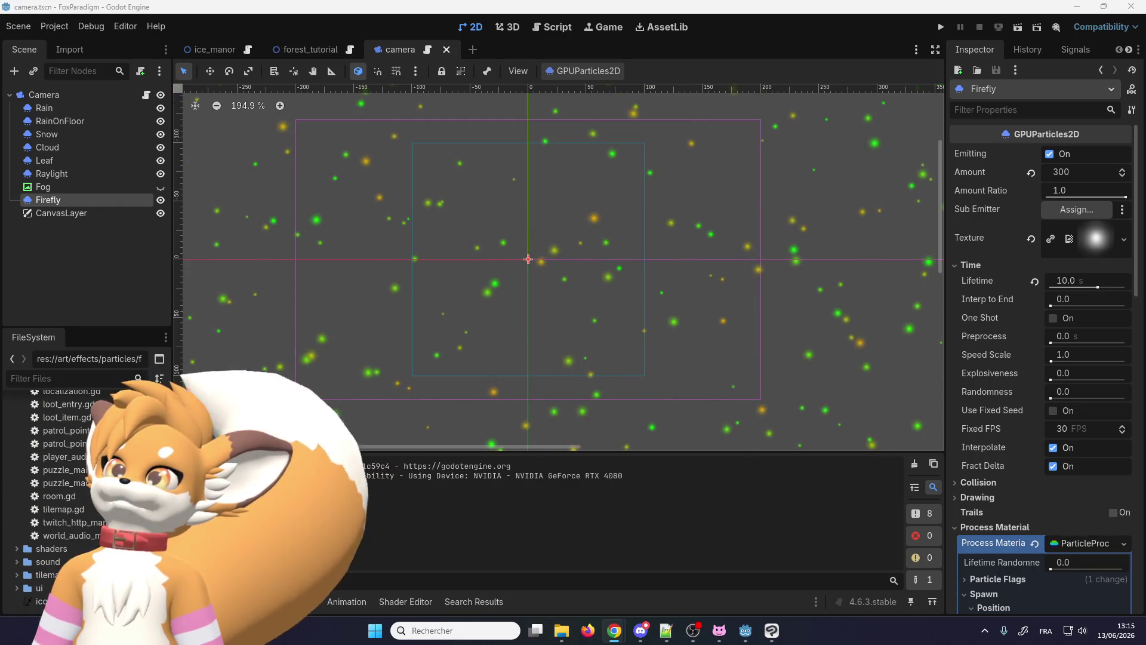
key("alt+Tab")
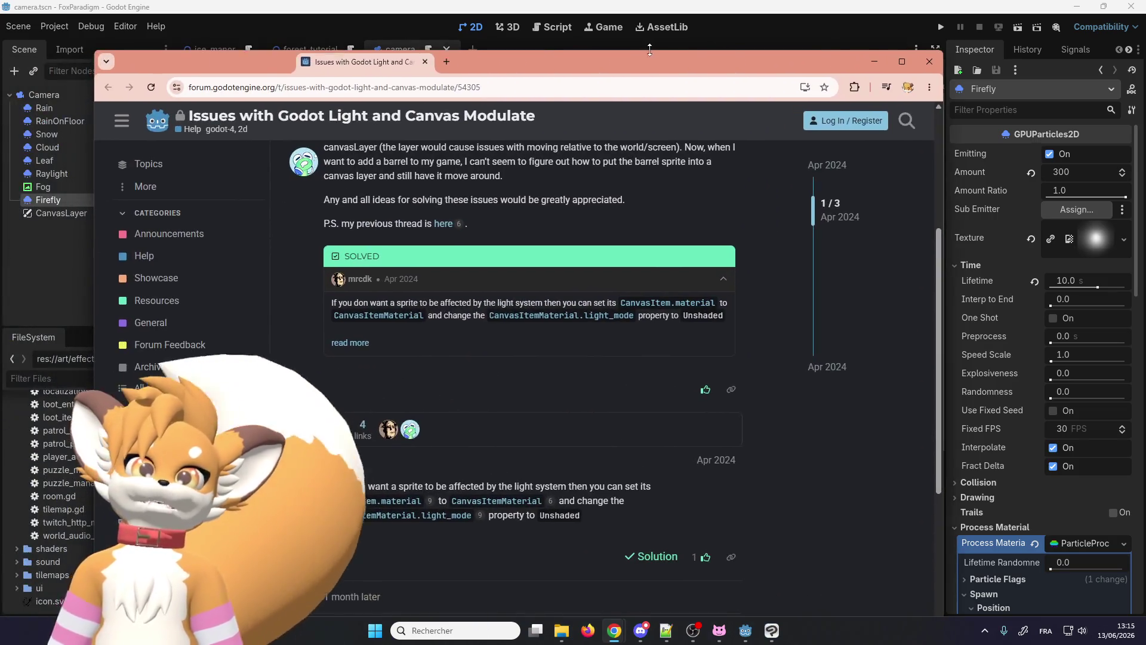
Step: Maximize the browser to read the forum thread's Unshaded light-mode solution, then minimize it
double_click(600, 66)
scroll(421, 352, "up", 5)
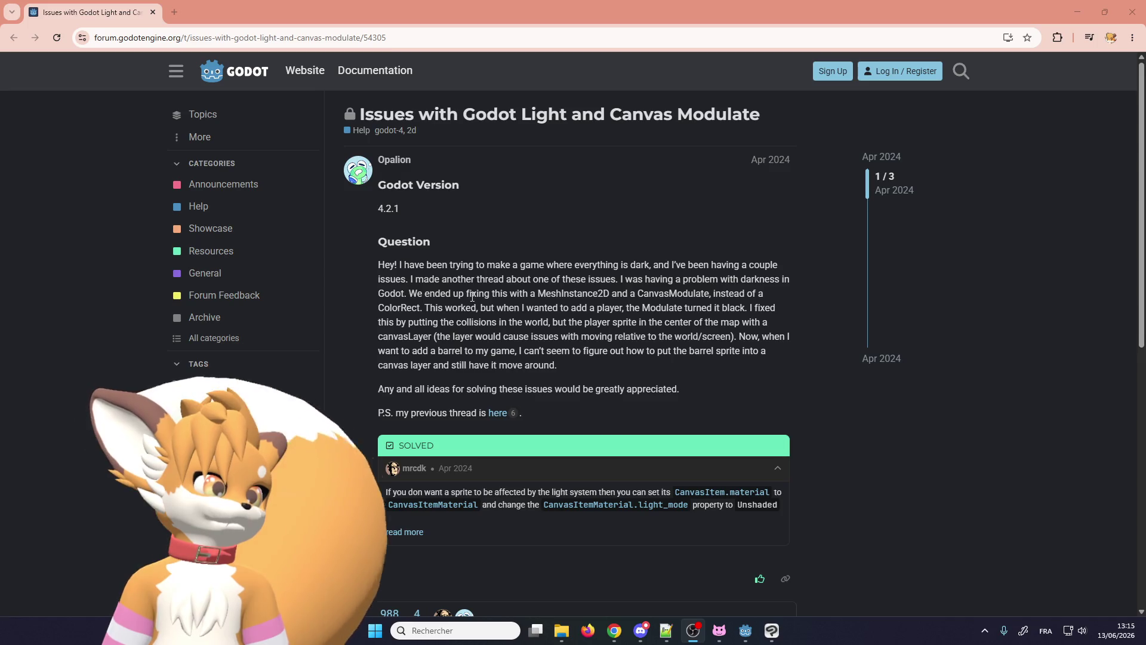
scroll(439, 276, "down", 1)
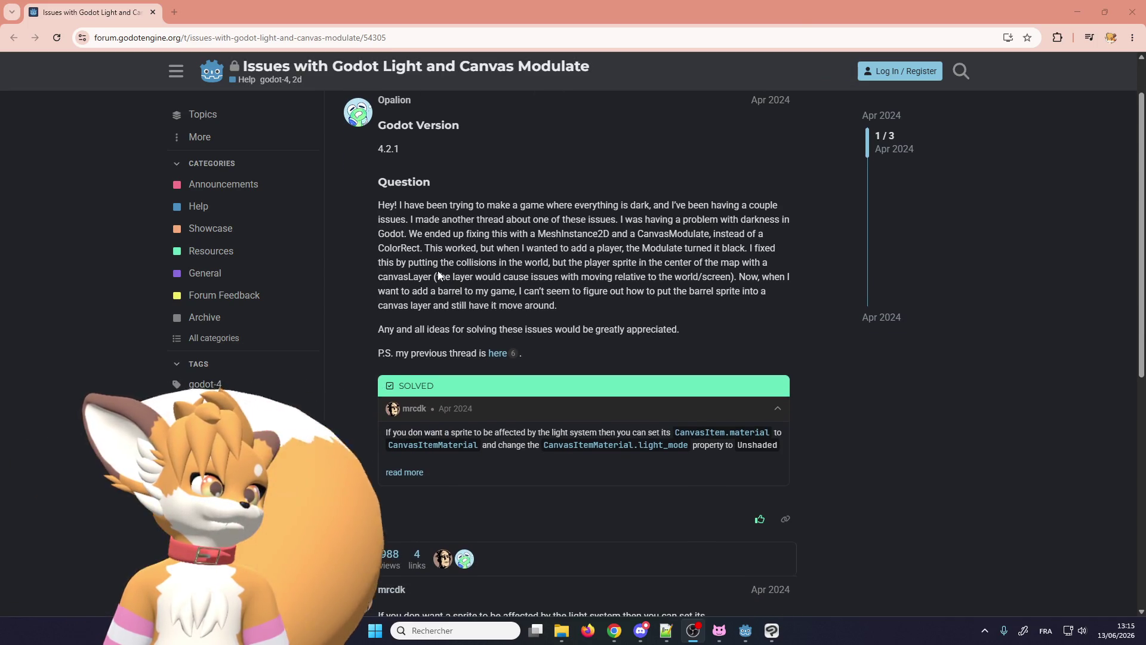
scroll(439, 275, "down", 2)
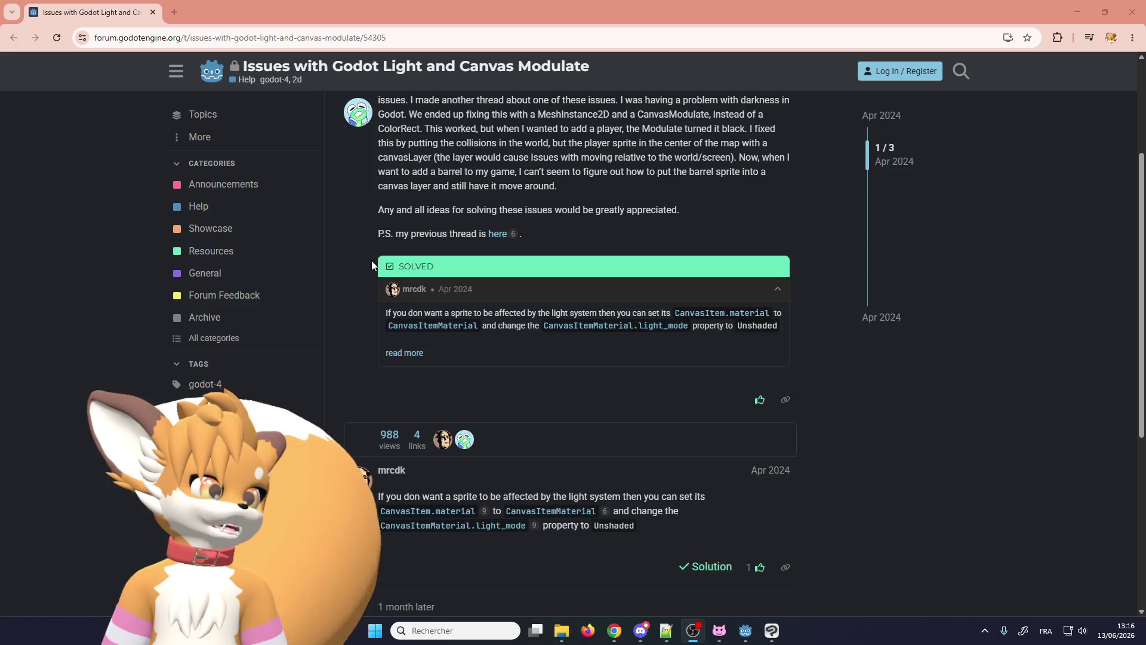
scroll(340, 257, "down", 3)
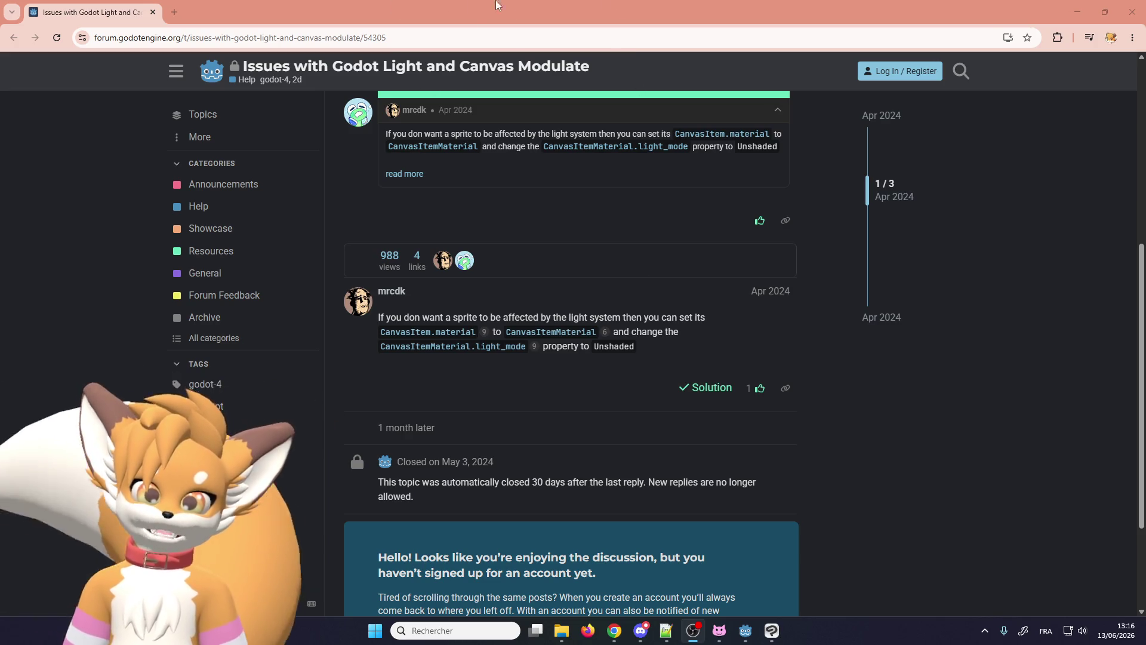
scroll(511, 235, "down", 2)
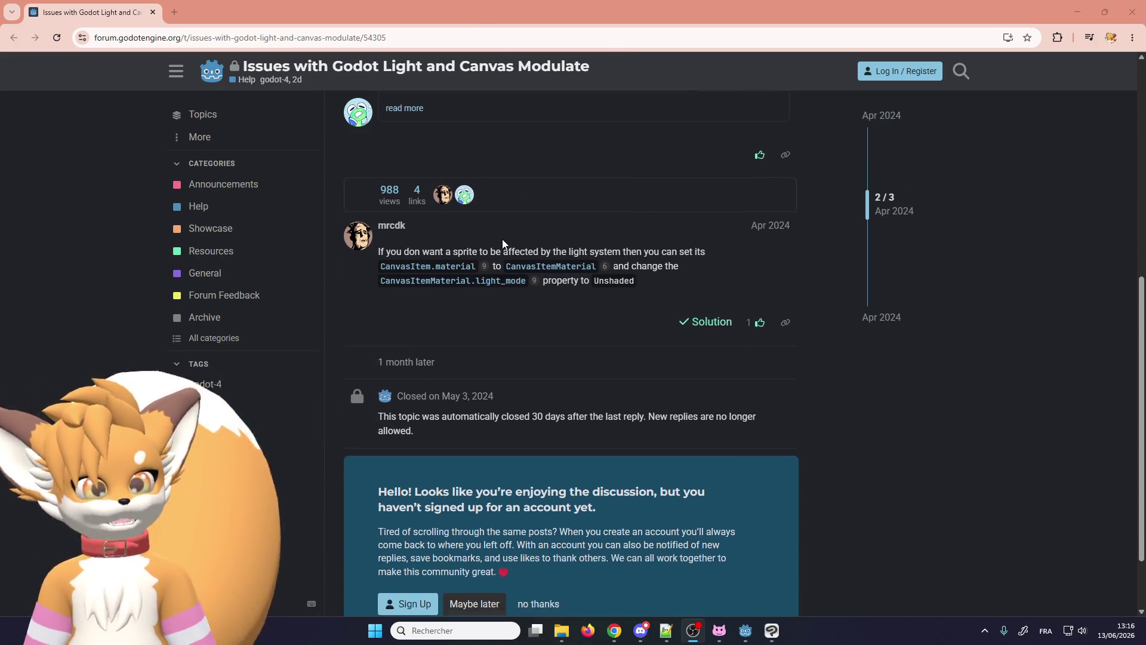
scroll(493, 245, "up", 3)
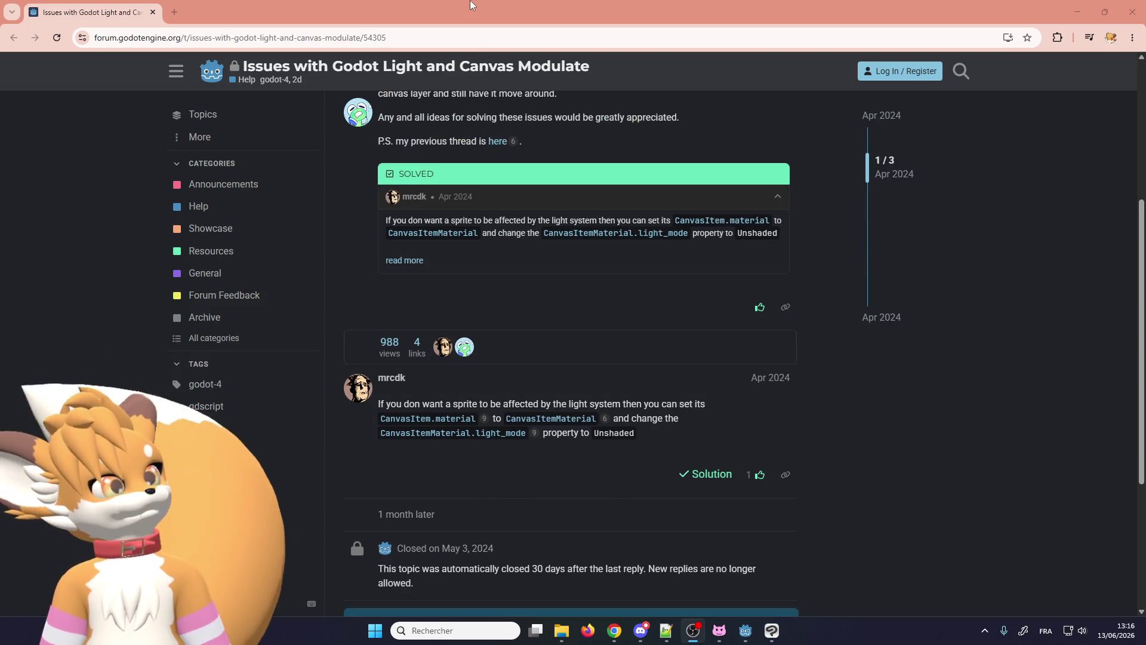
scroll(437, 271, "up", 1)
scroll(435, 266, "down", 1)
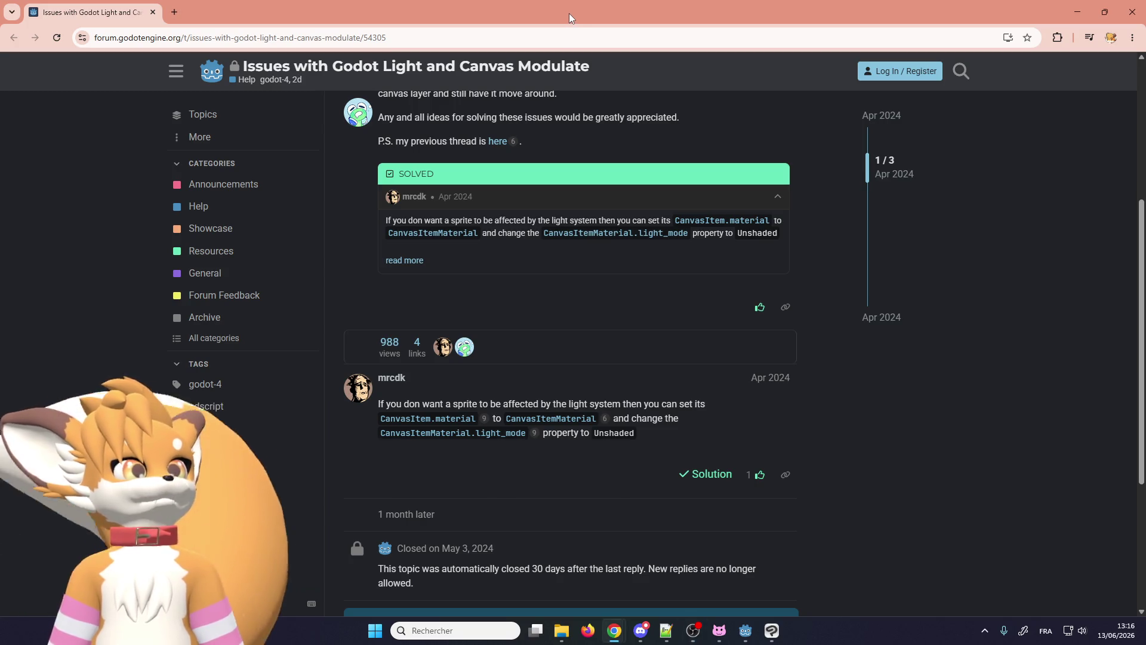
key("super+Down")
key("super+Down")
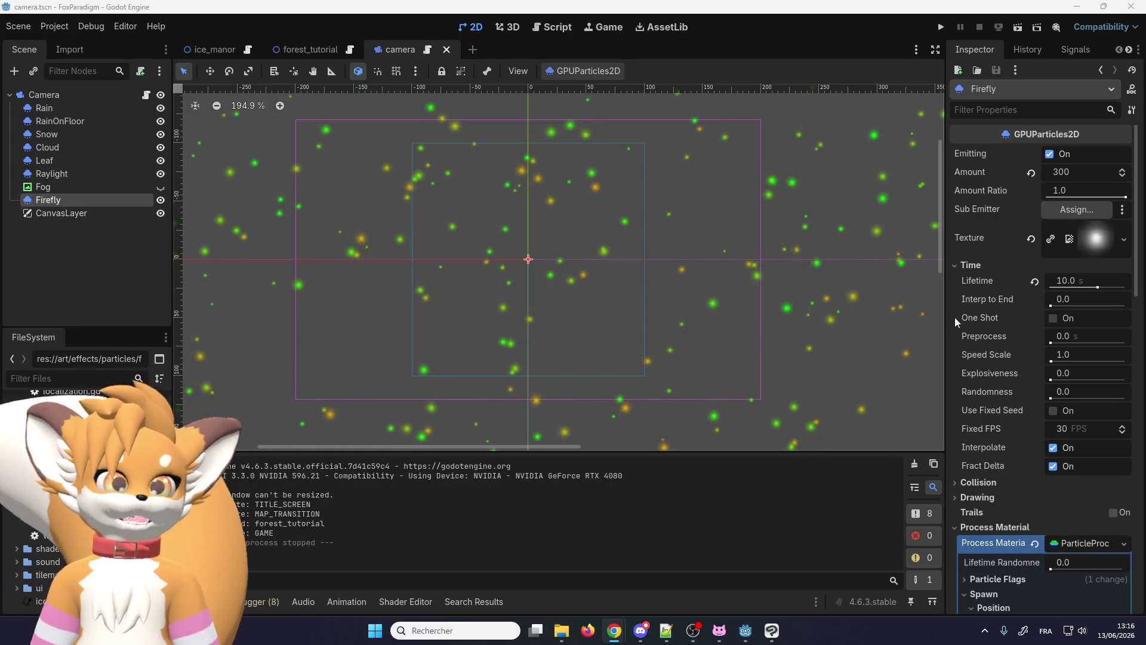
scroll(1001, 336, "down", 5)
scroll(1001, 336, "down", 10)
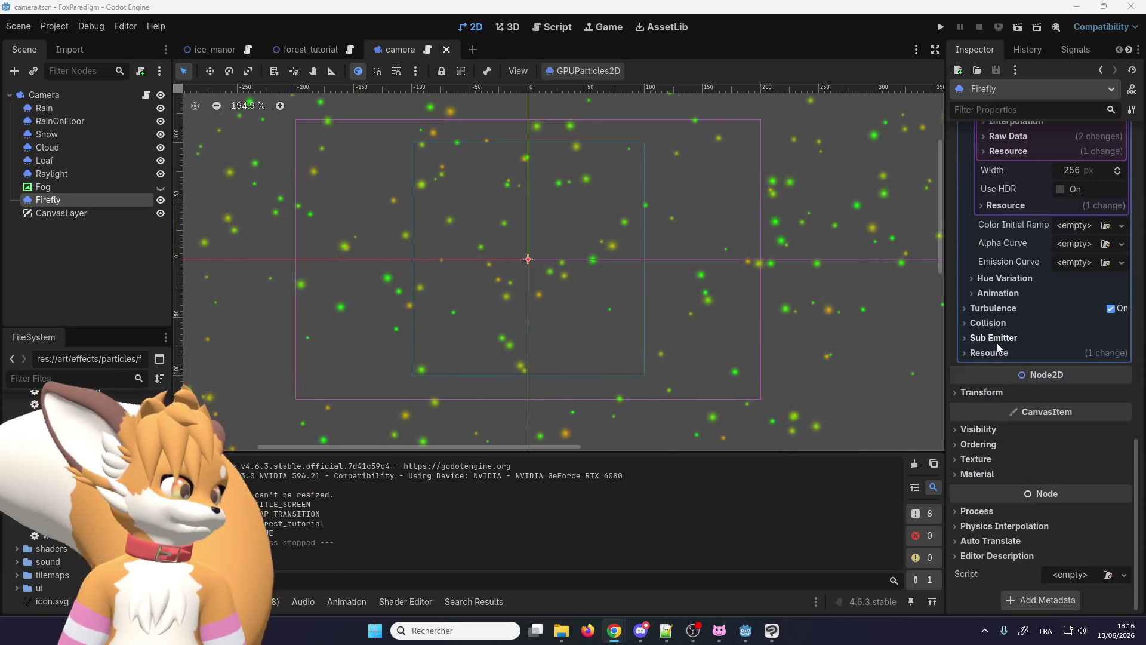
Step: Give Firefly a new CanvasItemMaterial and inspect its Light Mode choices, leaving it Normal
left_click(981, 475)
scroll(980, 472, "down", 1)
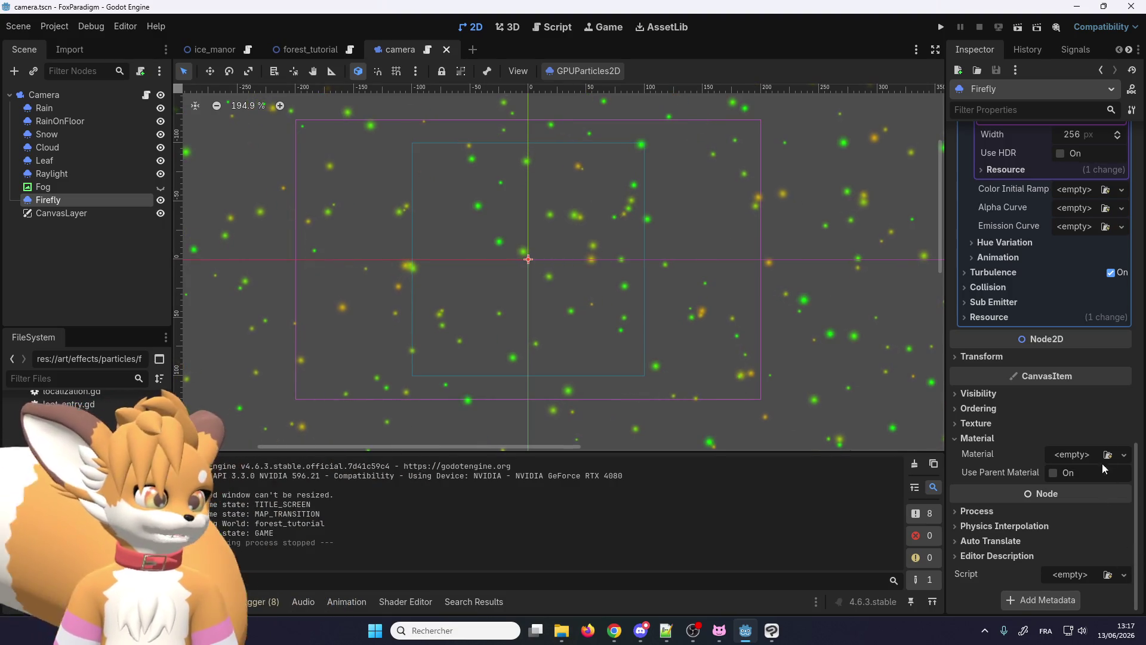
left_click(1123, 454)
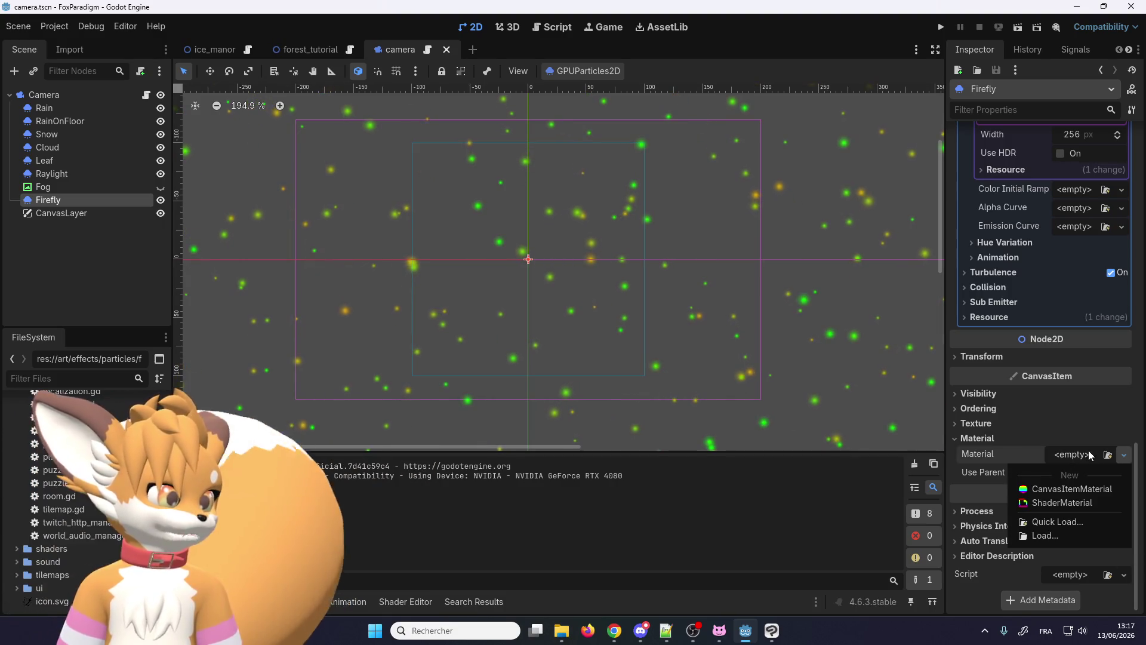
left_click(1073, 490)
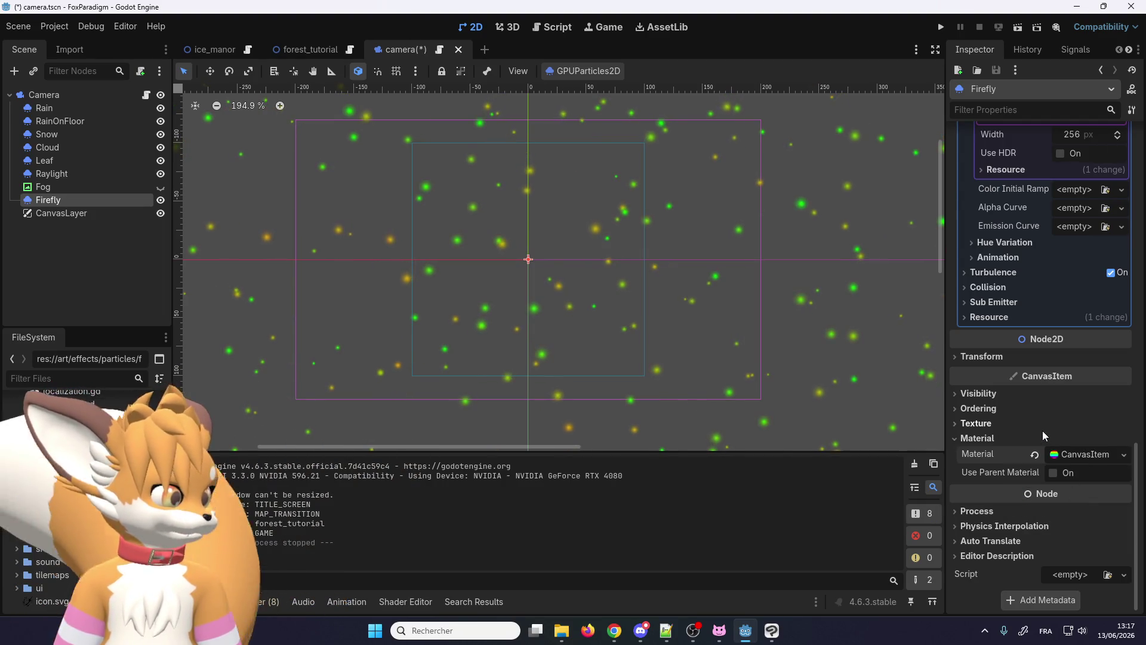
left_click(1076, 452)
scroll(1043, 410, "down", 3)
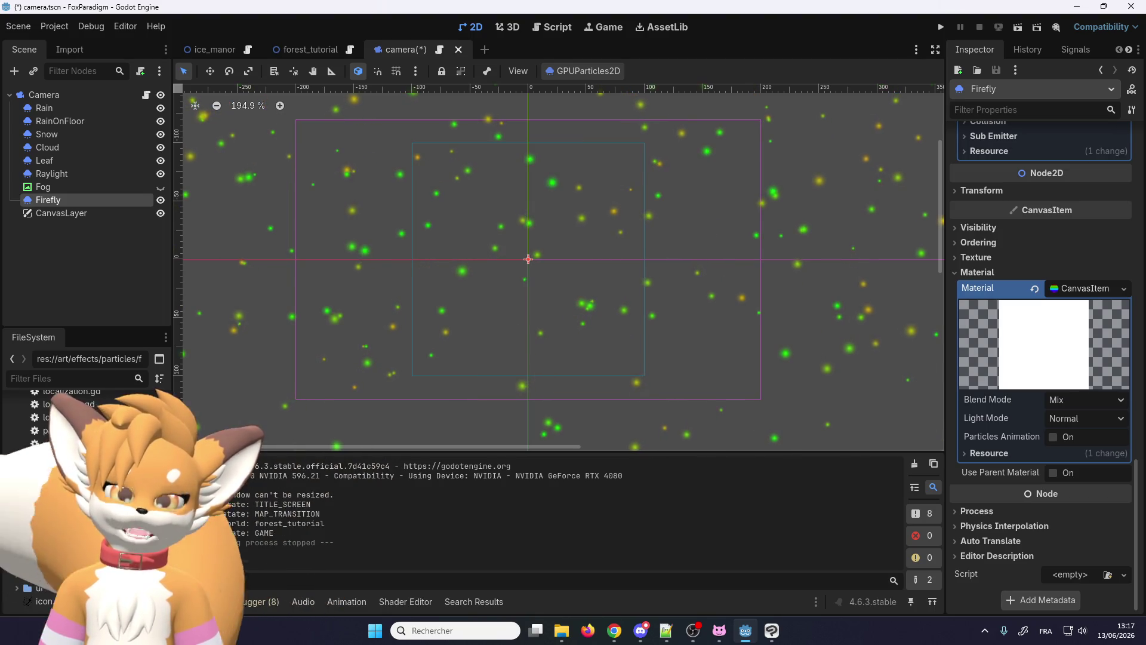
left_click(1061, 418)
left_click(1069, 437)
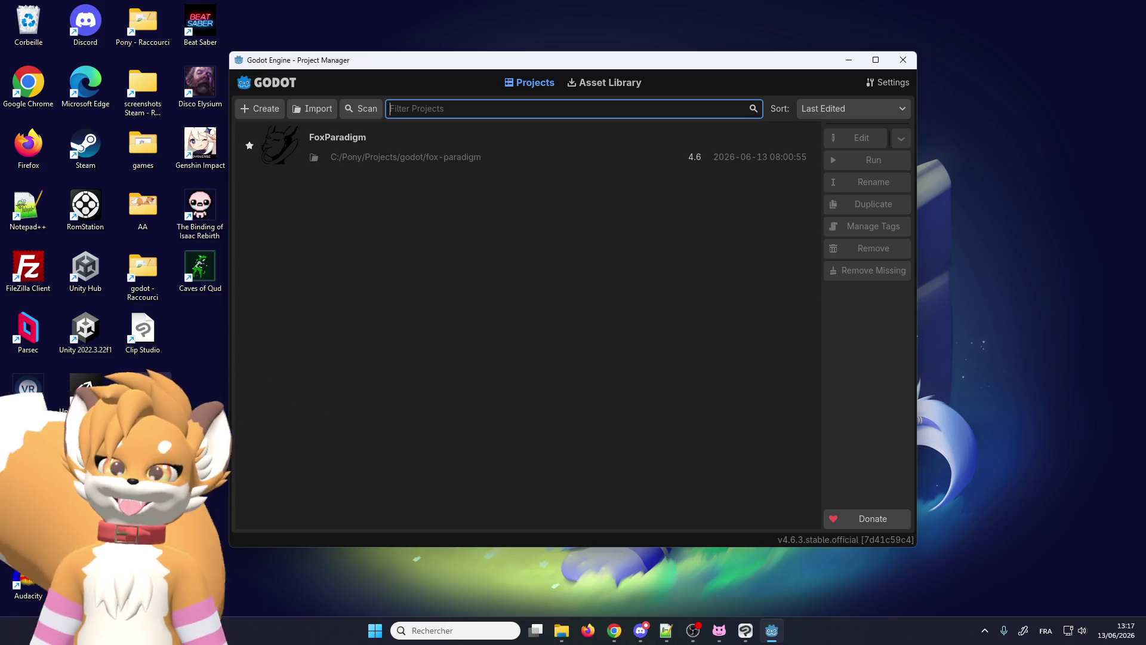
Step: Reopen the FoxParadigm project from the Project Manager
double_click(490, 136)
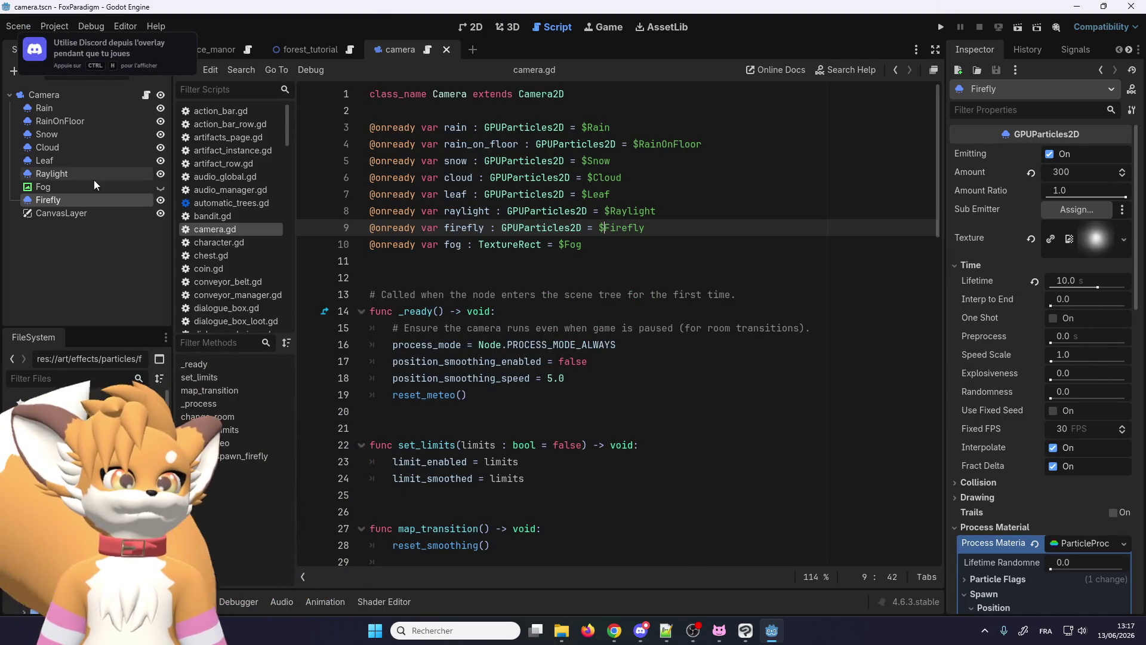
Step: Delete the CanvasLayer node and select the Firefly particle node in the 2D view
left_click(80, 213)
key("Delete")
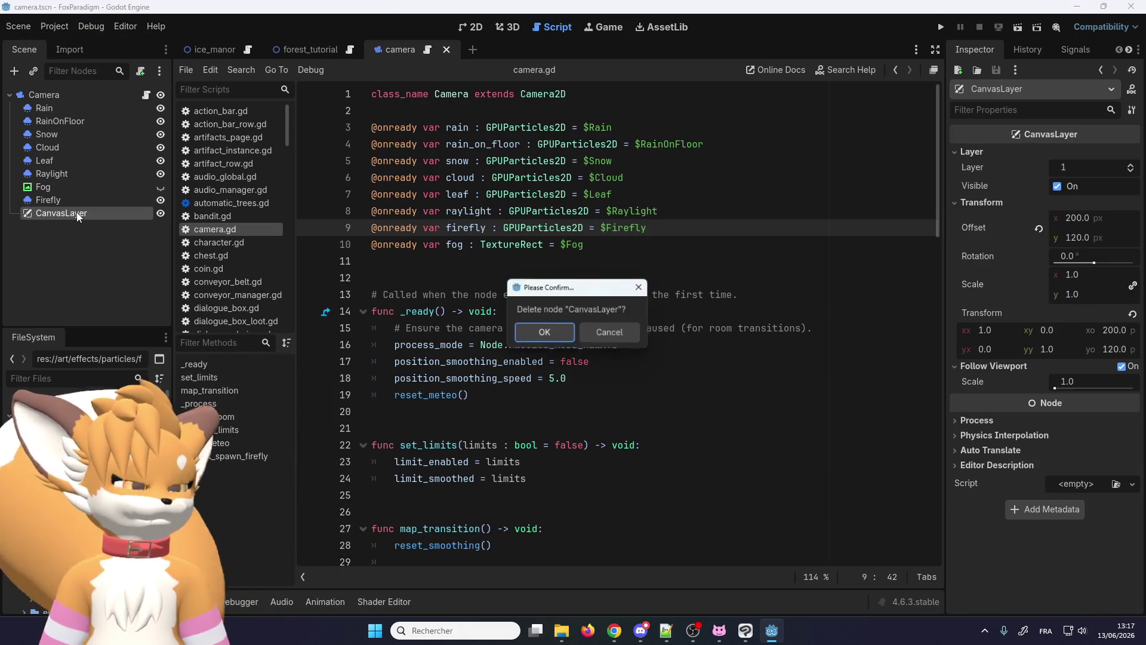
left_click(549, 333)
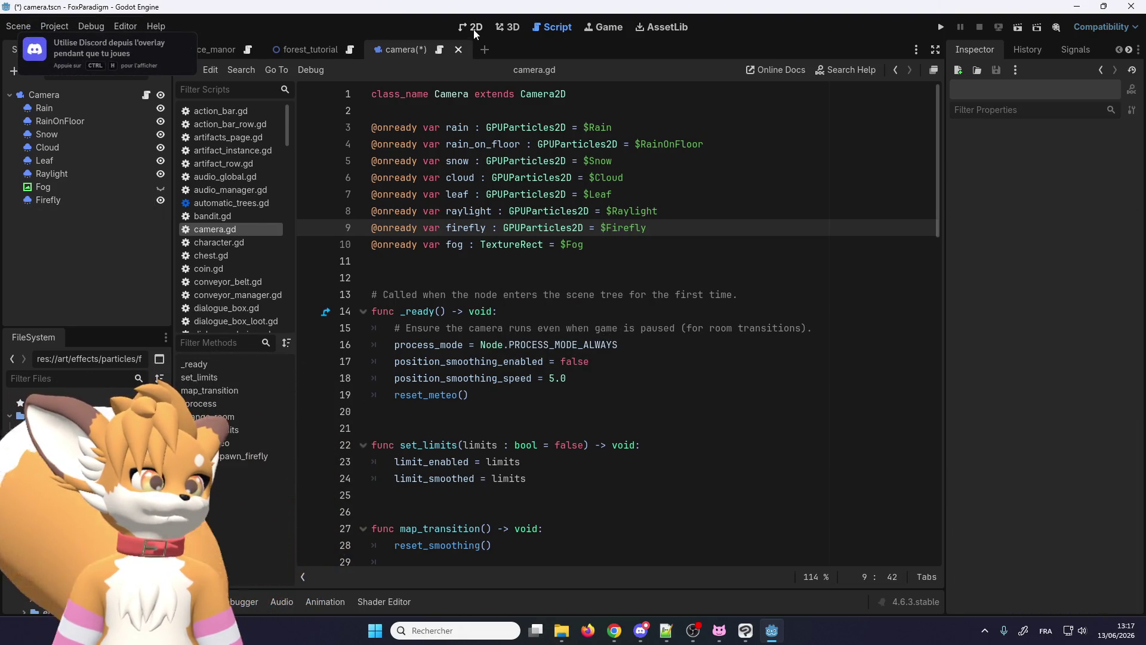
left_click(472, 27)
left_click(56, 202)
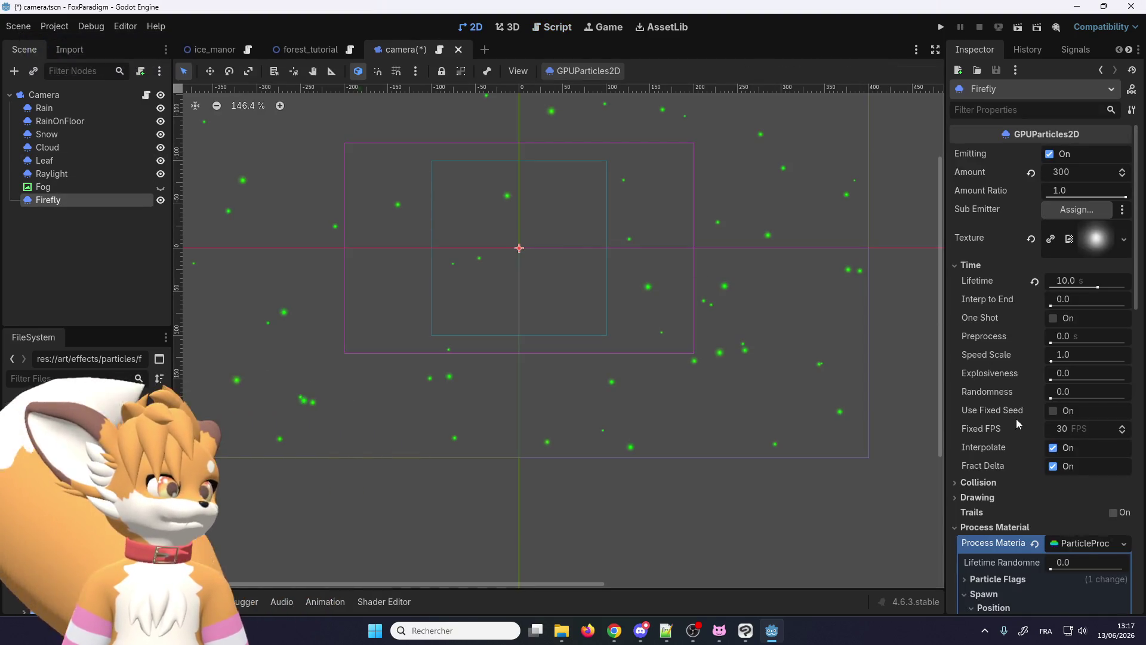
scroll(1010, 409, "down", 5)
scroll(1003, 447, "down", 3)
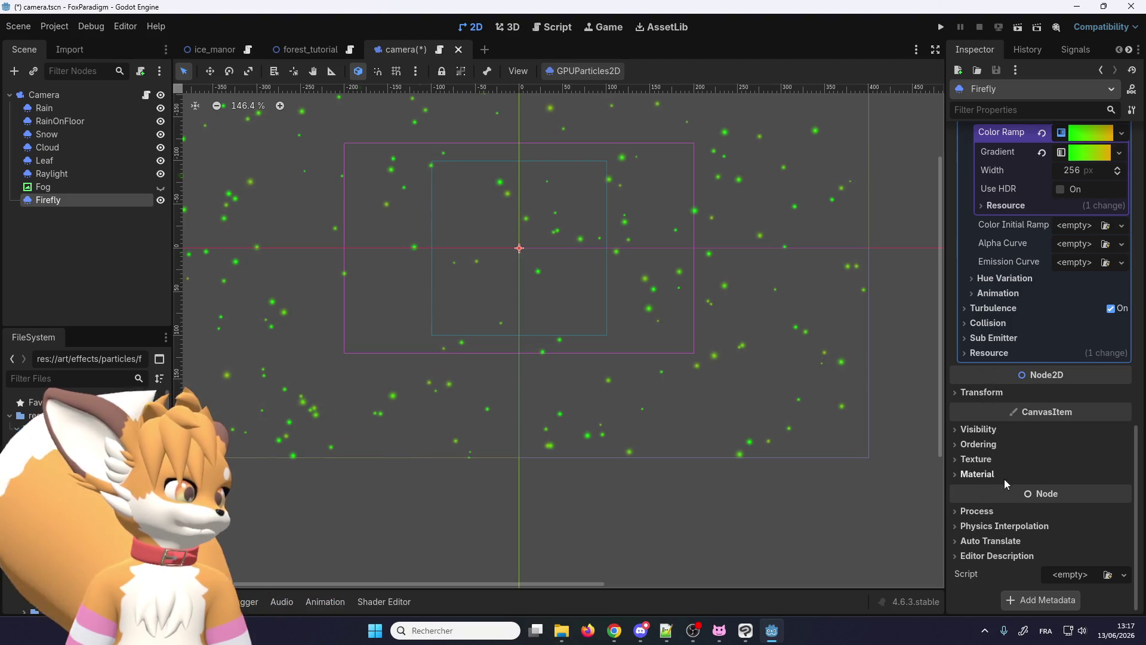
Step: Give Firefly a new CanvasItemMaterial with Unshaded light mode and run the game to test
left_click(976, 474)
left_click(1070, 490)
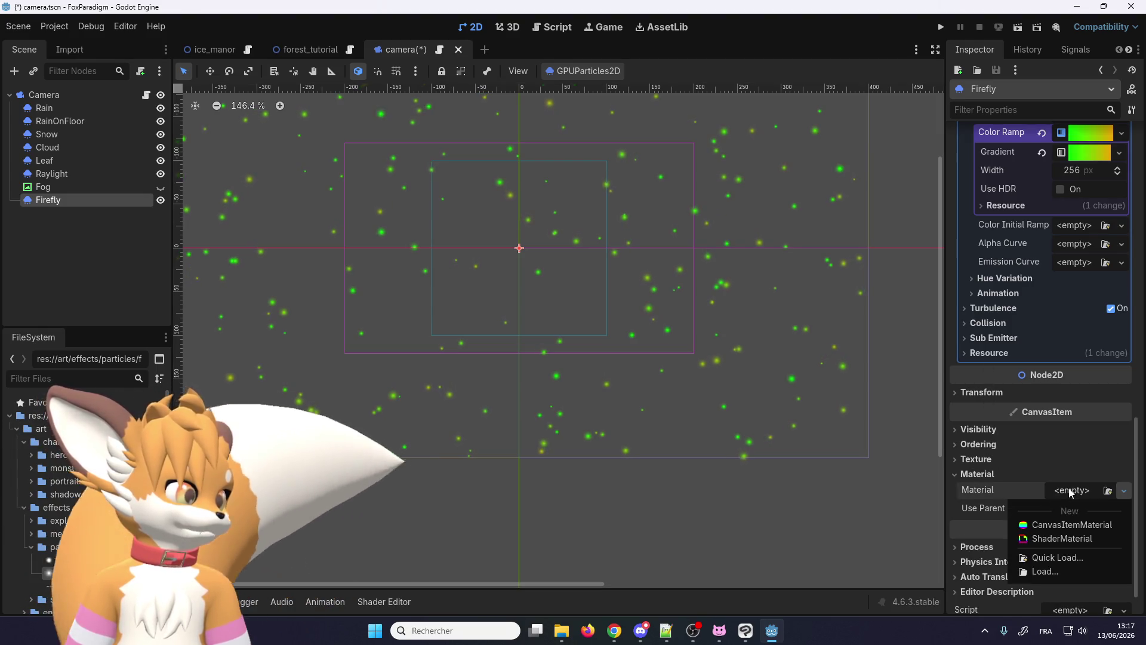
left_click(1063, 525)
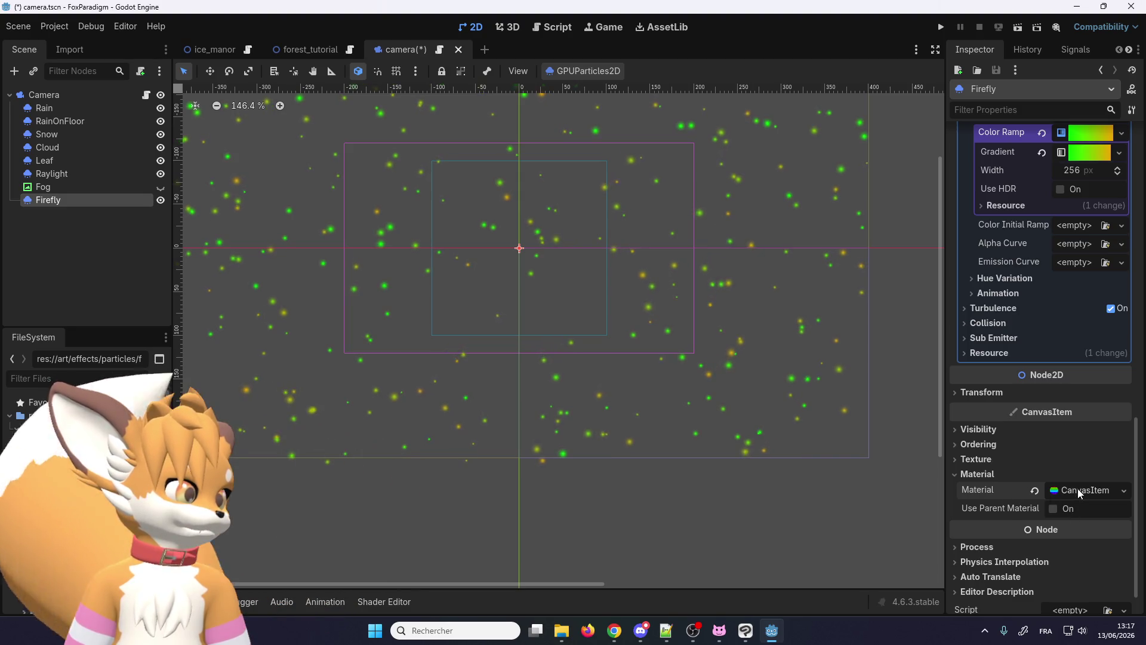
left_click(1079, 489)
left_click(1072, 418)
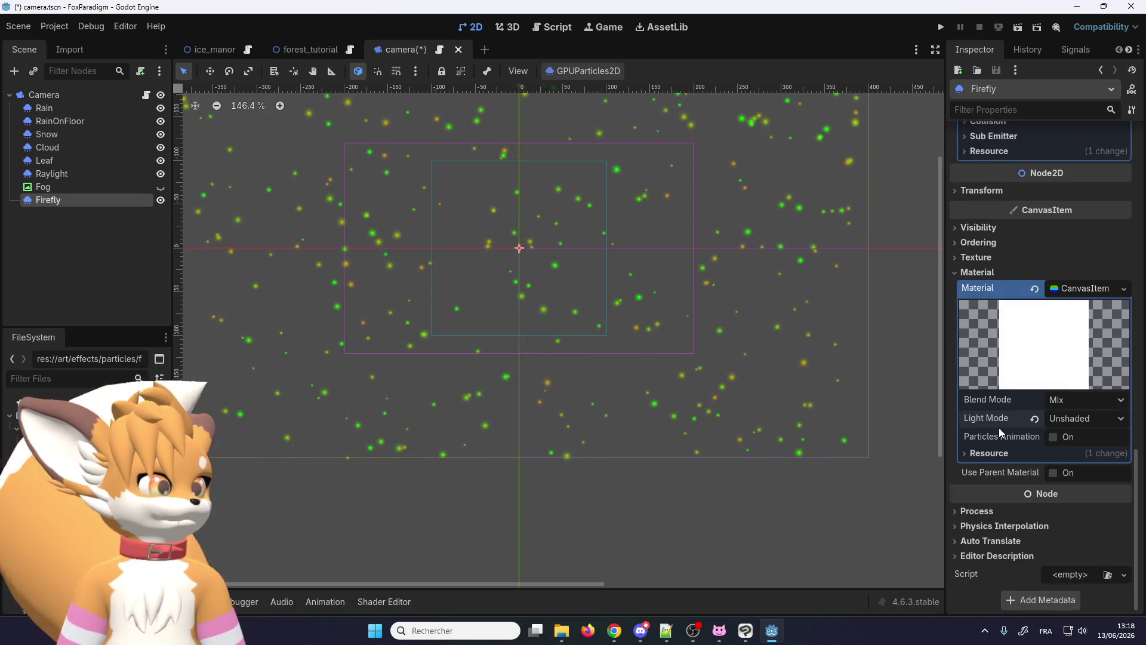
left_click(940, 27)
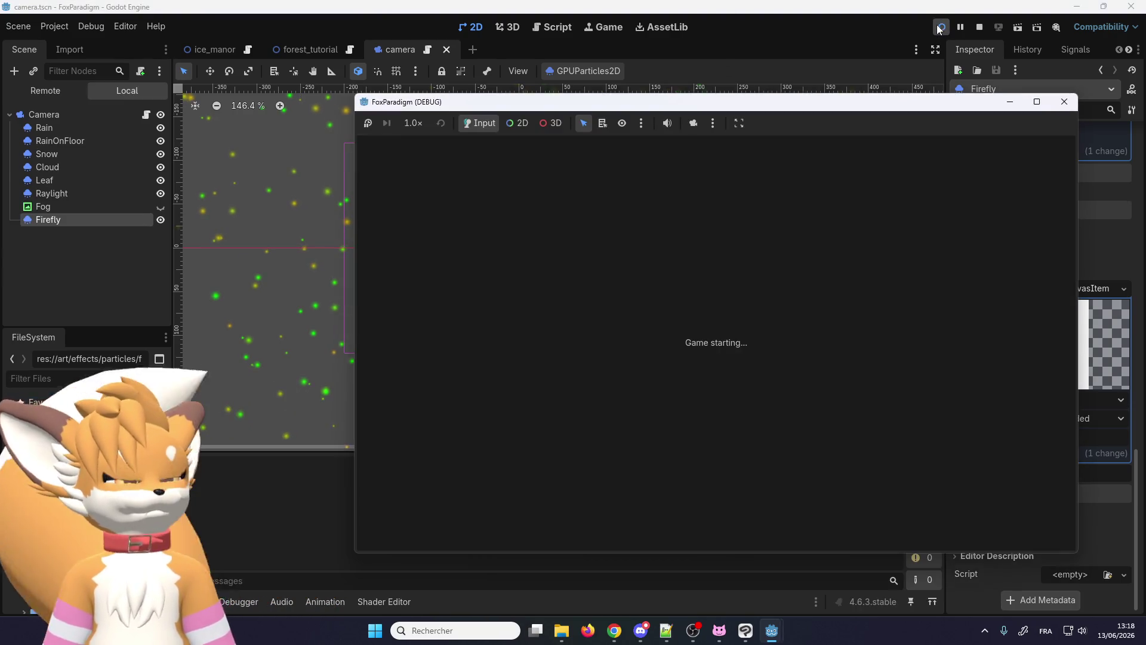
key("Return")
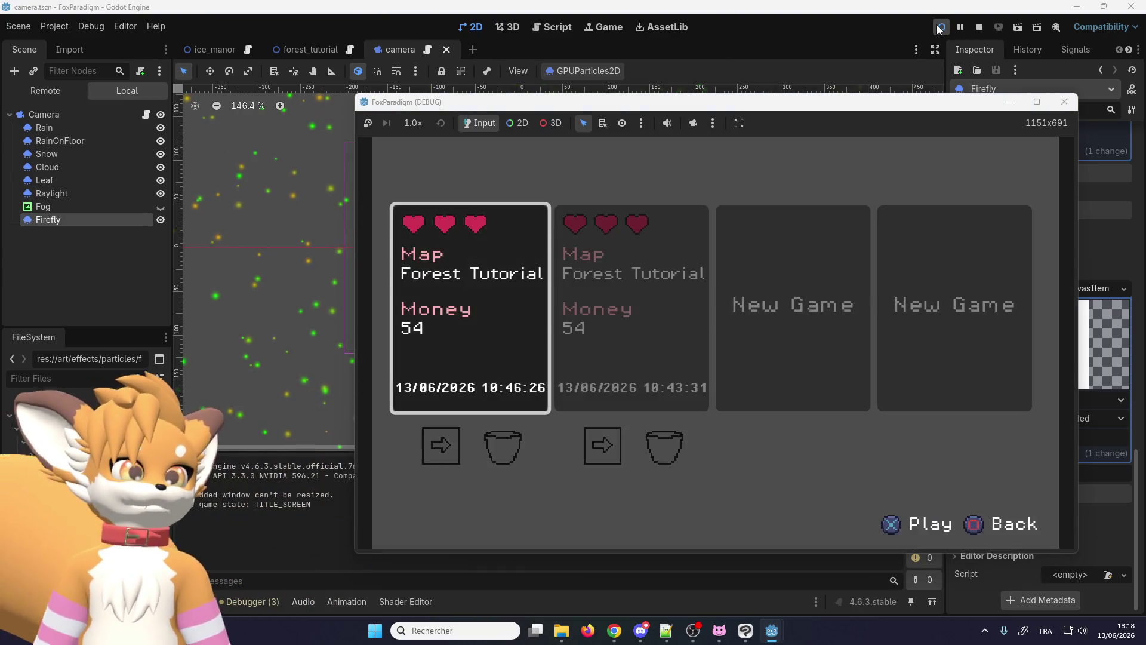
Step: Load the save, walk the forest to check the glowing fireflies, then close the game window
key("Return")
key("Up")
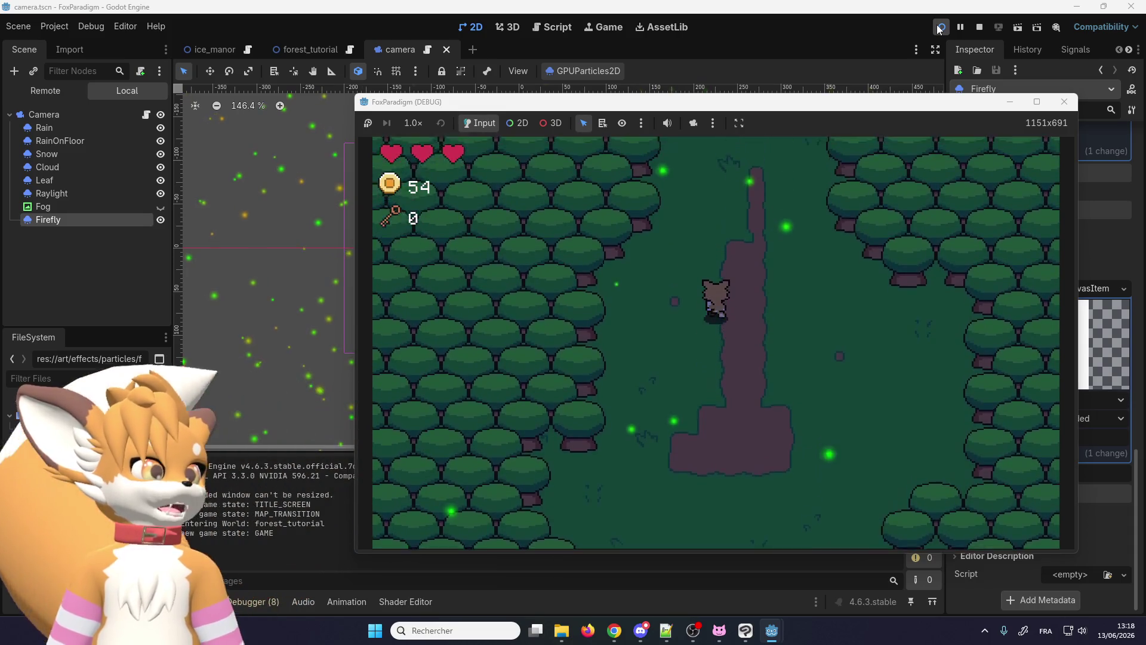
key("Down")
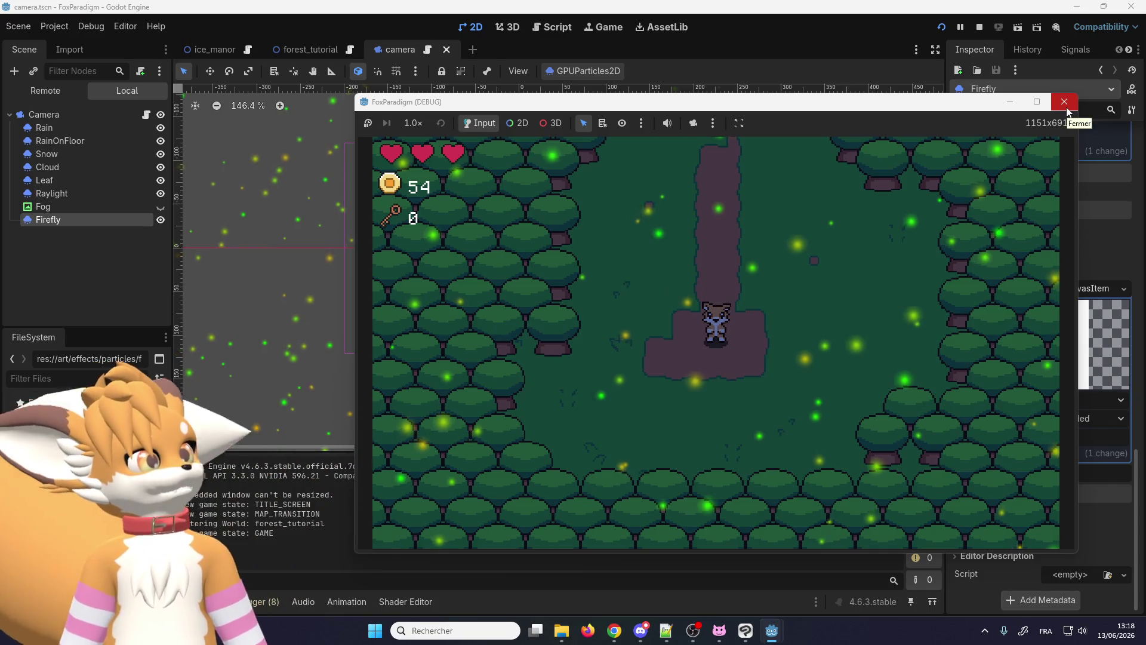
left_click(1064, 102)
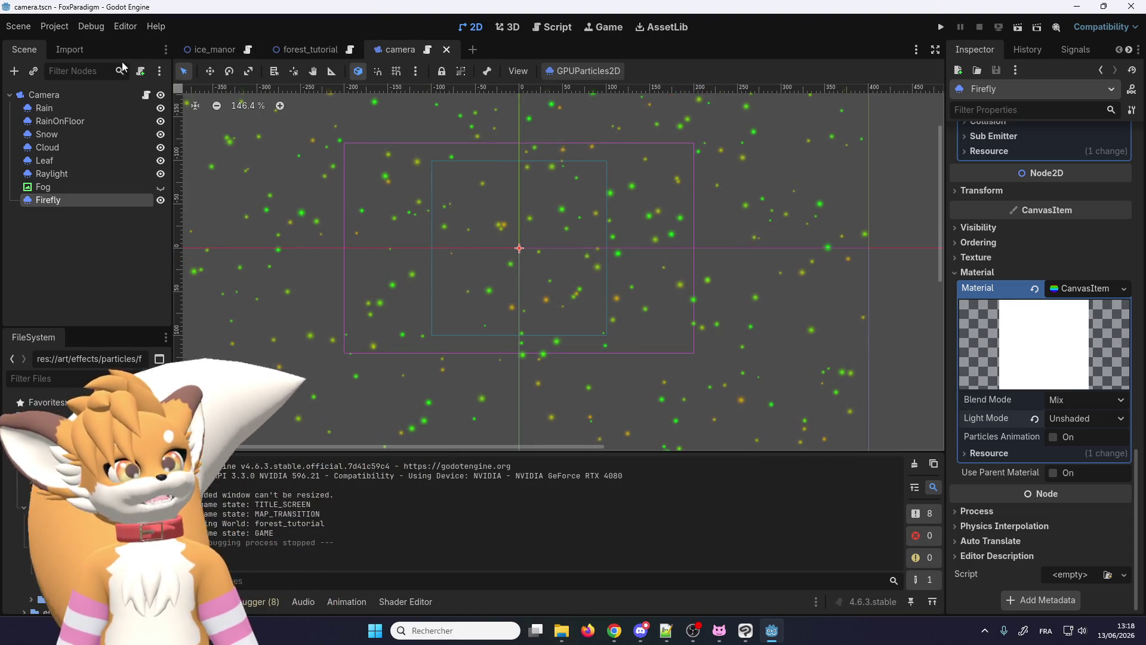
type("player")
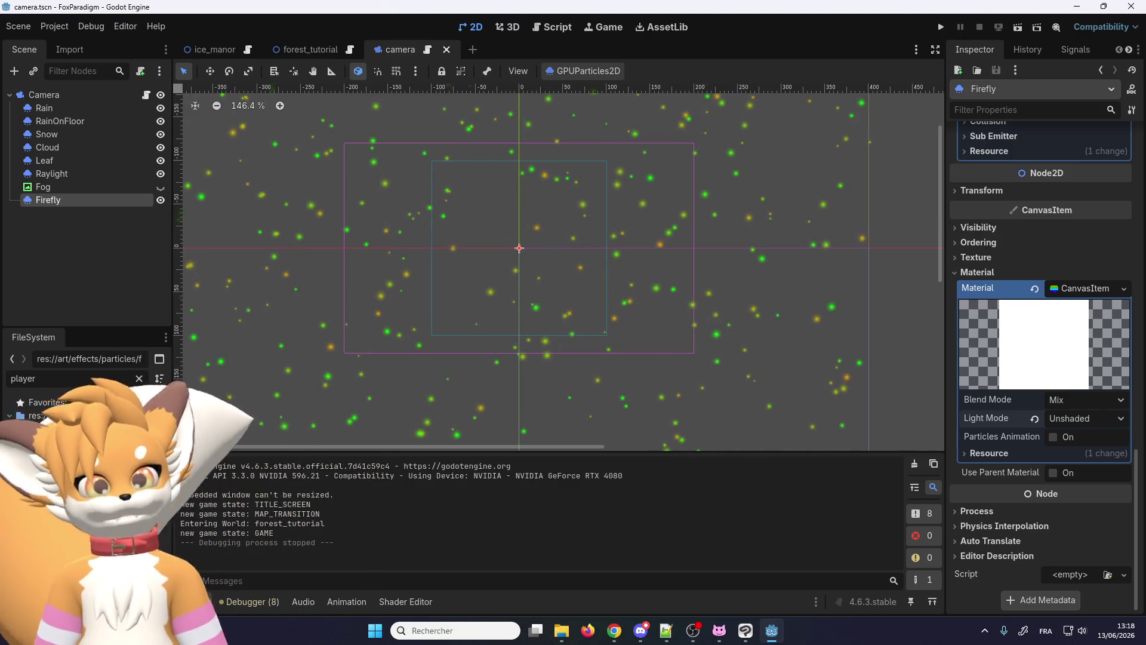
Step: Open the player scene and then the ui scene from the FileSystem dock
double_click(53, 442)
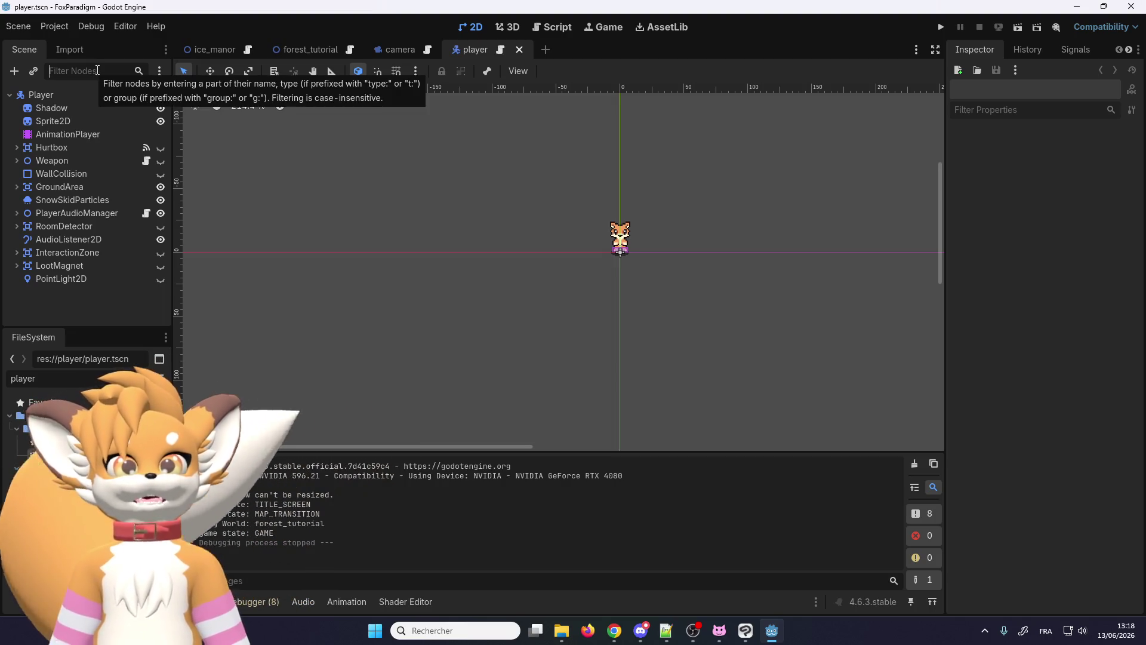
double_click(23, 378)
type("ui")
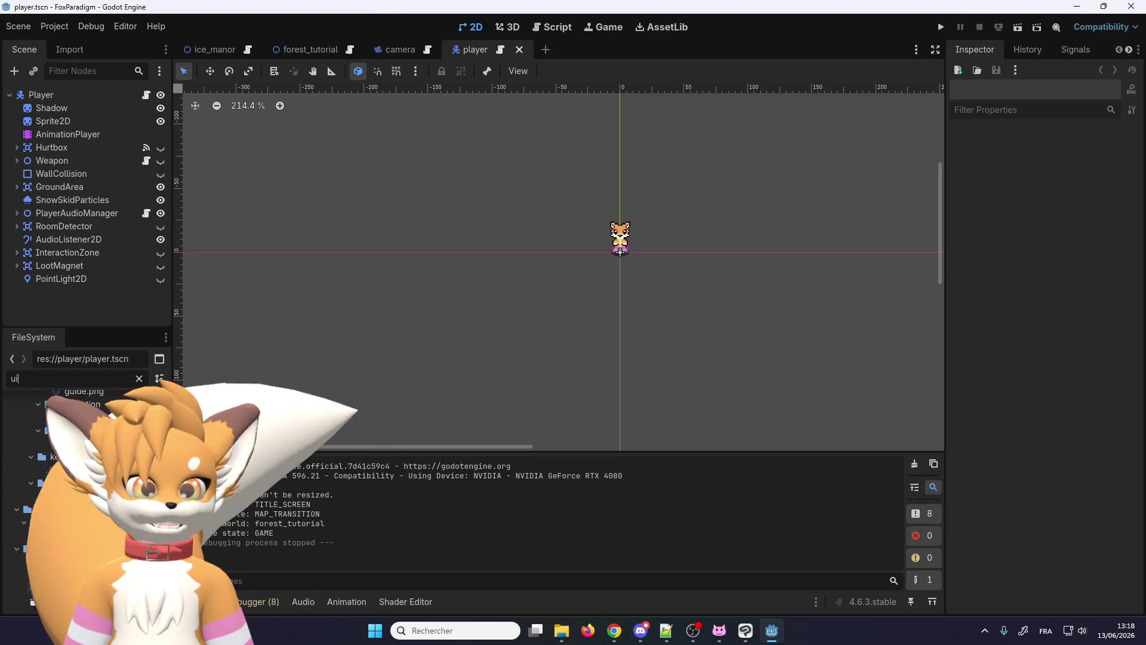
double_click(67, 605)
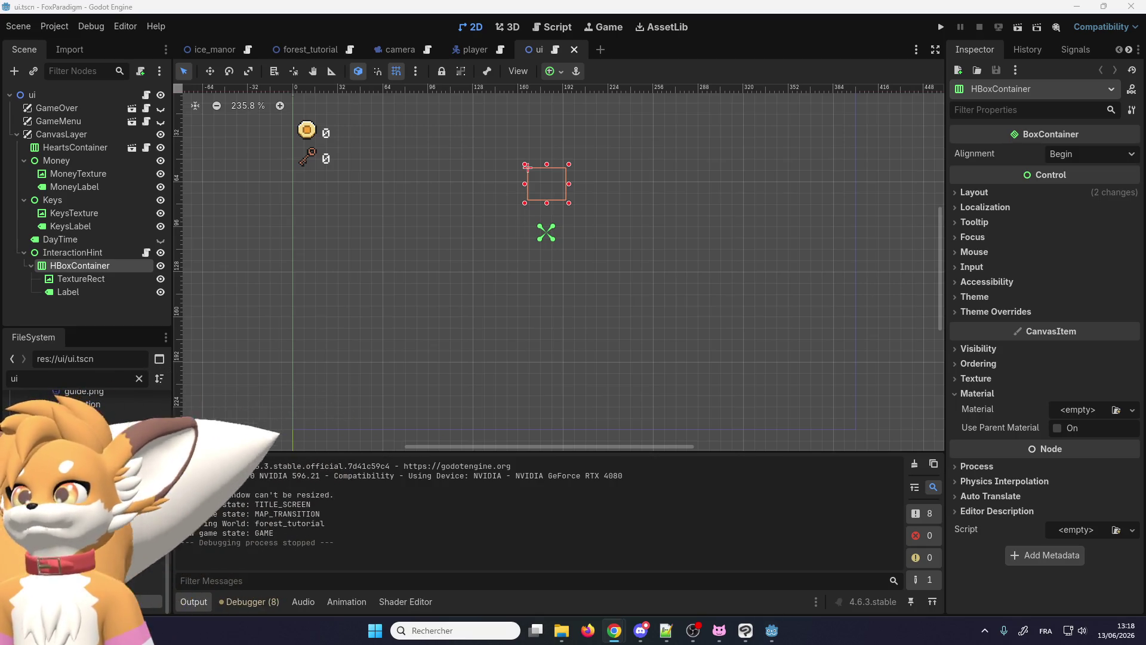
key("super+d")
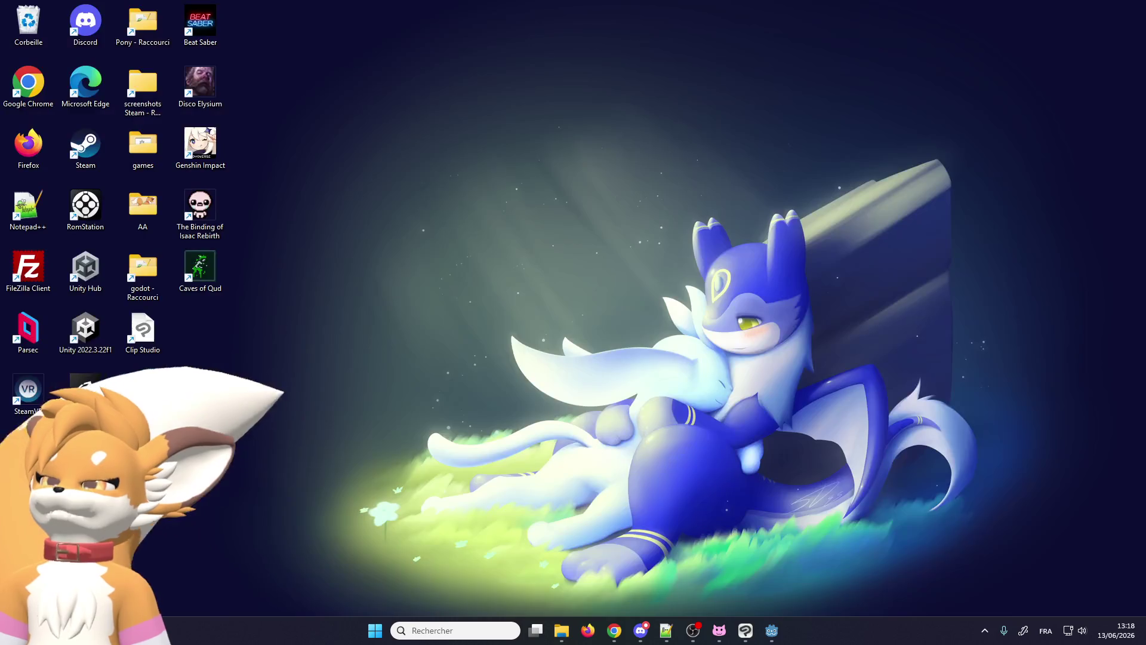
key("super+d")
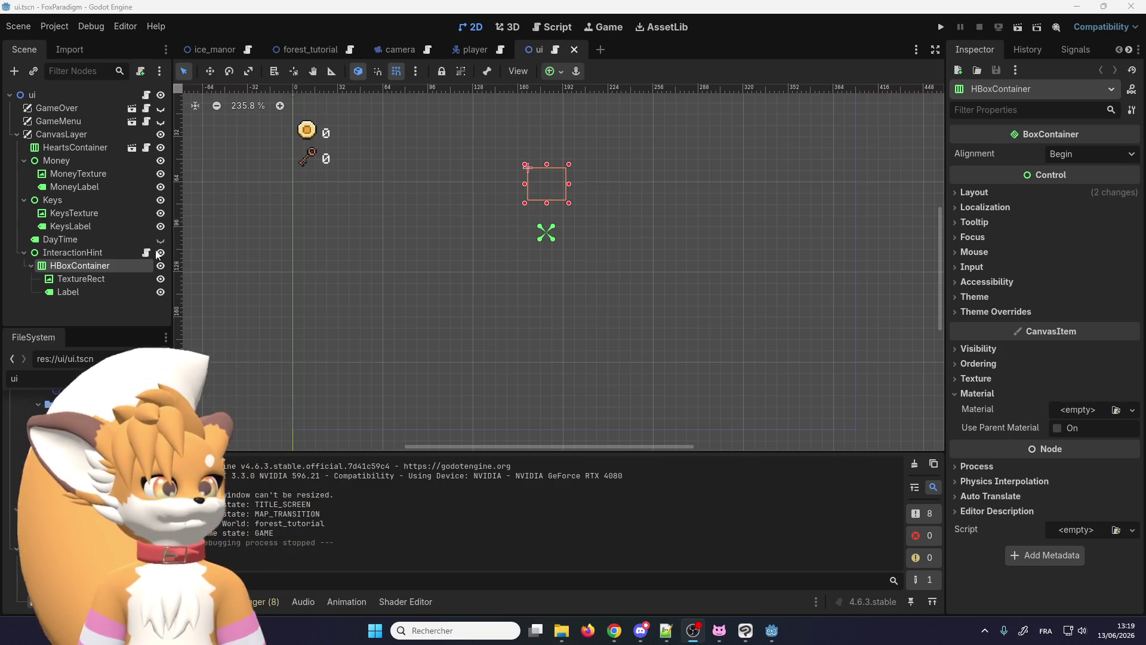
Step: Bring InteractionHint from the ui scene into the player scene and open player.gd
left_click(96, 251)
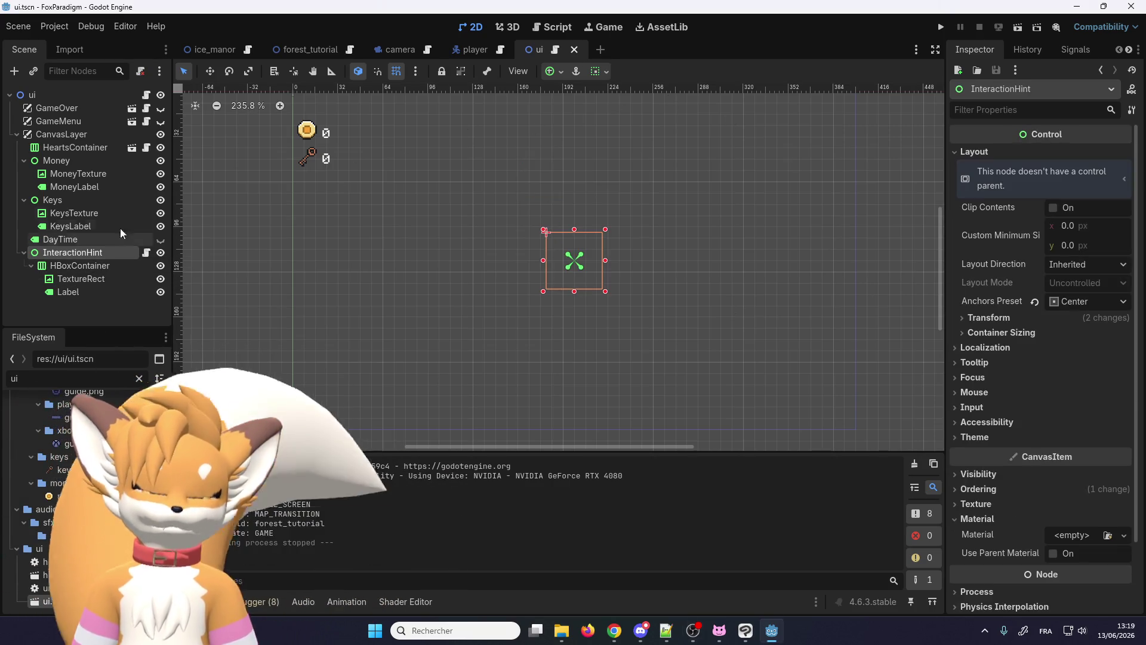
left_click(499, 47)
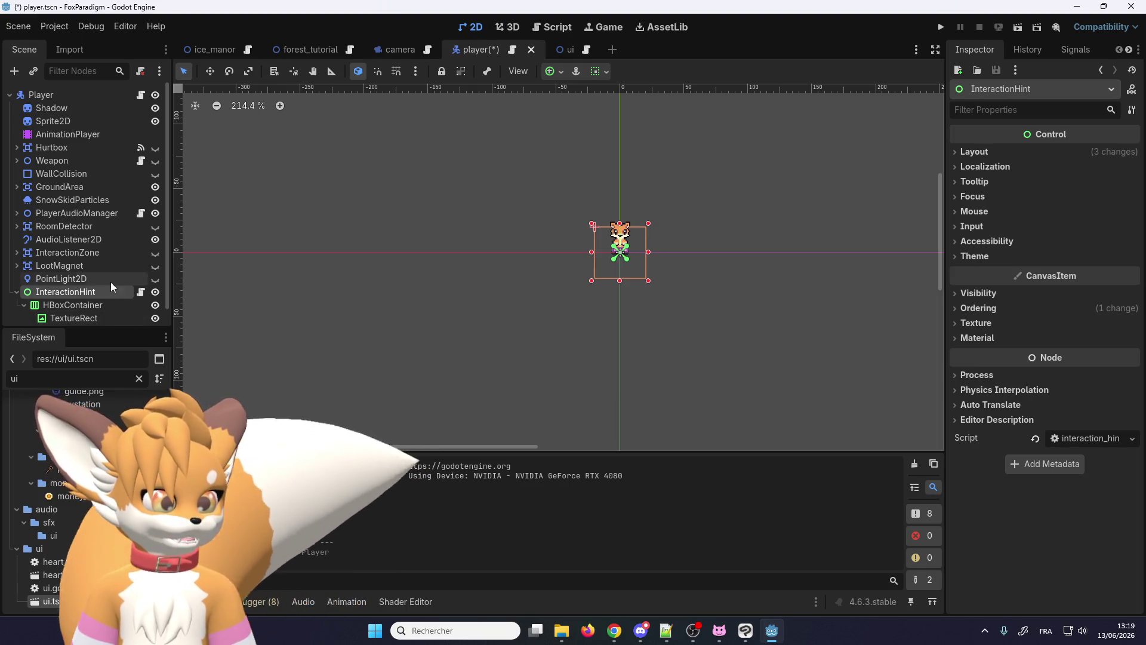
left_click(512, 50)
scroll(506, 276, "up", 12)
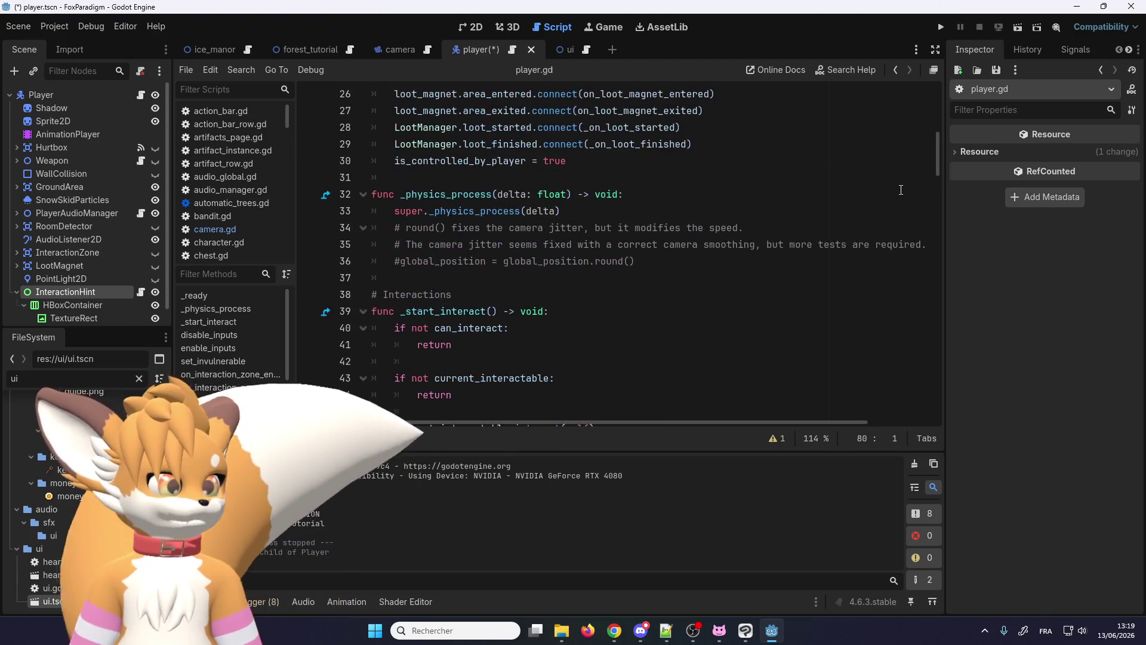
scroll(758, 143, "up", 9)
scroll(474, 175, "down", 6)
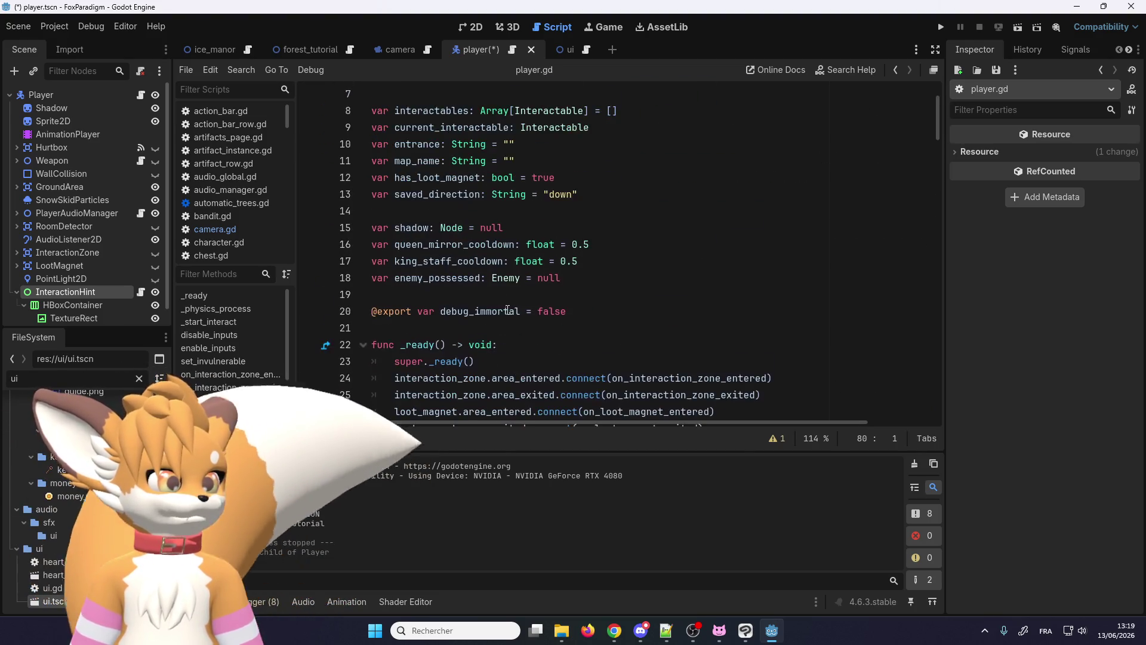
Step: Search player.gd for interaction_hint and uncomment its declaration on line 5
left_click(467, 278)
key("ctrl+f")
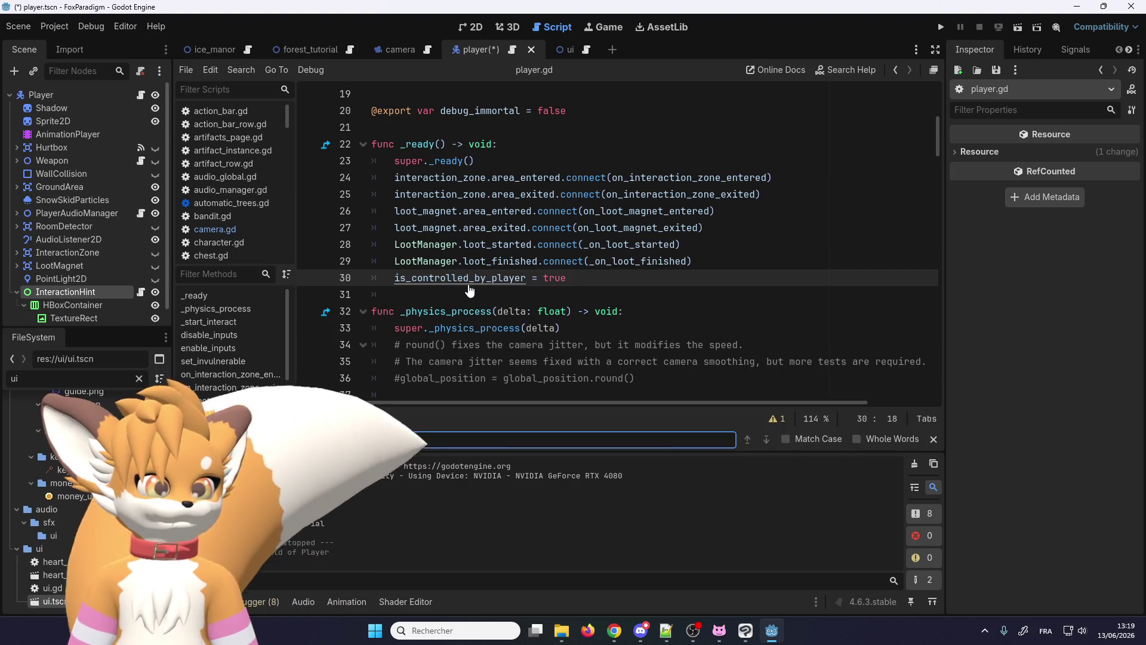
type("smoothing")
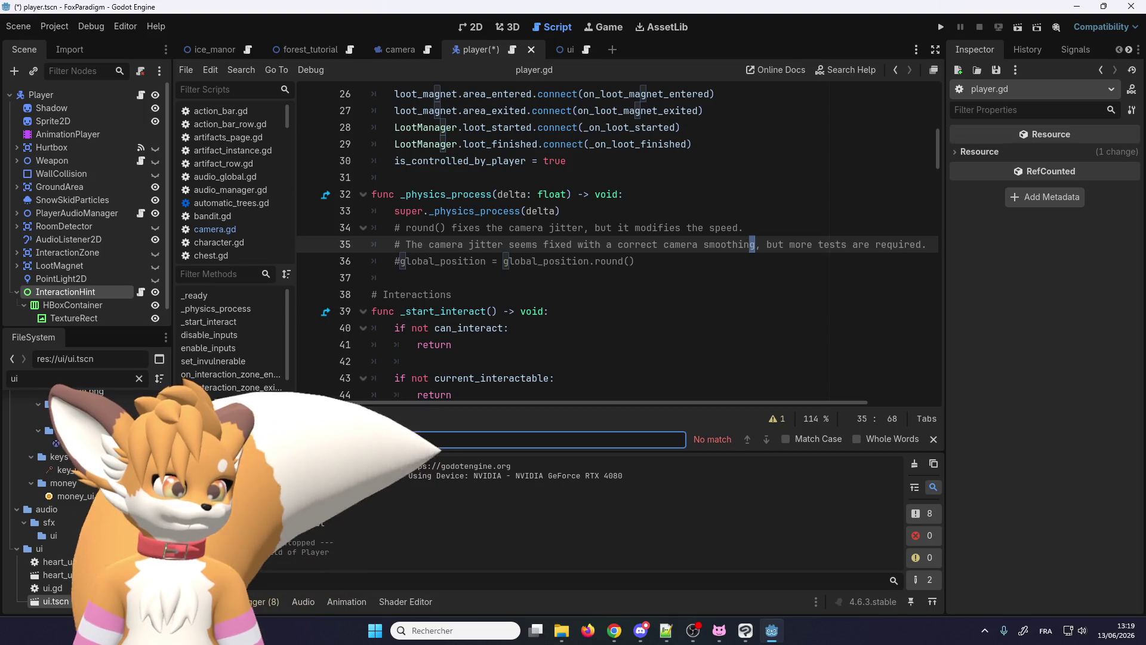
key("BackSpace")
key("BackSpace")
key("BackSpace")
type("h")
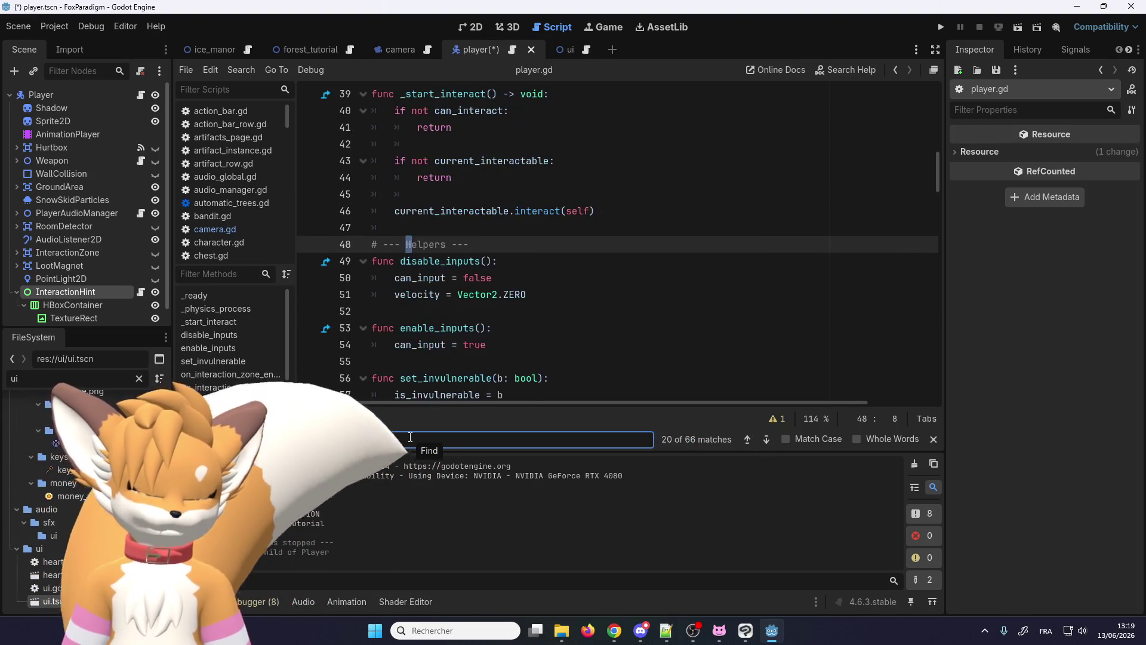
type("int")
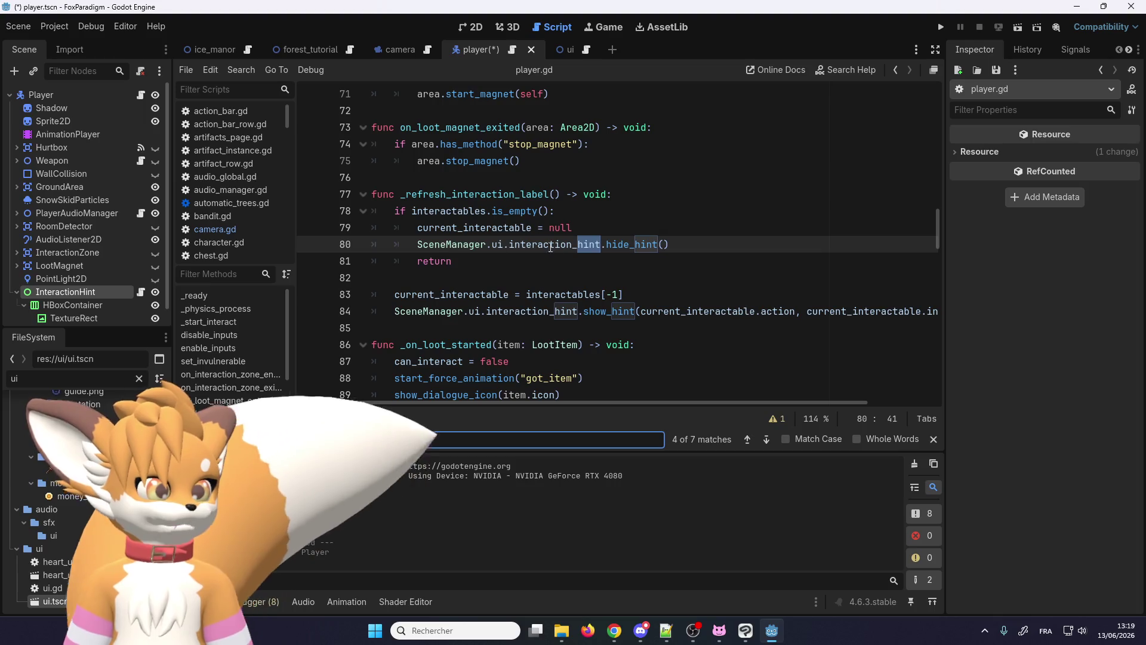
double_click(534, 244)
key("ctrl+f")
left_click(772, 438)
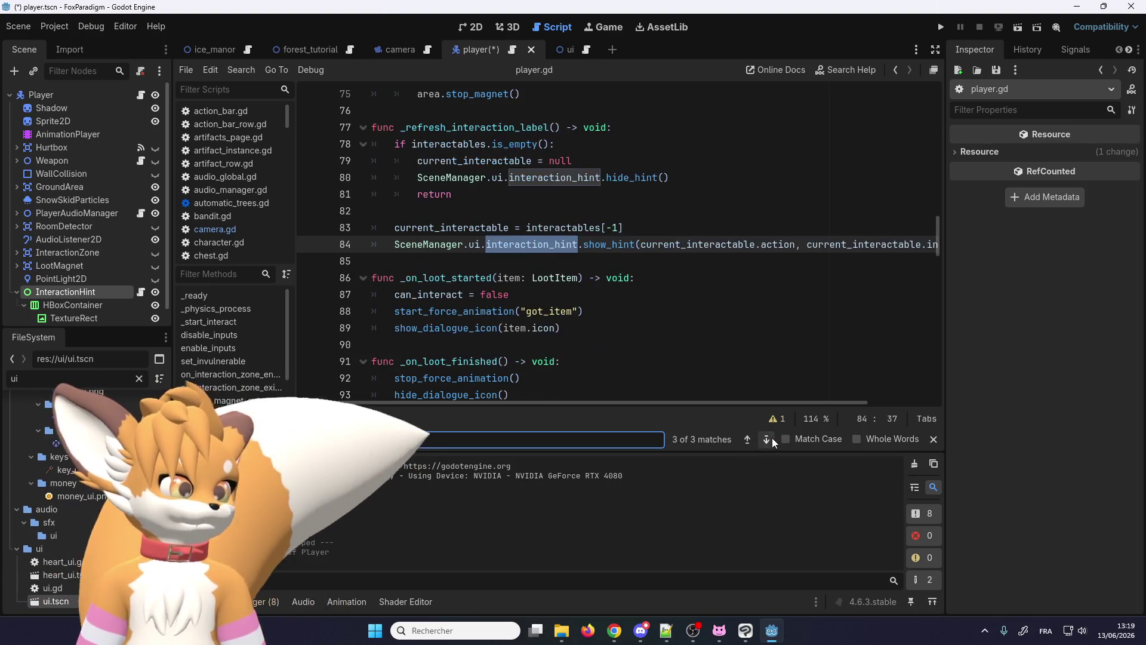
left_click(511, 161)
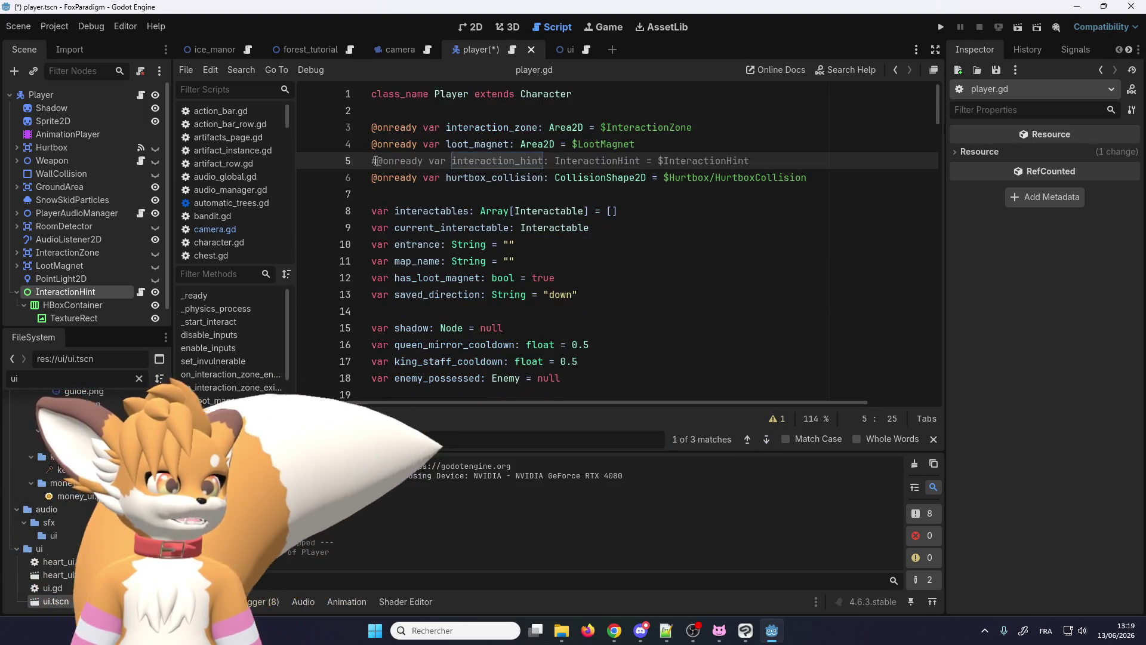
key("BackSpace")
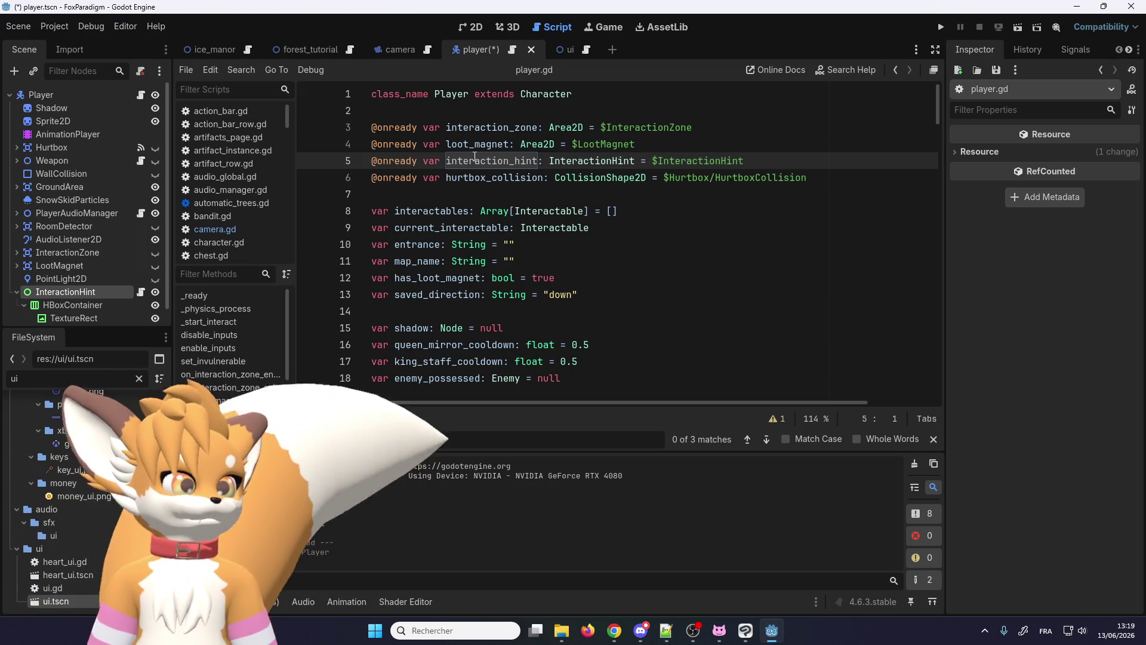
Step: Duplicate the hide_hint call on line 80 and select its SceneManager.ui. prefix
key("ctrl+f")
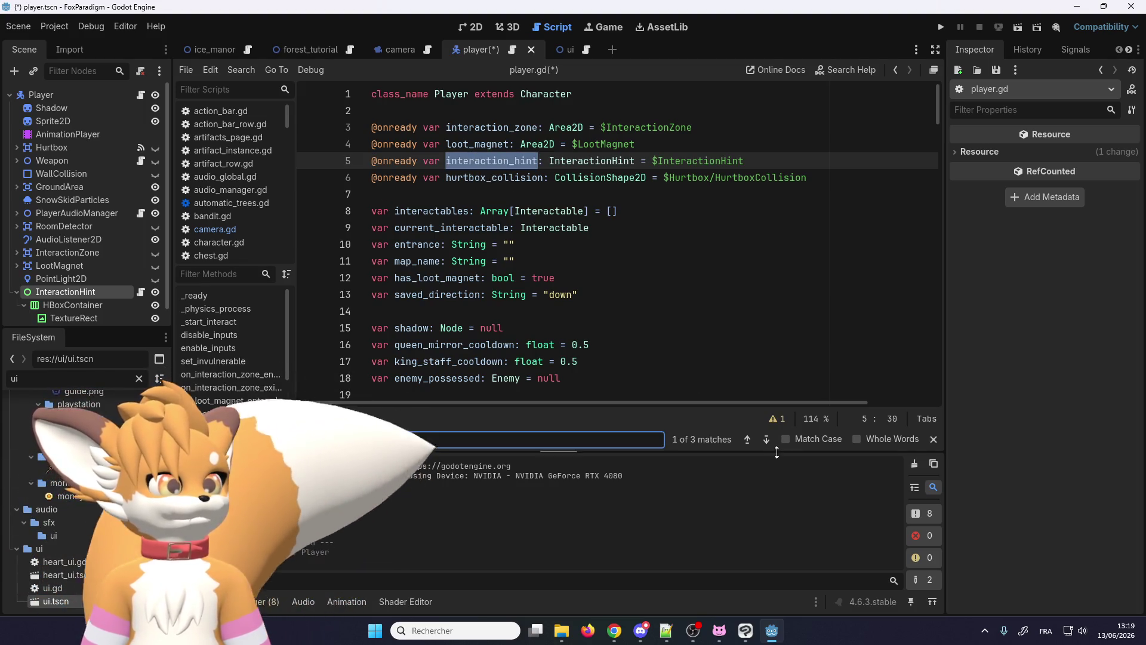
left_click(766, 439)
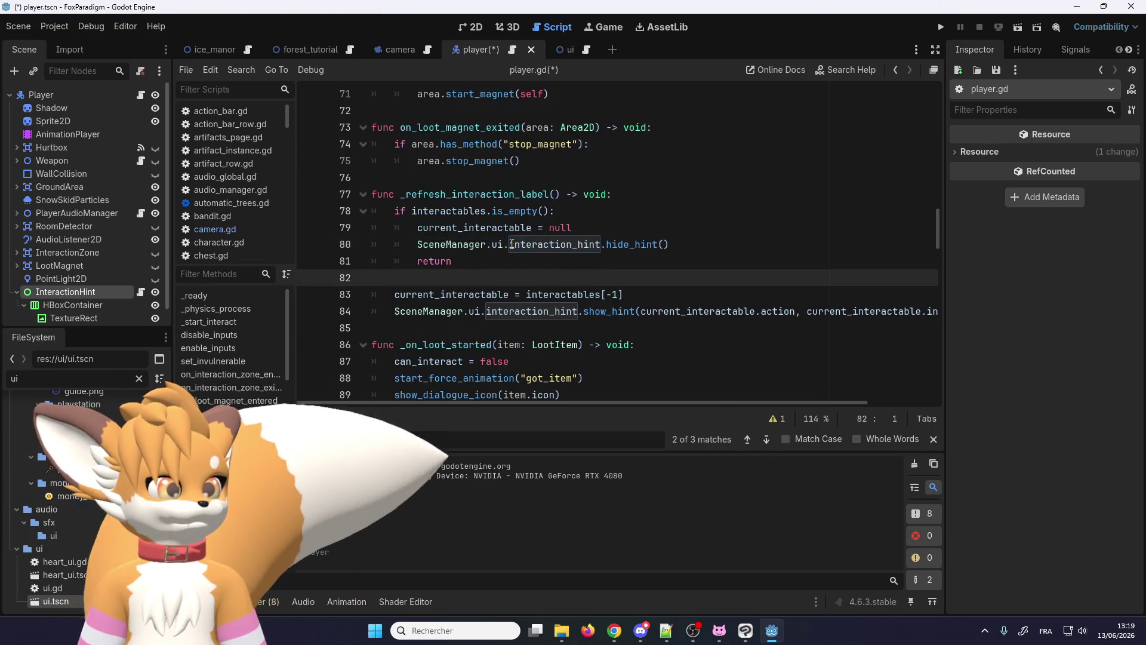
left_click(463, 245)
left_click_drag(462, 244, 407, 247)
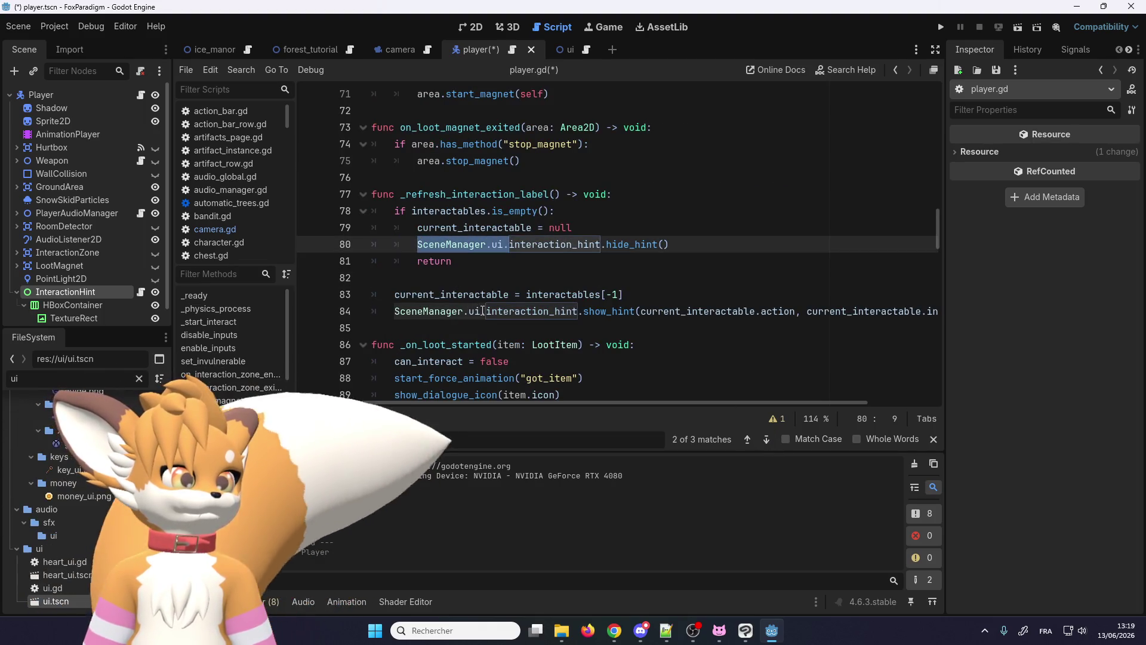
key("BackSpace")
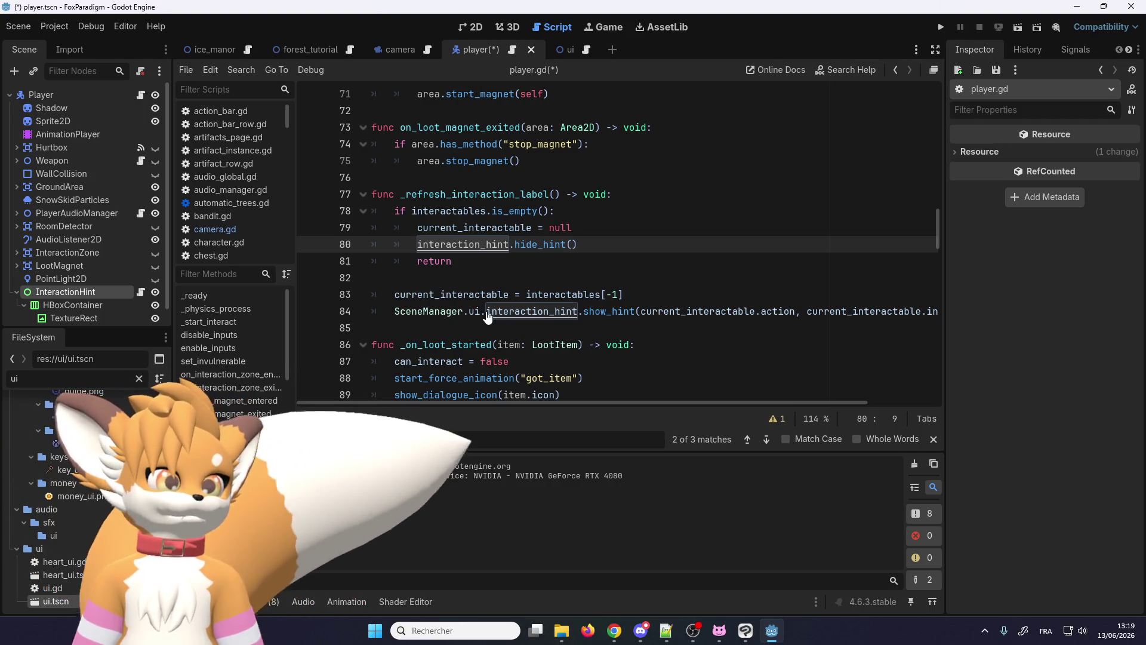
key("ctrl+z")
key("ctrl+shift+d")
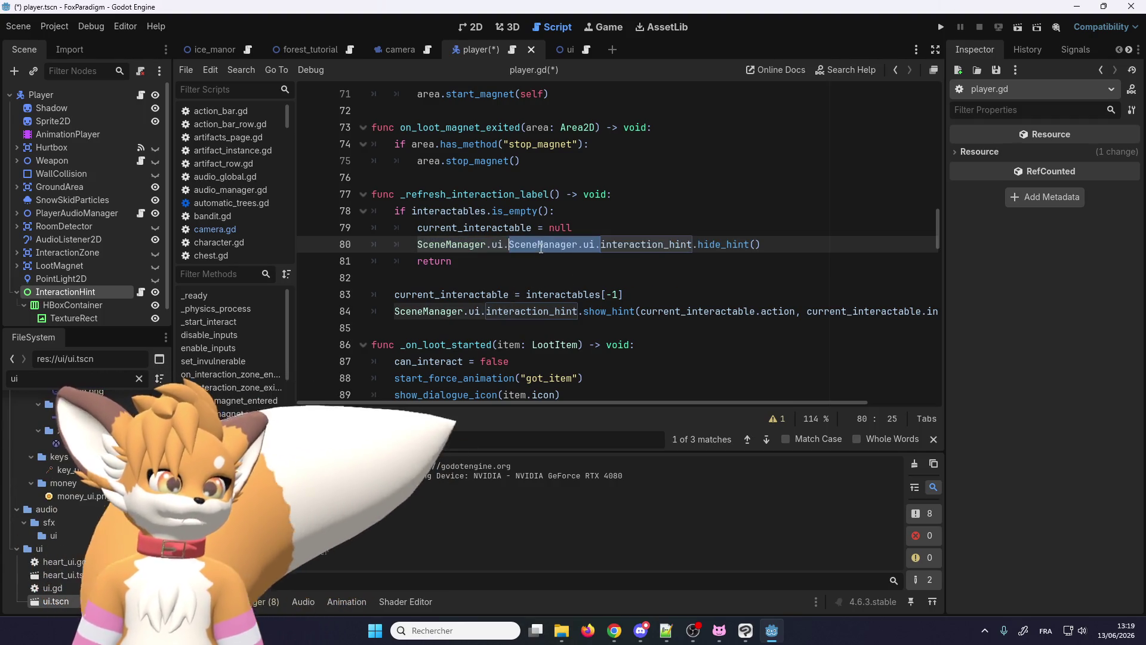
key("BackSpace")
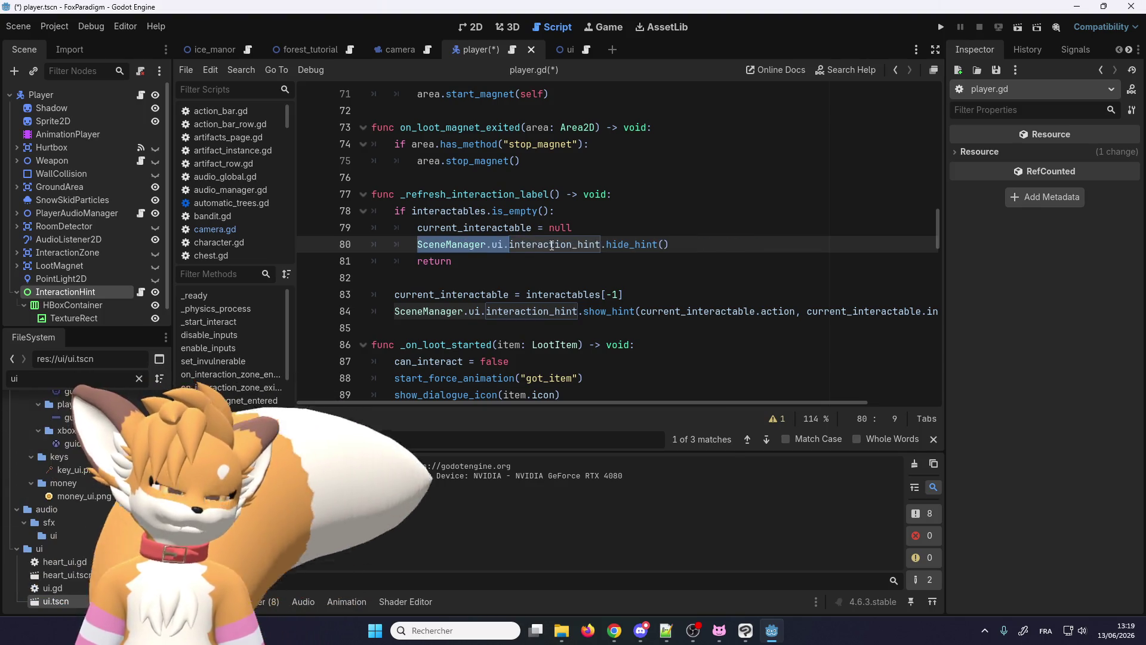
left_click(541, 250)
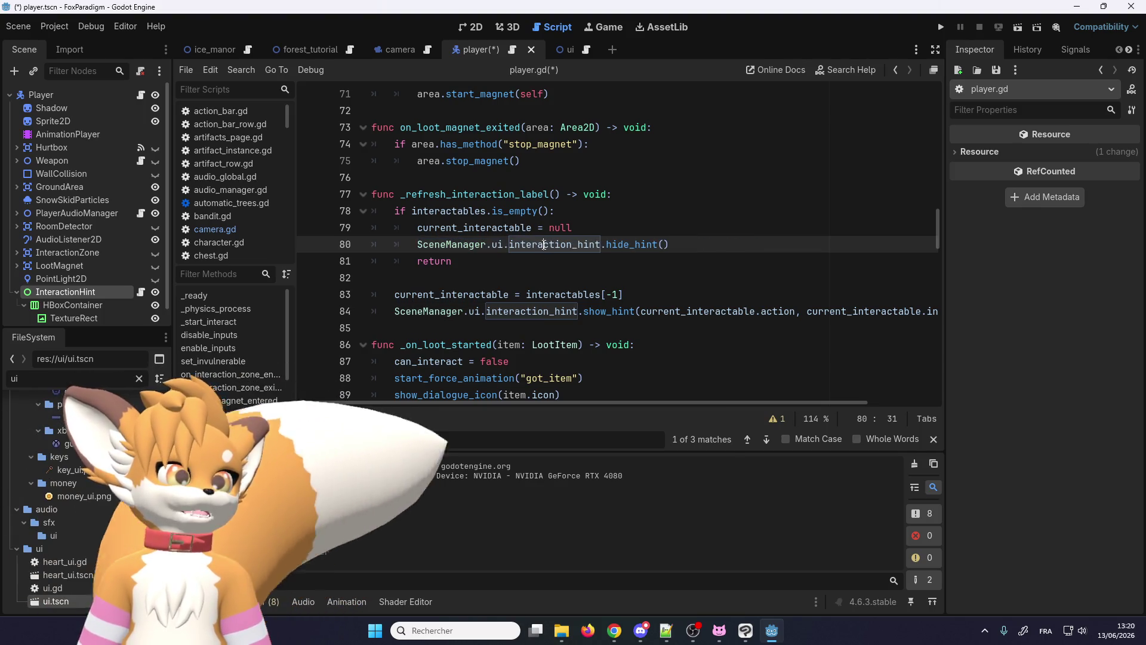
double_click(544, 244)
left_click(538, 244)
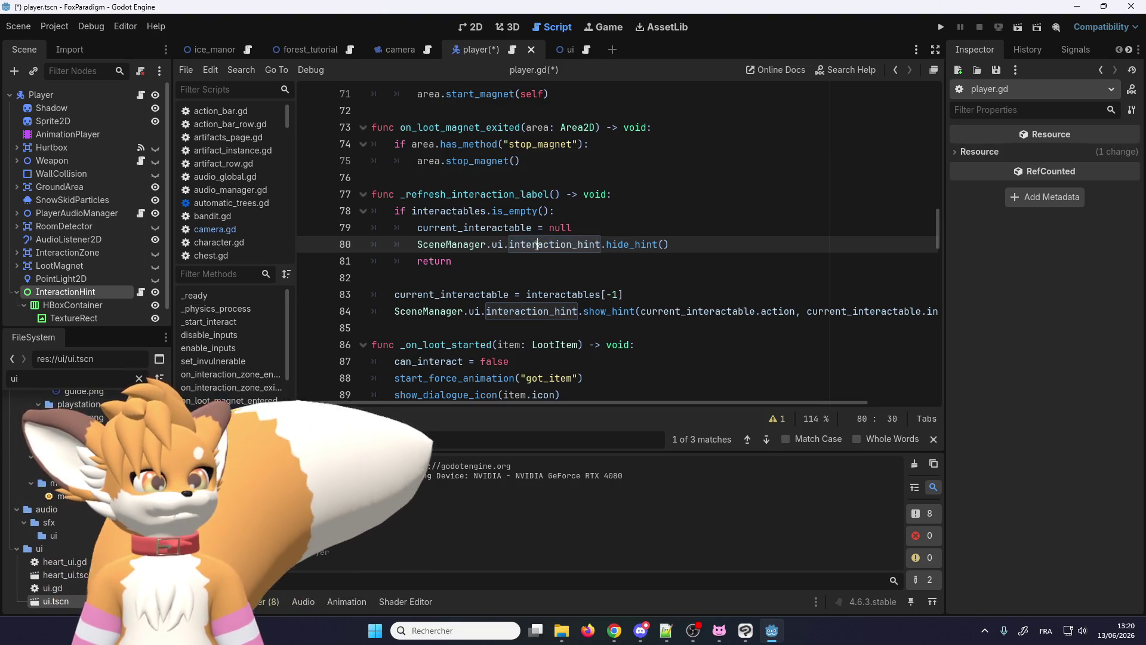
key("ctrl+shift+d")
left_click_drag(508, 244, 414, 246)
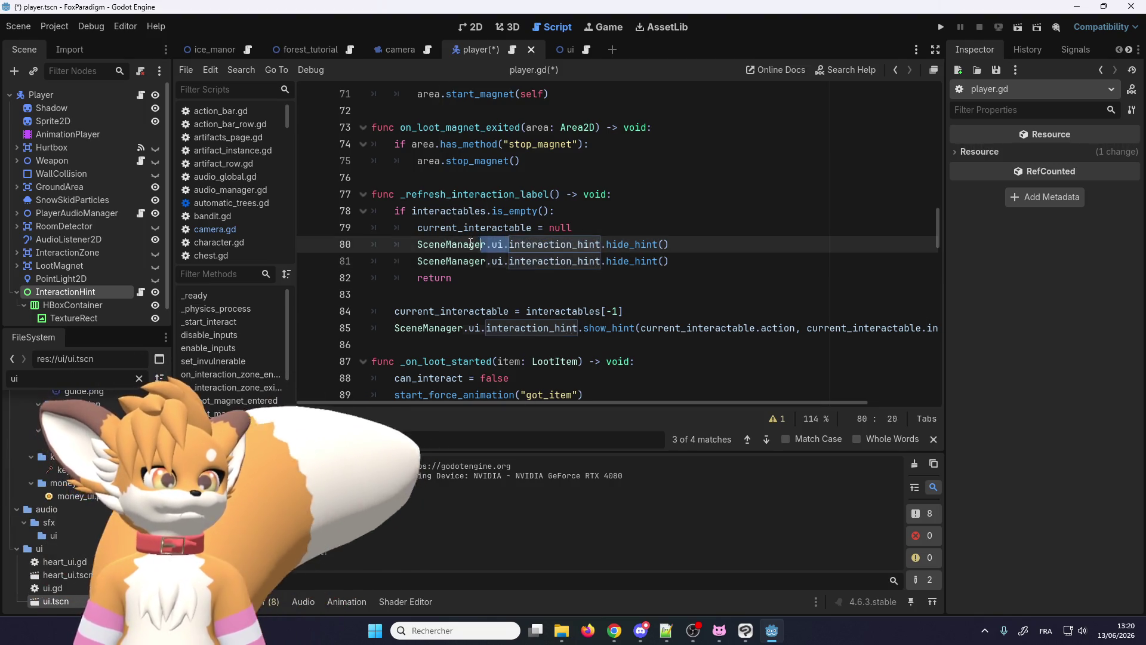
Step: Make line 80 use local interaction_hint.hide_hint() and comment out the old SceneManager call
key("BackSpace")
left_click(412, 260)
key("ctrl+k")
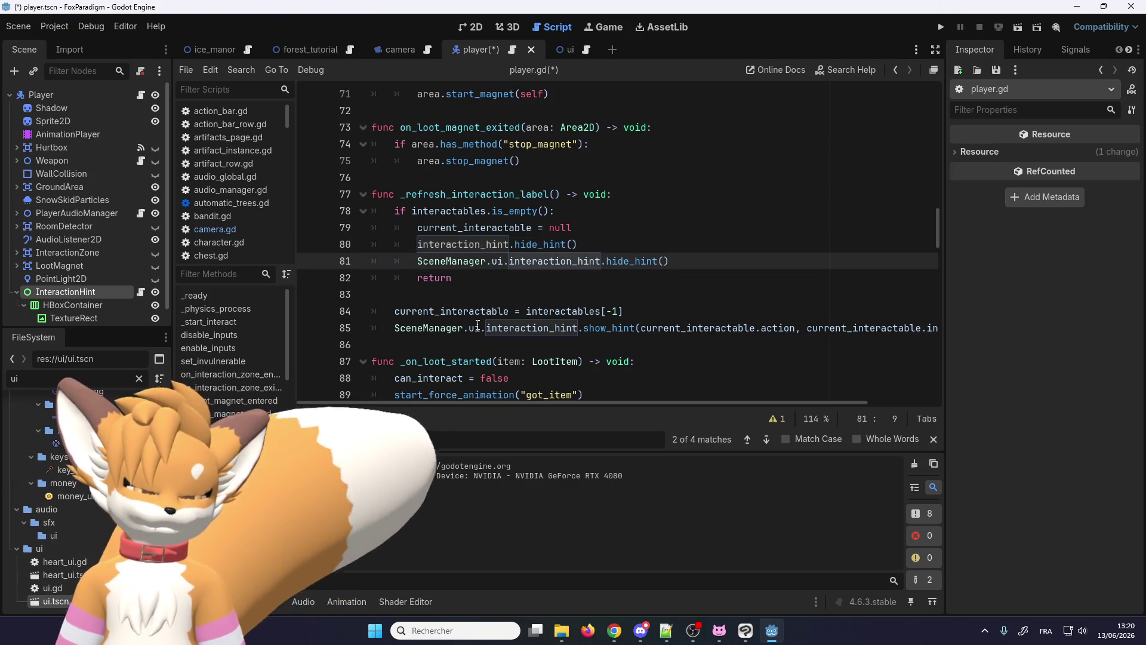
left_click(488, 245)
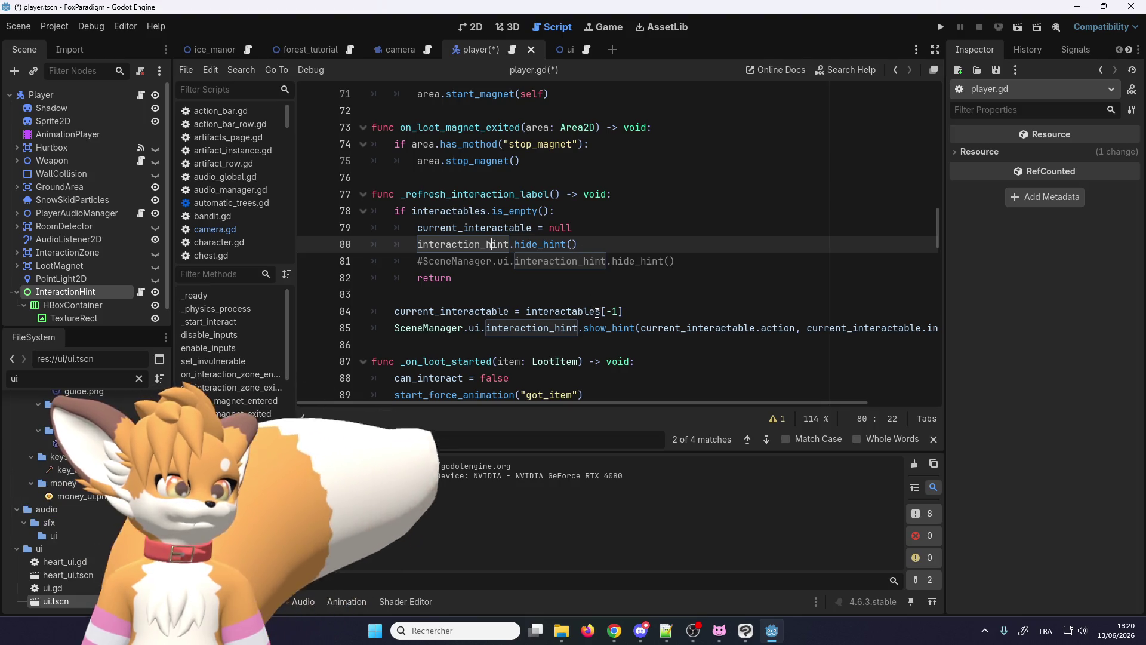
Step: Duplicate the show_hint call on line 85 to use local interaction_hint, then save and launch the game
left_click(630, 328)
key("ctrl+shift+d")
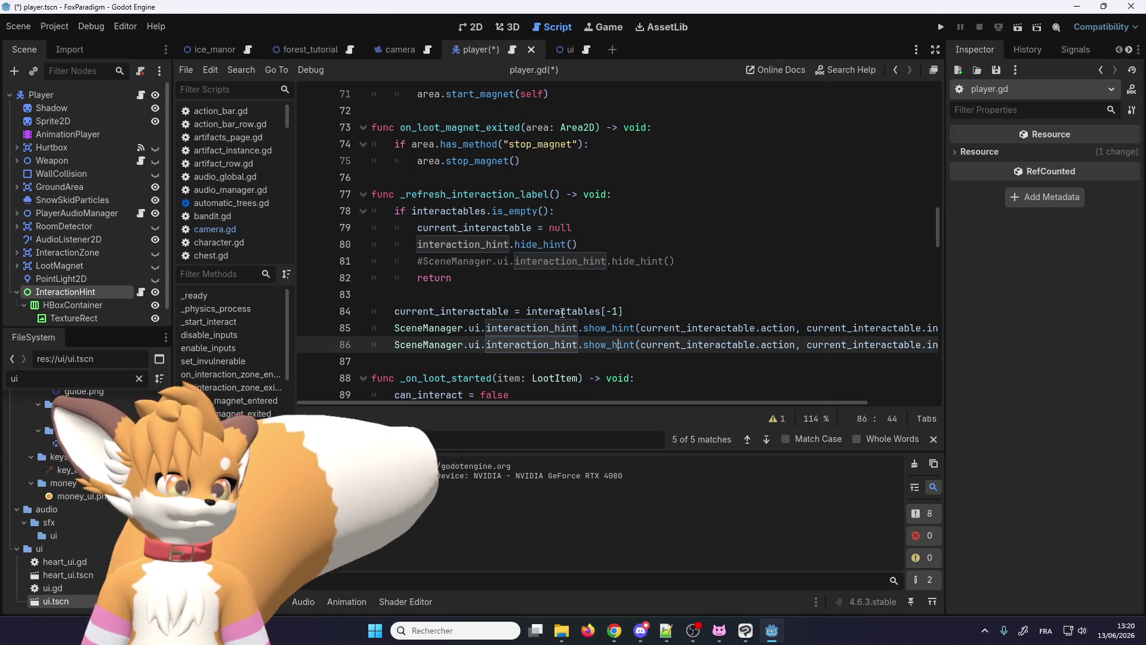
double_click(470, 244)
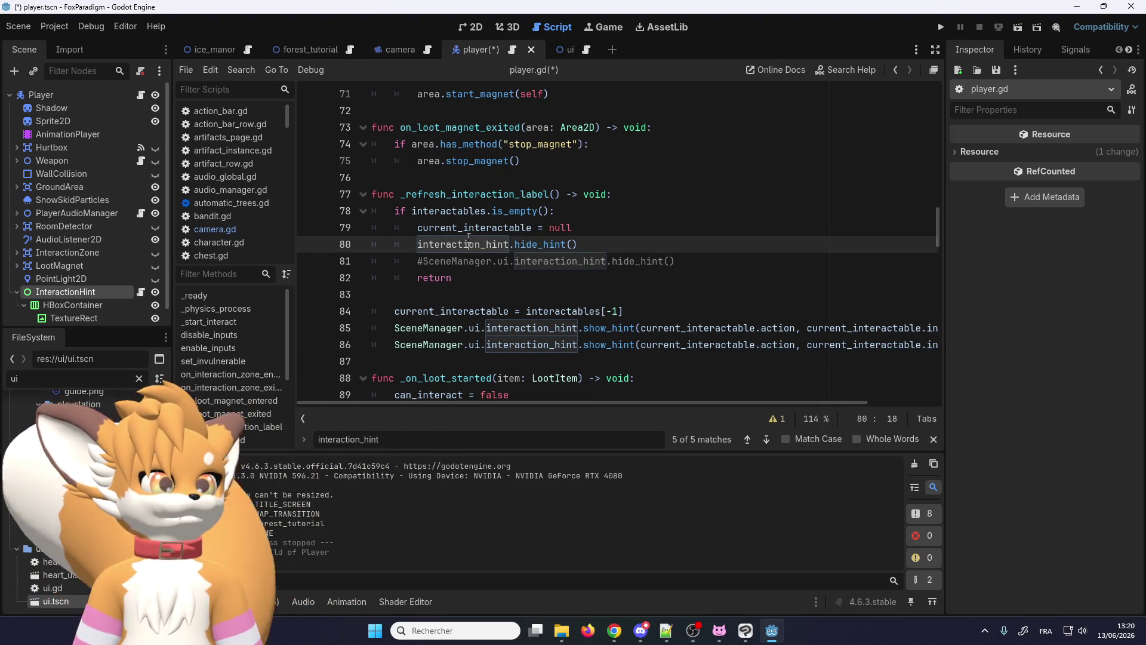
left_click(574, 328)
left_click_drag(485, 329, 394, 329)
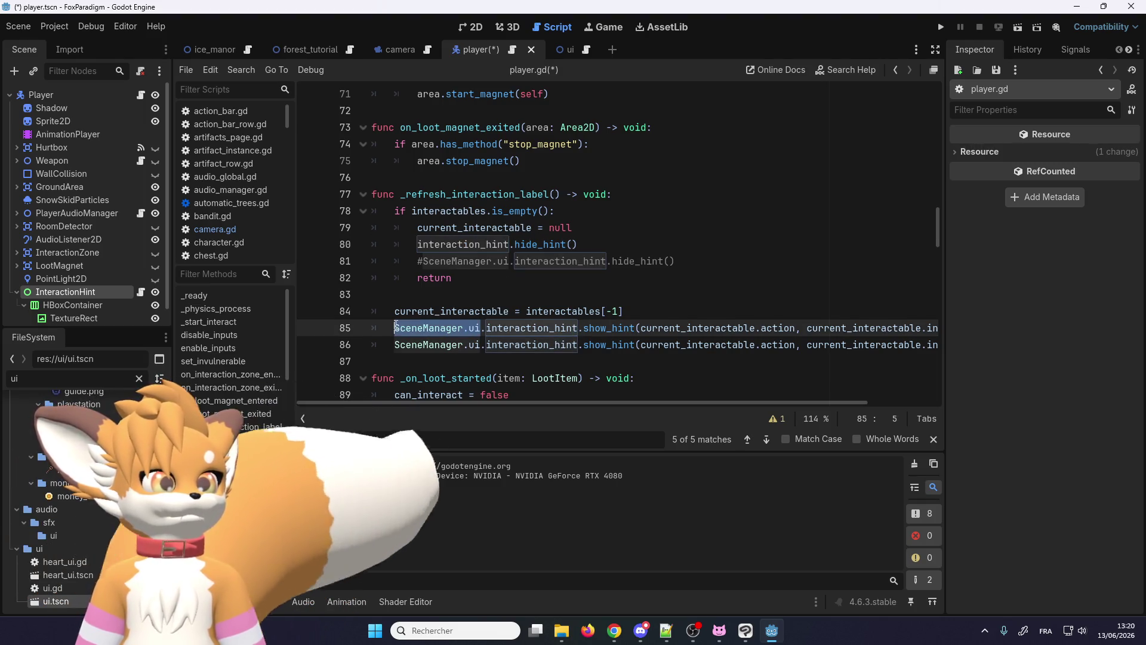
key("BackSpace")
key("Down")
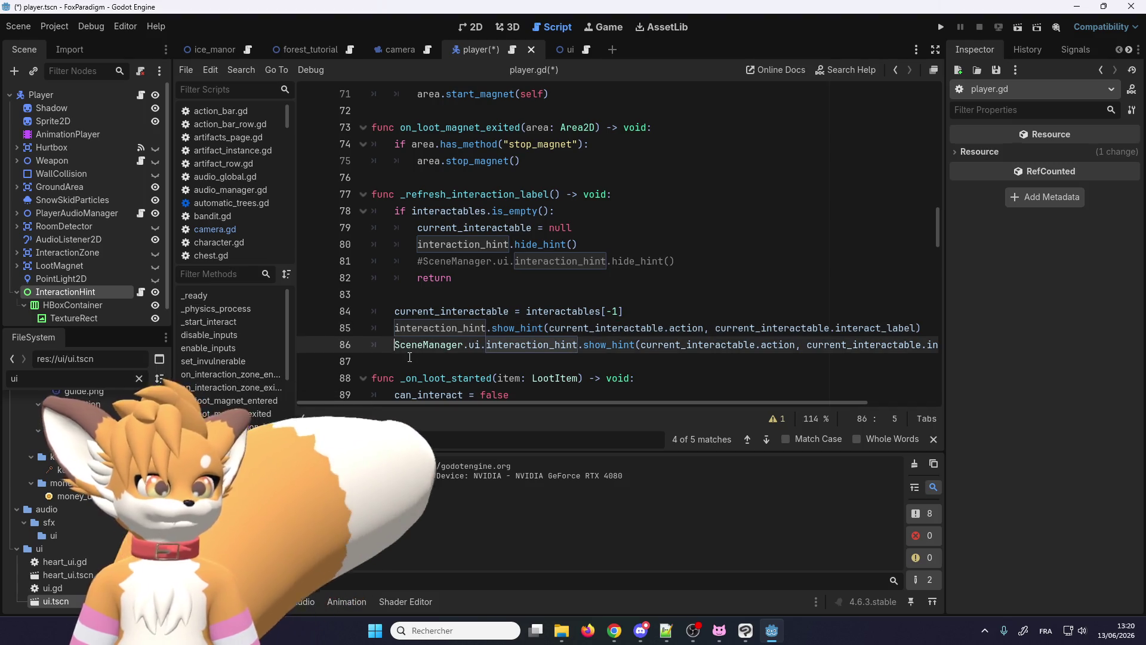
type("#")
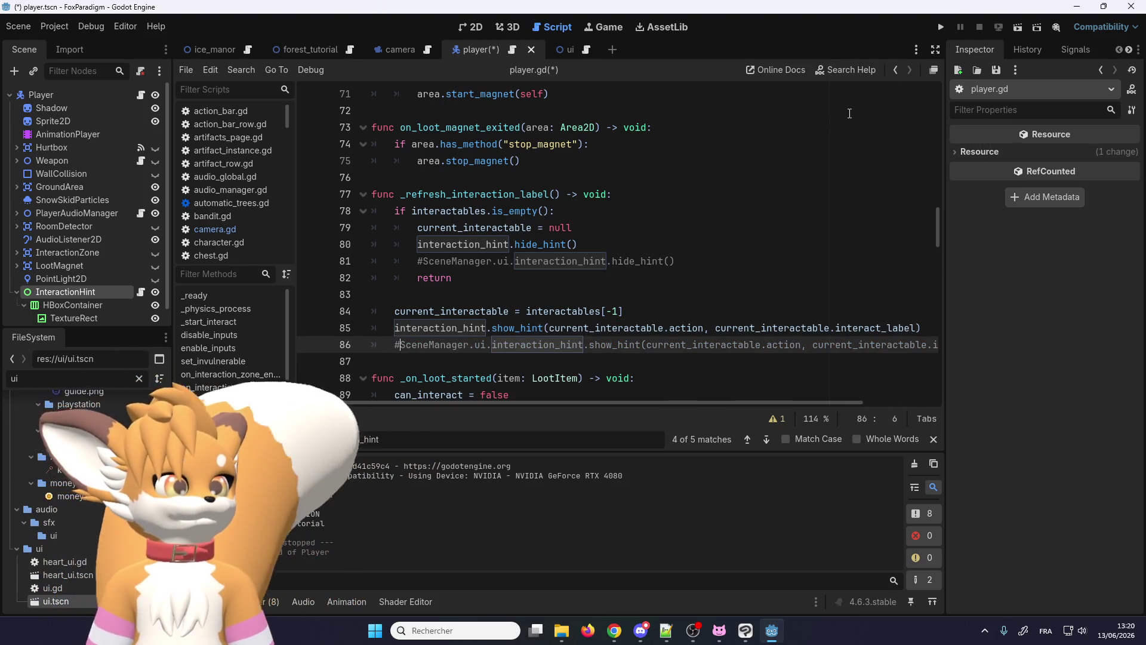
left_click(941, 27)
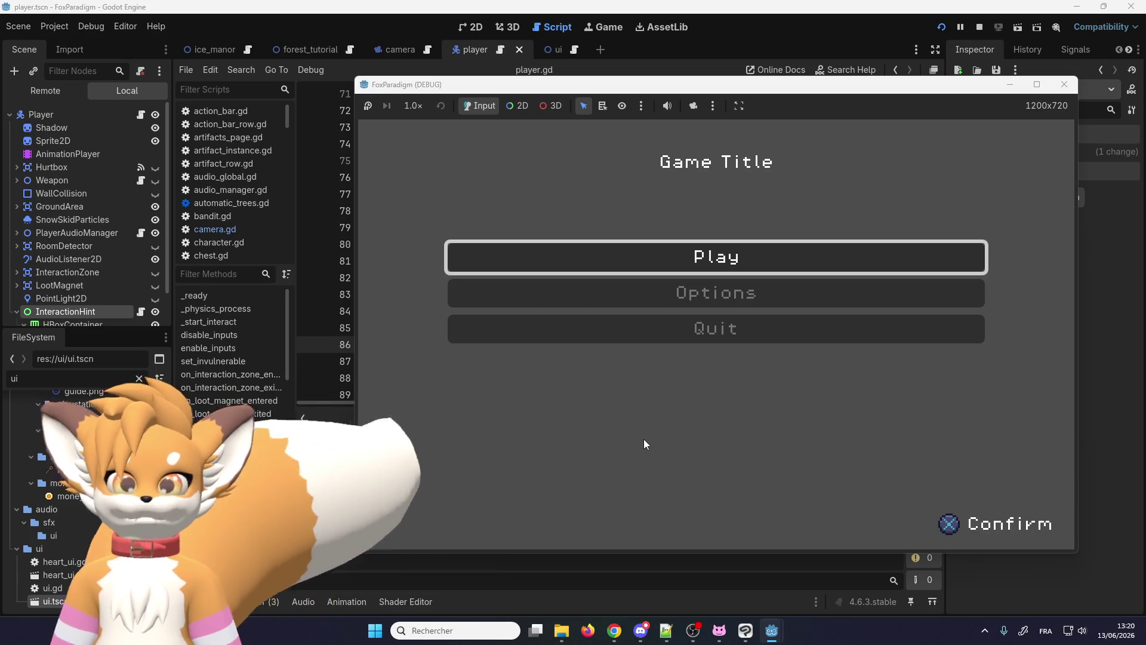
Step: Load the forest save, walk north into the bushes to trigger HINT_ATTACK, then stop the game
key("Return")
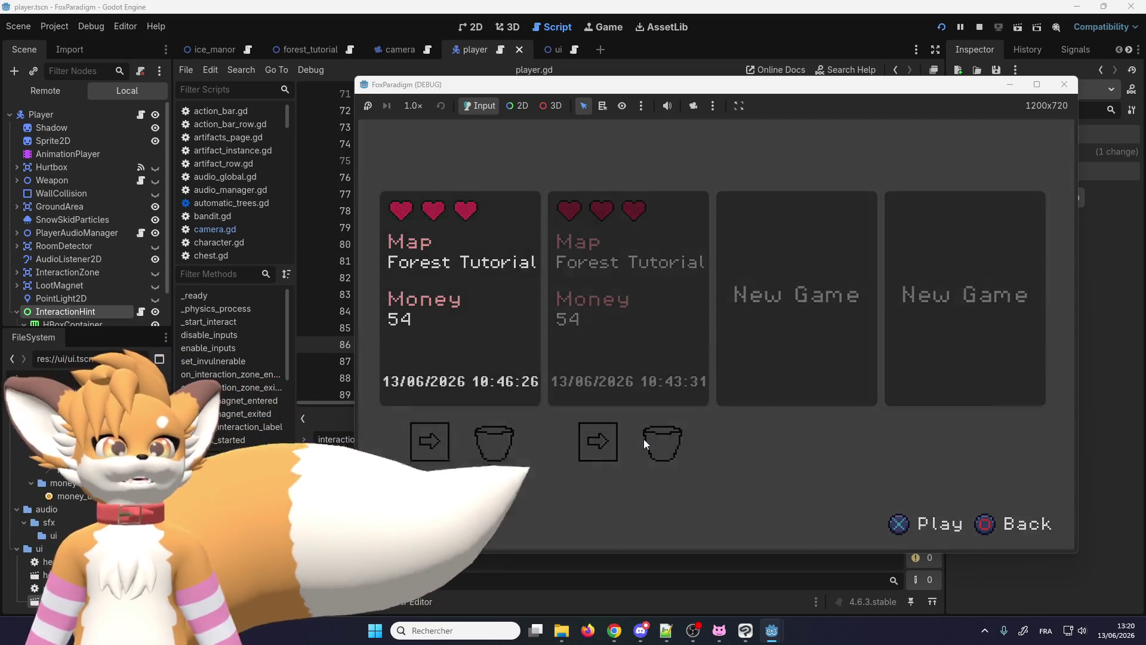
key("Return")
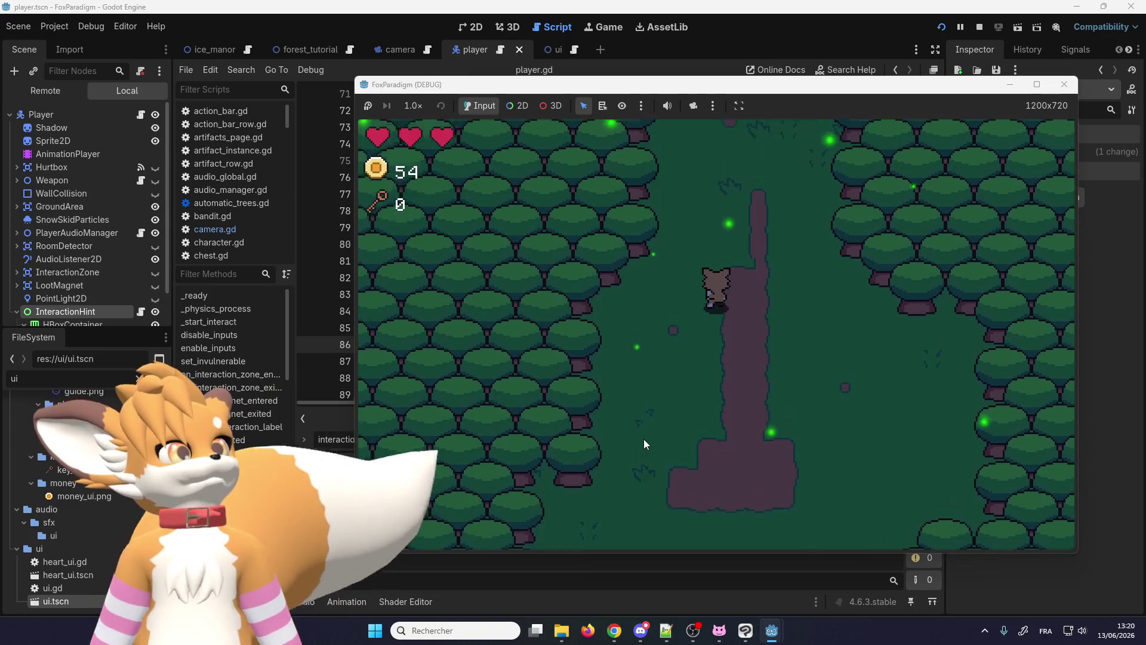
key("Up")
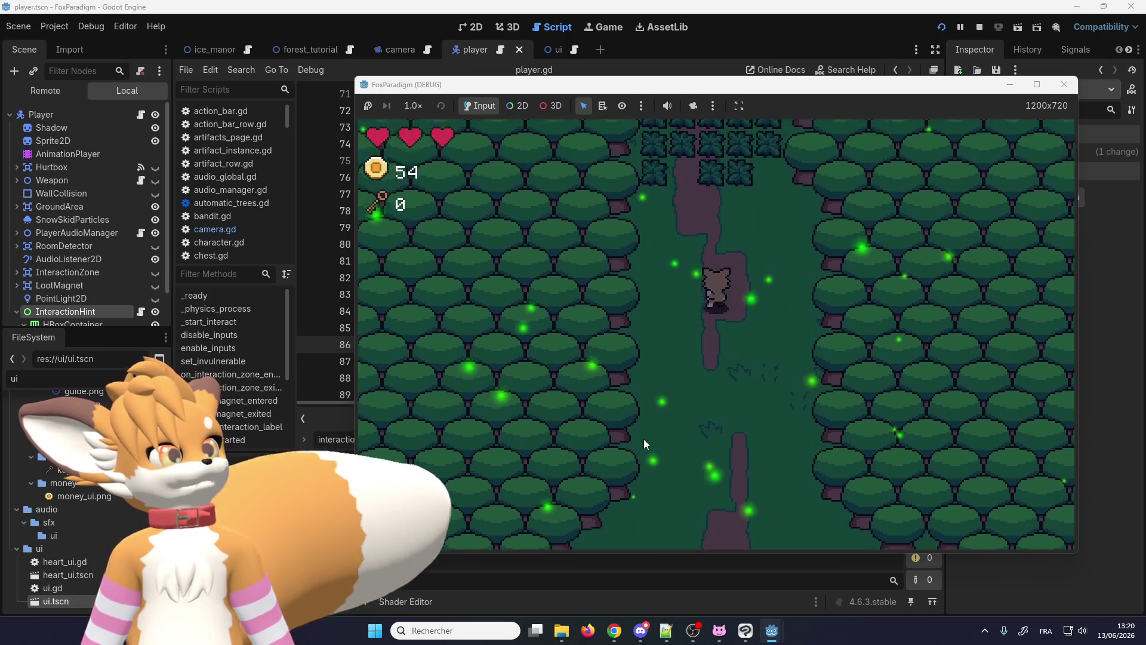
key("Up")
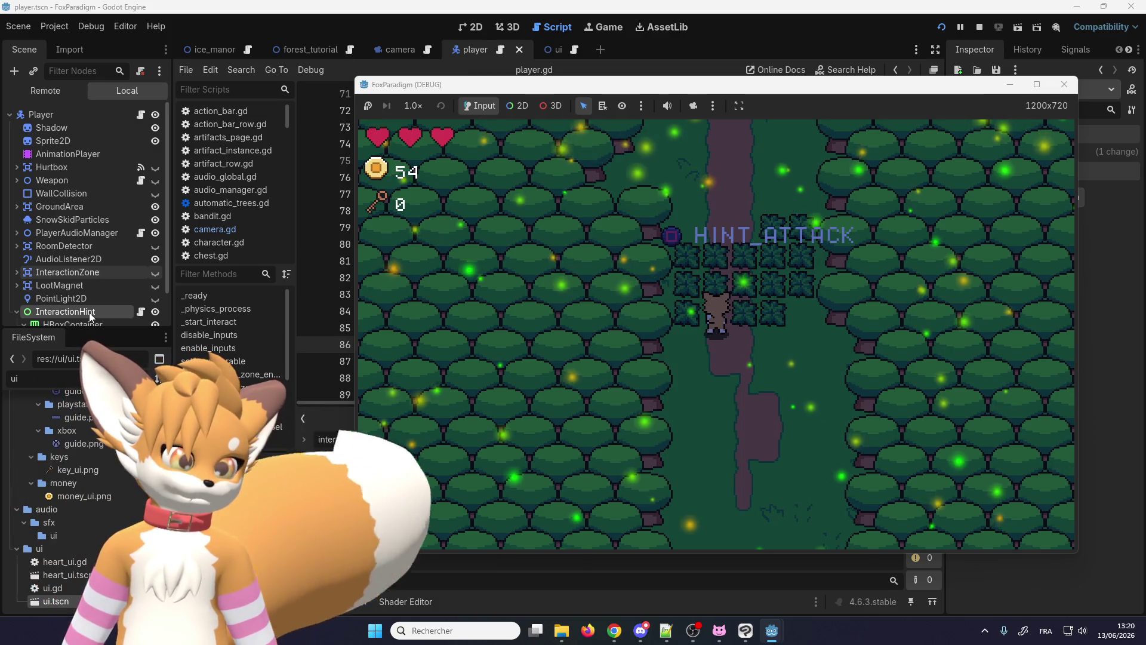
key("F8")
scroll(89, 311, "down", 2)
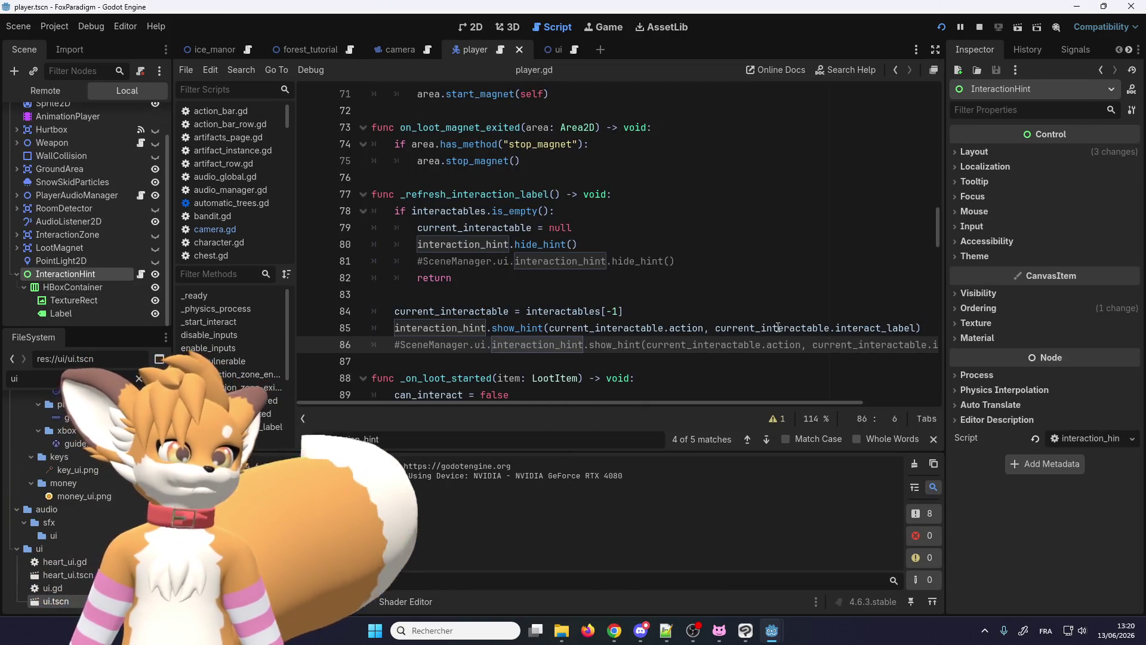
Step: Give InteractionHint a new CanvasItemMaterial with Unshaded light mode and relaunch the game
left_click(976, 337)
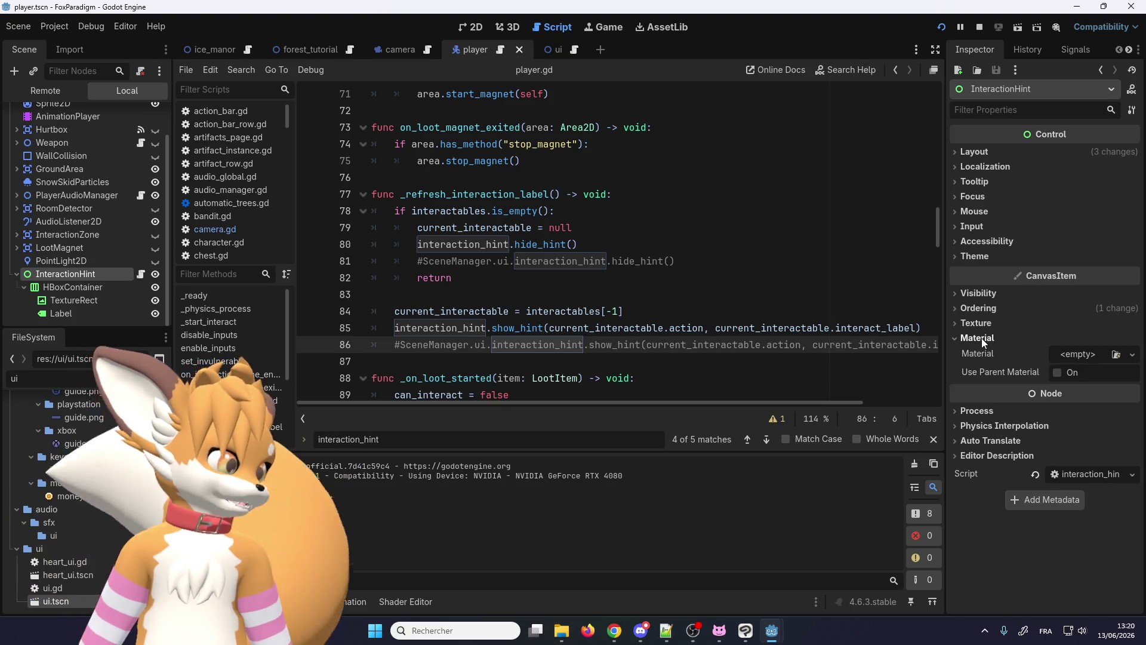
left_click(1089, 354)
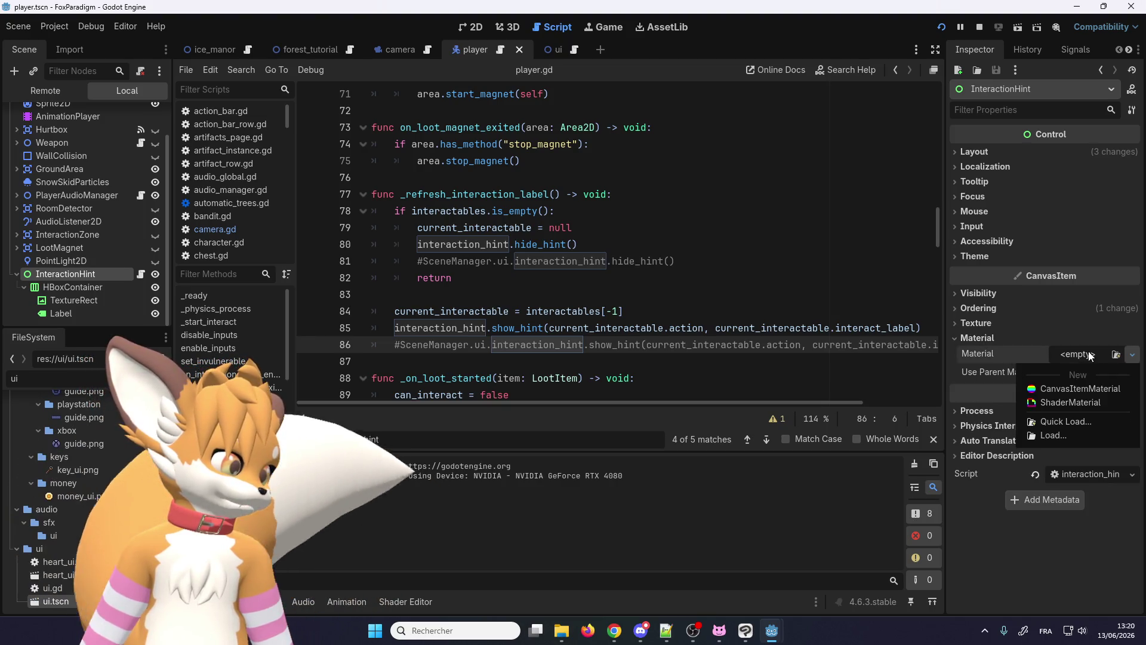
left_click(1072, 389)
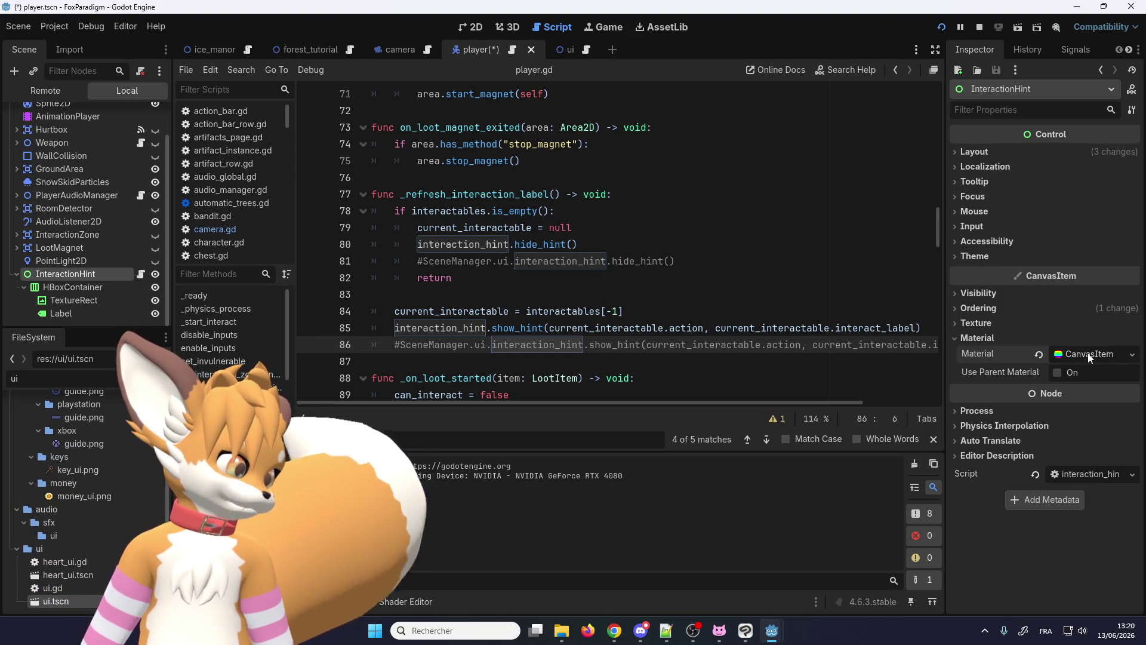
left_click(1088, 353)
scroll(1087, 386, "down", 2)
left_click(1076, 417)
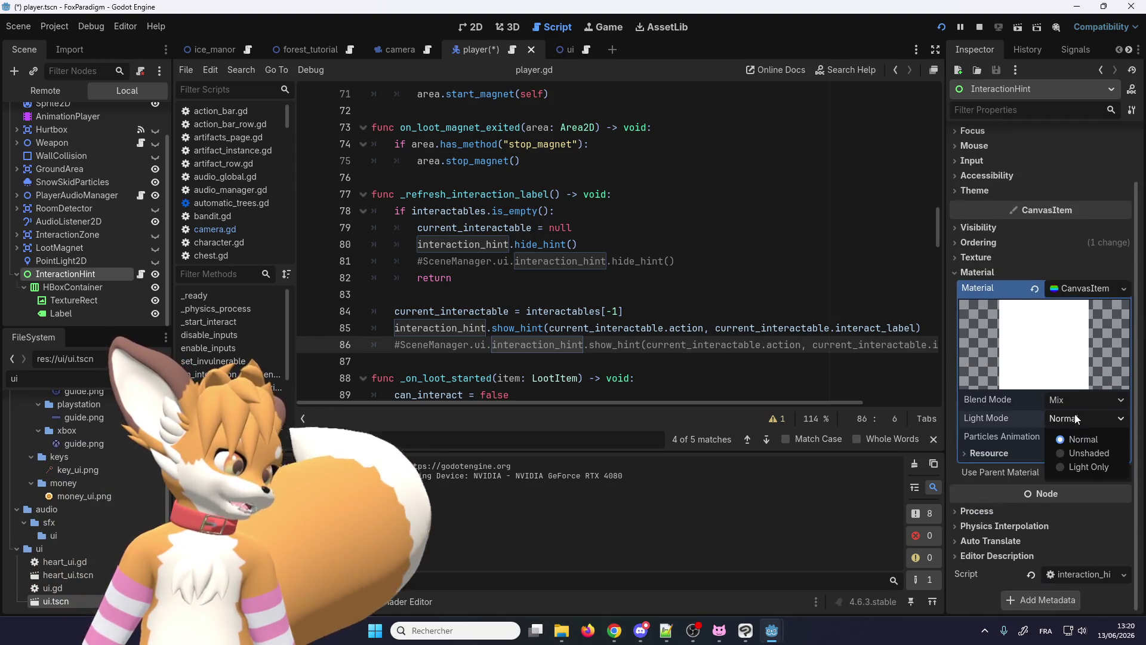
left_click(1075, 455)
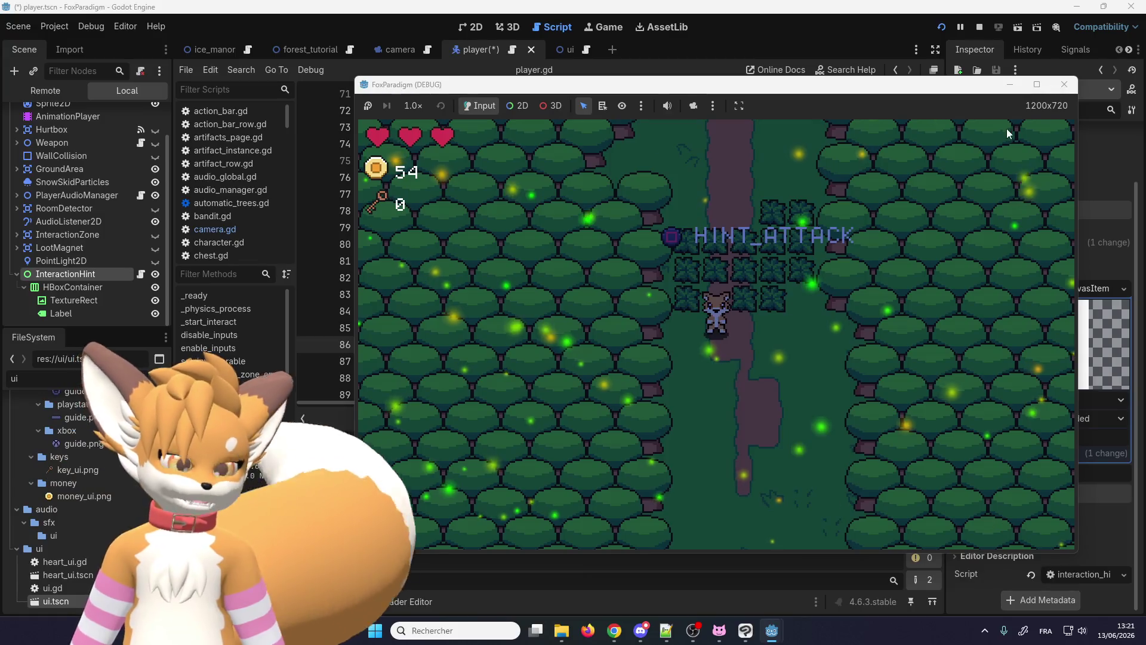
left_click(1052, 99)
Step: Restart the game, walk north to the bushes to see HINT_ATTACK, then select HBoxContainer in the editor
left_click(941, 27)
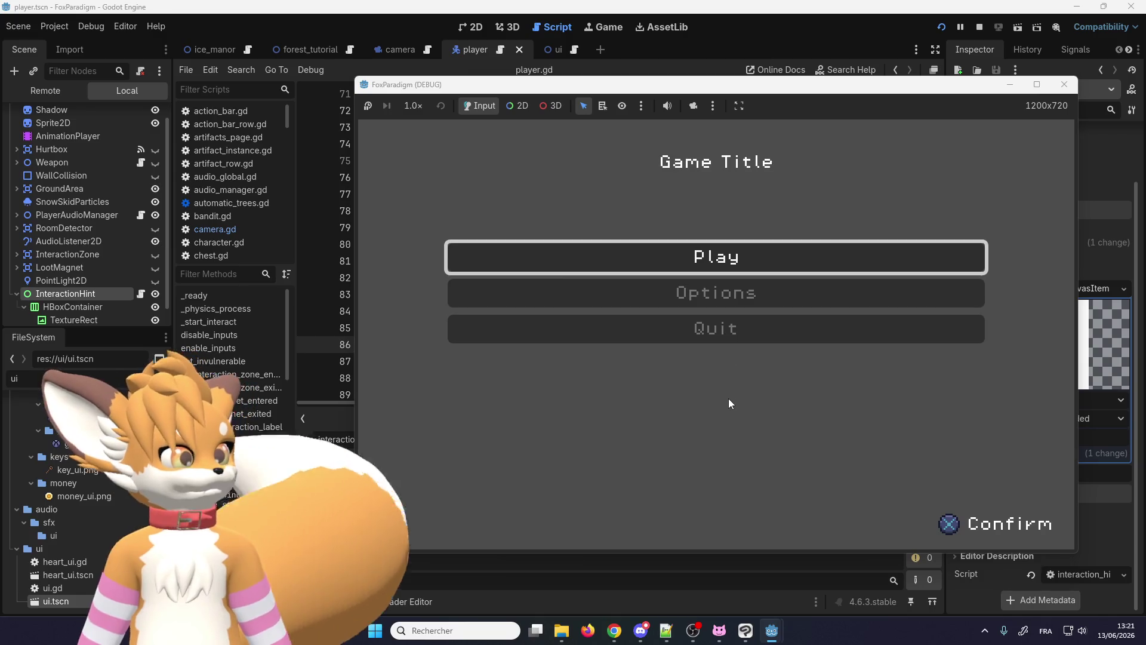
key("Return")
key("Return")
key("Up")
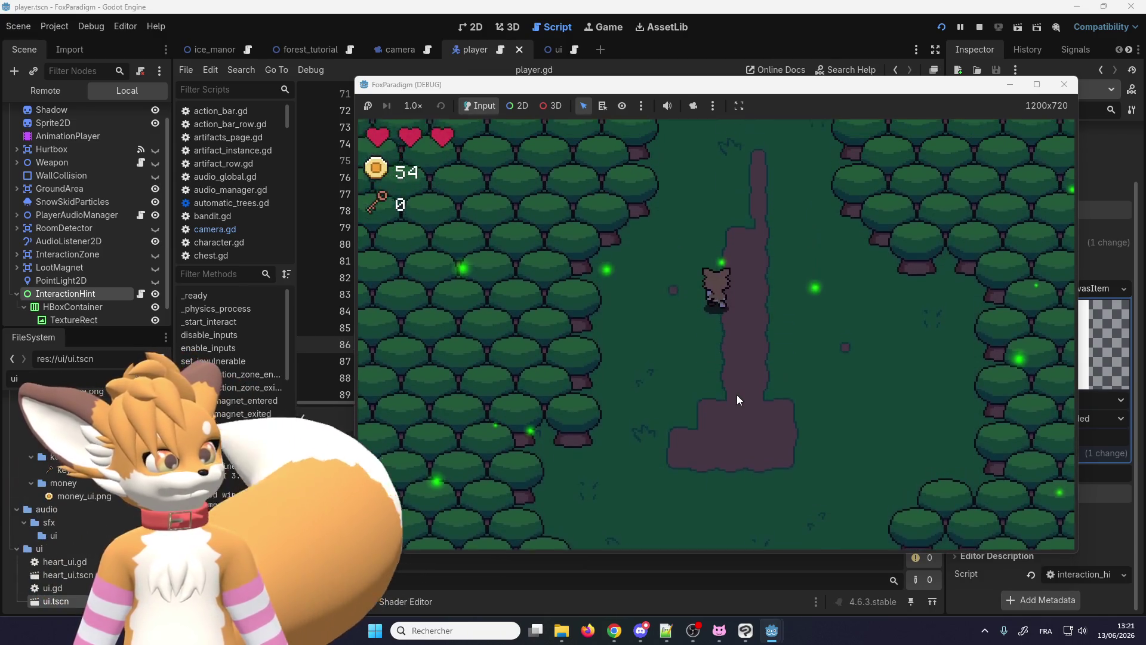
key("Up")
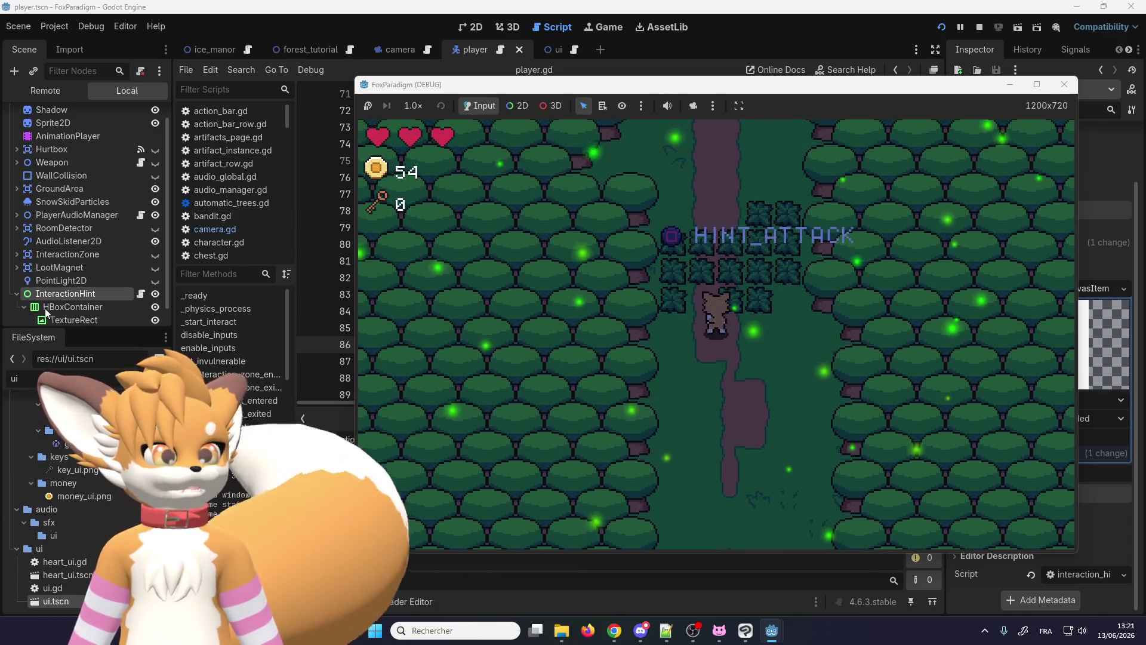
left_click(64, 309)
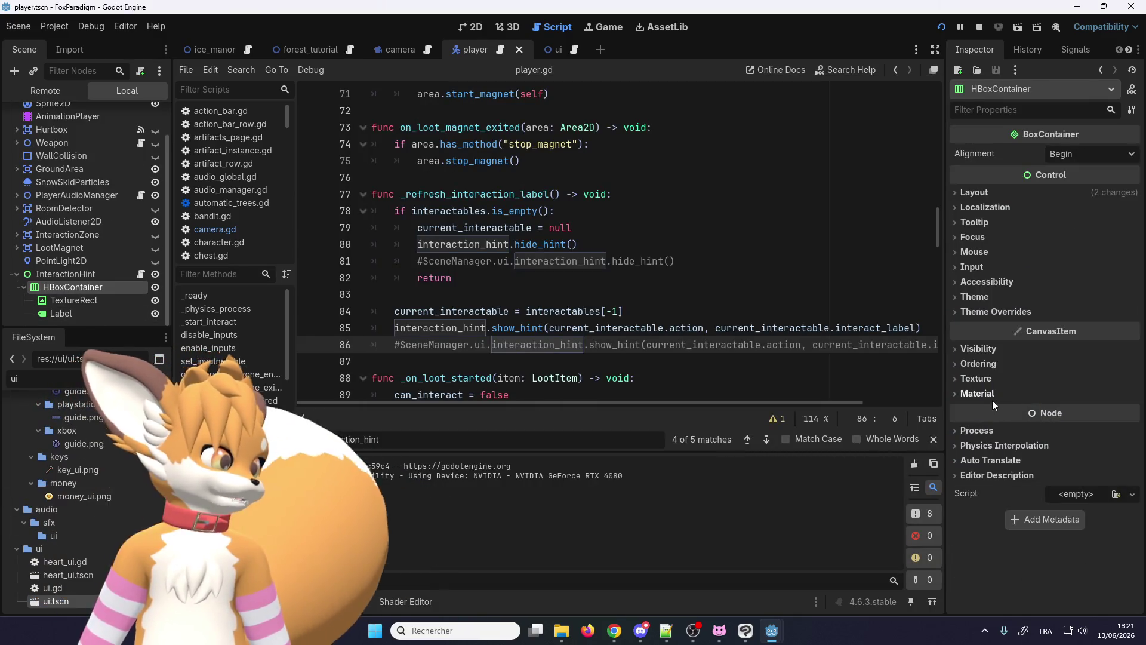
Step: Enable Use Parent Material on HBoxContainer and check TextureRect's material settings
left_click(991, 396)
left_click(1057, 429)
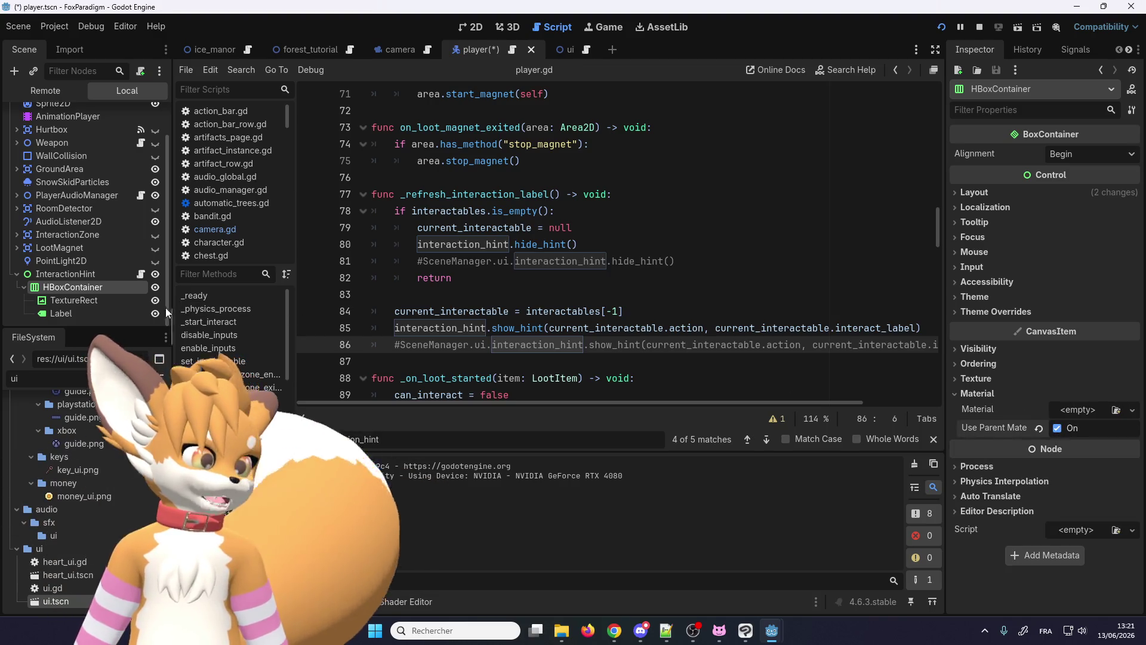
left_click(73, 299)
left_click(1000, 453)
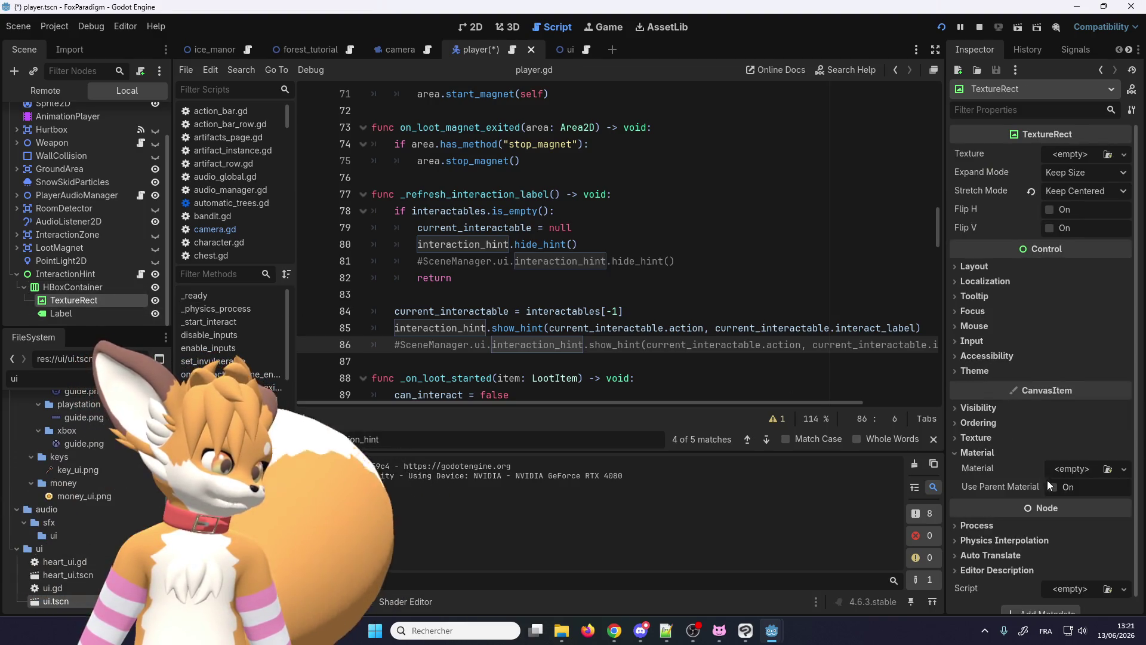
Step: Enable Use Parent Material on the Label and bring the running game back to front
left_click(71, 313)
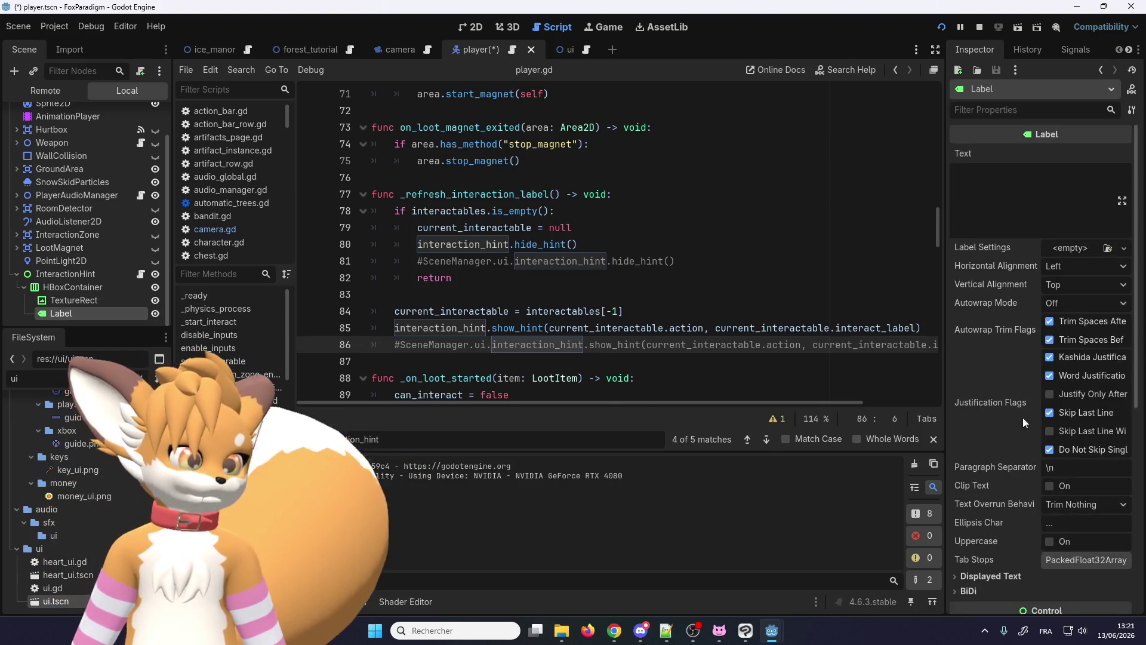
scroll(988, 398, "down", 5)
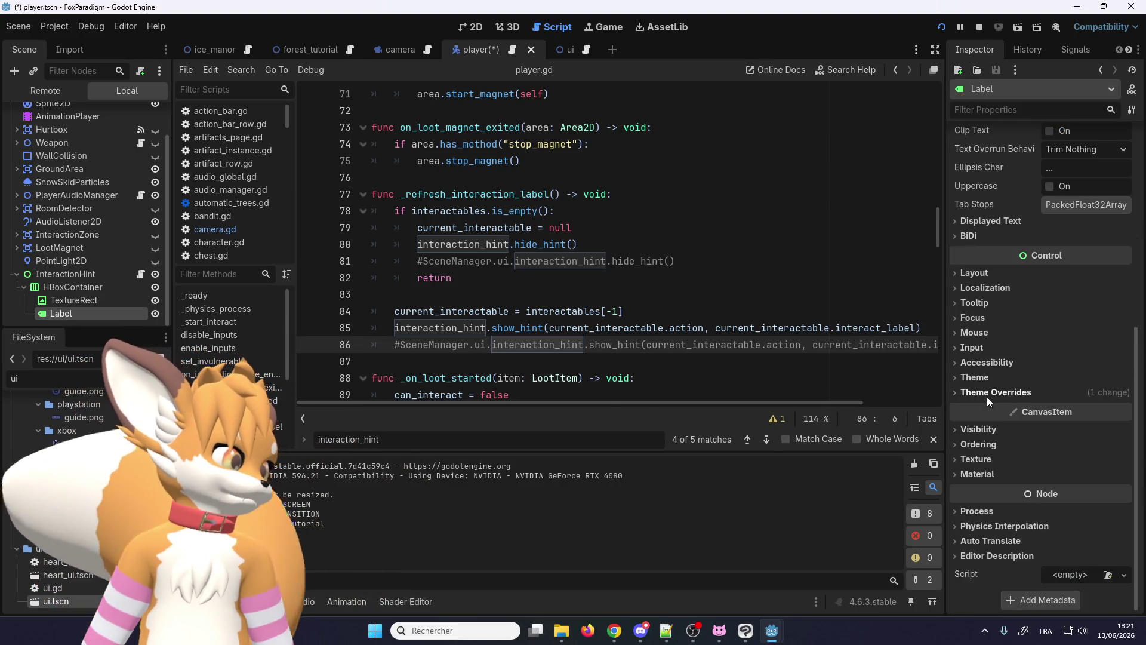
left_click(983, 476)
left_click(1052, 508)
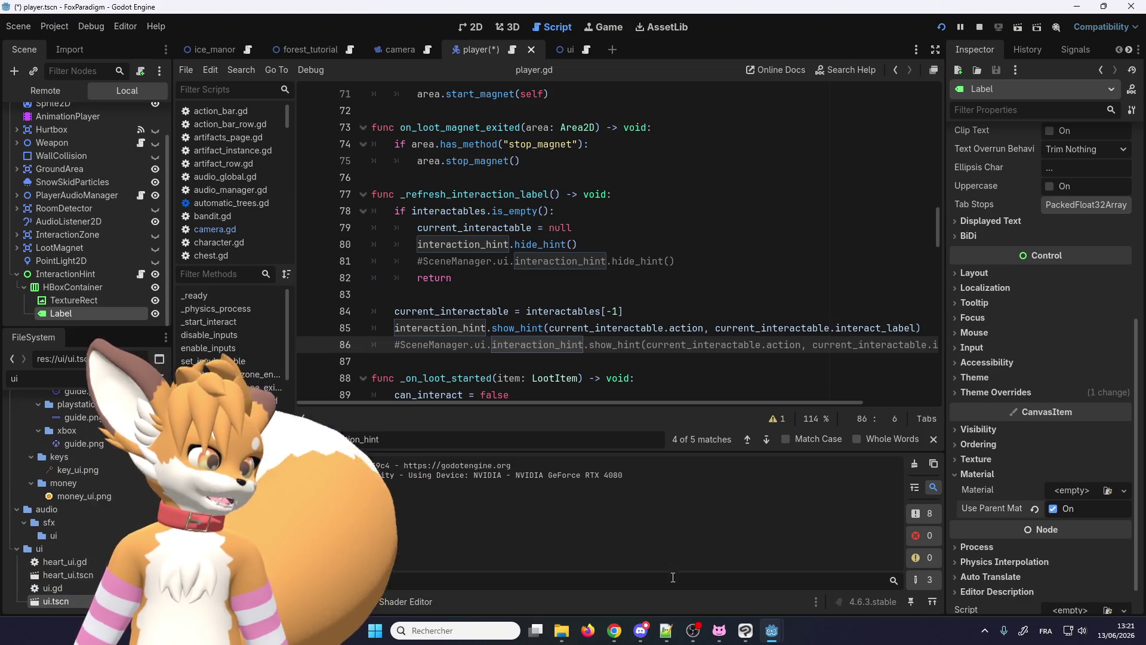
mouse_move(770, 630)
left_click(1011, 529)
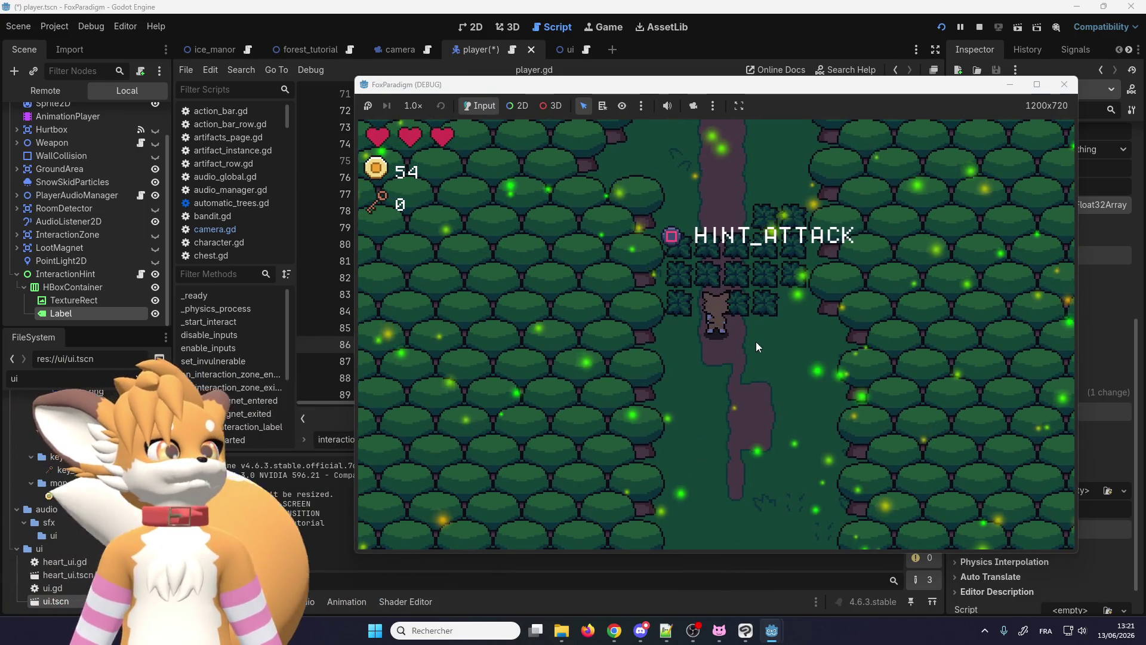
Step: Walk the fox up to the signpost and around it to check the Read prompt
key("Up")
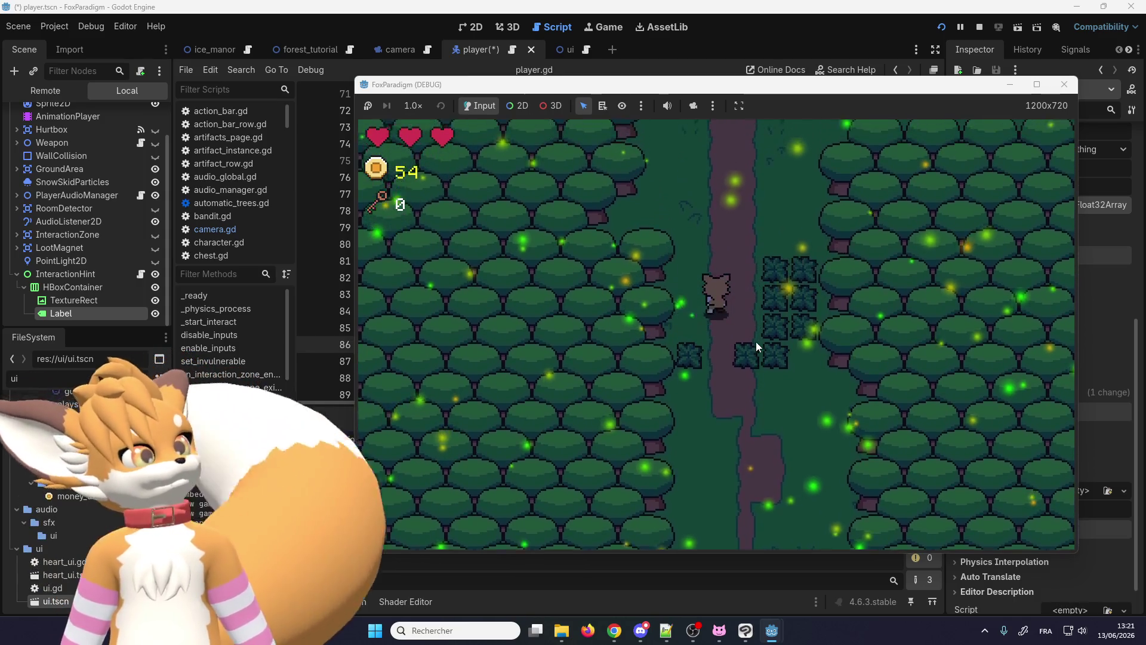
key("Up")
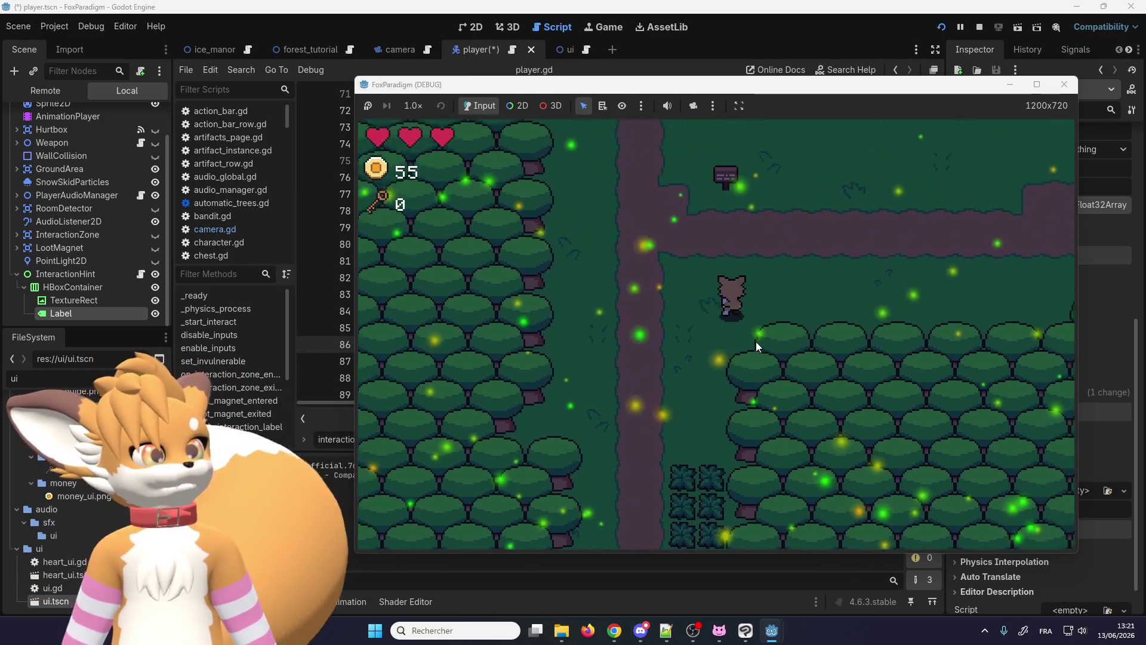
key("Down")
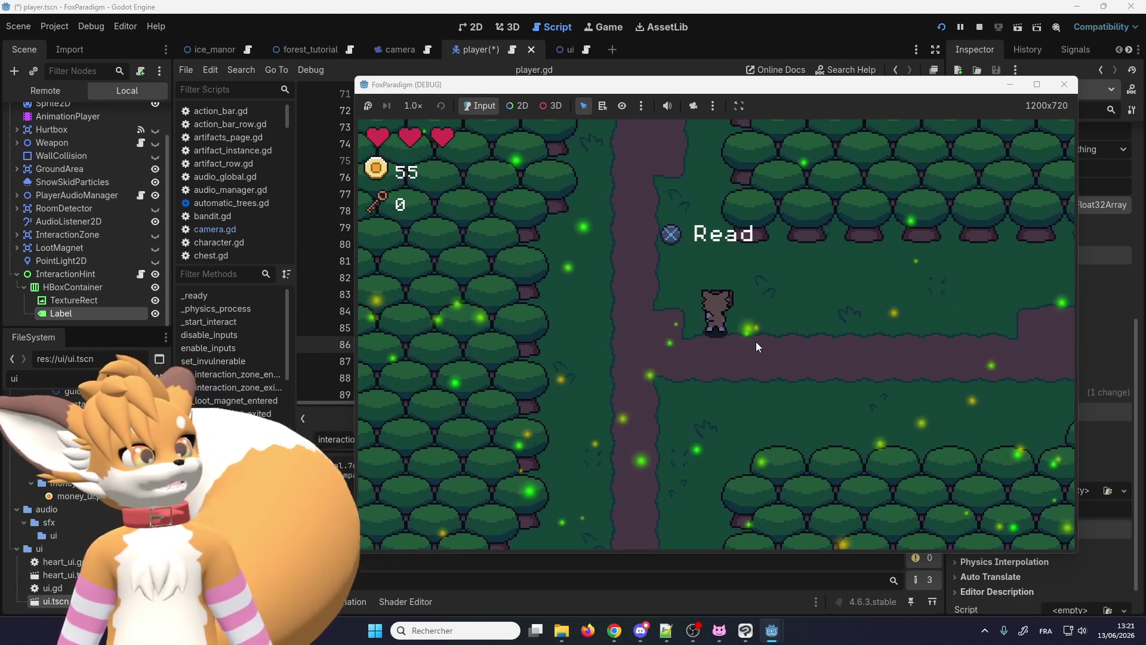
key("e")
key("Up")
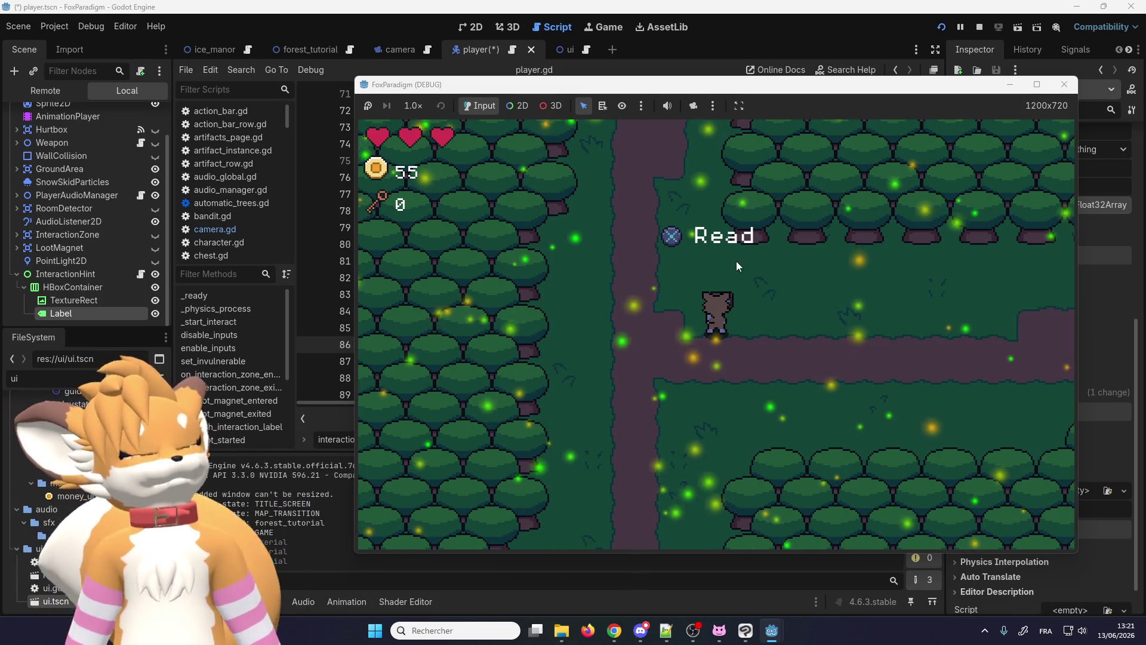
key("Down")
Step: Wander left and back down the forest path among the fireflies, then close the game window
key("Up")
key("Left")
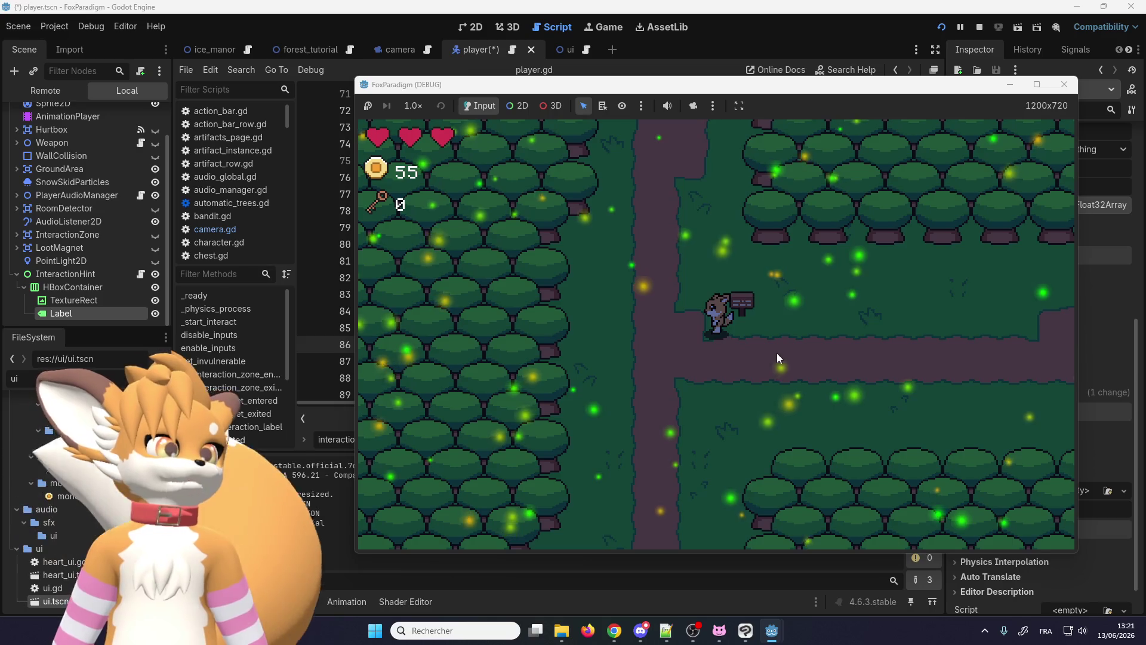
key("Left")
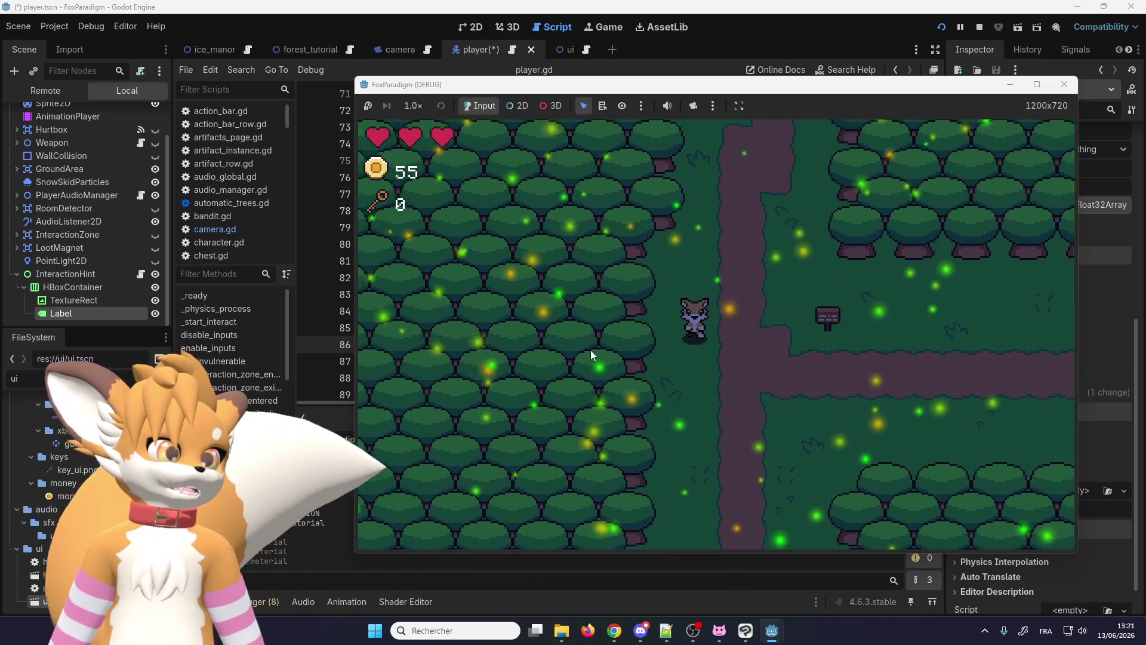
key("Right")
key("Down")
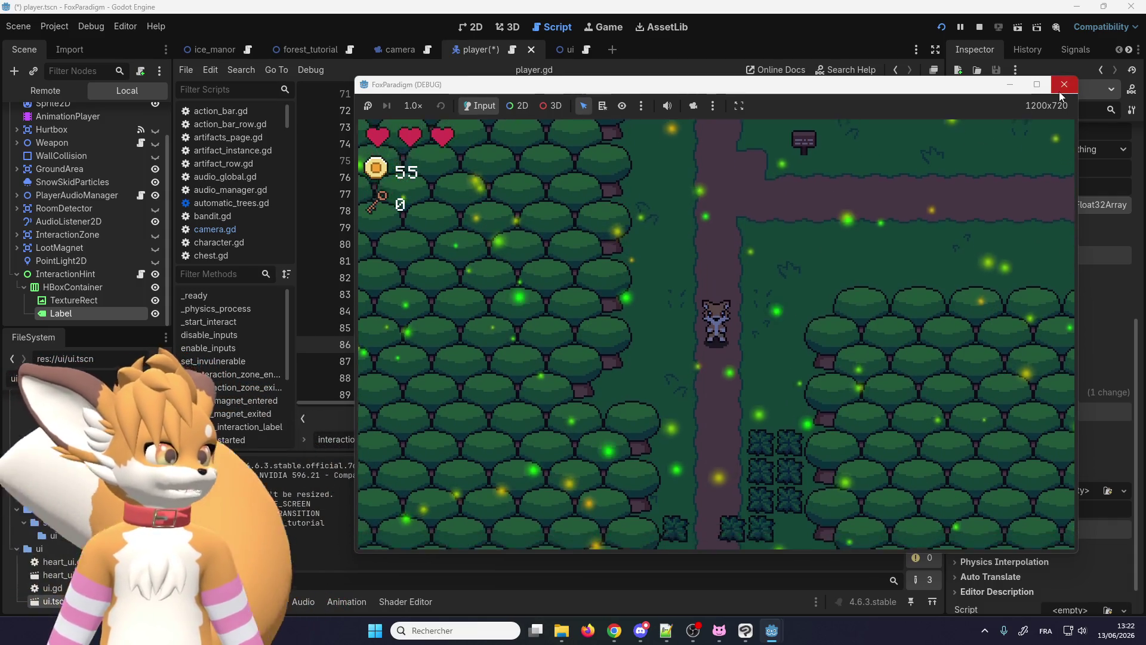
left_click(1064, 85)
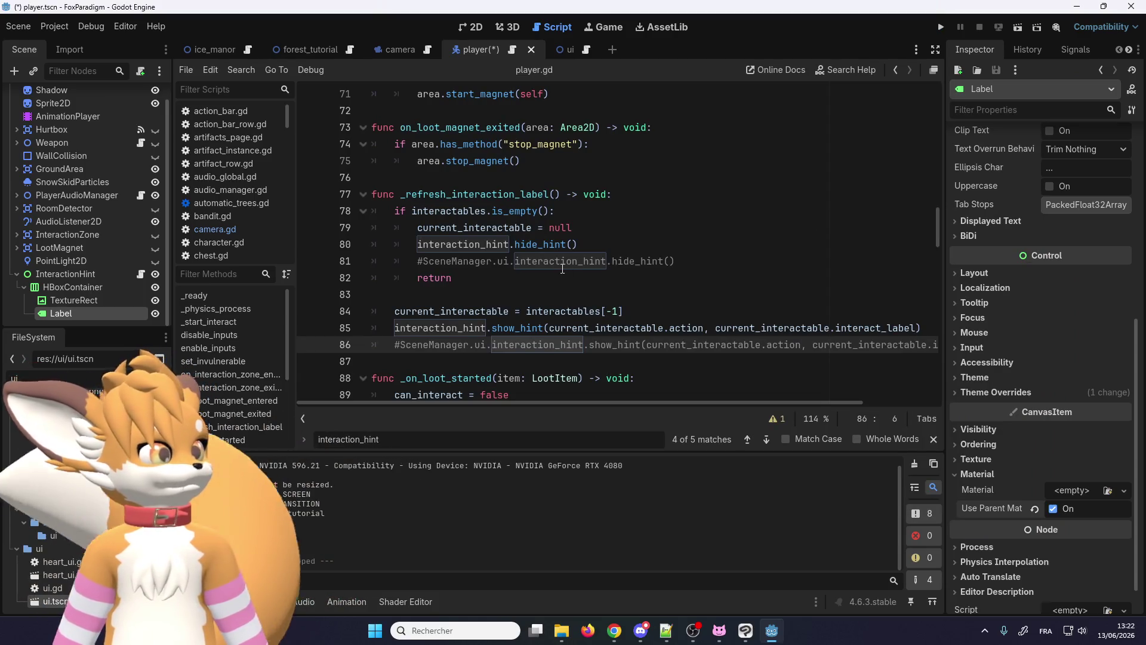
Step: Save from the script editor and switch to the 2D view of the player scene
left_click(562, 266)
key("ctrl+s")
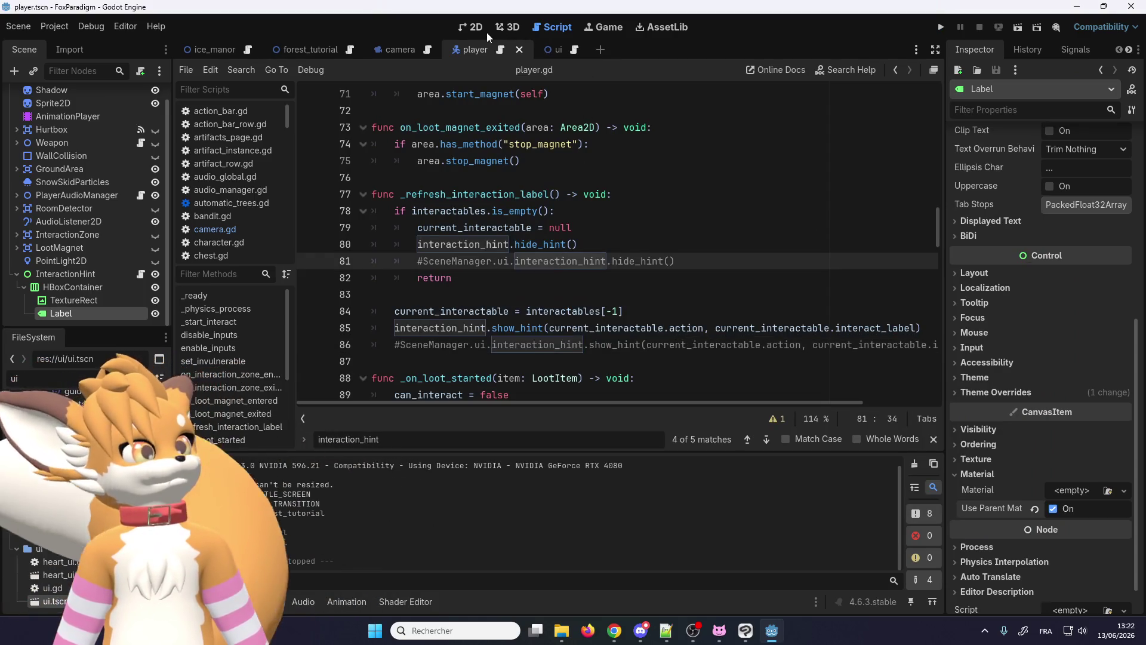
left_click(466, 28)
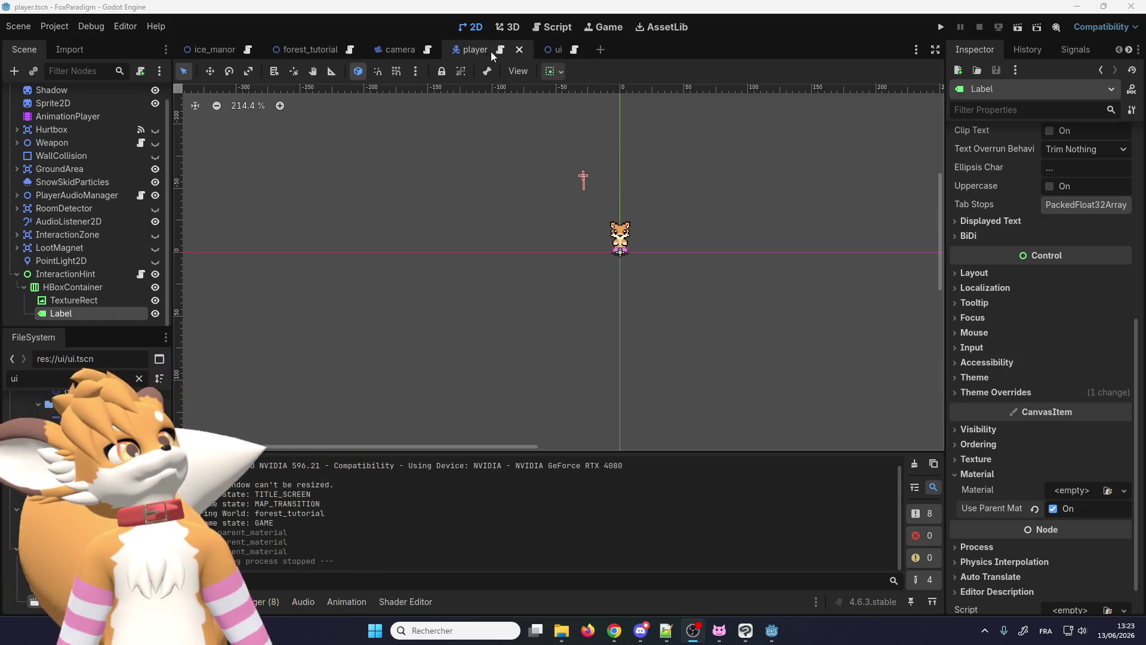
Step: Move the InteractionHint box lower under the character with the Move tool and save the player scene
left_click(76, 274)
scroll(707, 144, "up", 3)
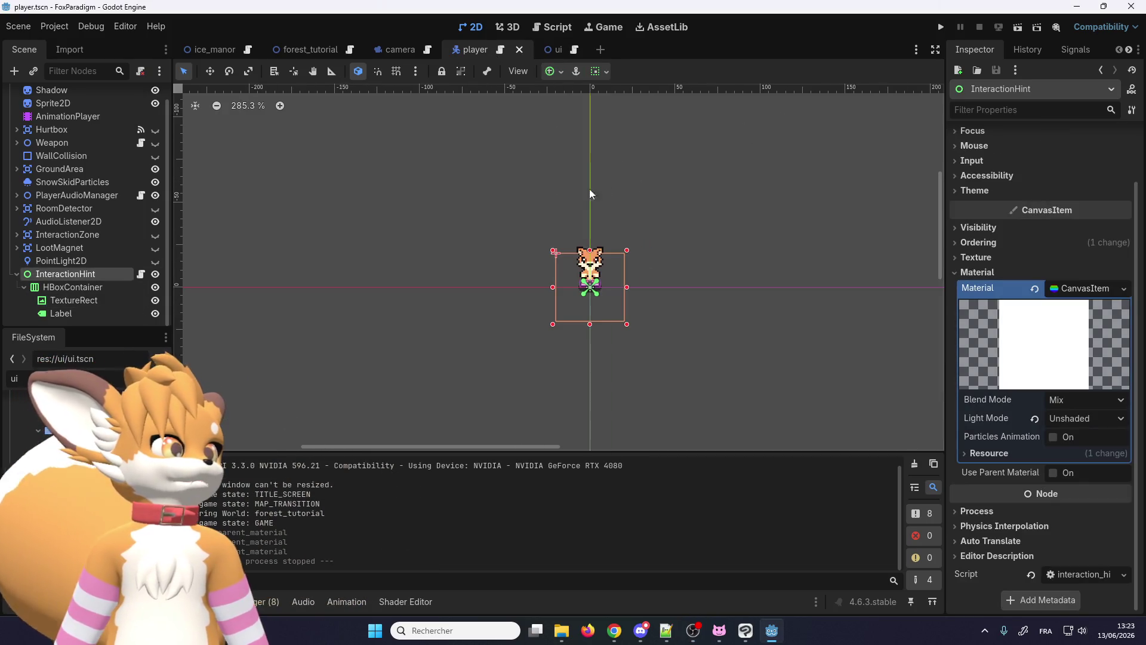
left_click(89, 300)
scroll(575, 163, "up", 2)
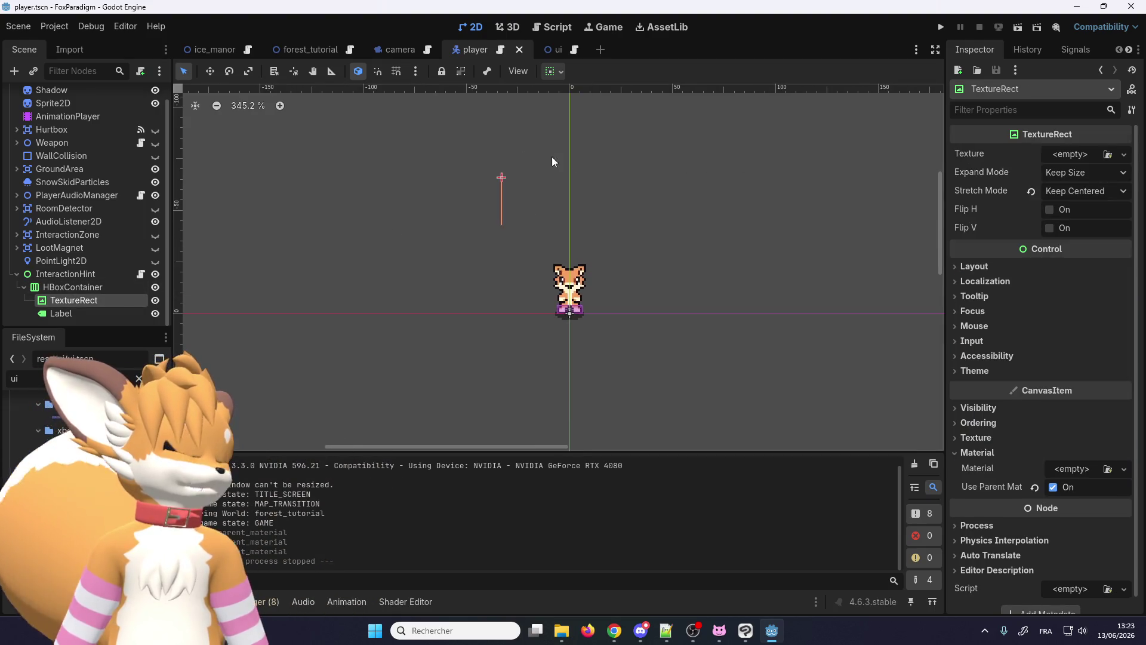
left_click(213, 72)
scroll(495, 145, "up", 2)
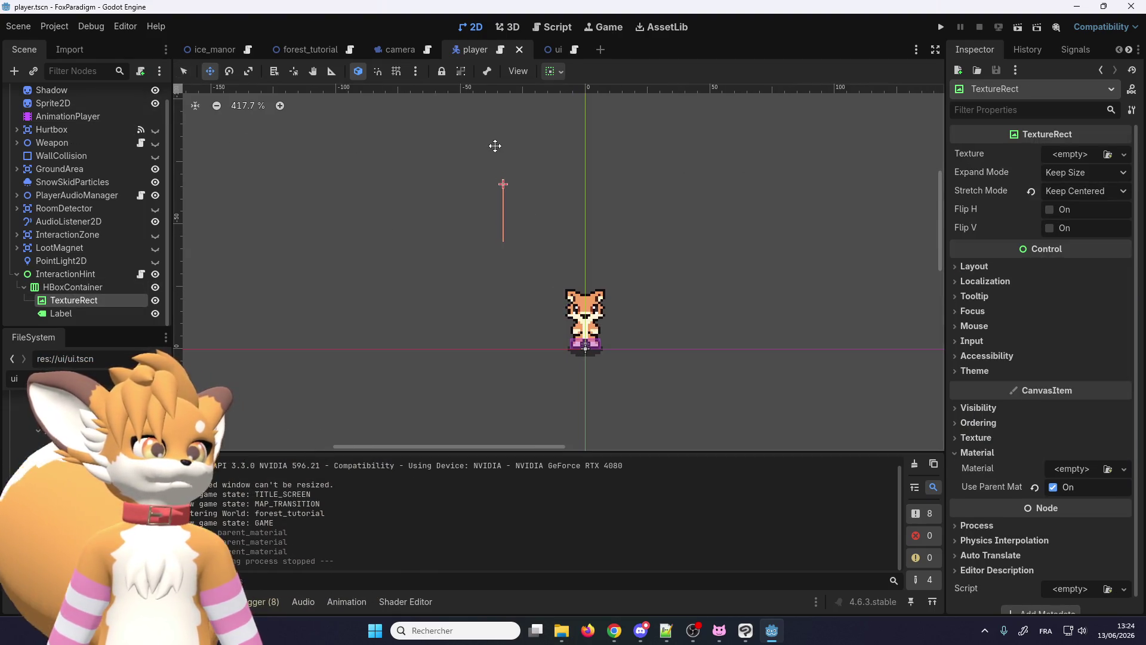
left_click(502, 174)
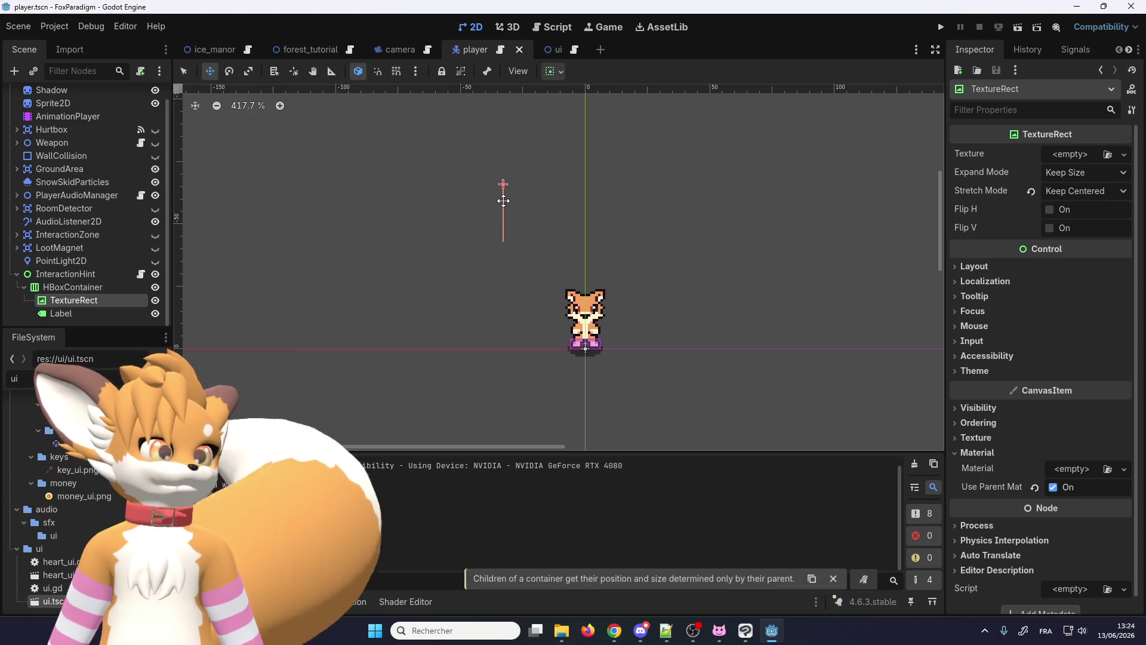
left_click(84, 276)
scroll(537, 284, "up", 2)
left_click_drag(534, 314, 536, 351)
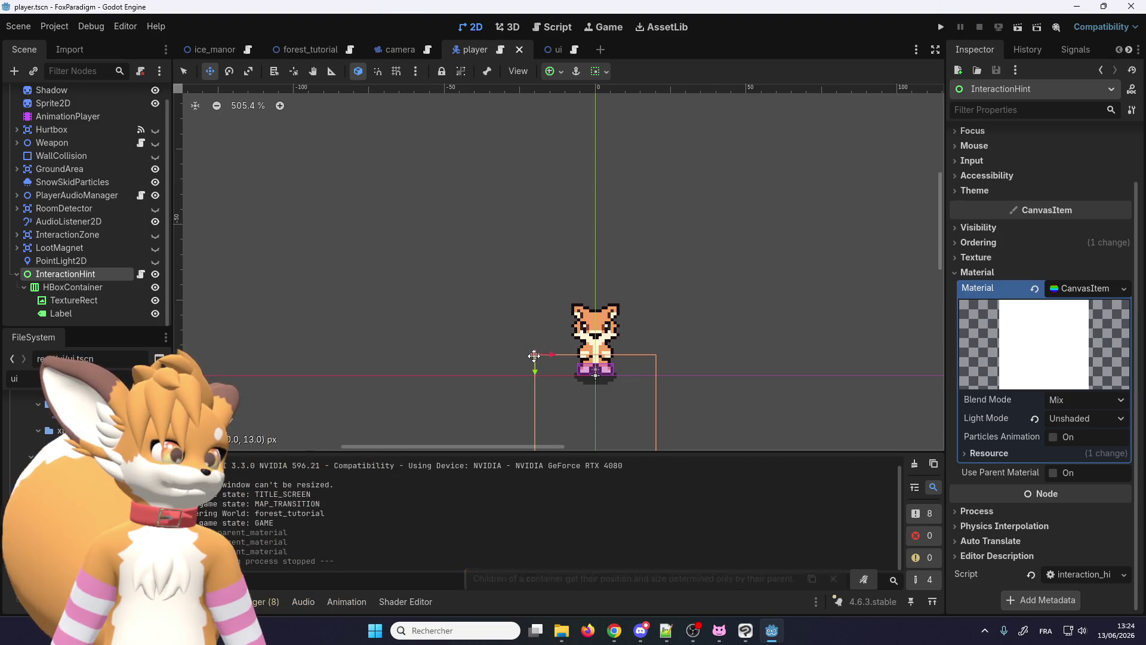
scroll(547, 215, "down", 1)
key("ctrl+s")
Step: Glance at the ui scene, return to player, then switch to the camera scene
left_click(561, 51)
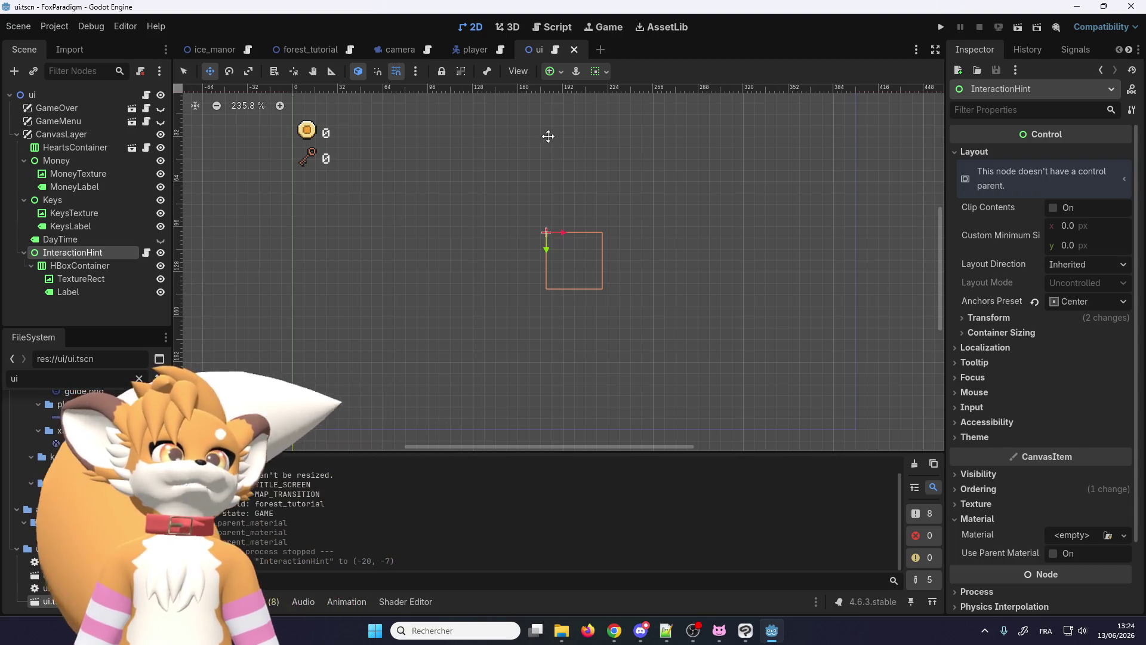
left_click(474, 49)
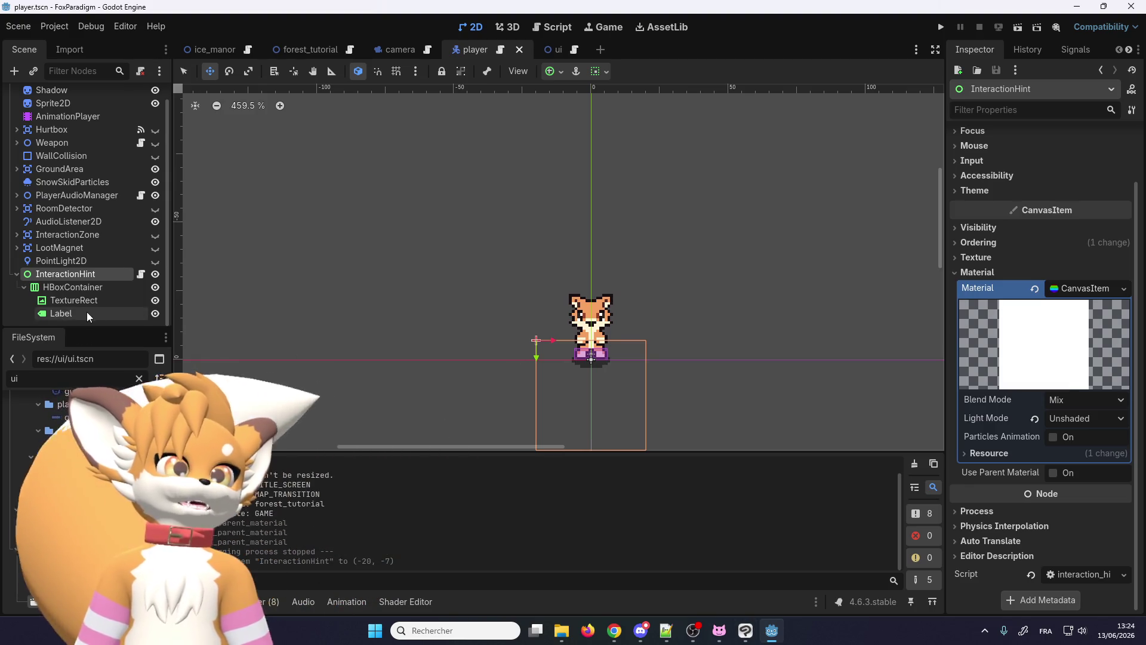
left_click(398, 50)
scroll(466, 237, "down", 1)
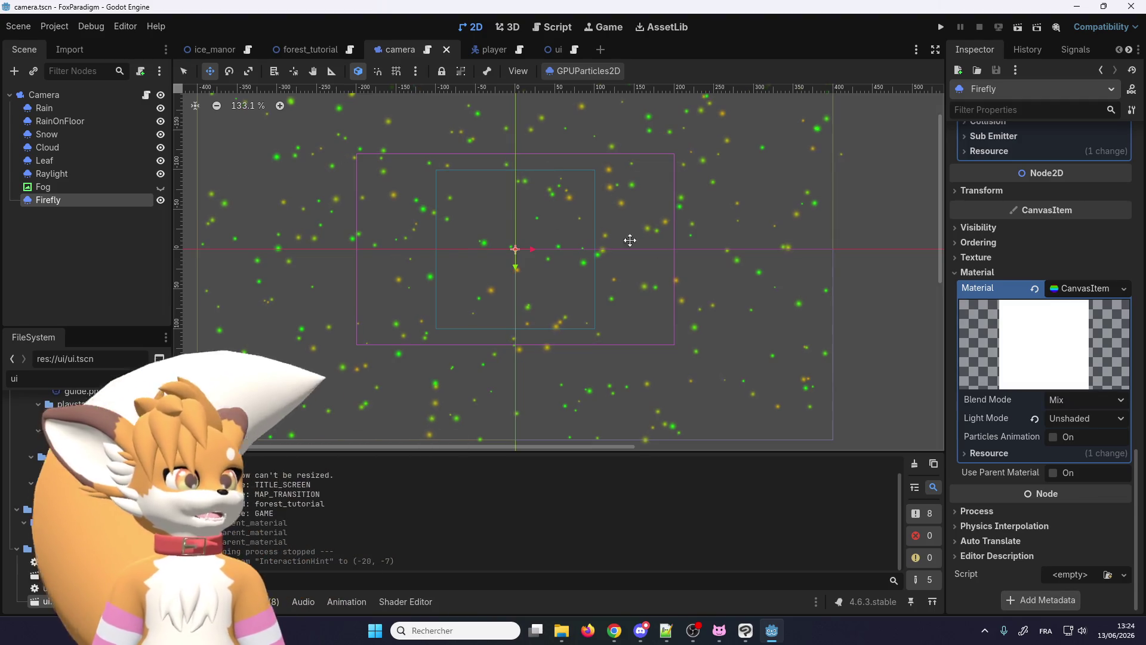
scroll(996, 413, "up", 5)
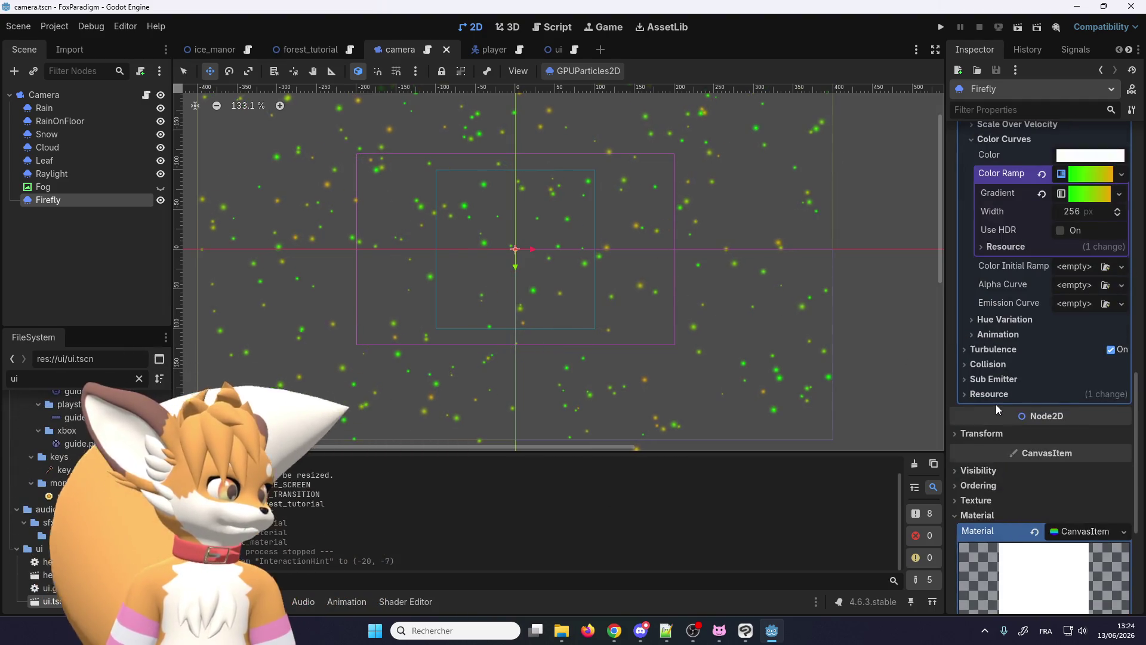
scroll(995, 404, "up", 5)
Step: Set the Firefly gradient's starting stop from green to cyan (00ffff)
left_click(1086, 439)
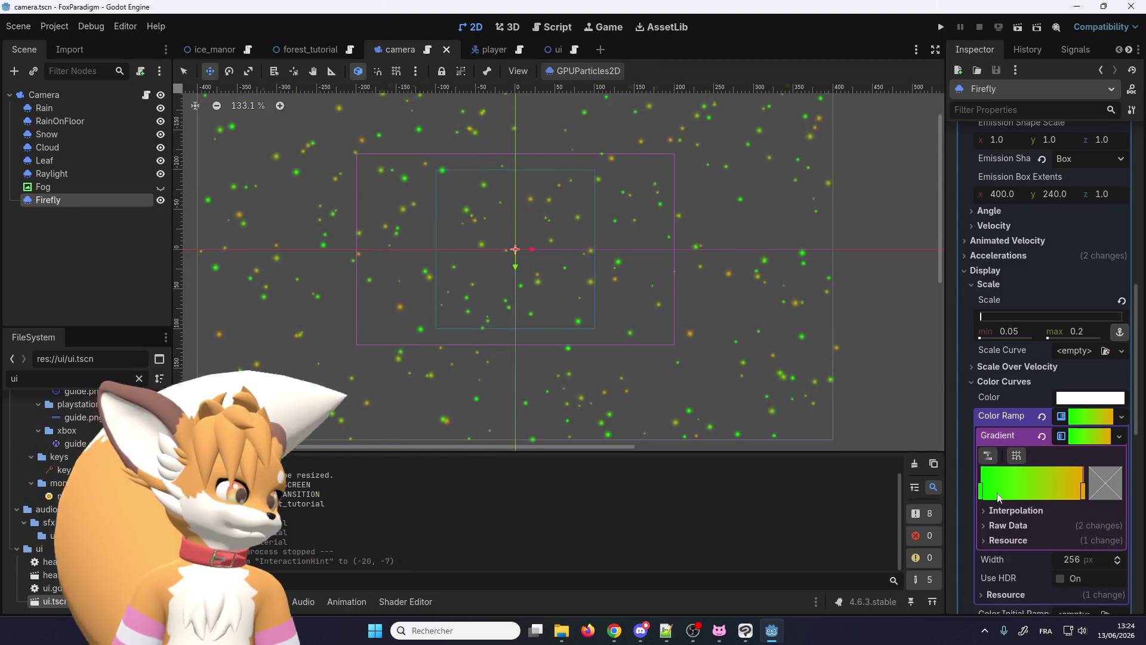
double_click(982, 488)
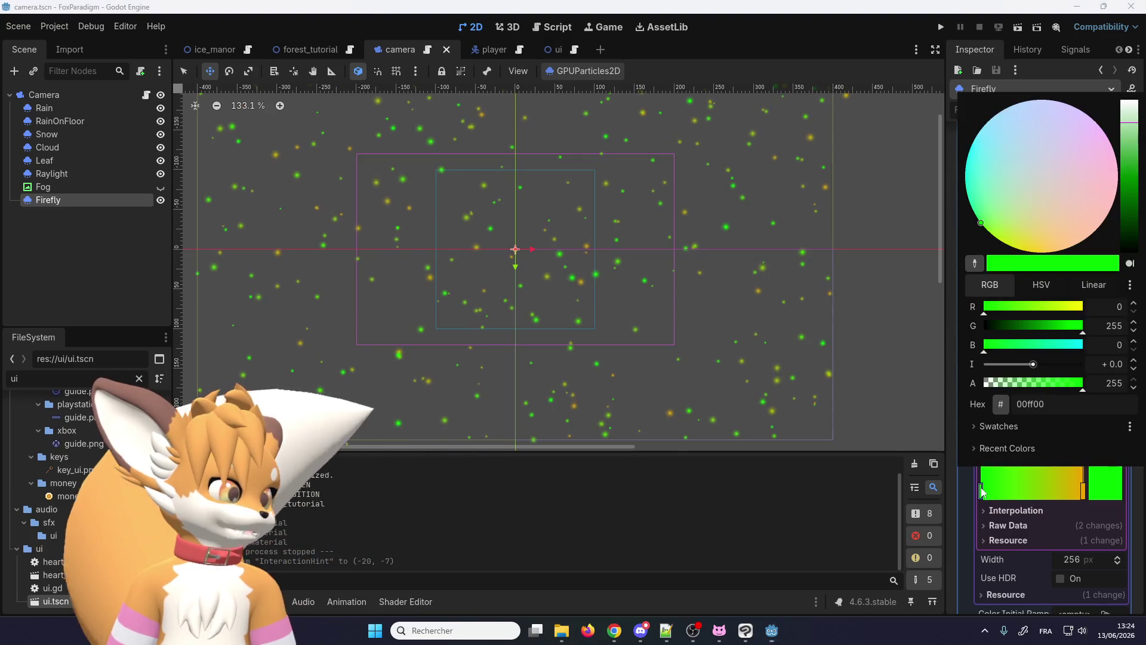
left_click_drag(1043, 352, 1101, 351)
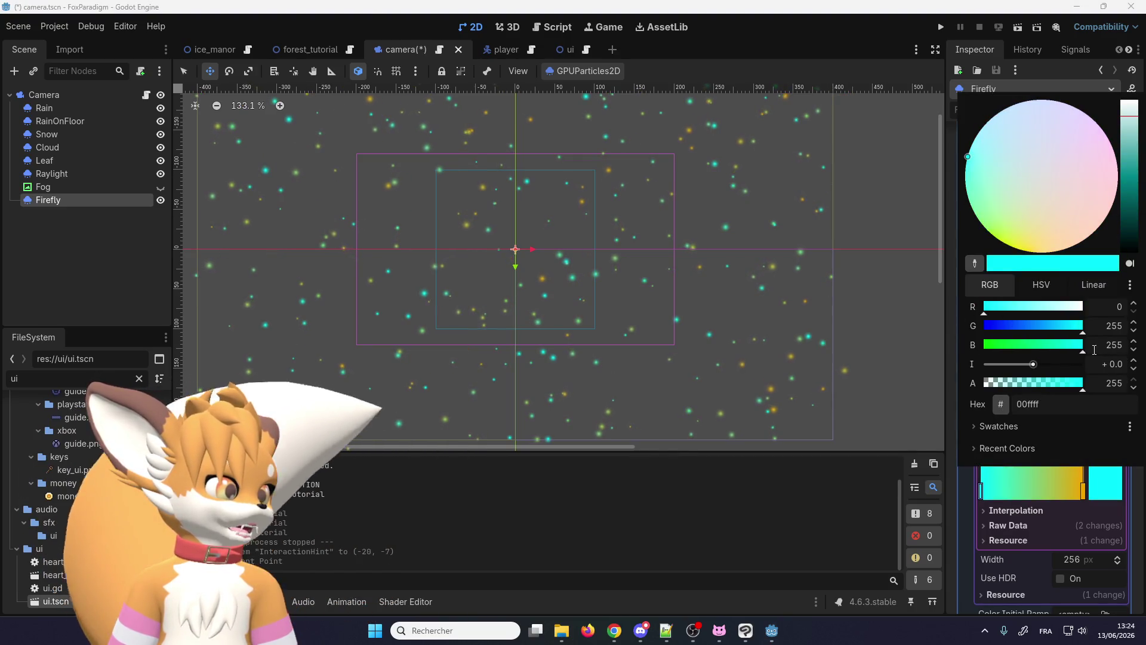
left_click(1083, 491)
Step: Set the gradient's end stop to pale blue (b9d5ff) and run the game to test
left_click_drag(1084, 491, 1085, 491)
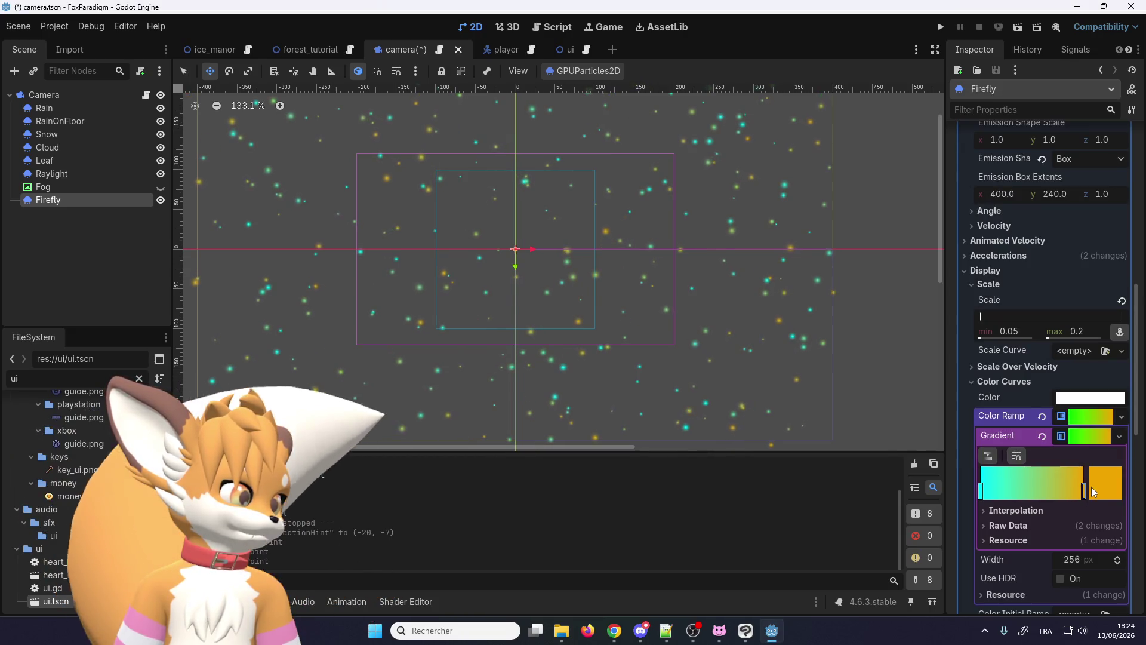
double_click(1085, 490)
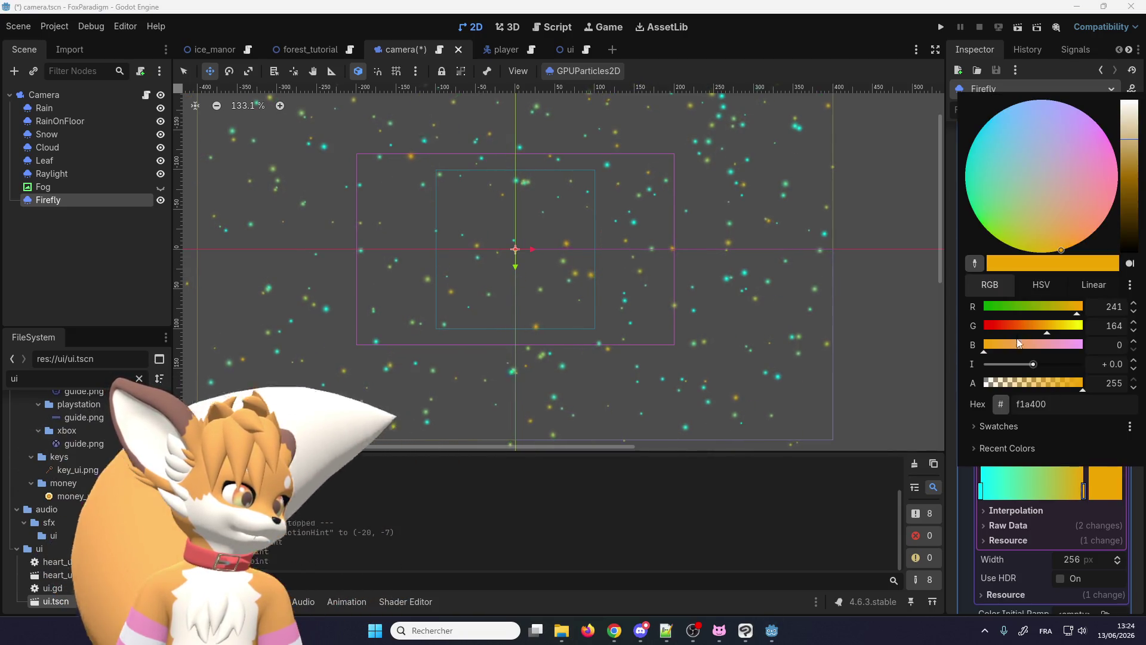
left_click_drag(1038, 343, 1101, 345)
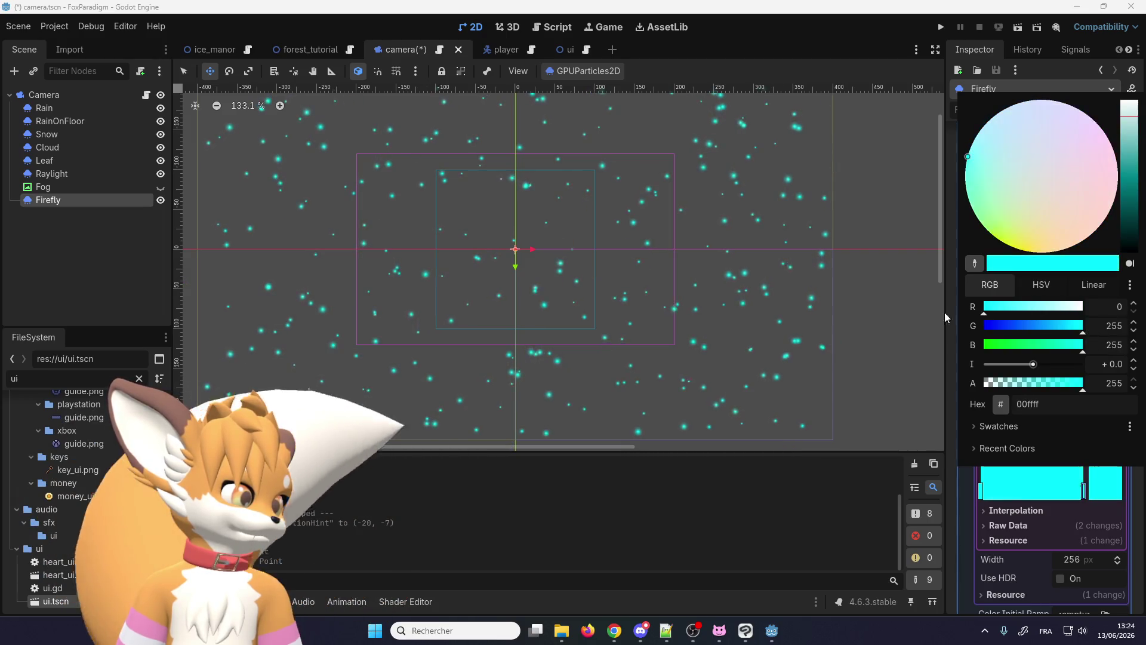
mouse_move(1026, 334)
left_mouse_down()
mouse_move(974, 327)
mouse_move(1029, 321)
left_mouse_up()
mouse_move(1128, 183)
left_mouse_down()
mouse_move(1135, 88)
mouse_move(1135, 225)
mouse_move(1132, 88)
left_mouse_up()
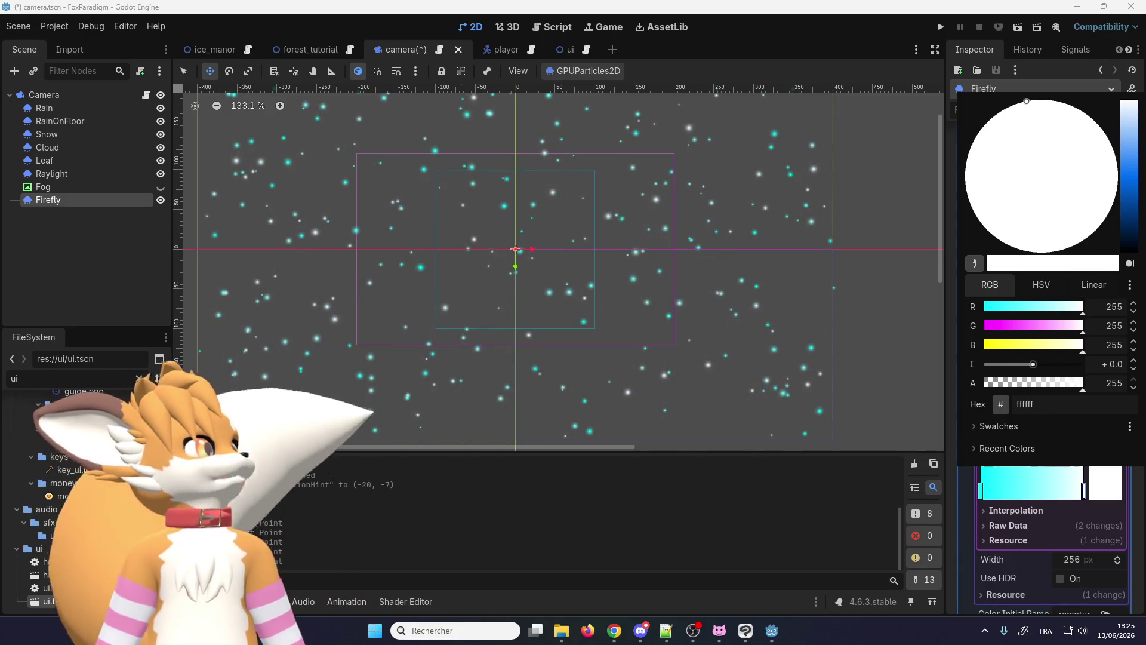
left_click_drag(1131, 113, 1129, 131)
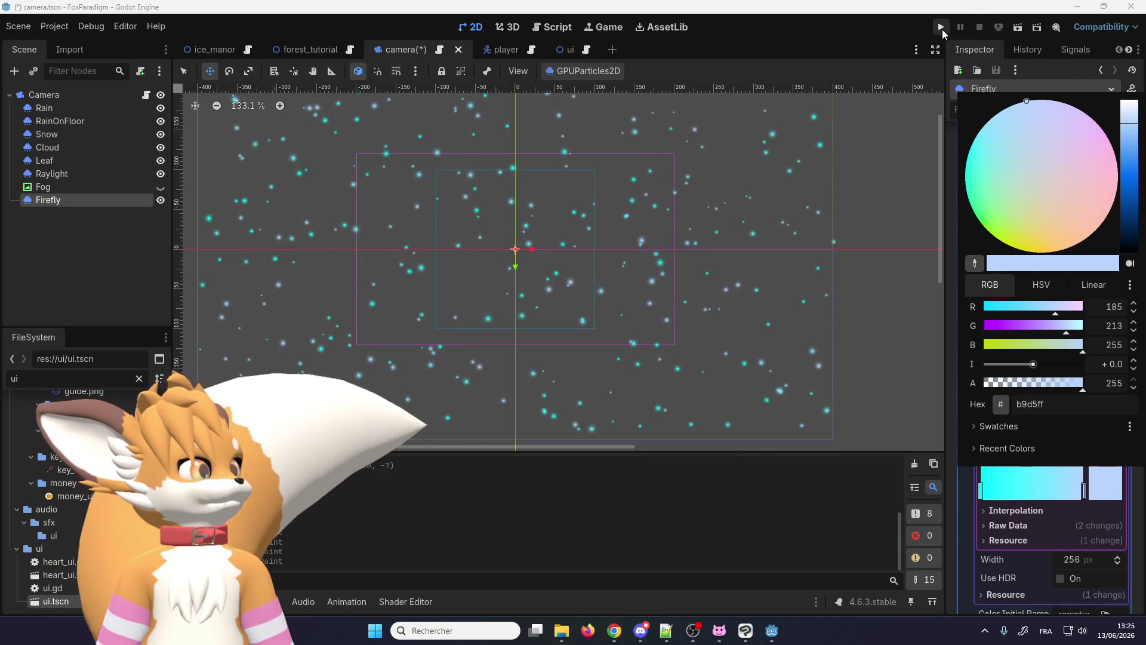
left_click(940, 27)
left_click(939, 27)
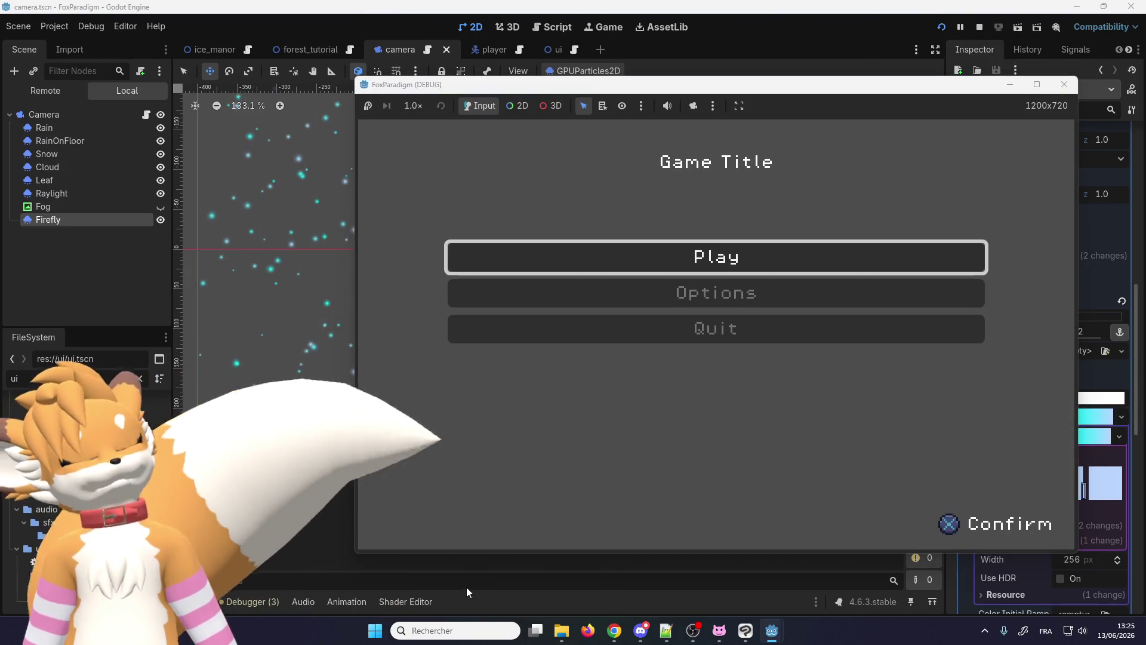
Step: Play the forest level to see cyan fireflies around the fox, then start editing Firefly's Amount
key("Return")
key("Return")
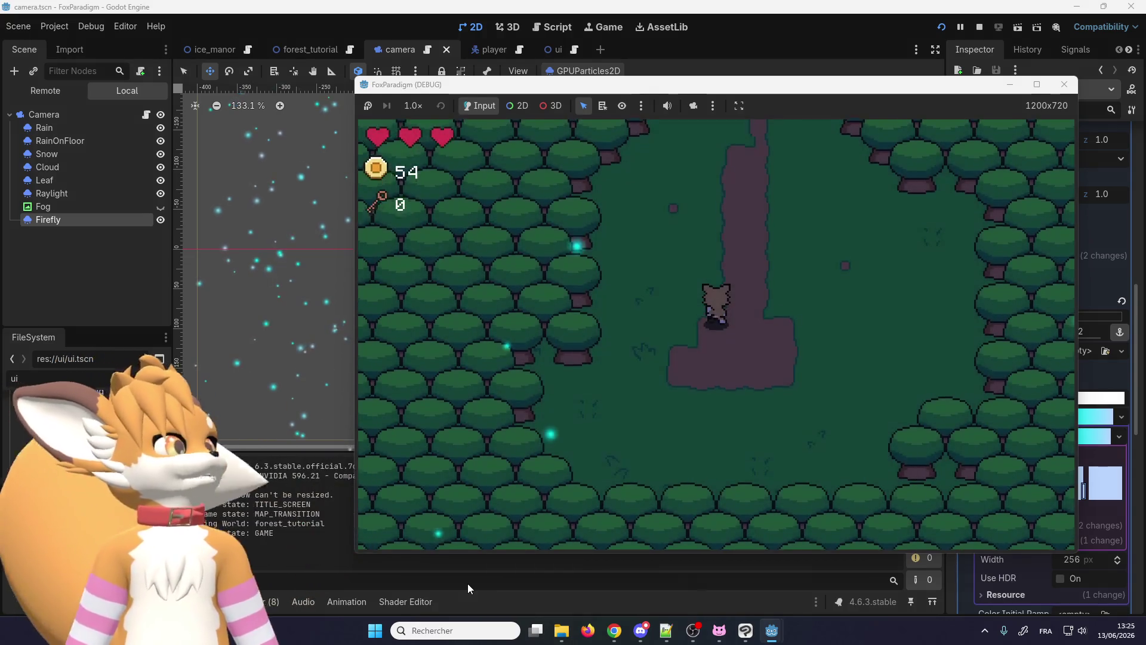
key("Up")
key("Down")
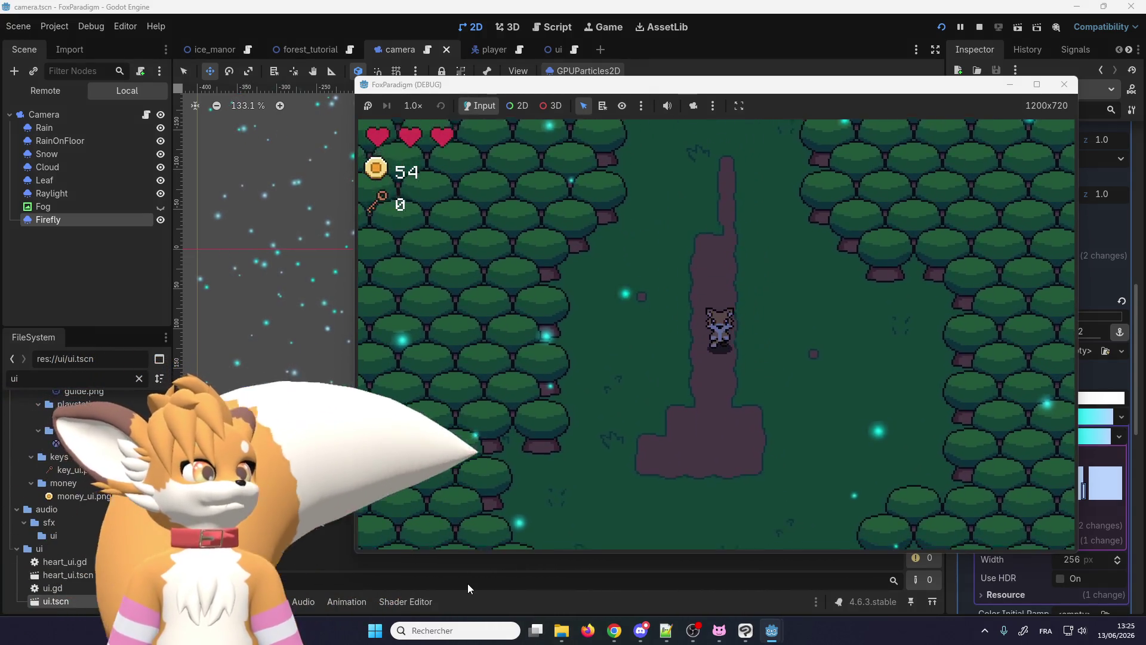
key("Up")
key("Down")
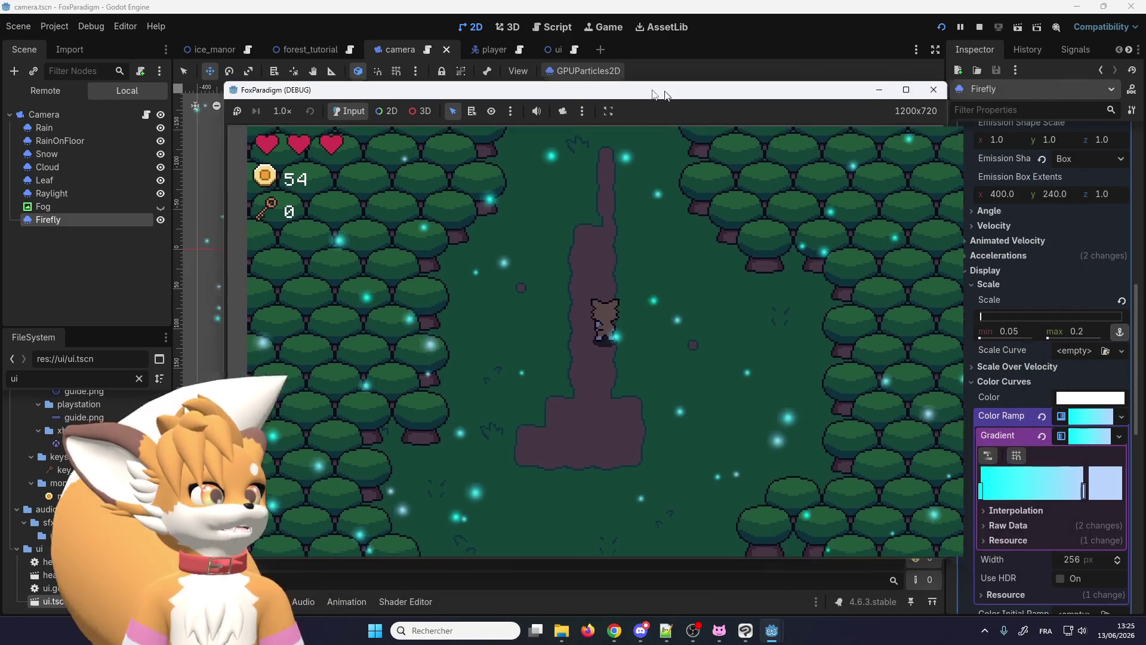
left_click_drag(573, 85, 356, 58)
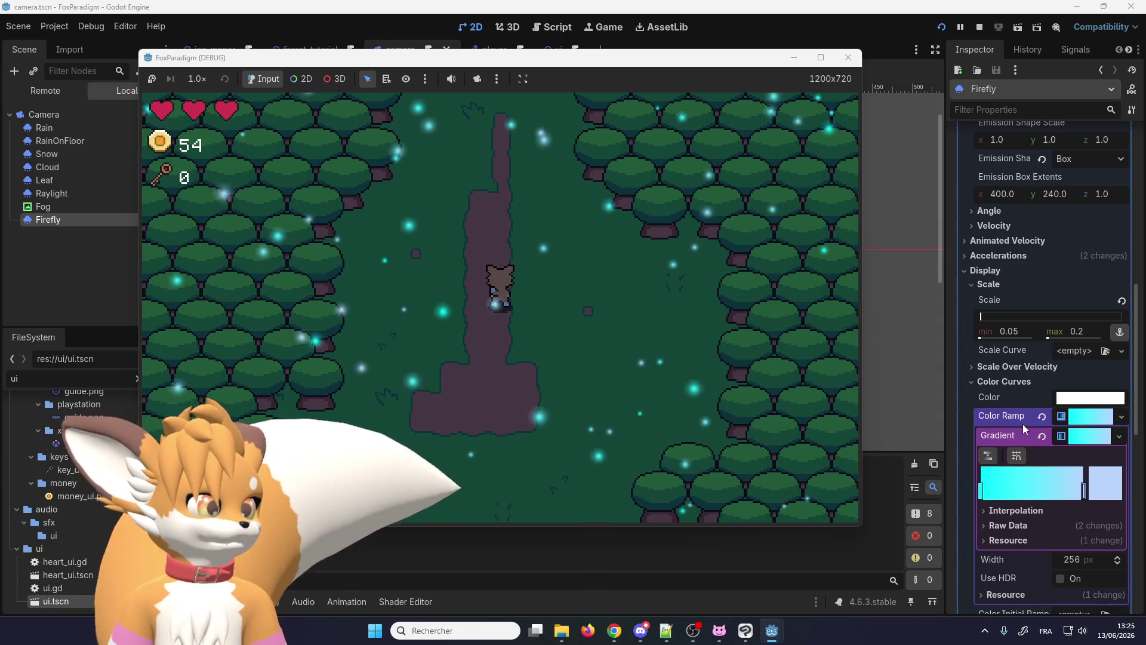
scroll(1023, 424, "down", 2)
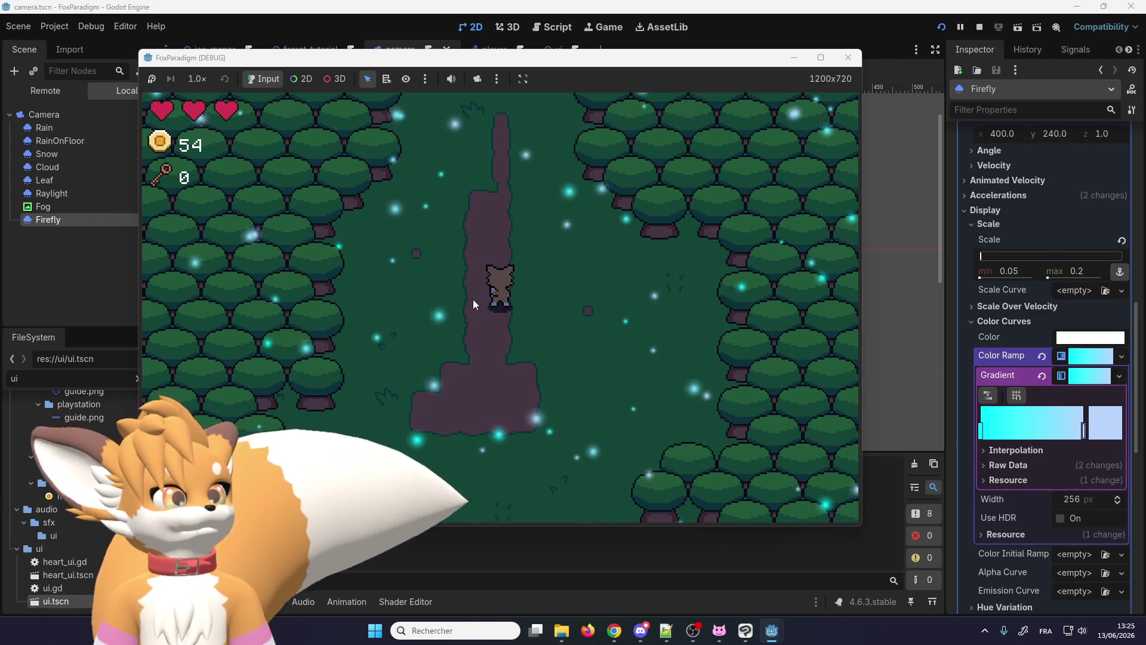
key("Down")
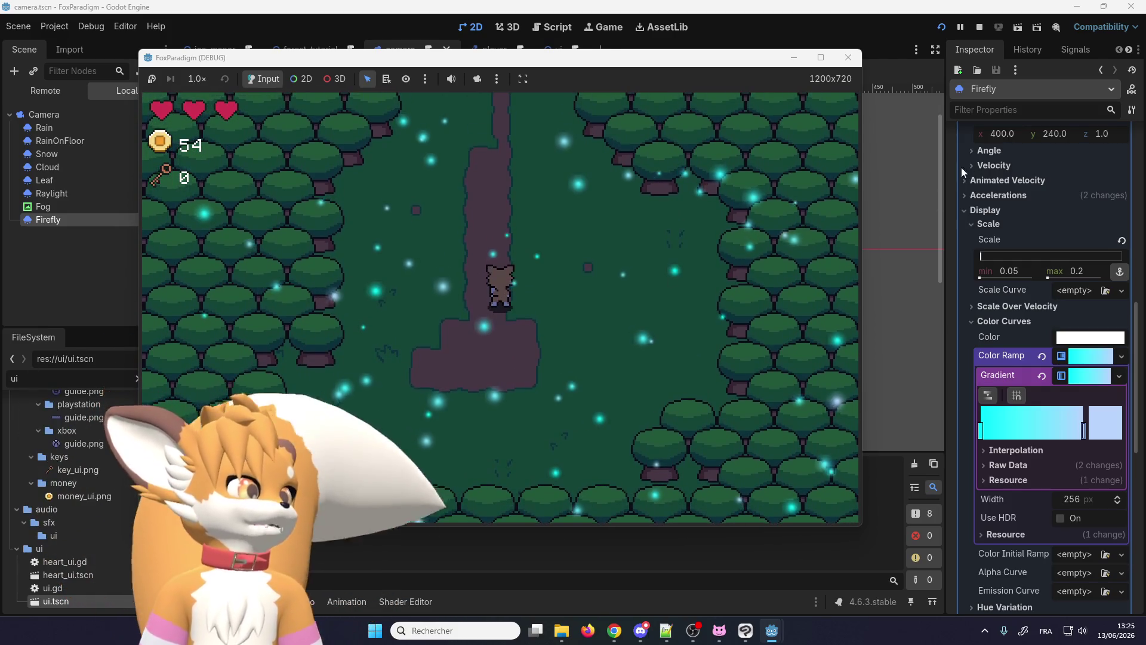
scroll(1008, 236, "up", 5)
scroll(1008, 236, "up", 4)
scroll(1009, 236, "up", 4)
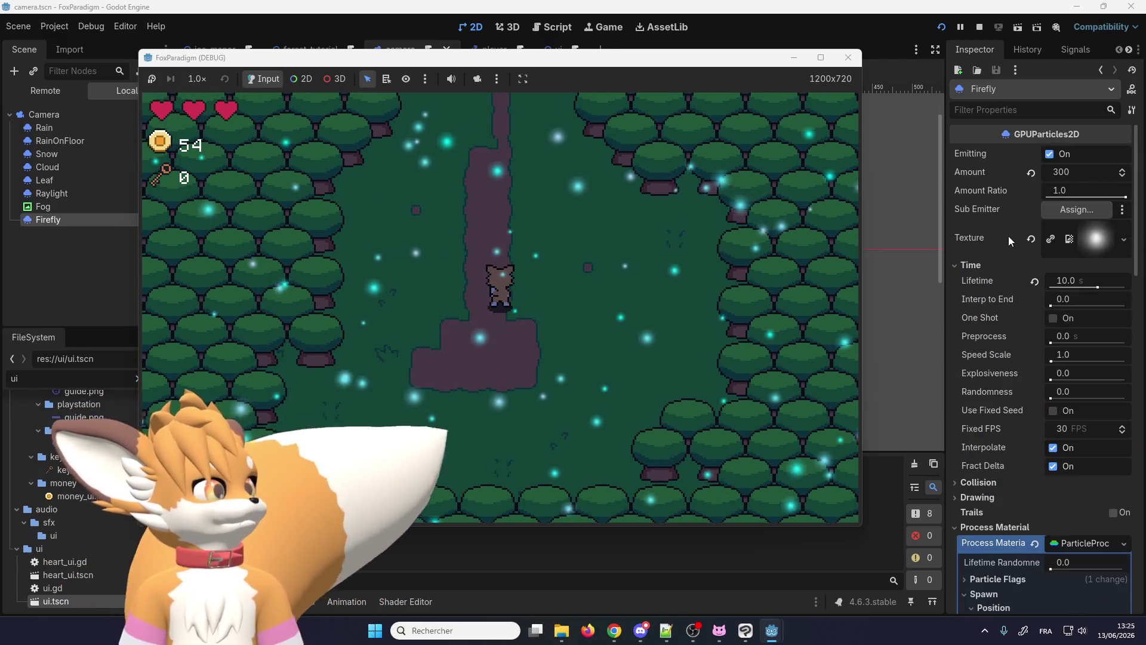
left_click(1081, 171)
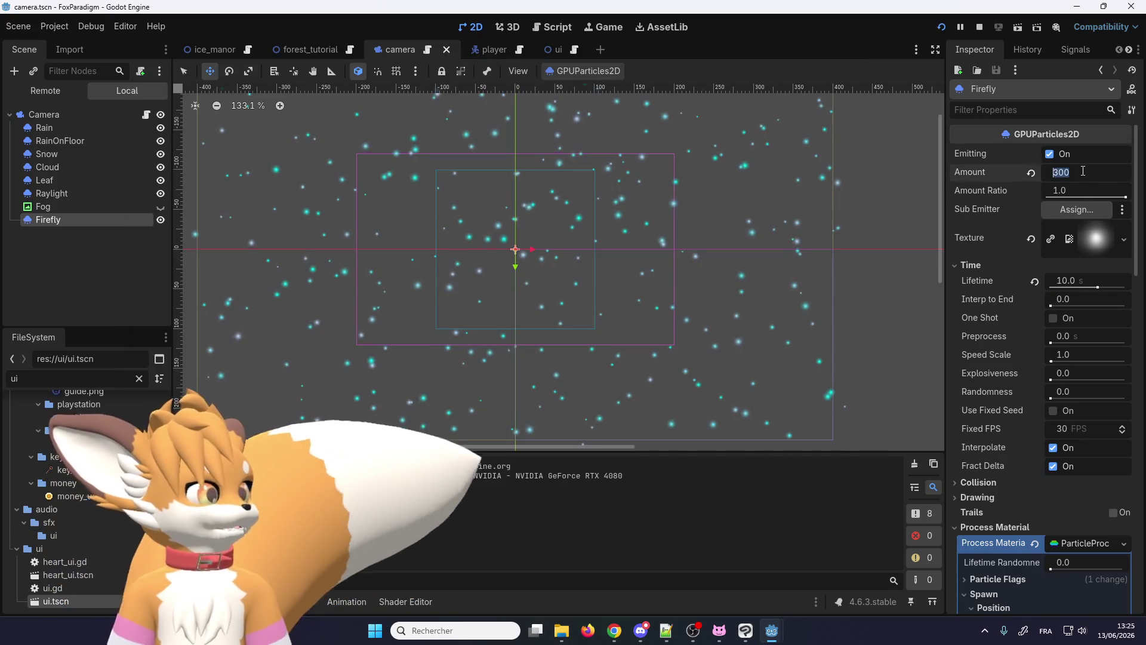
type("150")
Step: Confirm the Firefly Amount of 150 and bring the running game back to front
key("Return")
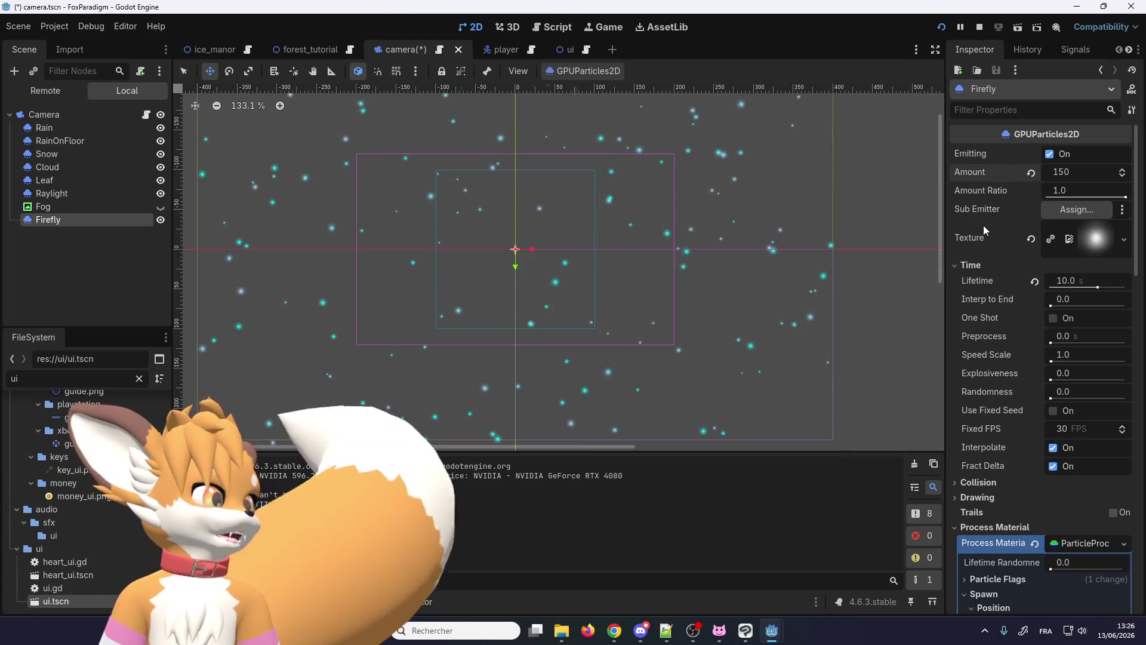
scroll(981, 232, "down", 2)
scroll(982, 232, "down", 2)
scroll(981, 233, "up", 4)
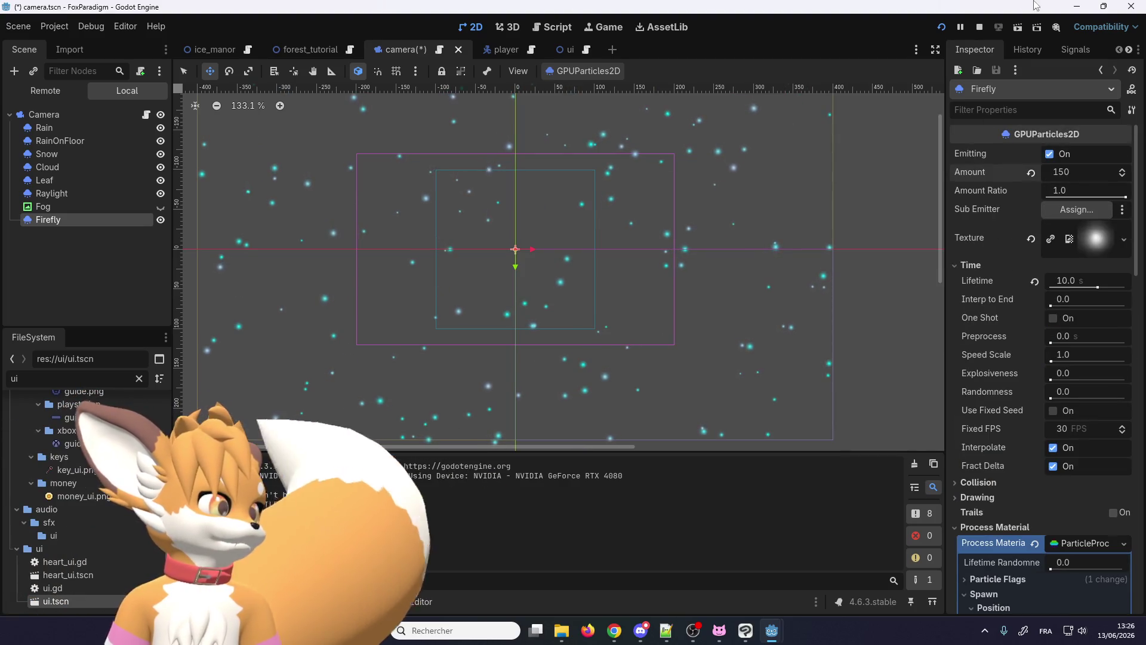
mouse_move(692, 630)
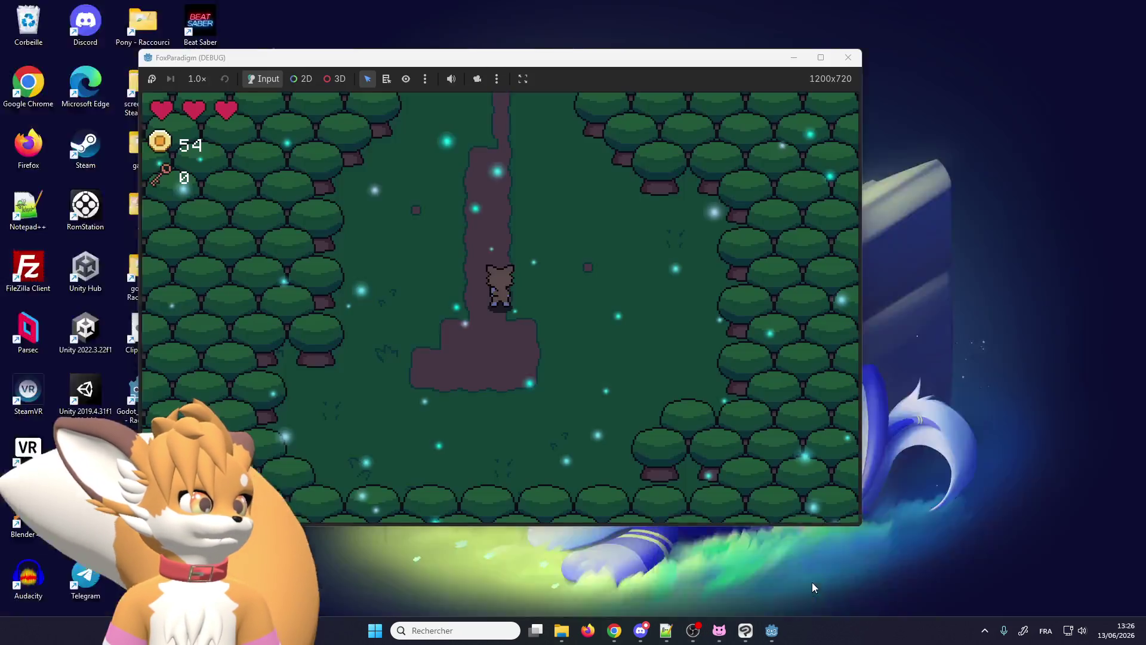
mouse_move(771, 630)
left_click(812, 582)
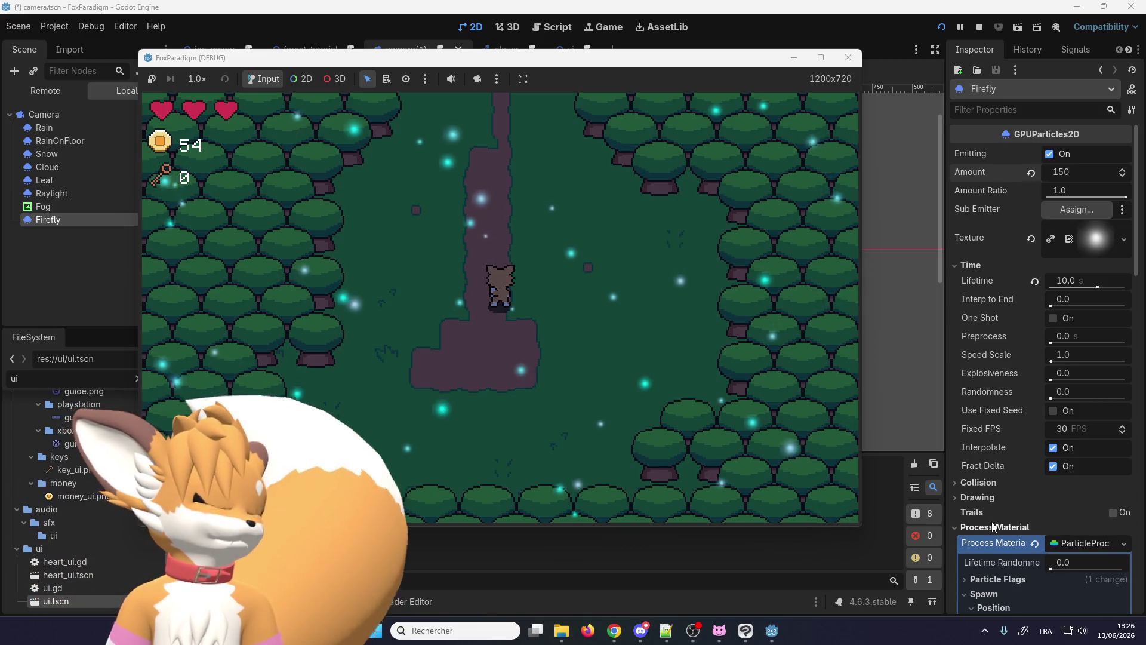
scroll(989, 488, "down", 4)
scroll(989, 488, "down", 2)
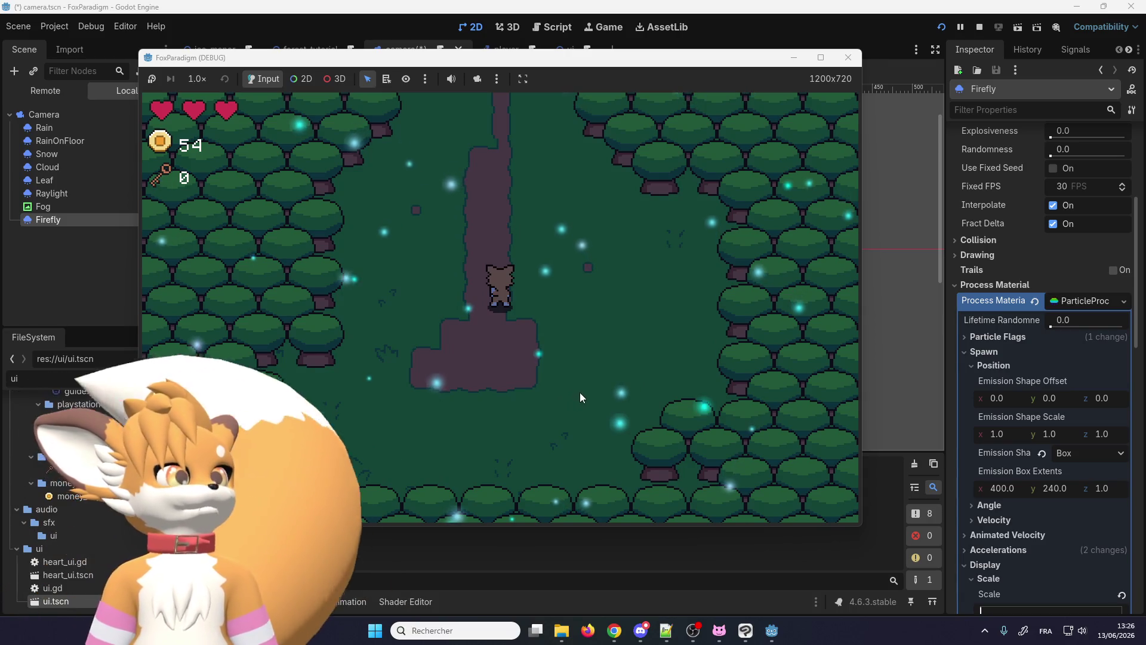
Step: Walk the fox up the forest path among sparser cyan fireflies, then return to the editor
key("Up")
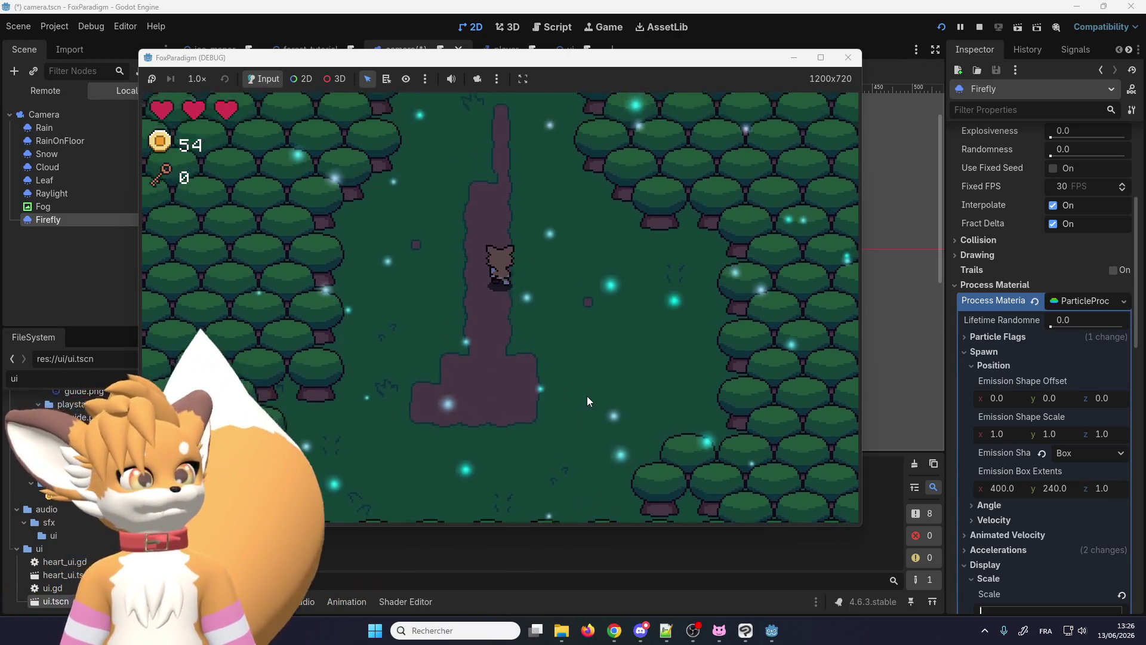
key("Up")
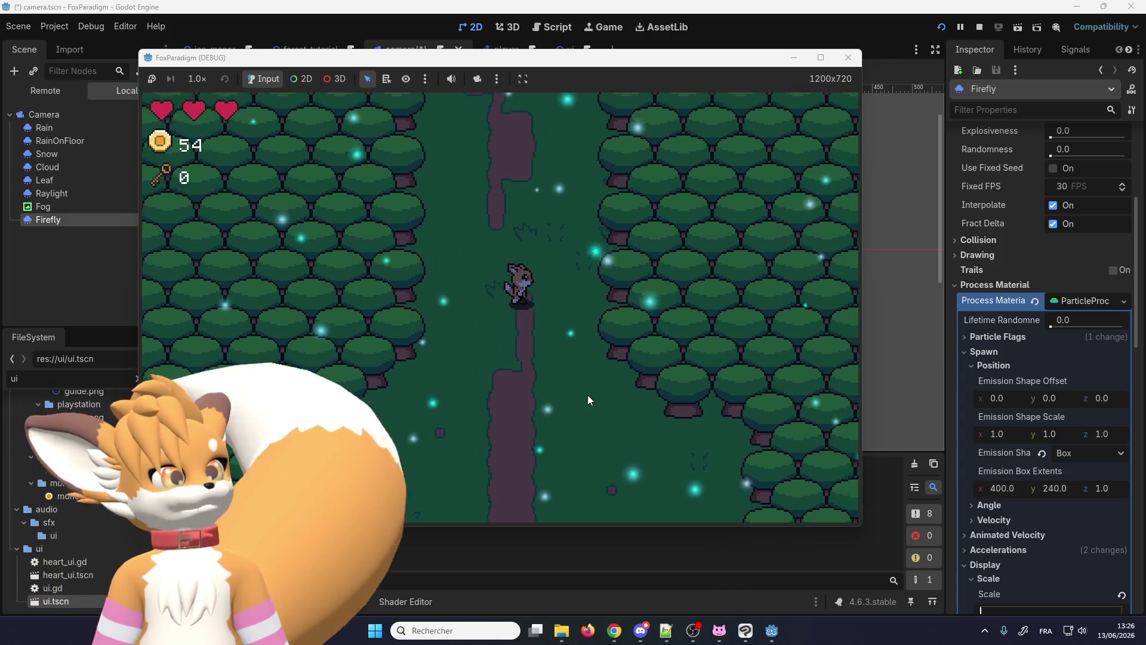
key("Up")
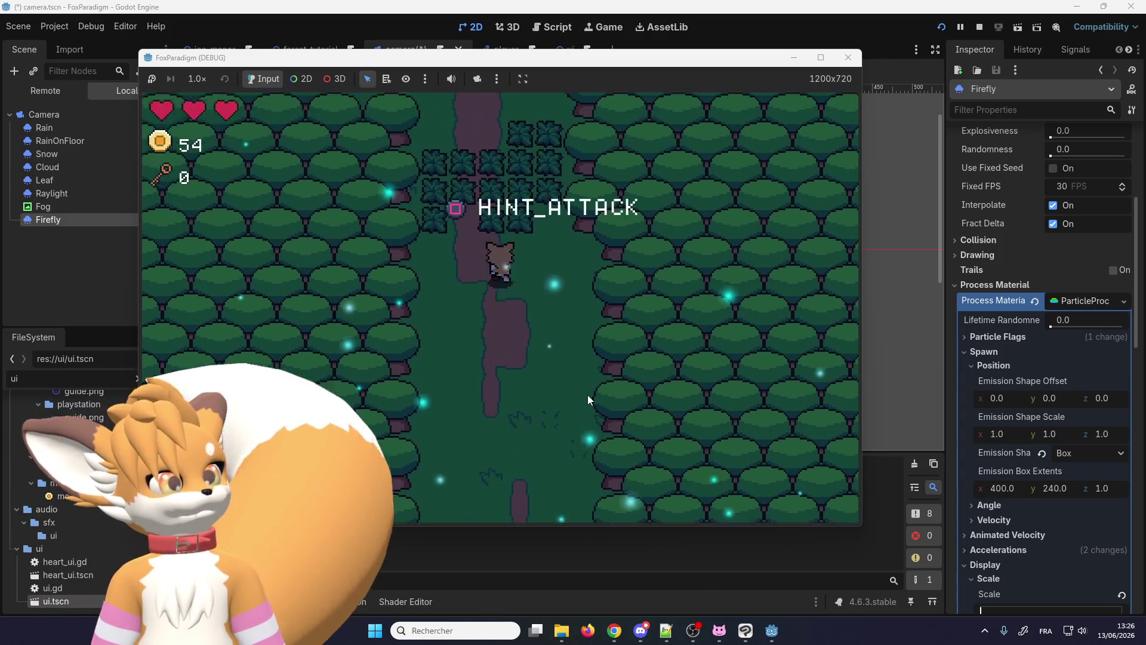
key("Up")
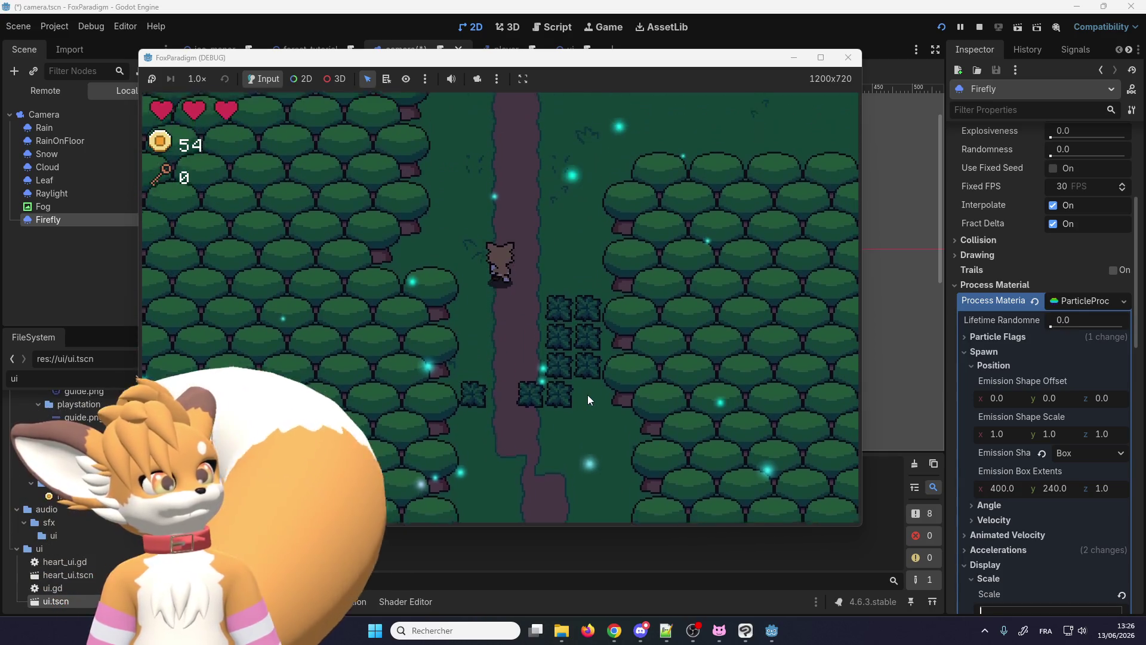
key("Up")
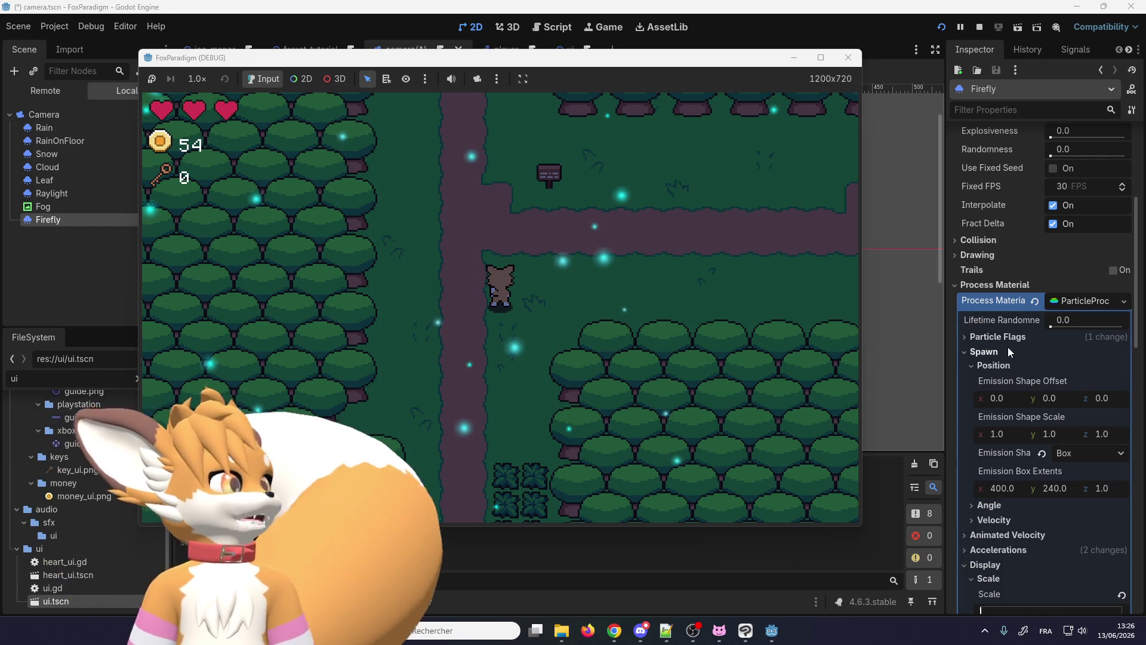
scroll(996, 358, "down", 3)
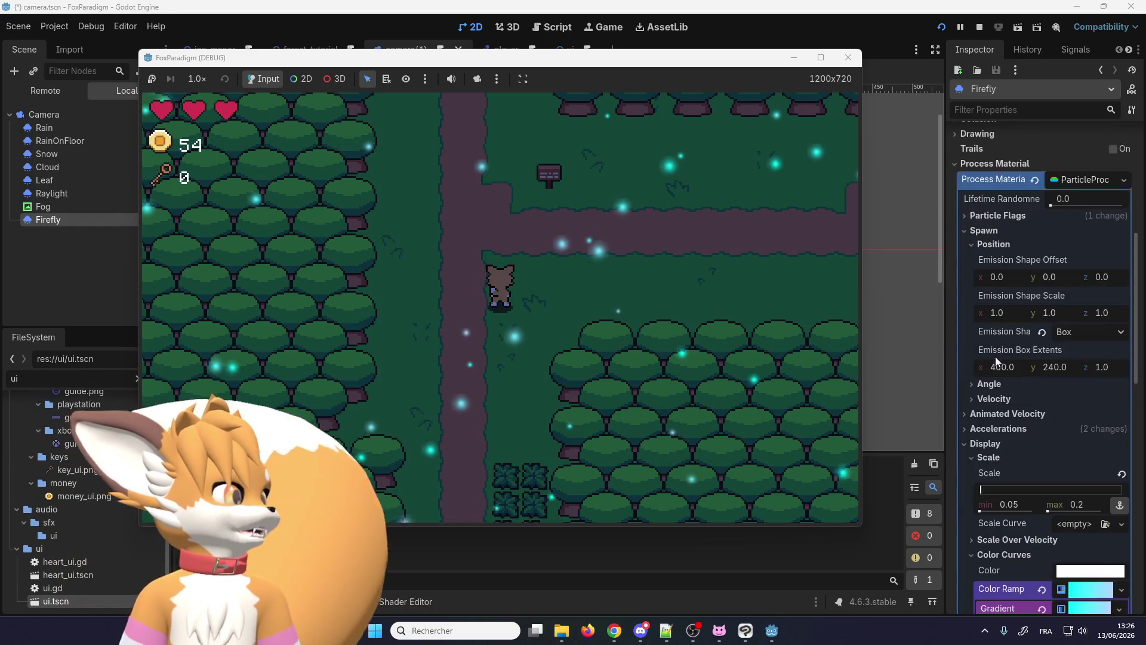
left_click(987, 400)
scroll(992, 394, "down", 3)
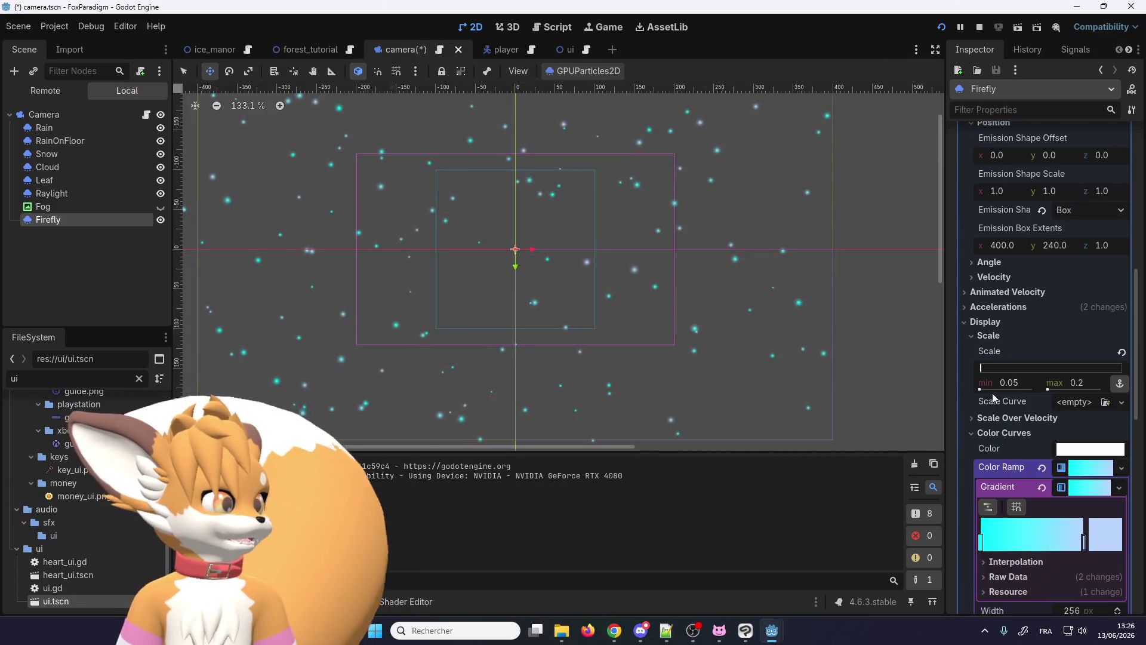
Step: Stop the running game and expand Firefly's Hue Variation settings, still at zero
left_click(979, 28)
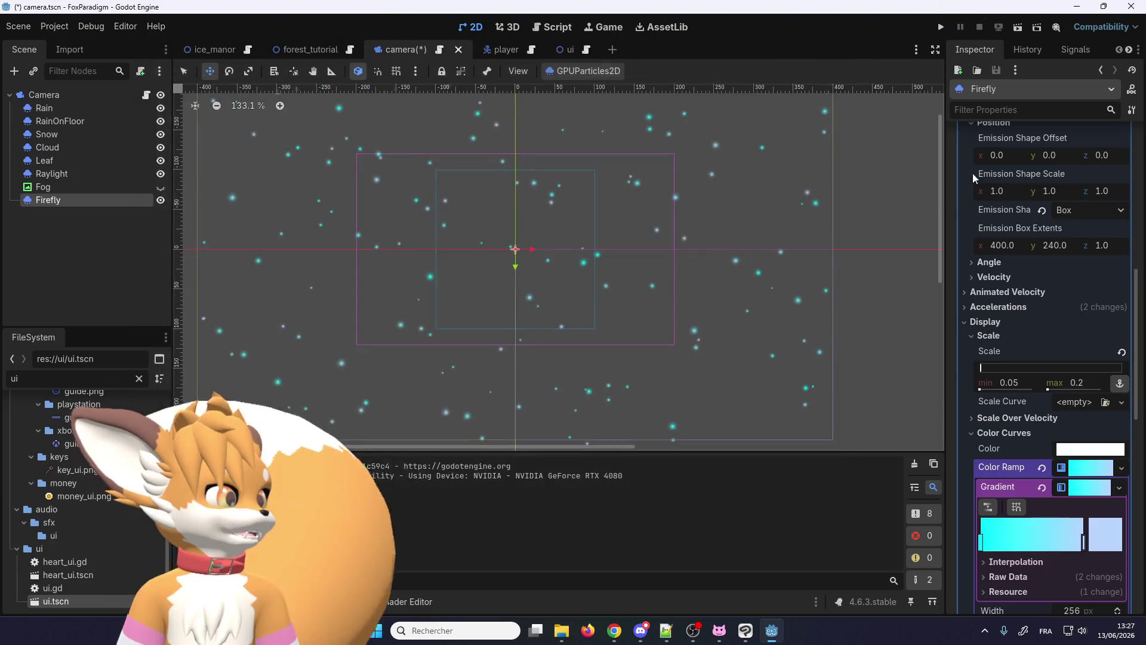
scroll(1020, 285, "down", 2)
scroll(1020, 281, "down", 1)
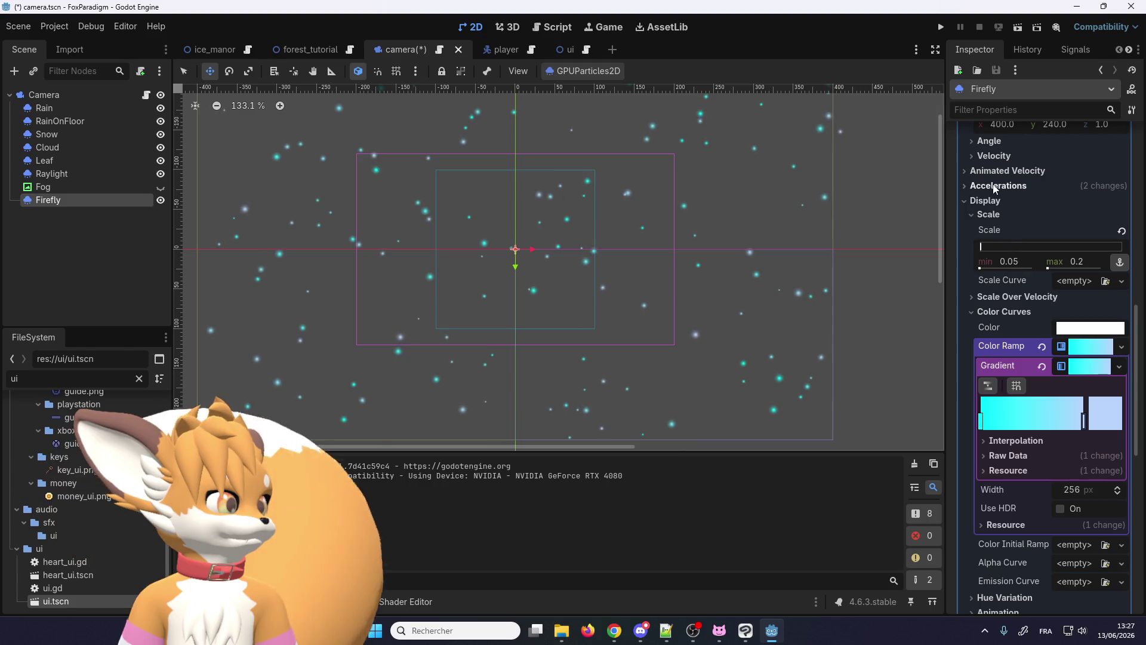
scroll(991, 197, "down", 2)
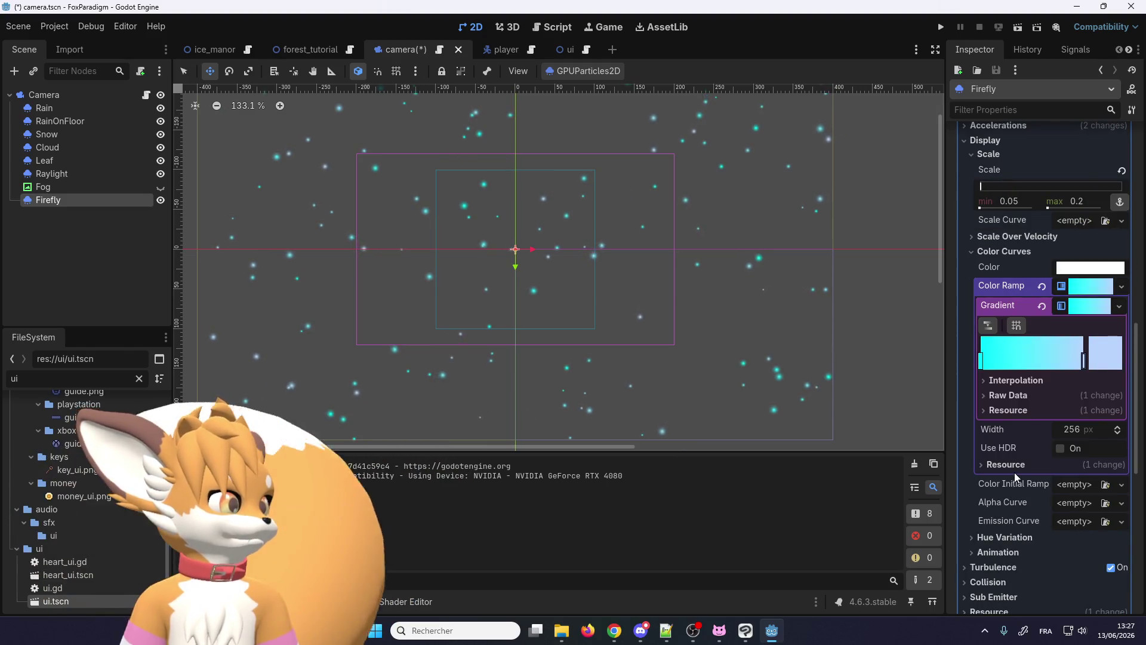
scroll(1015, 472, "up", 2)
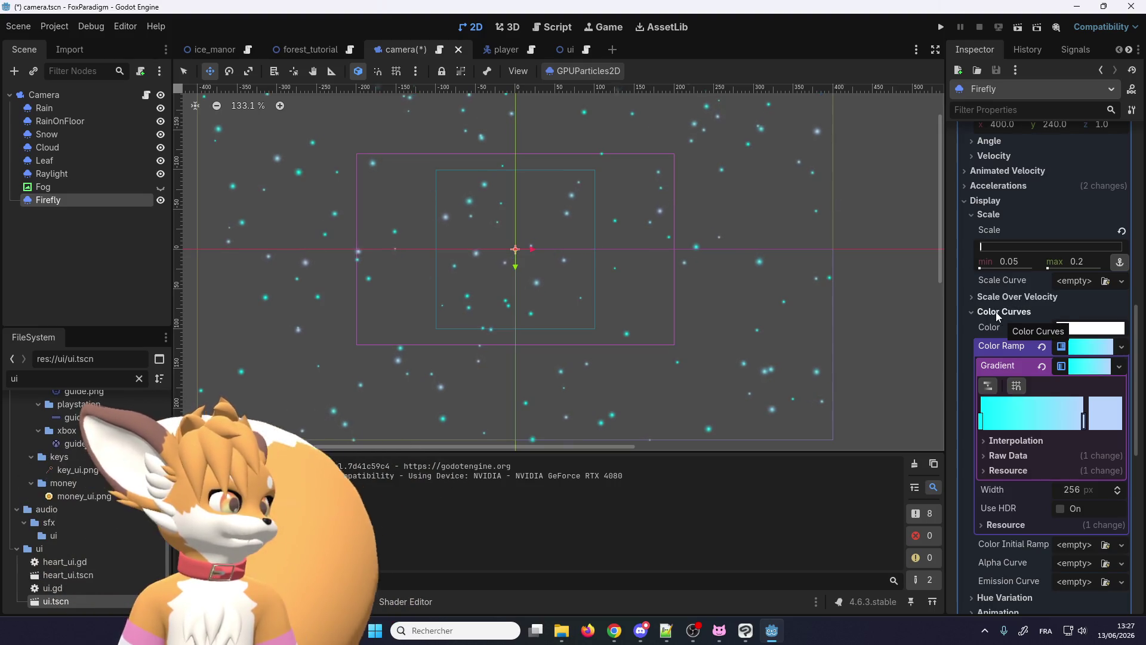
scroll(986, 320, "down", 2)
scroll(983, 440, "down", 2)
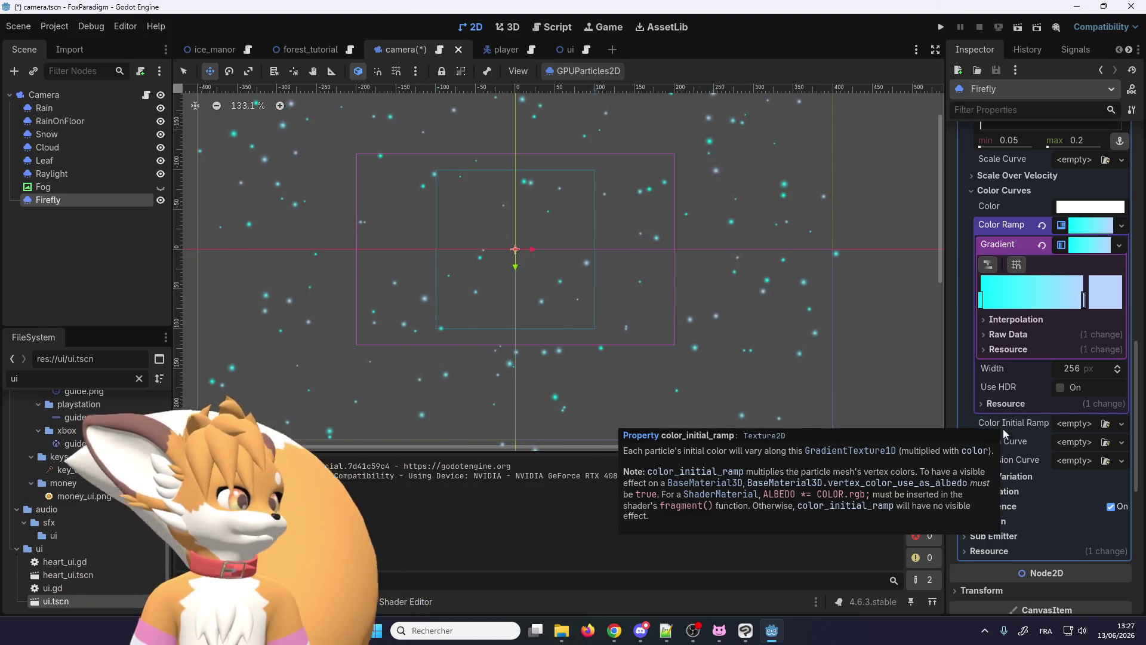
scroll(1013, 423, "down", 2)
left_click(1011, 419)
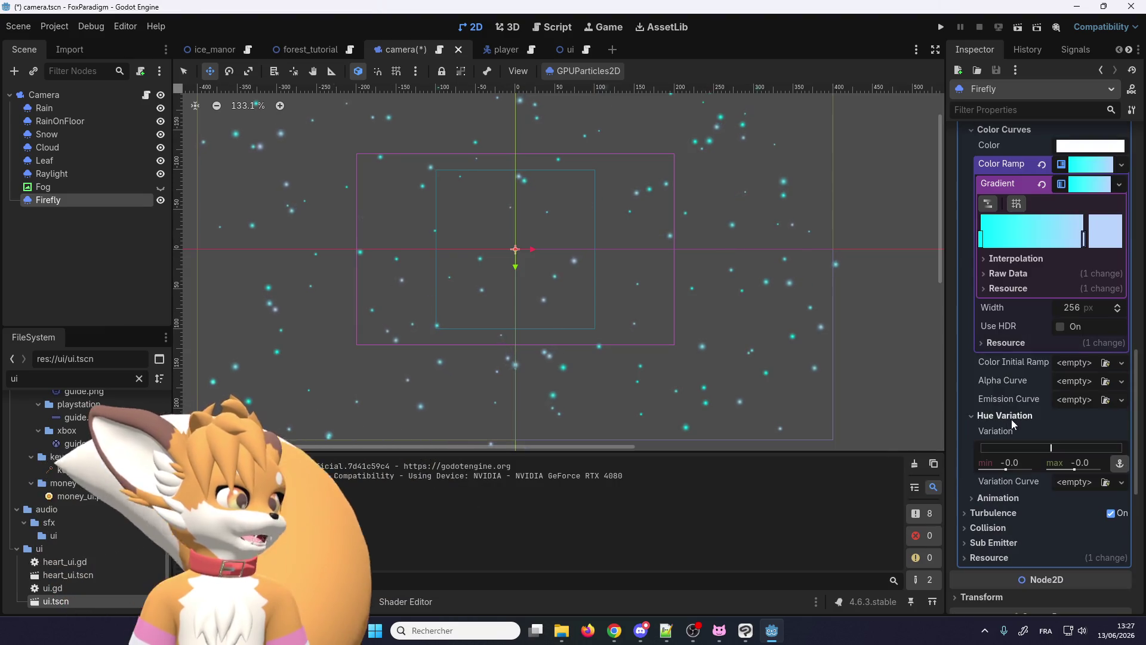
Step: Review the Firefly material's Animation, Turbulence and Collision sections, leaving collision mode Disabled
left_click(1011, 420)
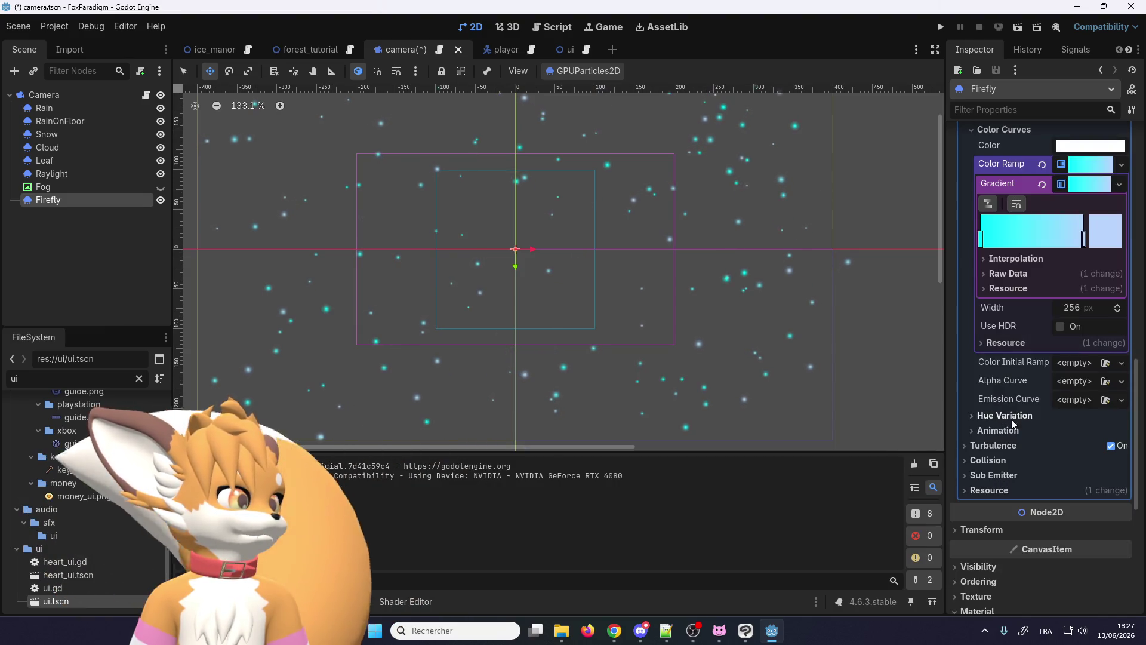
left_click(997, 431)
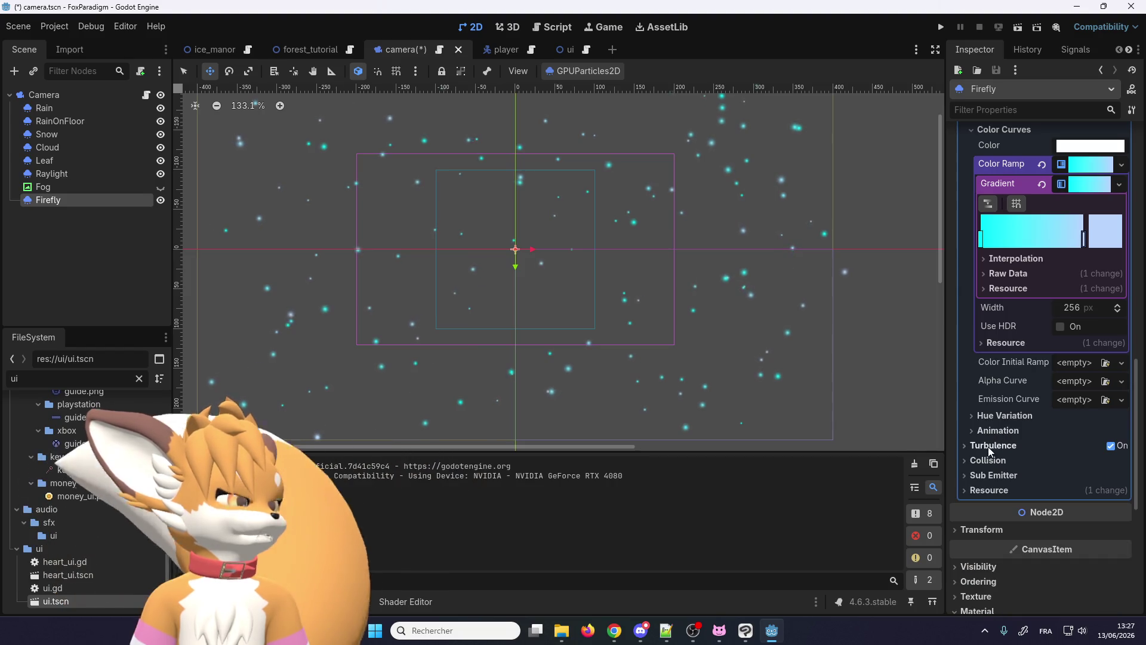
left_click(966, 444)
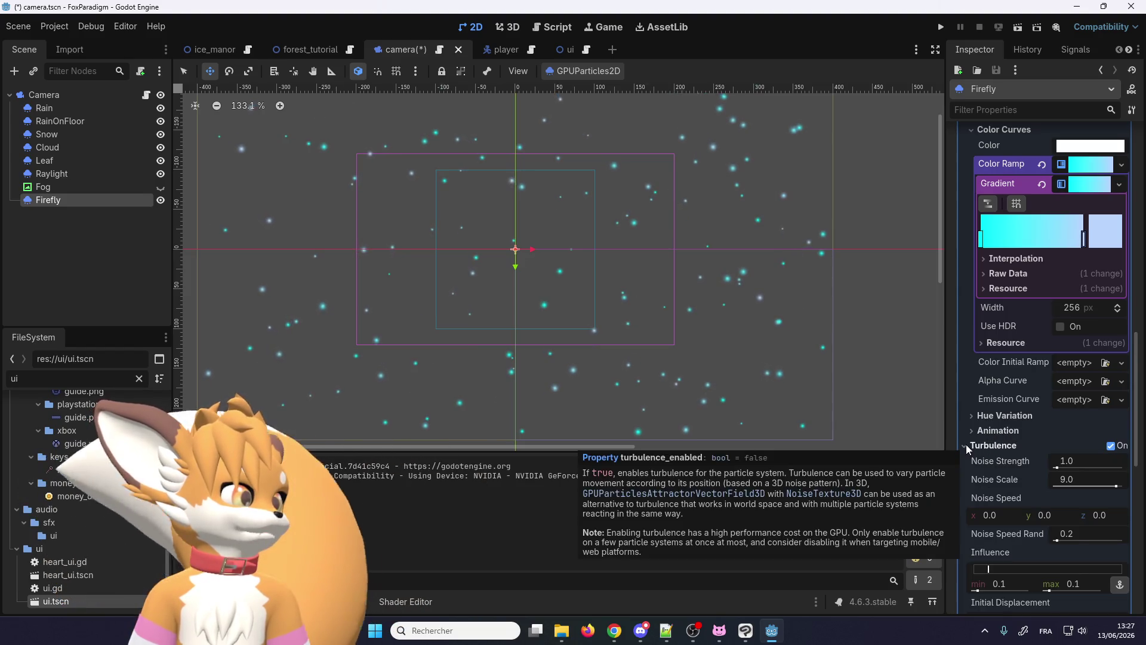
scroll(966, 444, "down", 2)
scroll(966, 444, "up", 2)
left_click(964, 385)
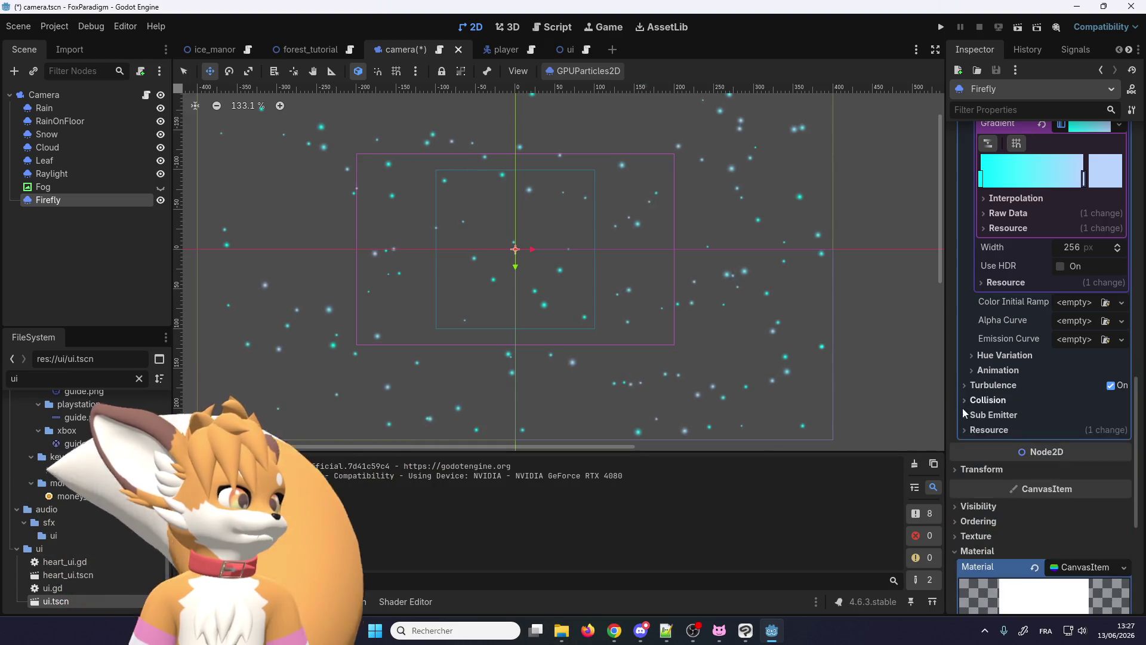
left_click(973, 402)
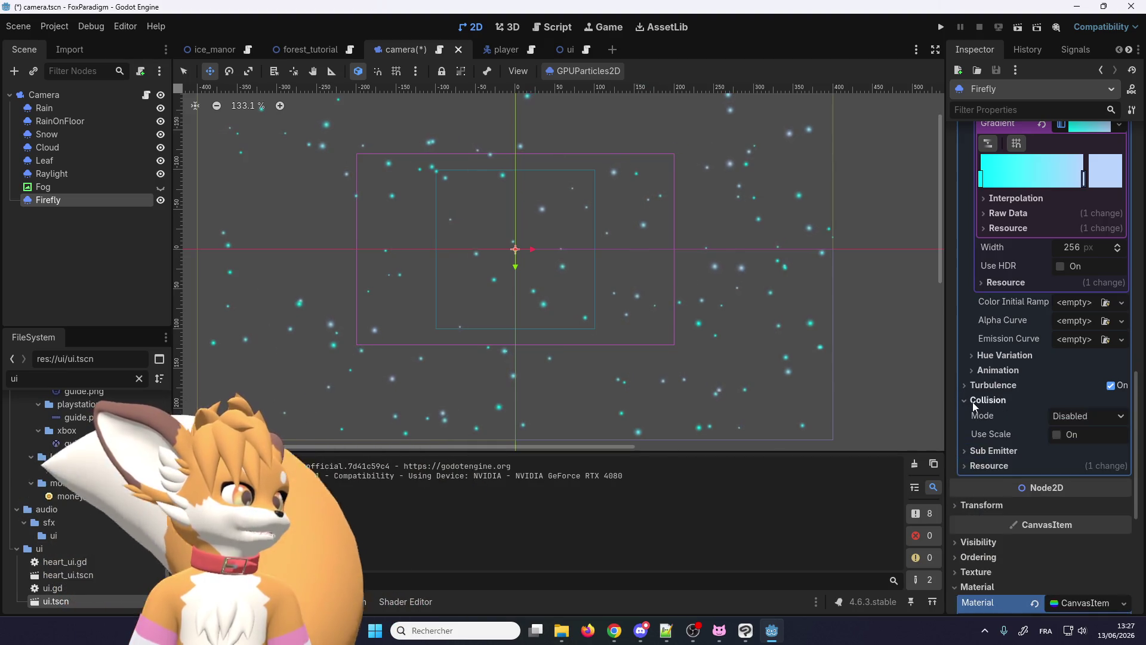
left_click(1067, 417)
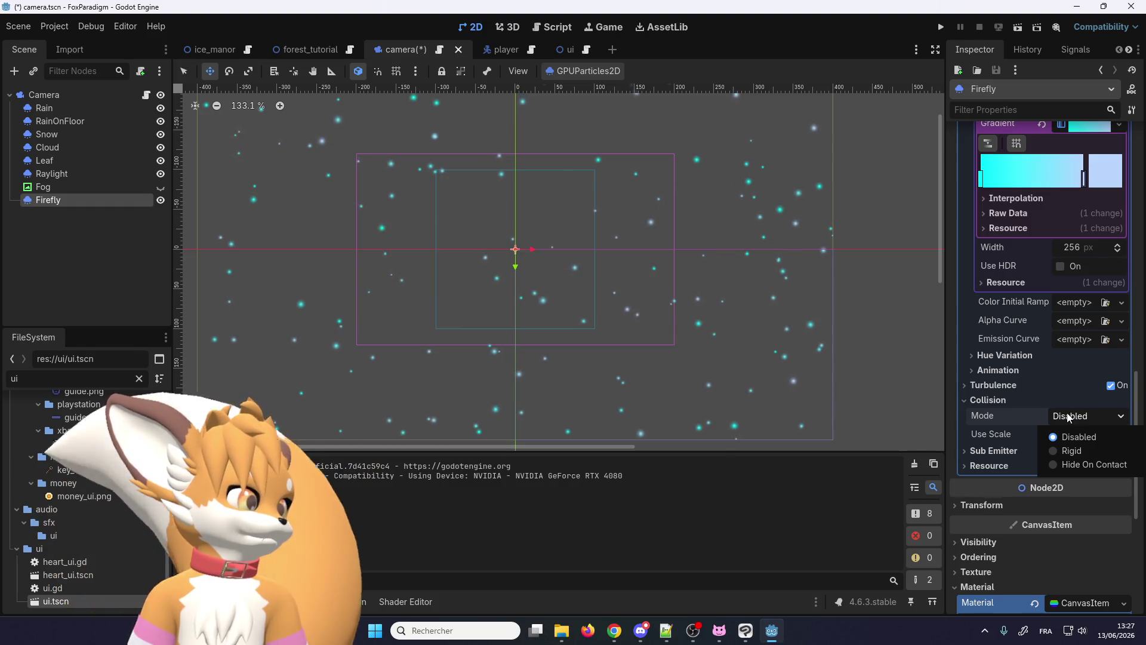
left_click(1001, 406)
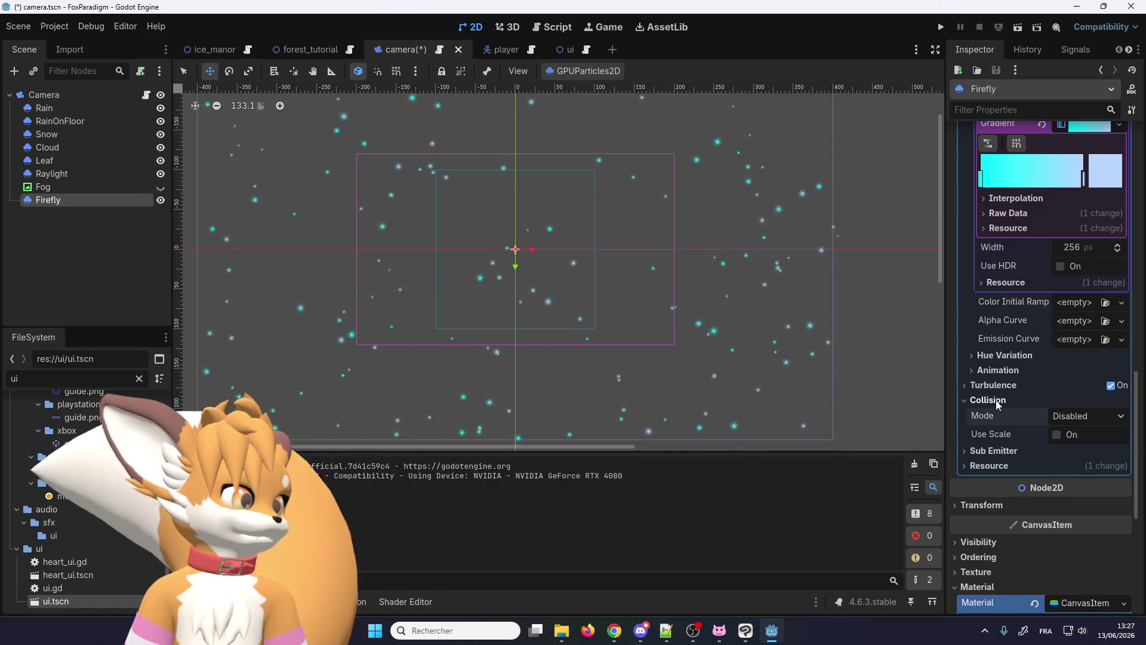
left_click(994, 400)
left_click(979, 417)
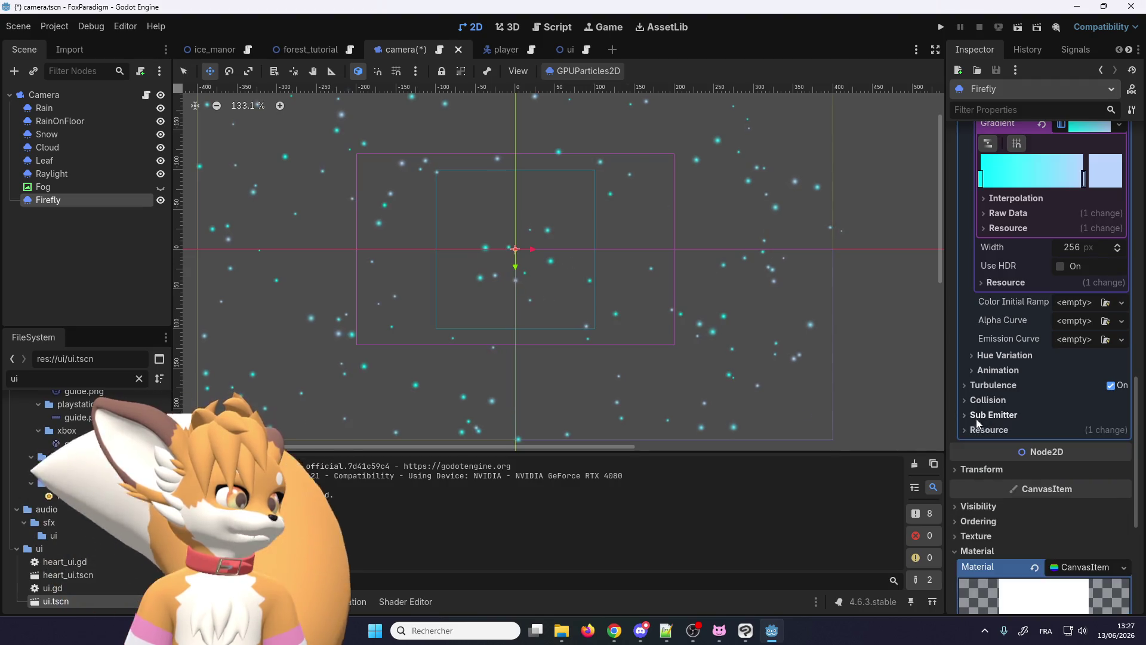
scroll(977, 431, "up", 3)
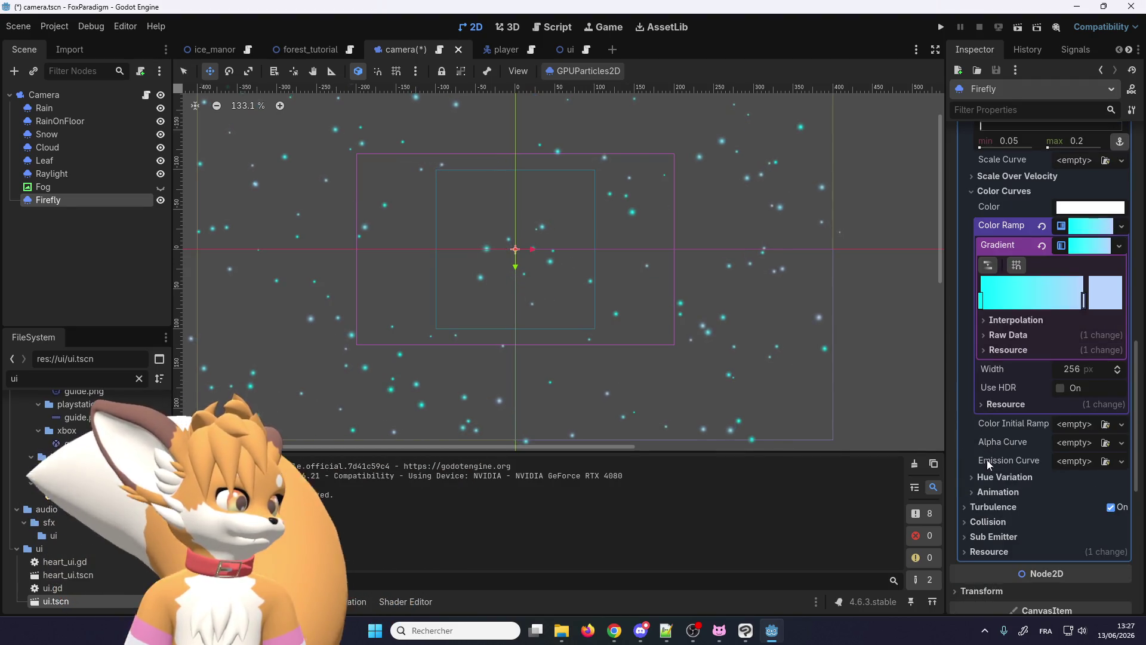
scroll(986, 448, "up", 3)
scroll(988, 465, "up", 2)
Step: Inspect Scale Over Velocity, then expand Accelerations with its Gravity, Linear, Radial and Damping subsections
left_click(996, 359)
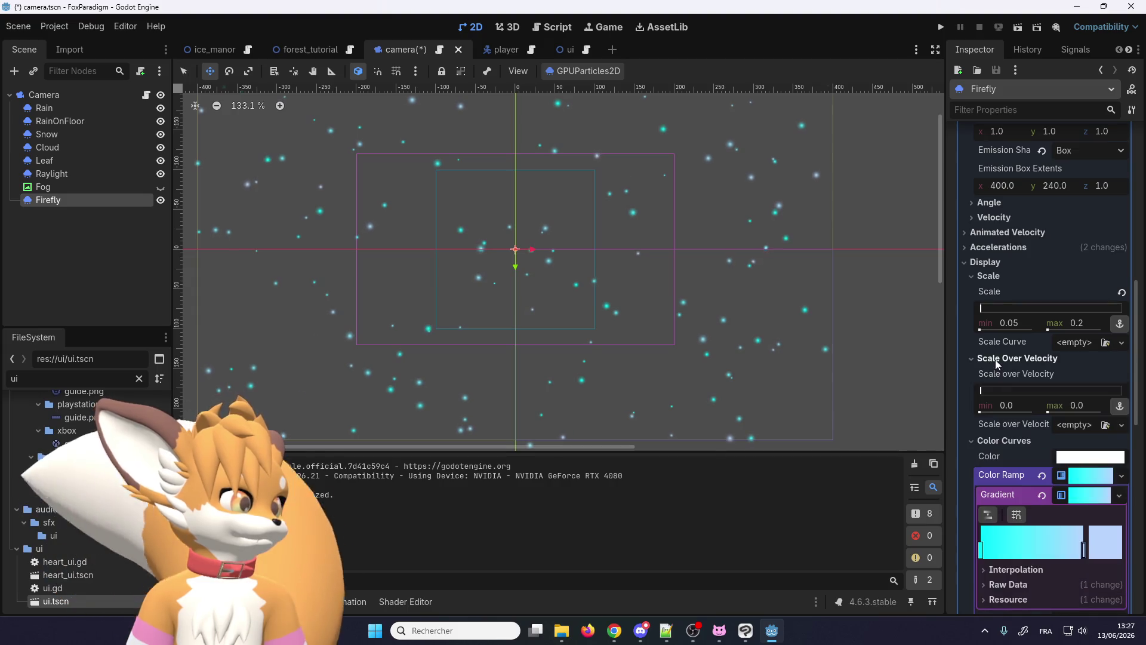
left_click(996, 358)
scroll(996, 361, "up", 4)
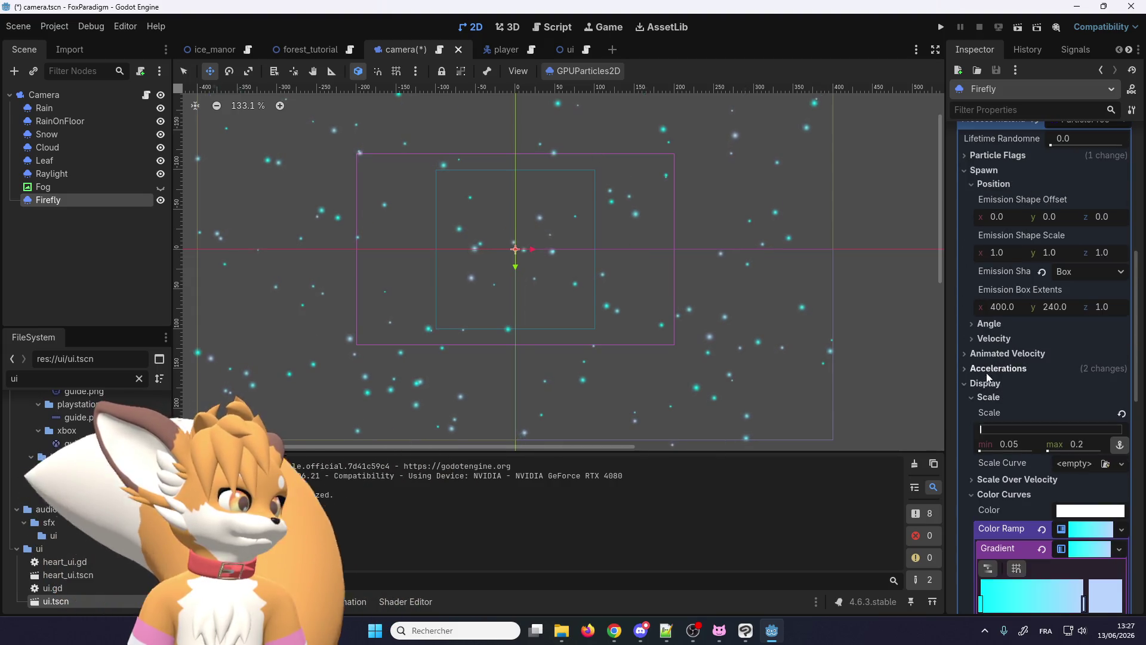
left_click(987, 369)
left_click(990, 383)
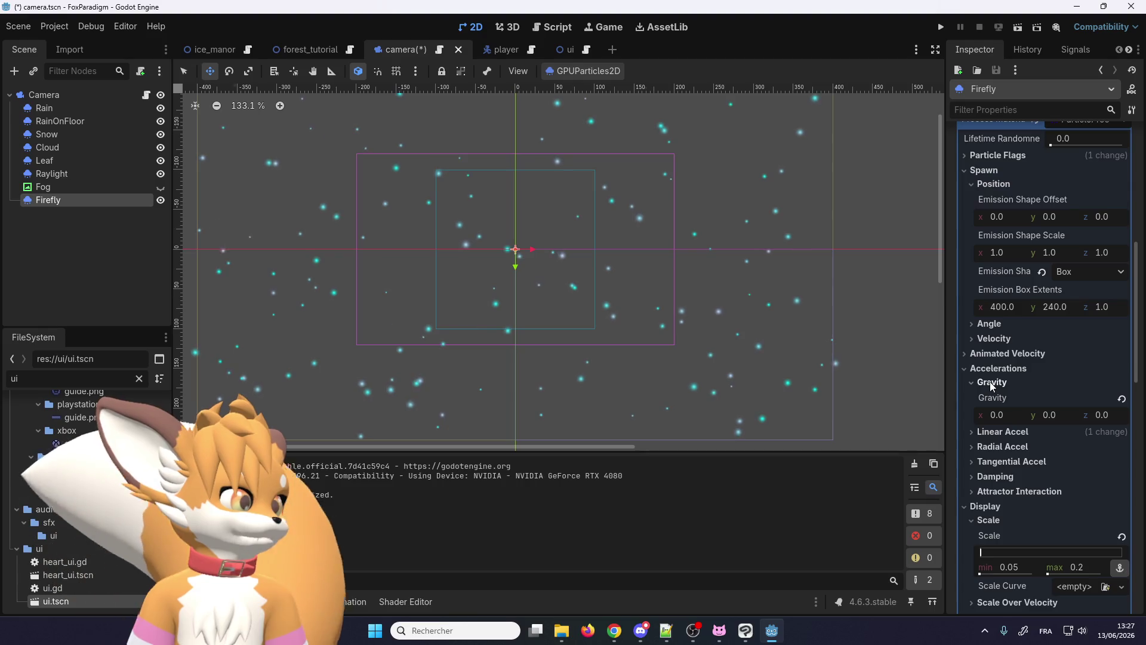
left_click(991, 383)
left_click(988, 397)
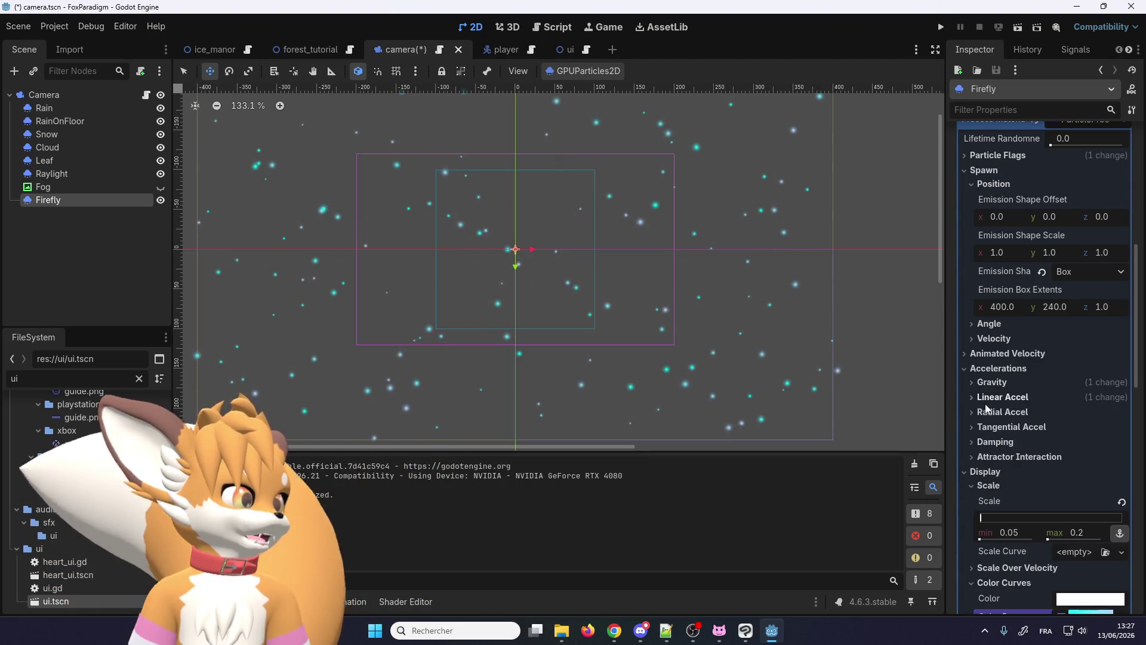
left_click(989, 413)
scroll(989, 415, "down", 2)
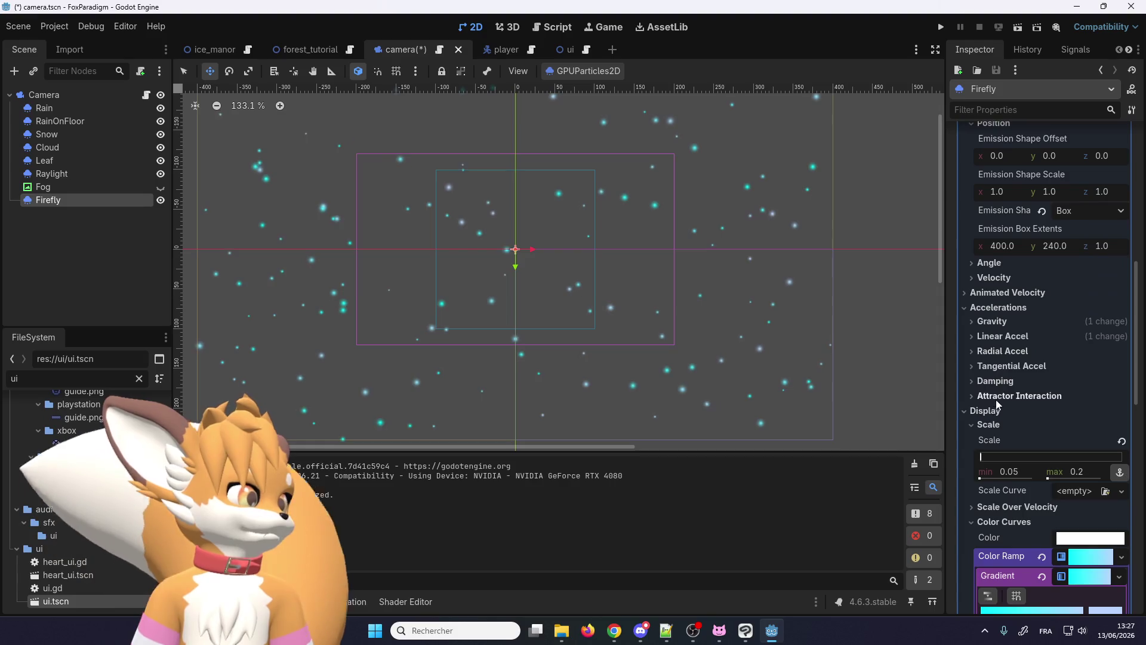
left_click(993, 383)
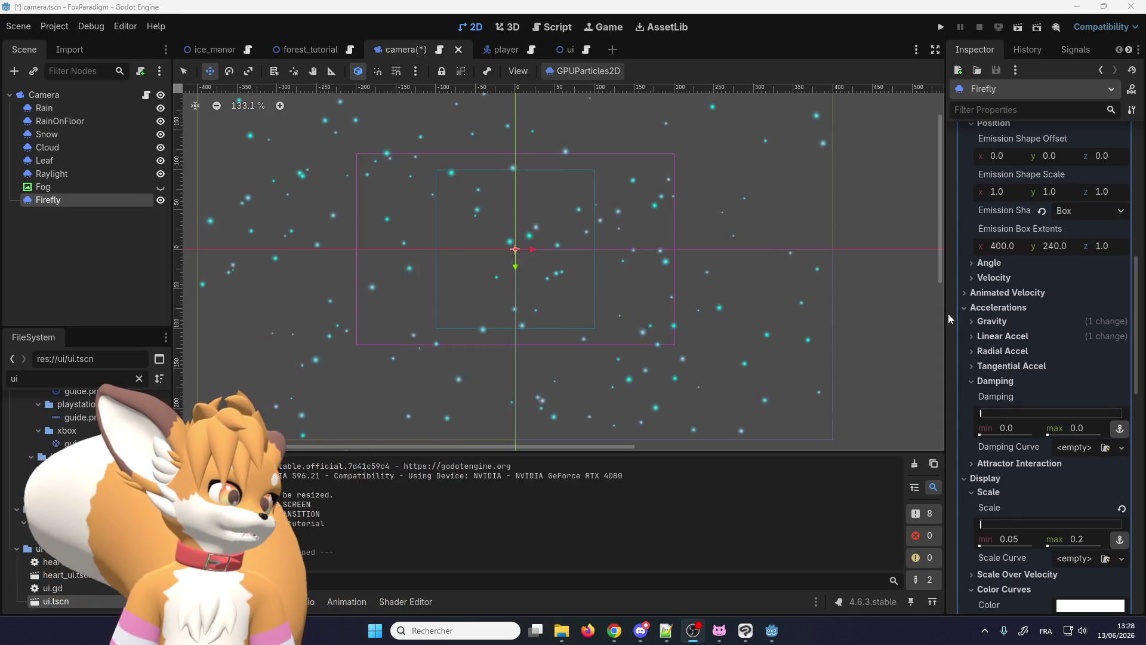
Step: Turn off attractor interaction for the Firefly particles and fold its section away
left_click(972, 382)
left_click(973, 397)
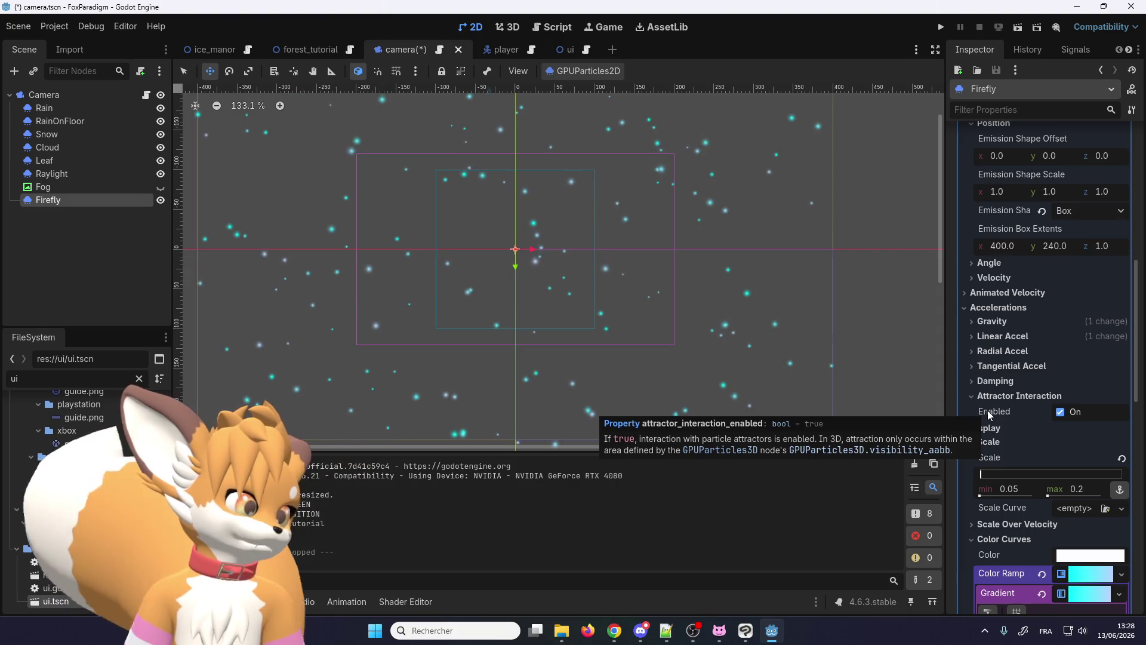
left_click(1059, 412)
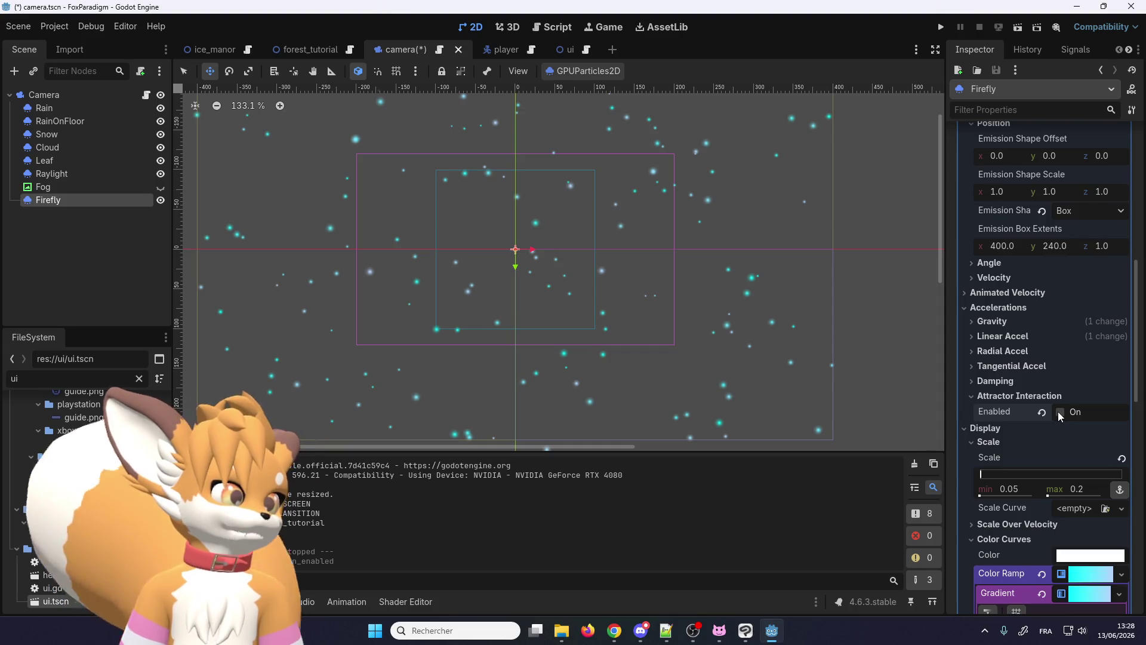
left_click(974, 396)
scroll(973, 397, "up", 3)
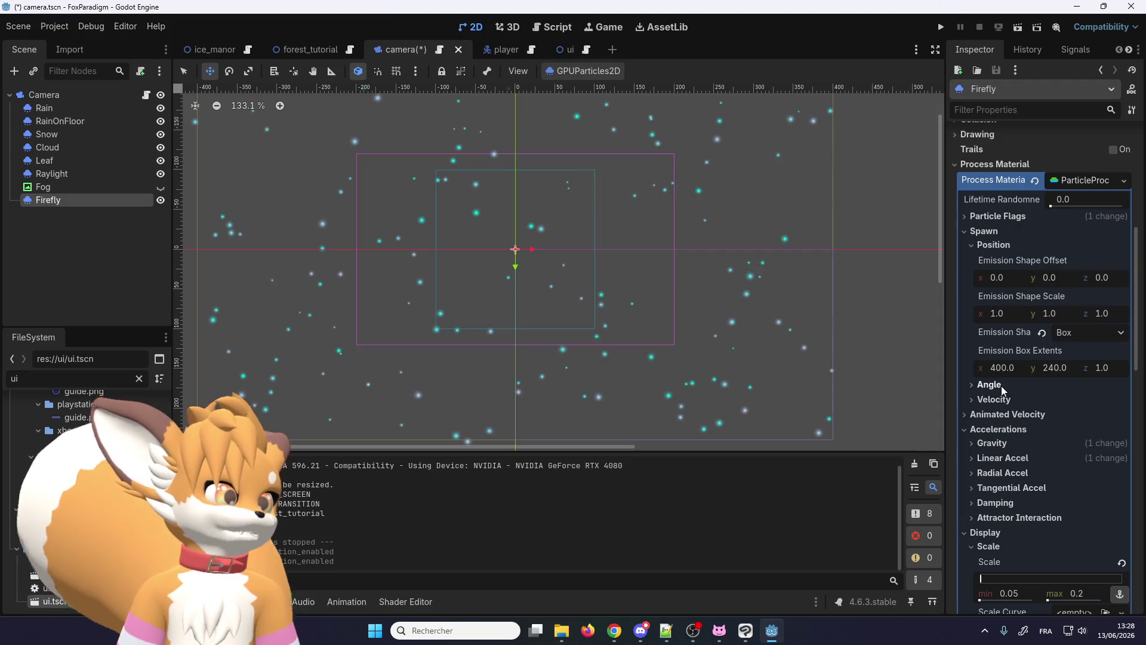
Step: Collapse Accelerations, expand Velocity, peek at Particle Flags, then select the Snow emitter
left_click(966, 430)
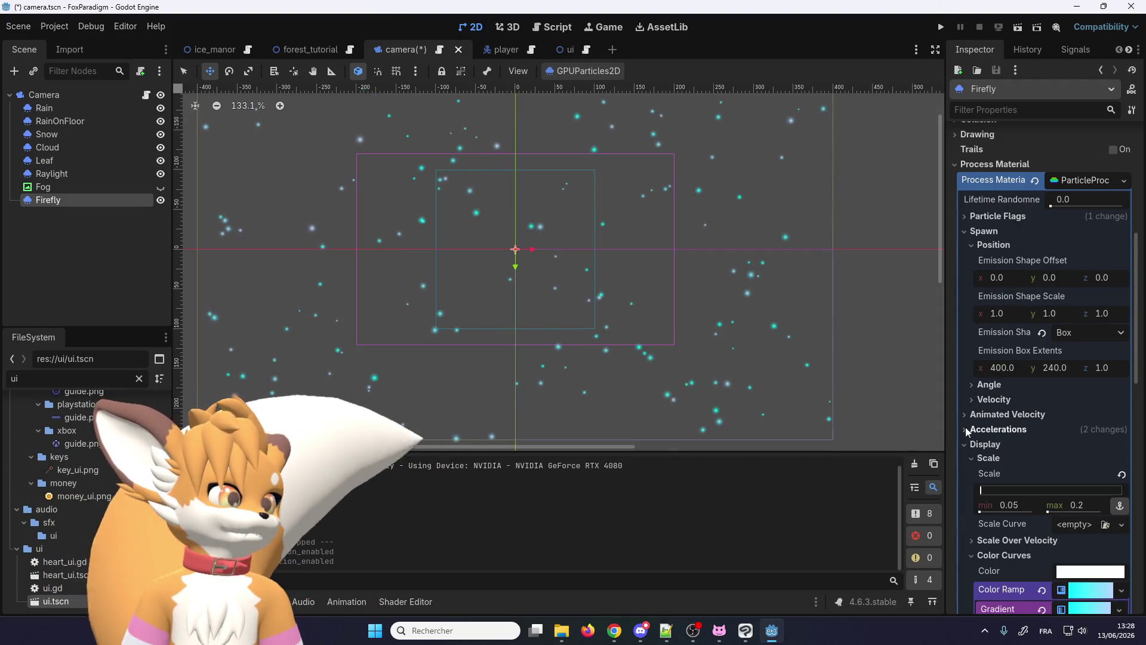
left_click(976, 399)
scroll(975, 403, "down", 4)
scroll(978, 410, "up", 6)
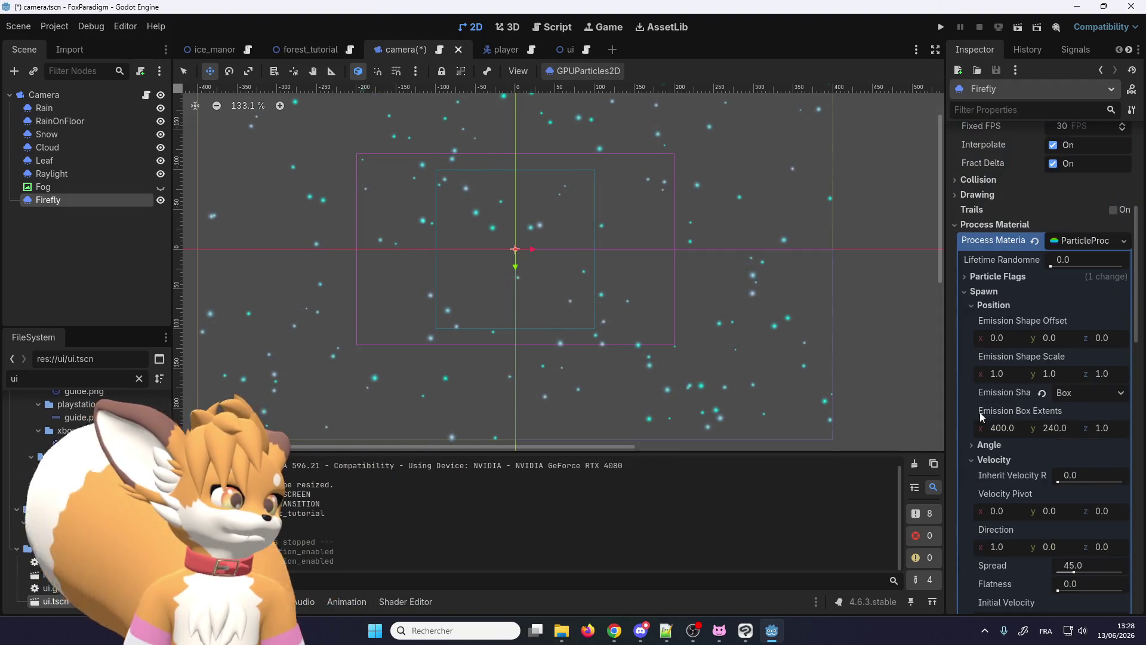
scroll(983, 421, "down", 2)
scroll(985, 430, "down", 3)
scroll(990, 448, "up", 5)
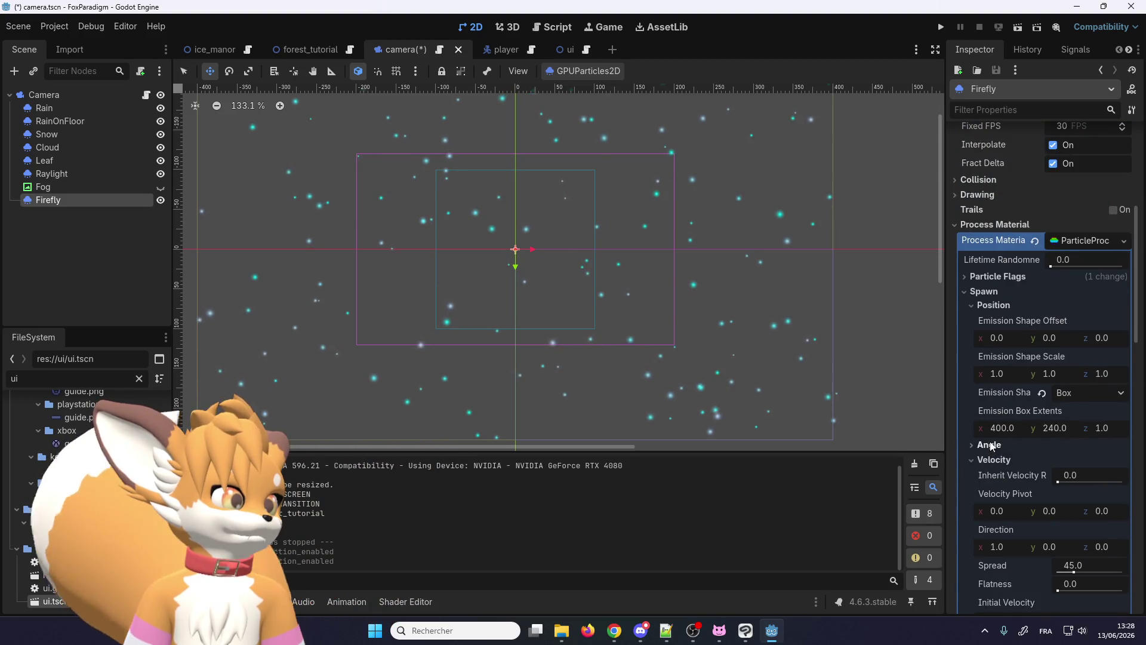
scroll(990, 446, "up", 3)
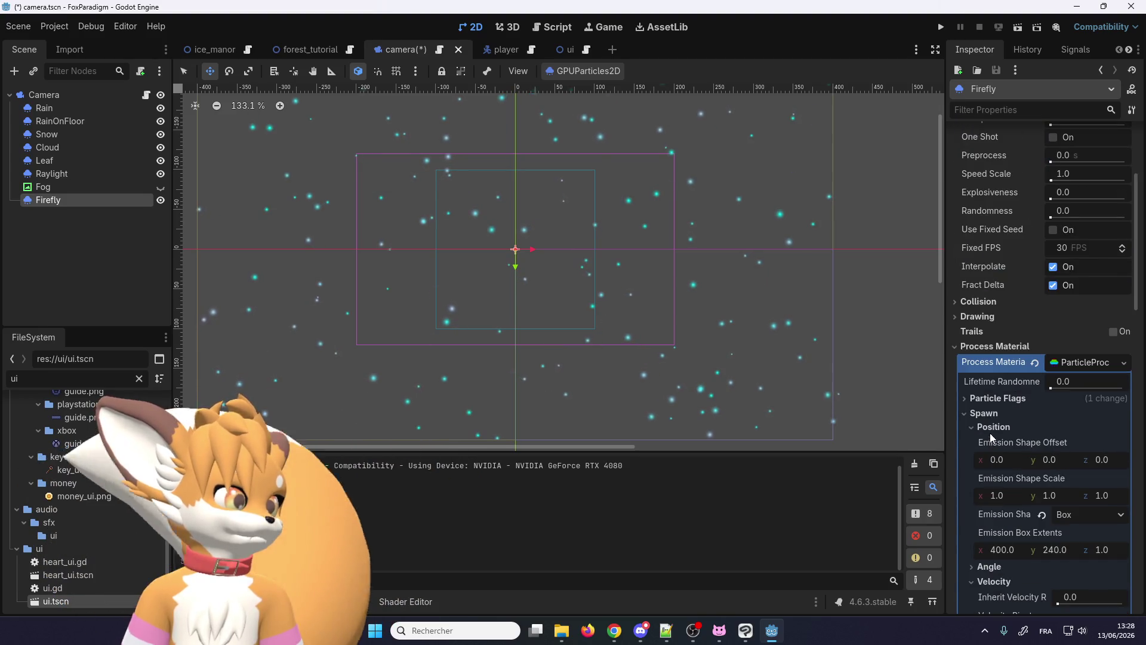
left_click(969, 403)
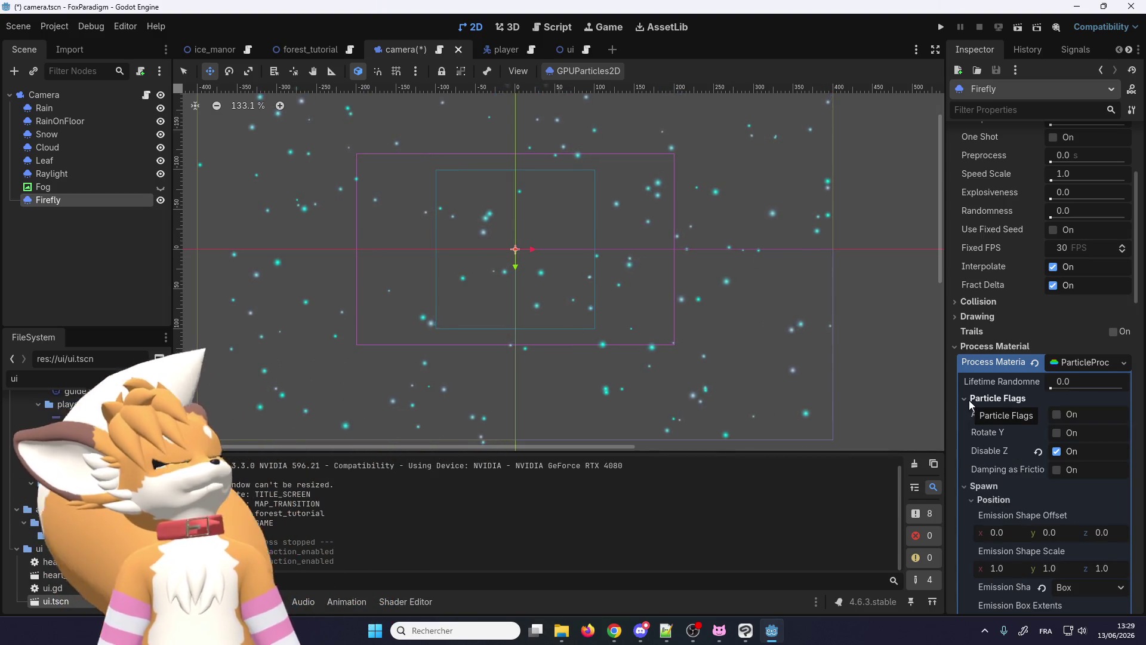
left_click(970, 400)
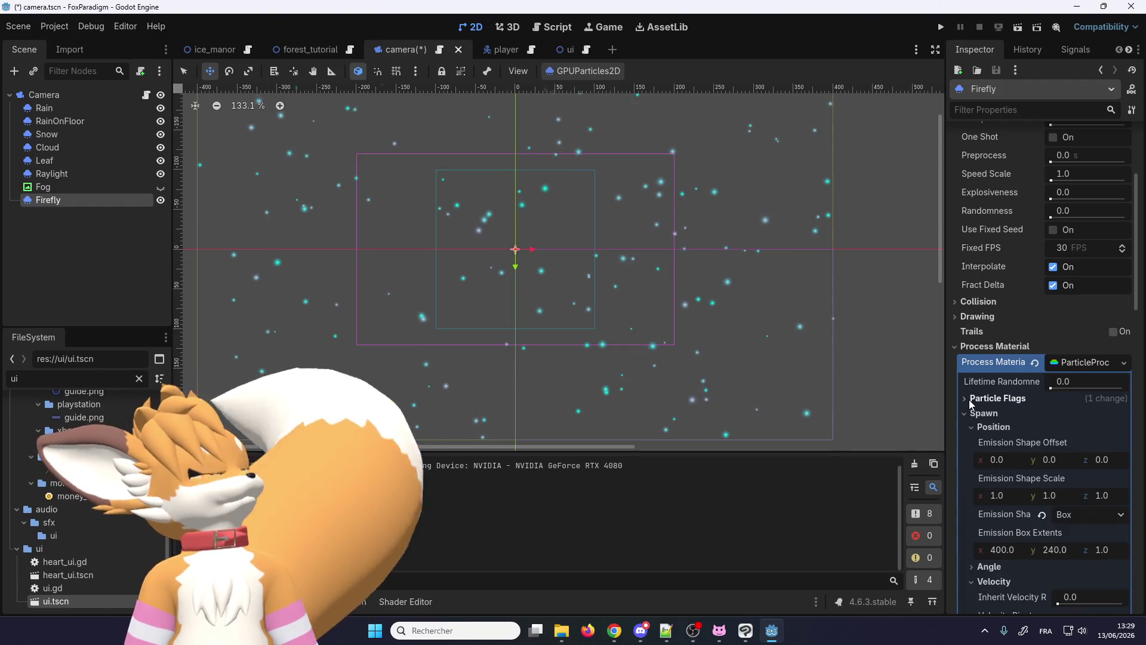
left_click(47, 135)
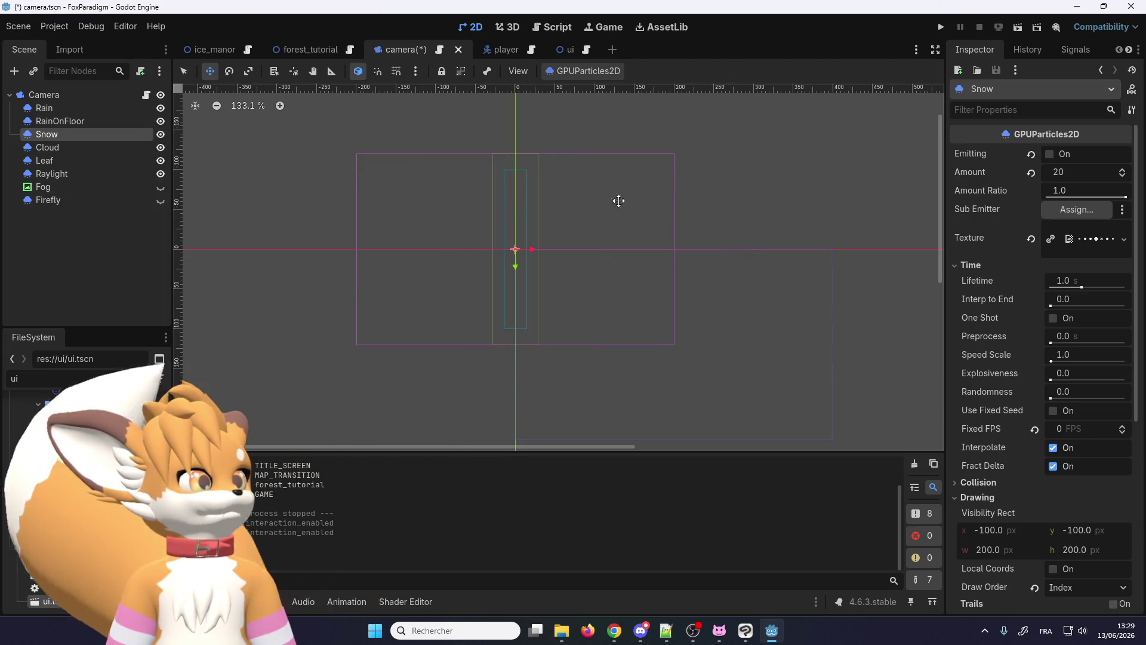
Step: Preview Snow emission on then off, unhide Firefly and select it
left_click(1052, 154)
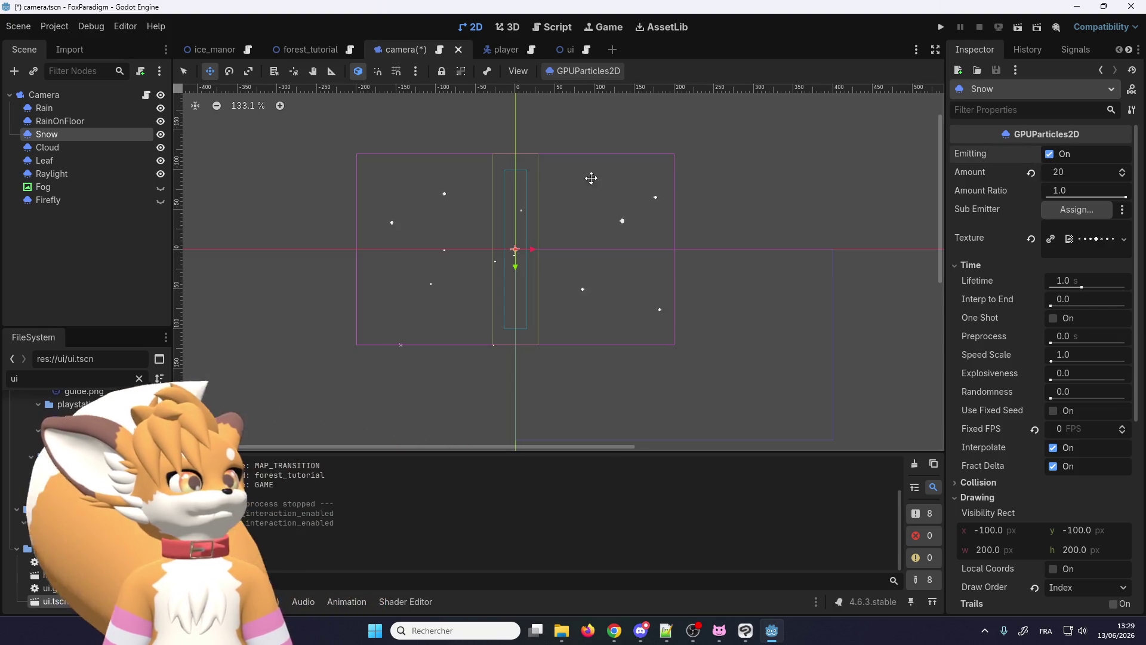
scroll(521, 219, "up", 6)
scroll(512, 256, "up", 4)
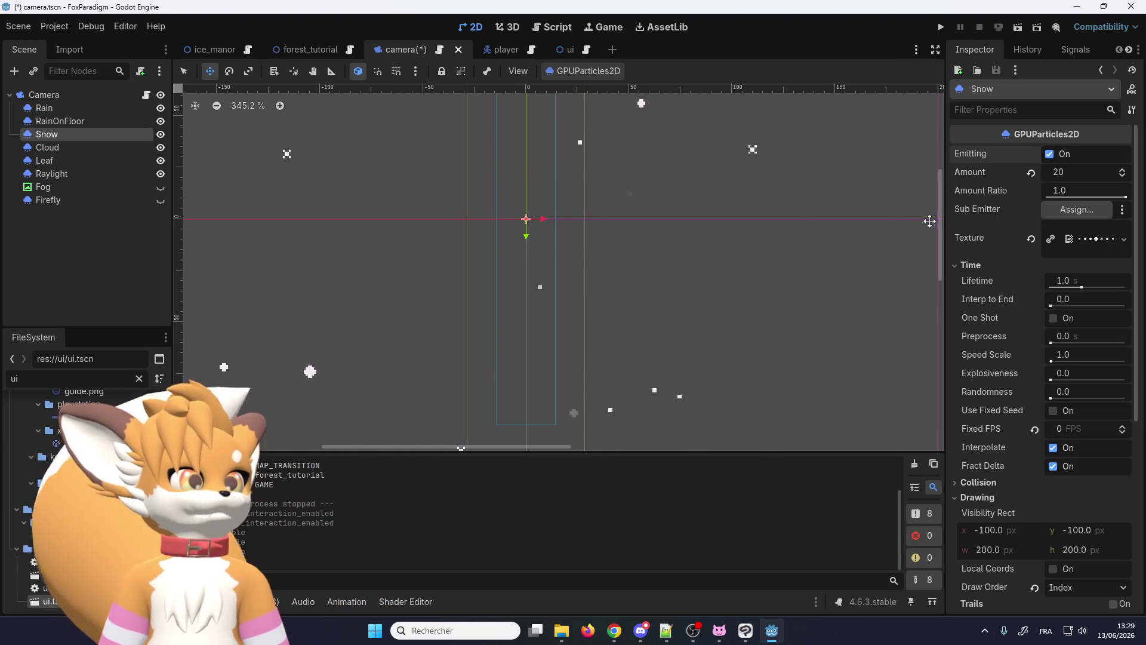
left_click(1050, 153)
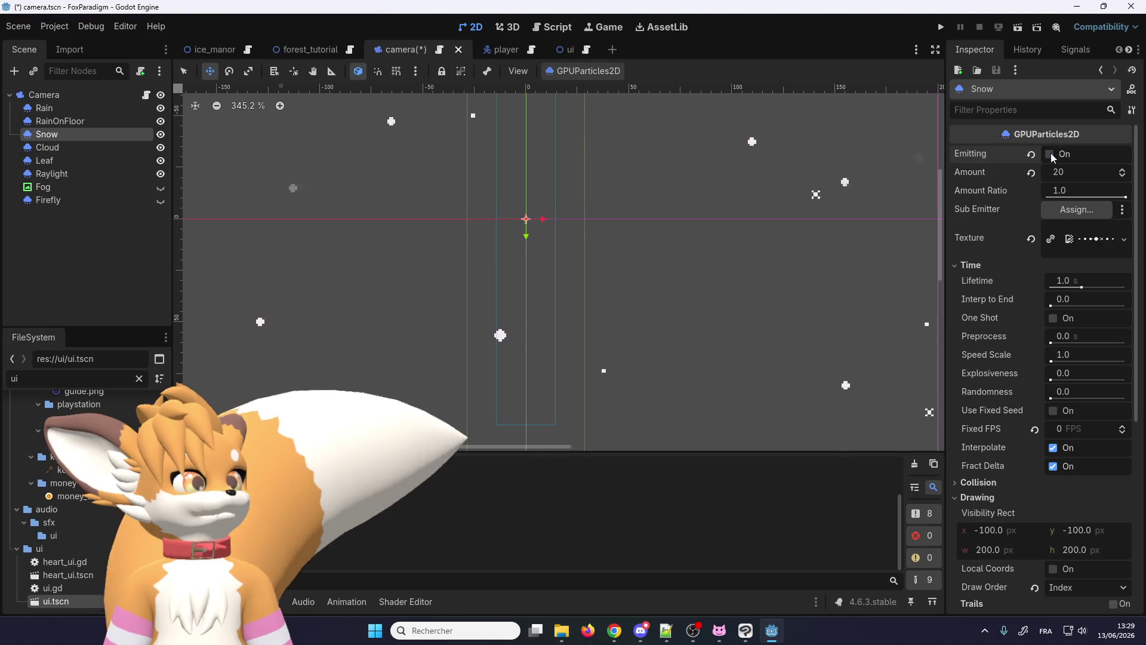
left_click(161, 200)
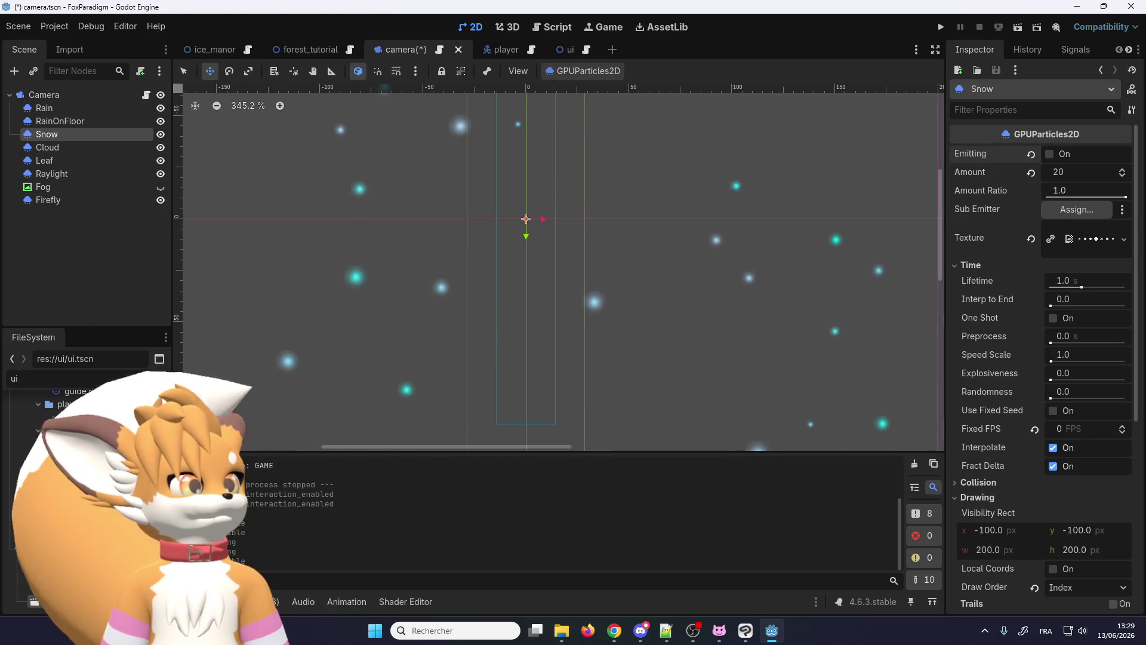
left_click(51, 201)
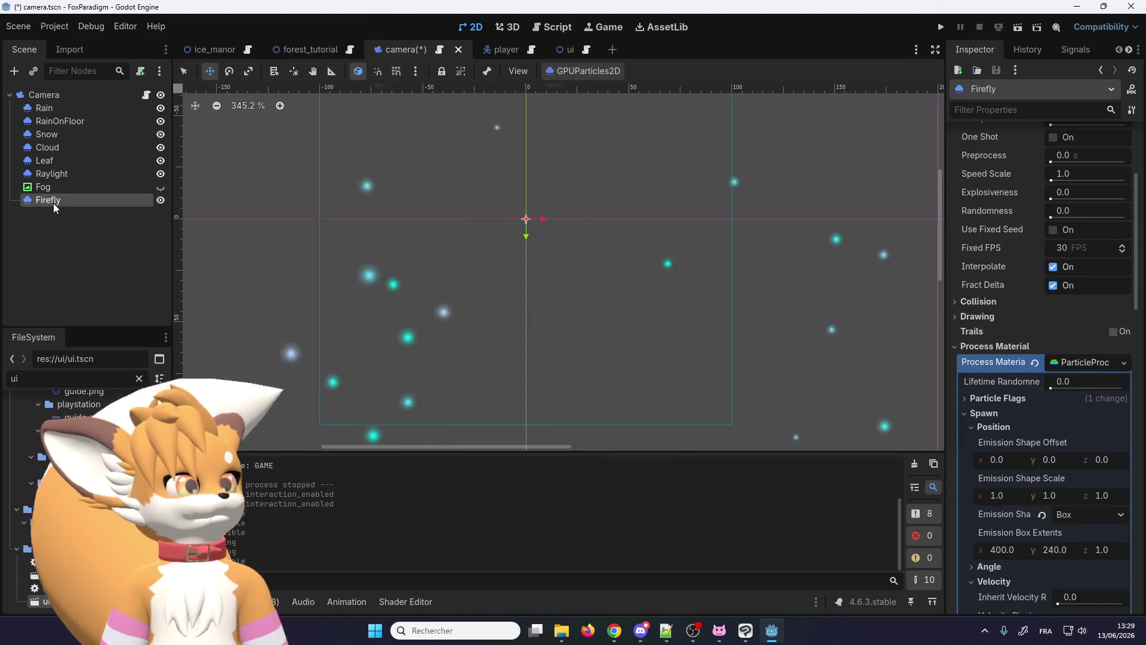
scroll(993, 302, "up", 4)
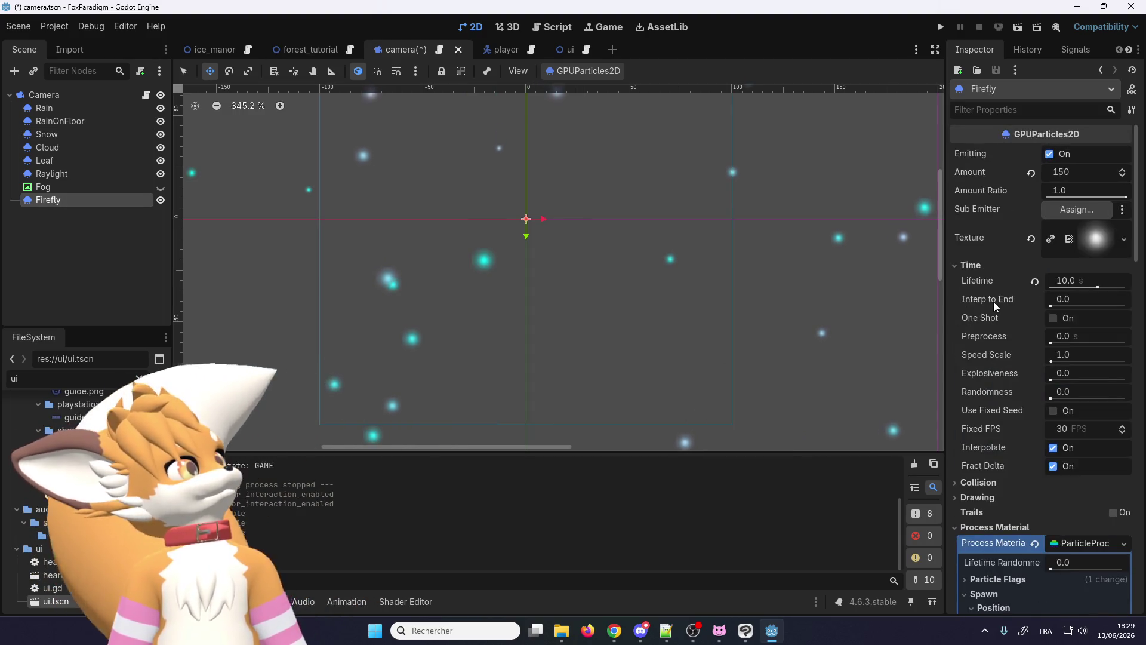
Step: Toggle Firefly emitting off and back on, then bring up the camera.gd script
left_click(1050, 154)
scroll(557, 247, "down", 5)
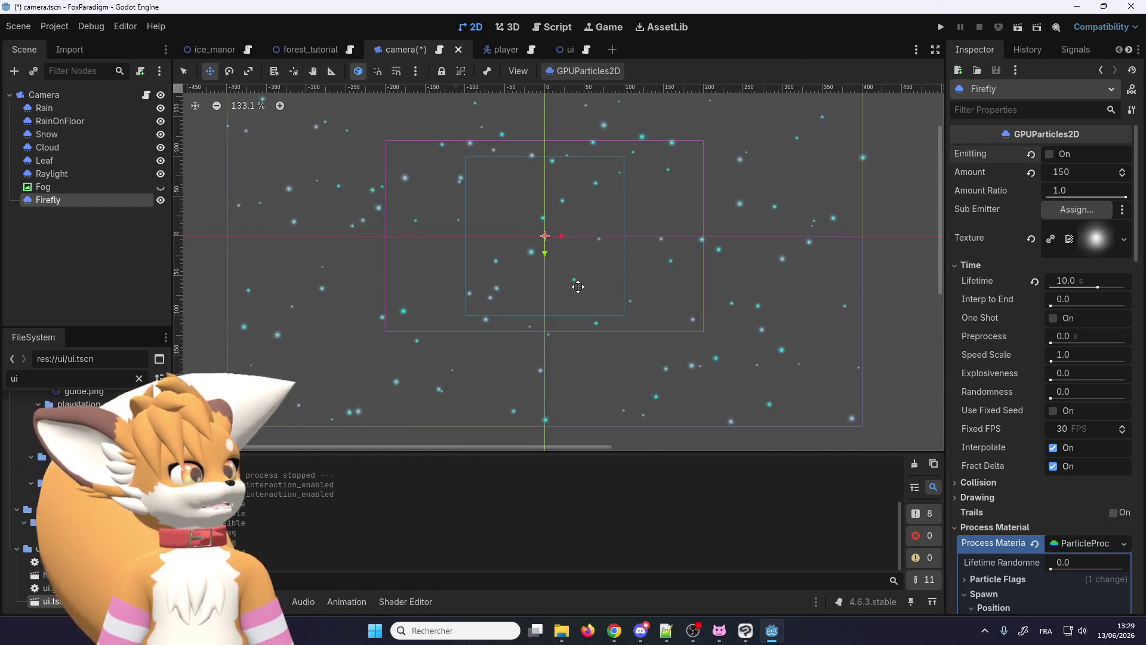
scroll(577, 288, "up", 3)
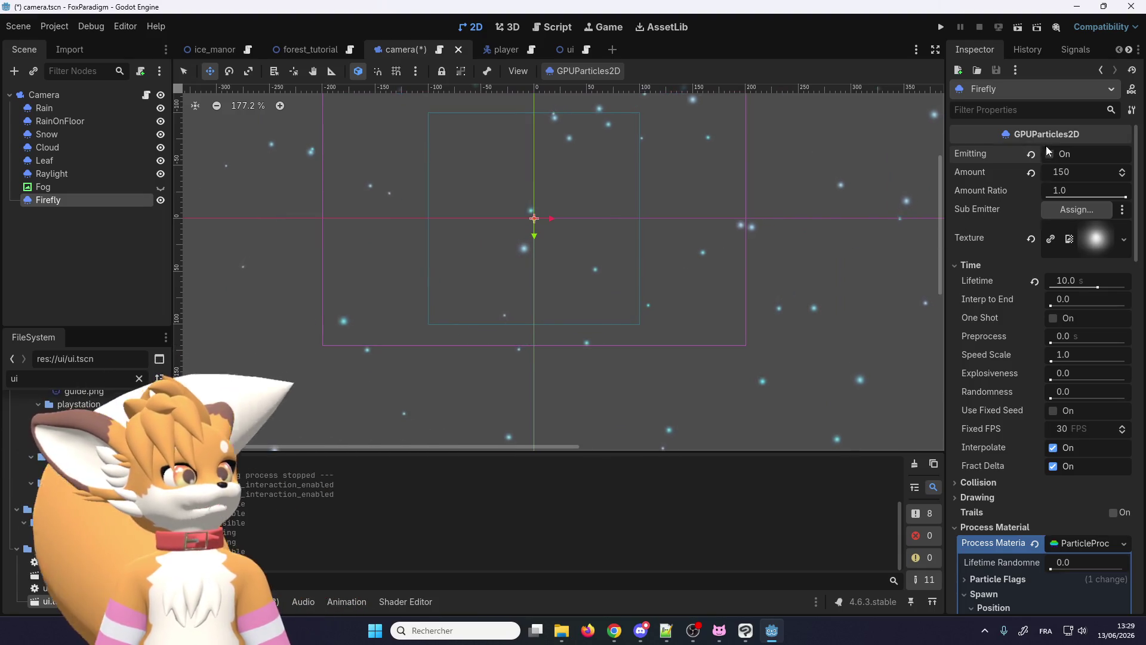
mouse_move(970, 153)
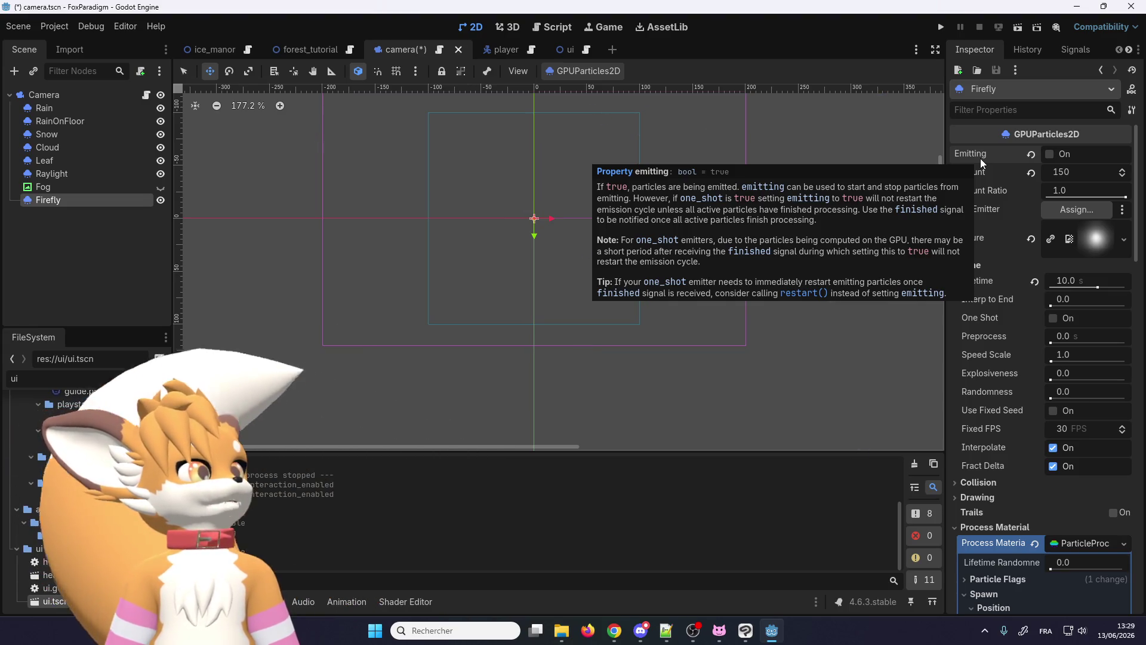
left_click(1050, 154)
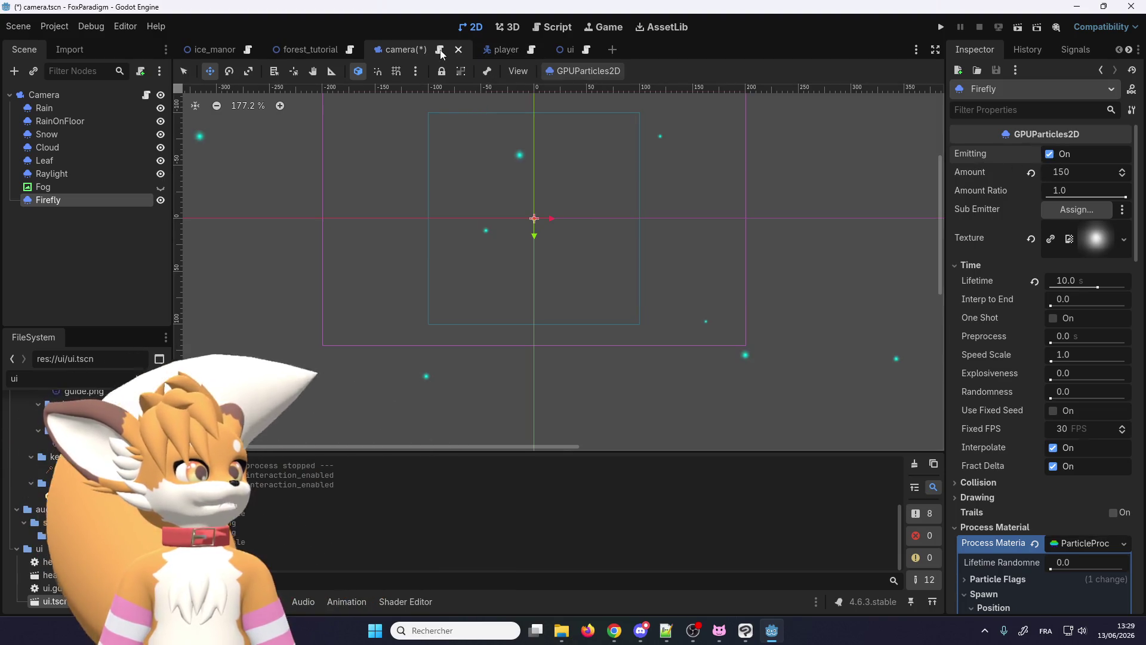
left_click(550, 27)
scroll(427, 314, "down", 10)
scroll(438, 314, "down", 10)
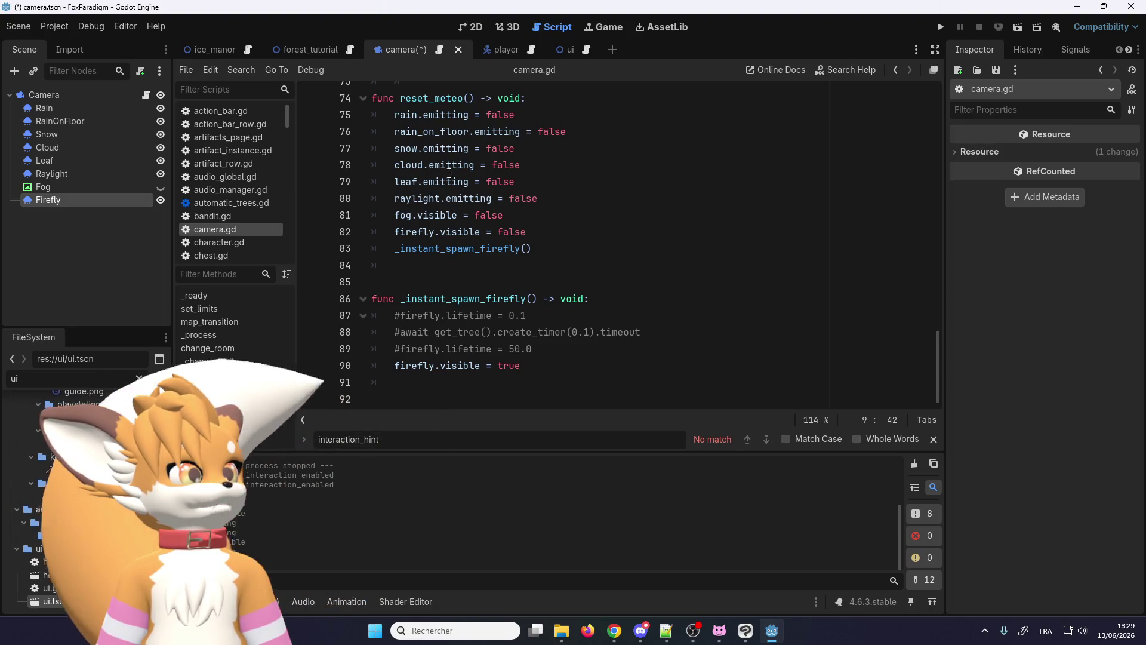
Step: Replace firefly.visible with firefly.emitting on lines 82 and 90 of camera.gd and save
double_click(438, 215)
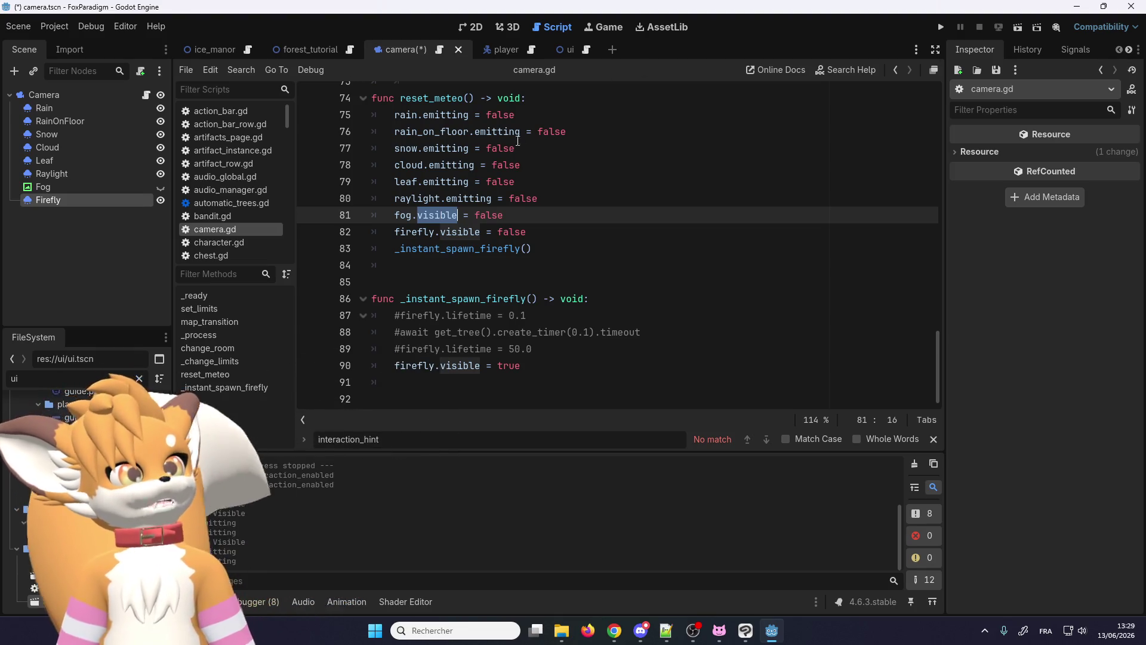
double_click(469, 198)
key("ctrl+c")
double_click(455, 232)
key("ctrl+v")
double_click(457, 365)
key("ctrl+v")
key("ctrl+s")
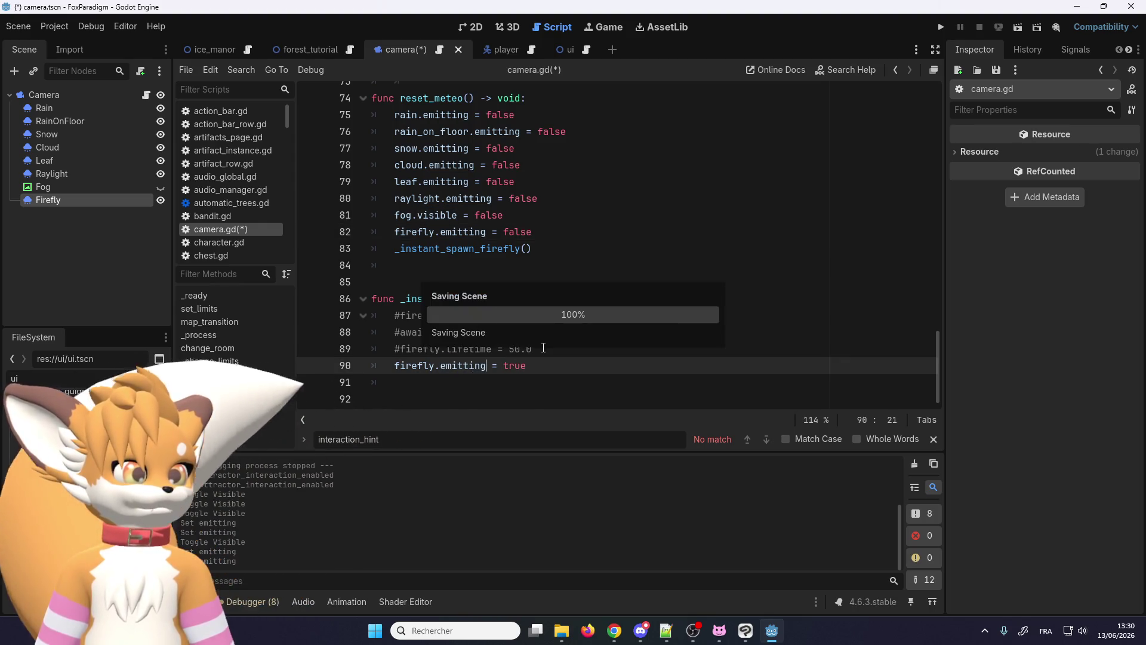
Step: Uncomment the lifetime and timer lines in _instant_spawn_firefly and run the game
left_click(402, 315)
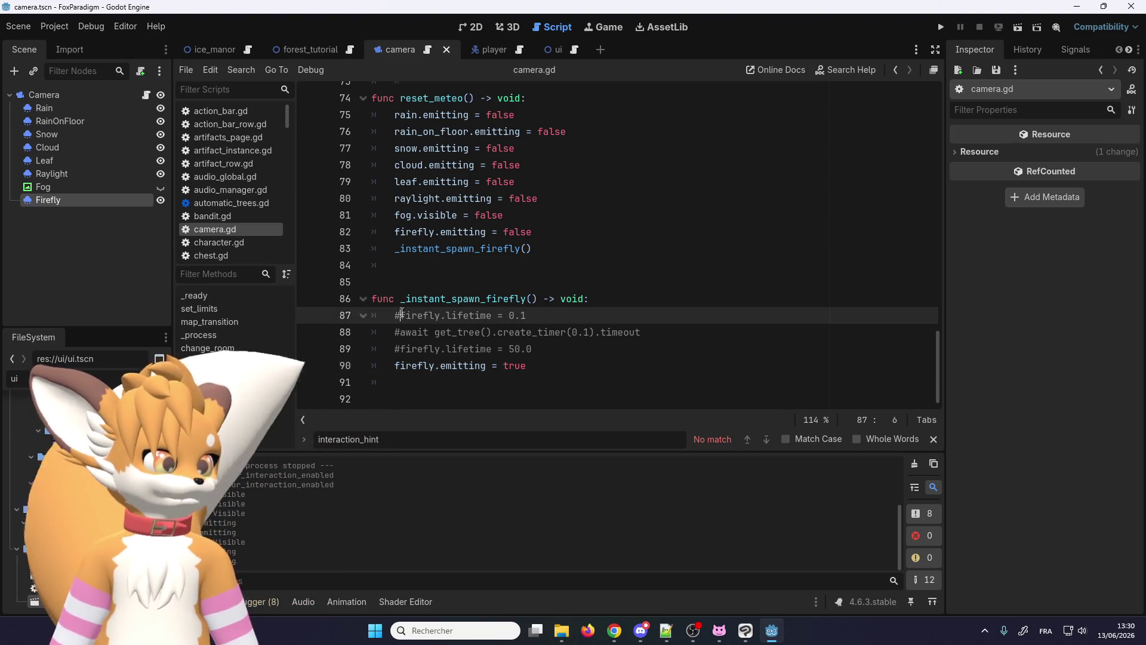
key("BackSpace")
key("Down")
key("Down")
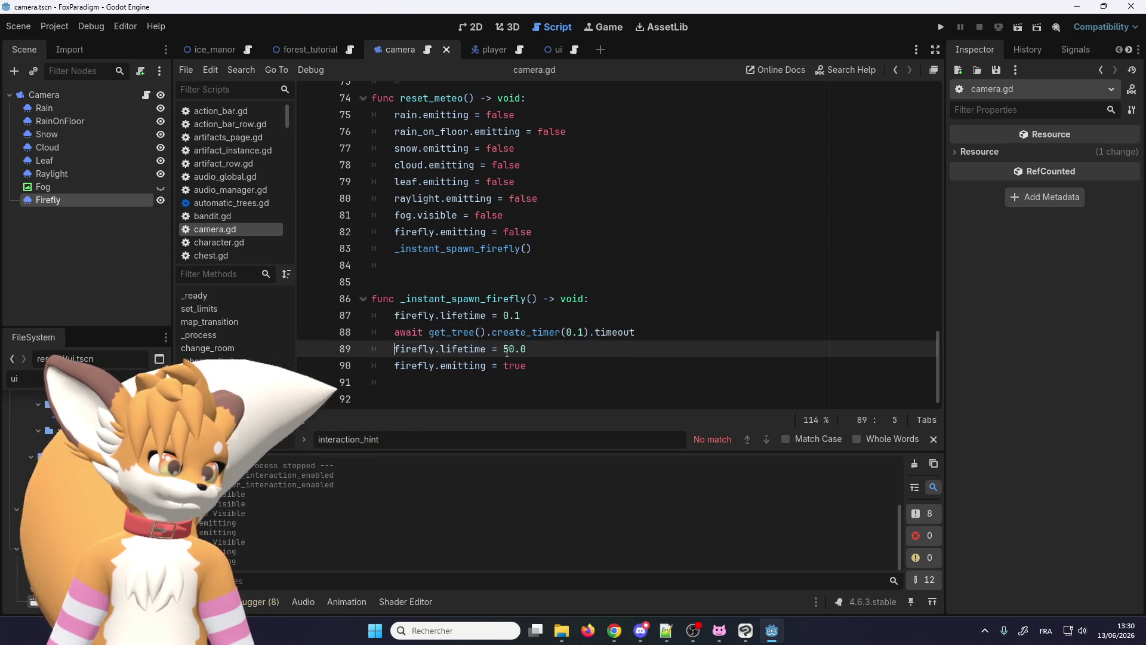
type("1")
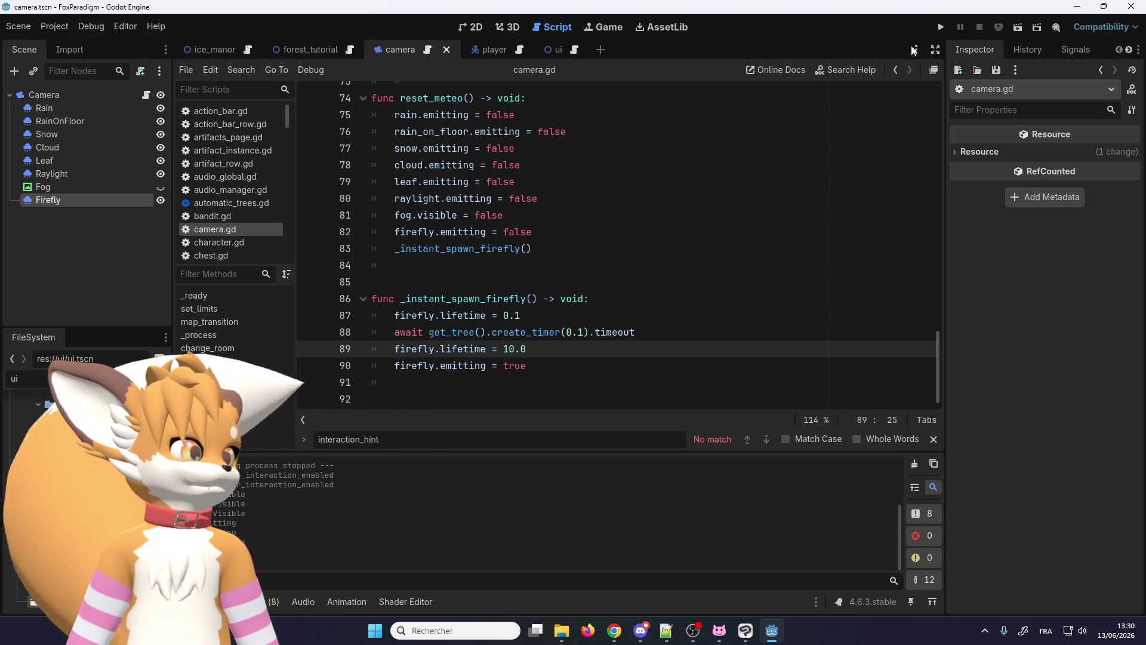
left_click(941, 26)
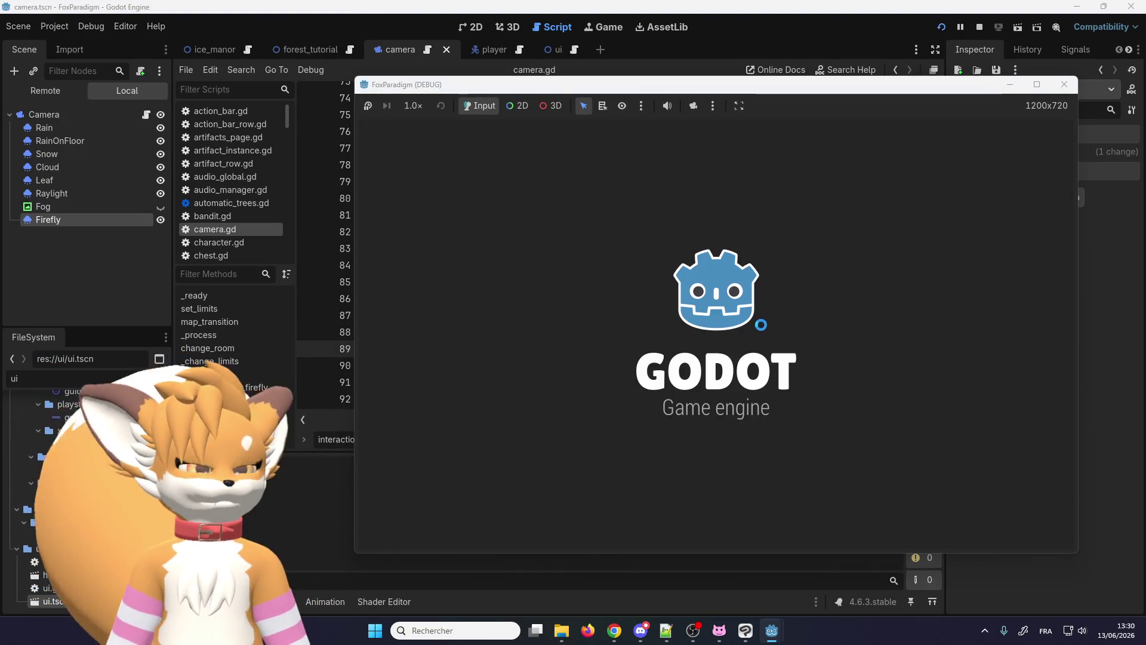
key("Return")
key("Return")
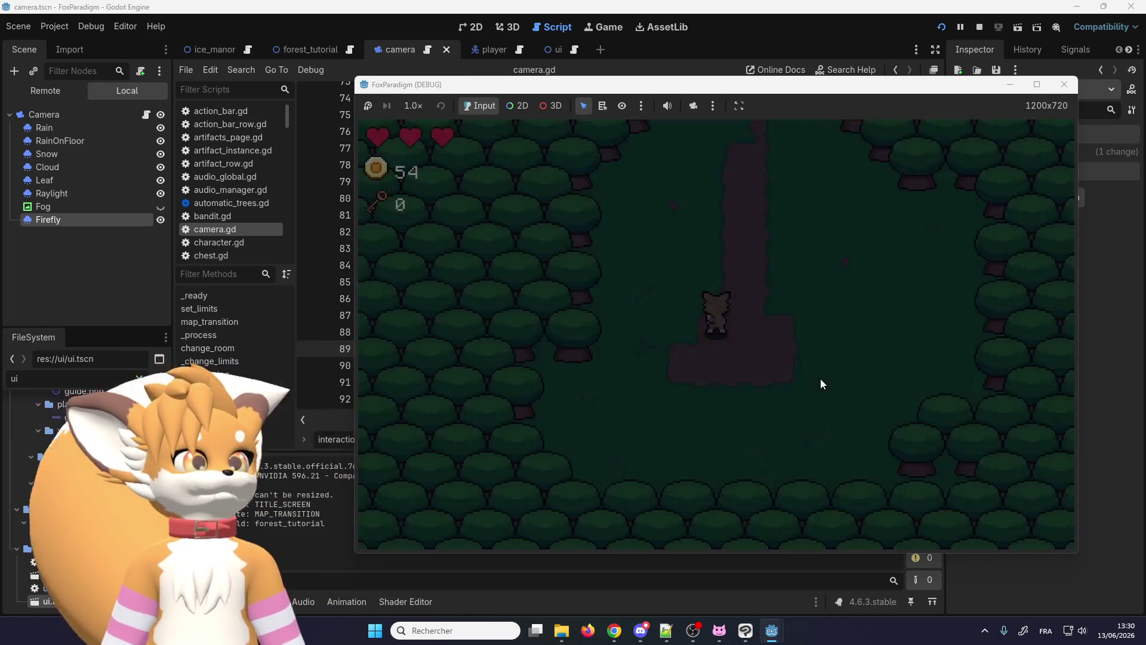
key("Up")
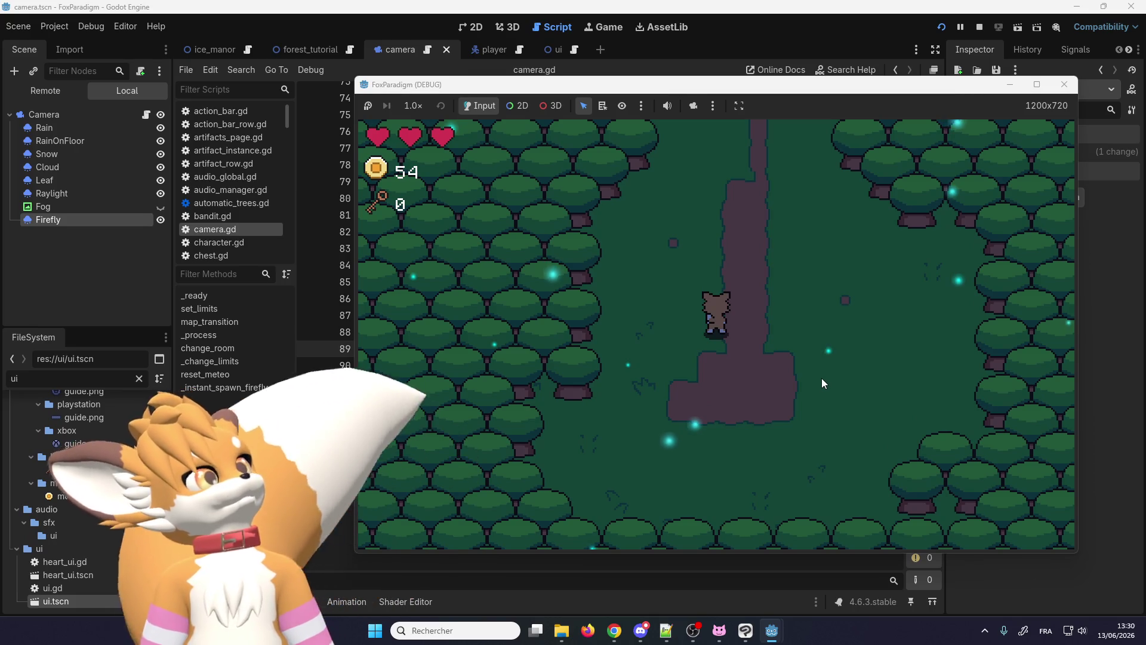
left_click(1063, 84)
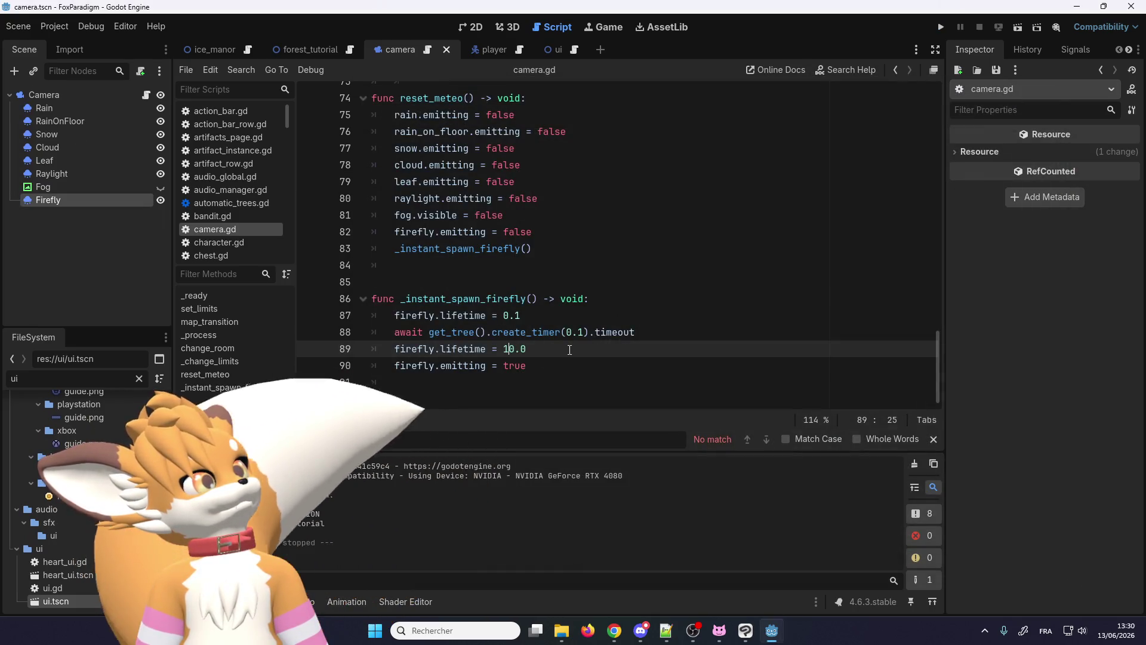
Step: Delete lines 87–89 from _instant_spawn_firefly so it only sets emitting, then run the game
left_click_drag(530, 348, 328, 317)
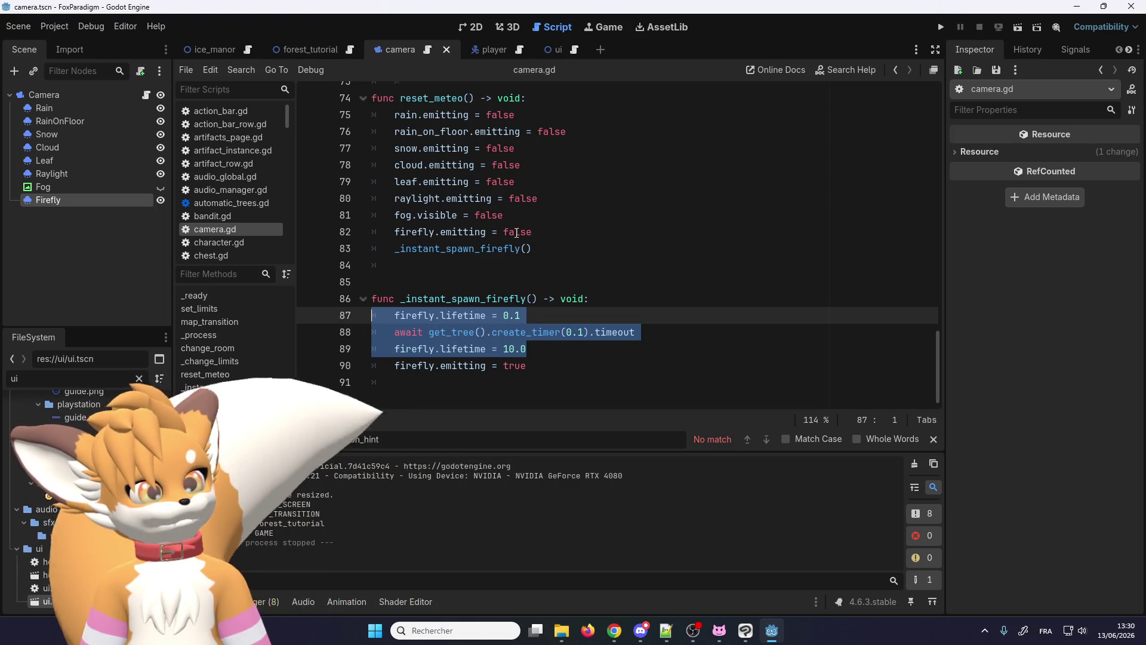
key("BackSpace")
key("BackSpace")
left_click(940, 36)
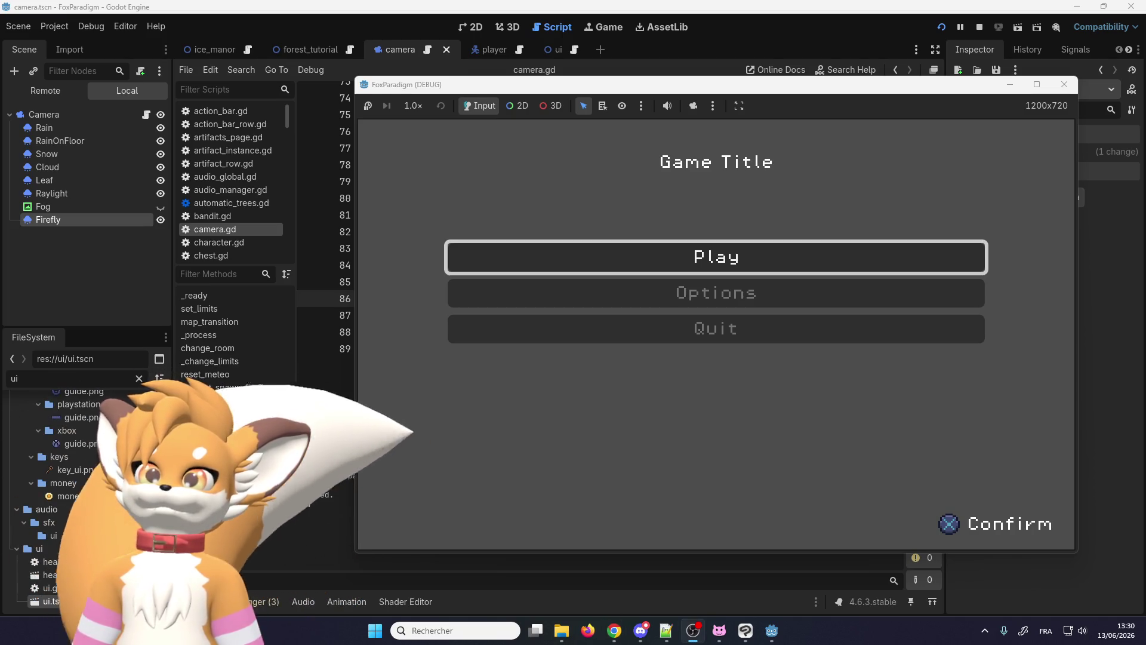
Step: Start the game, walk the fox around the forest among the cyan fireflies, then close the game window
key("Return")
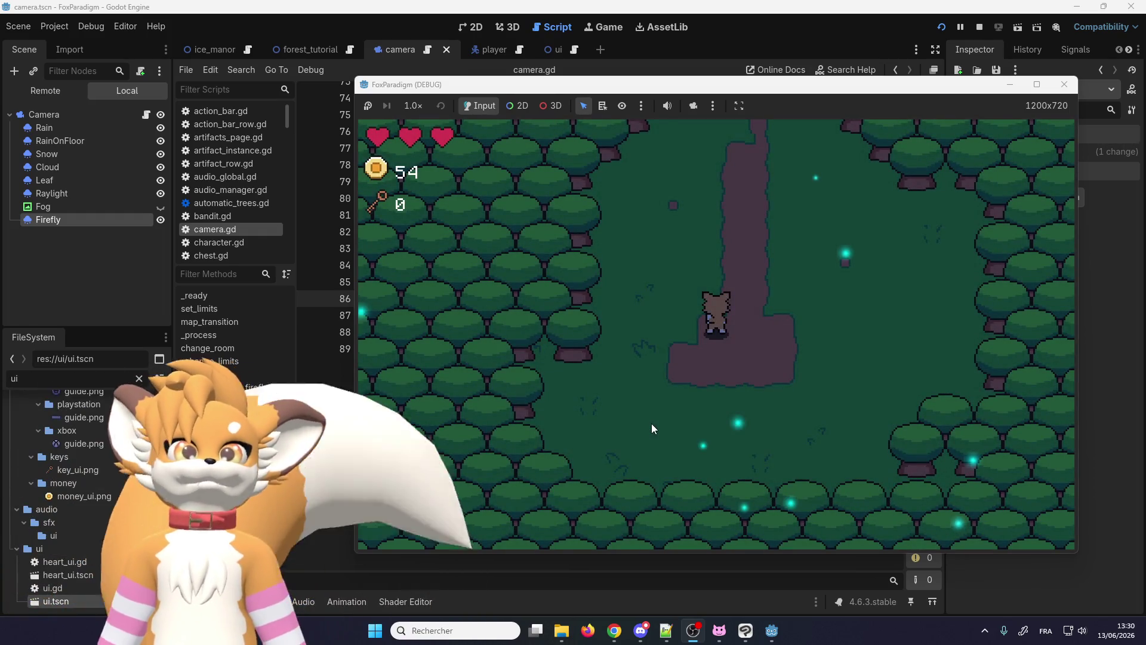
key("super")
key("super")
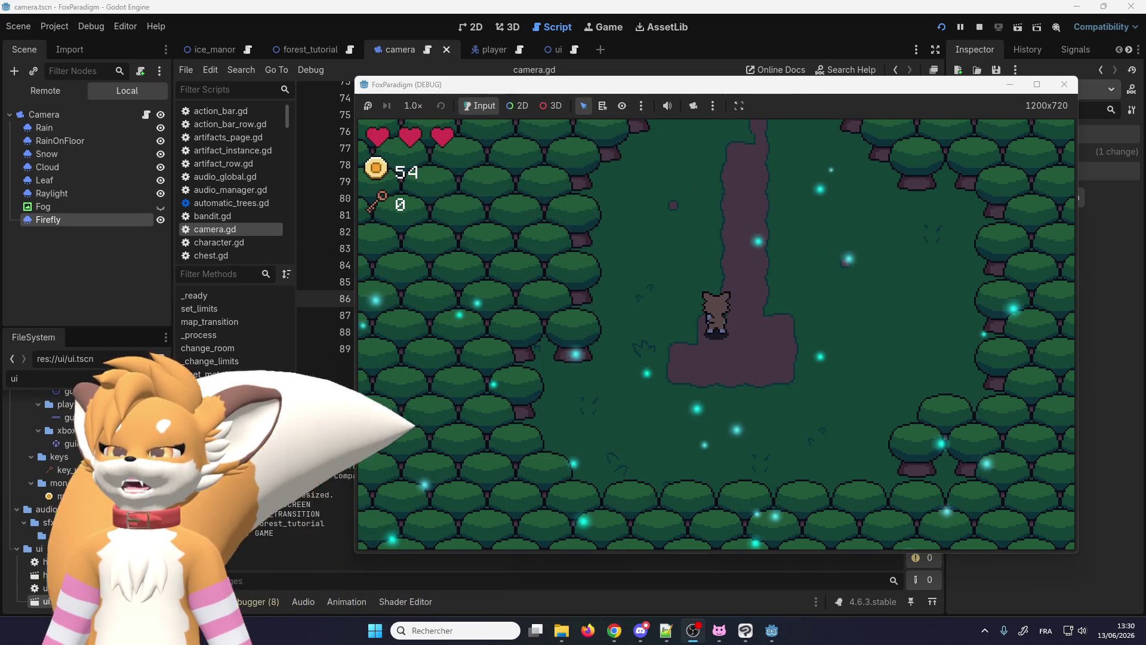
key("Up")
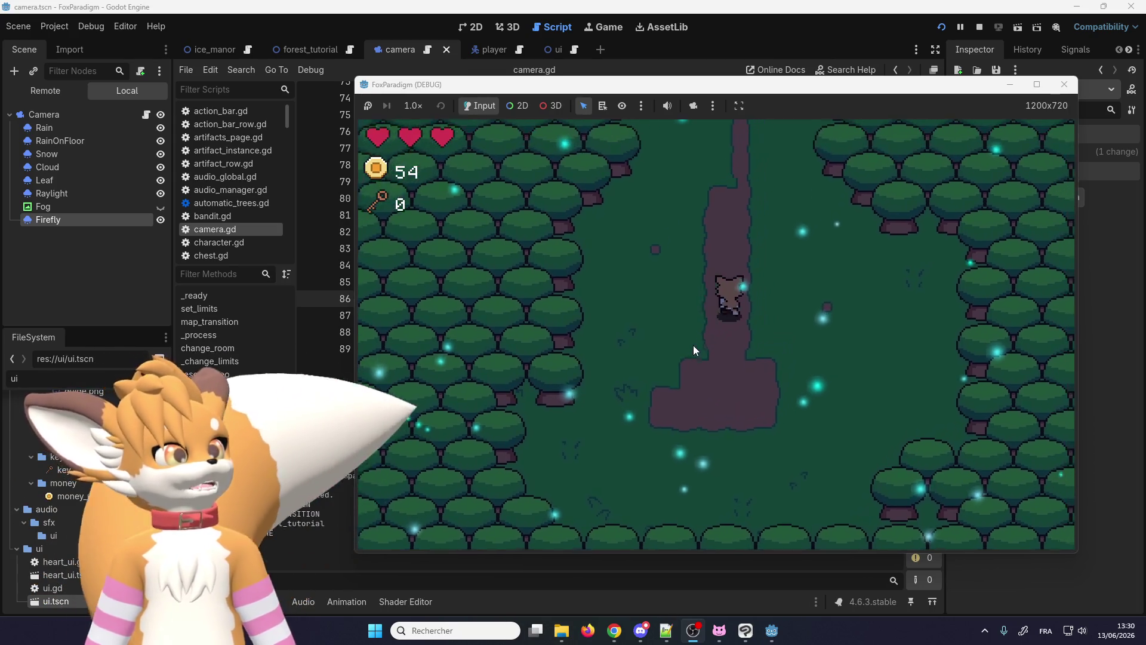
key("Up")
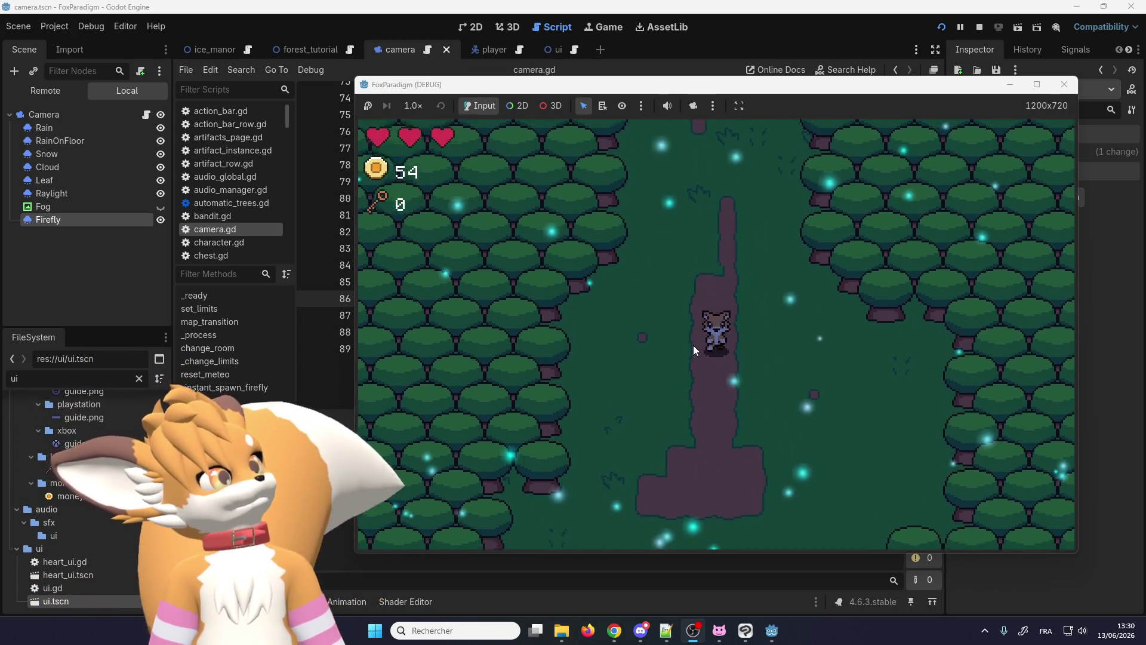
key("Down")
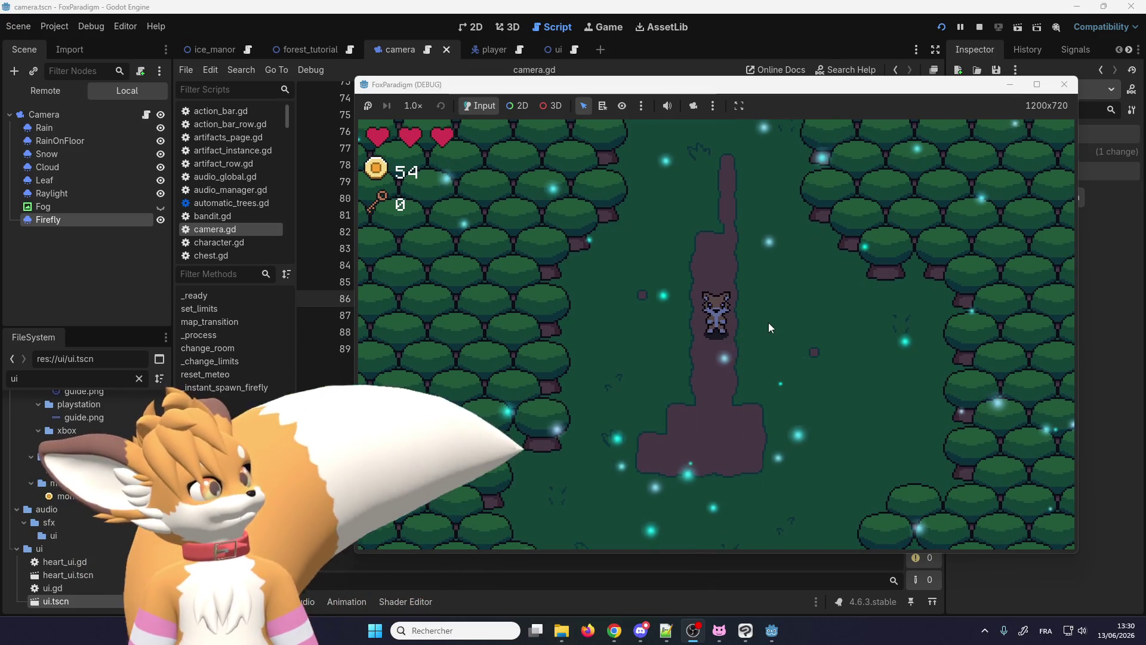
key("Down")
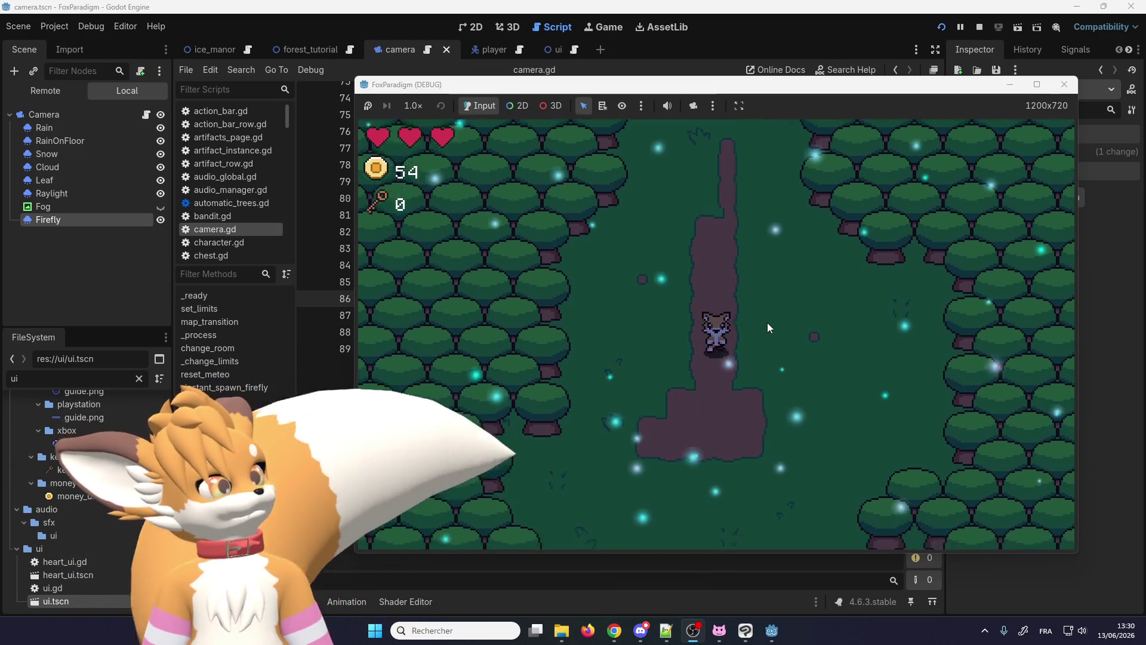
key("Down")
key("Left")
key("Up")
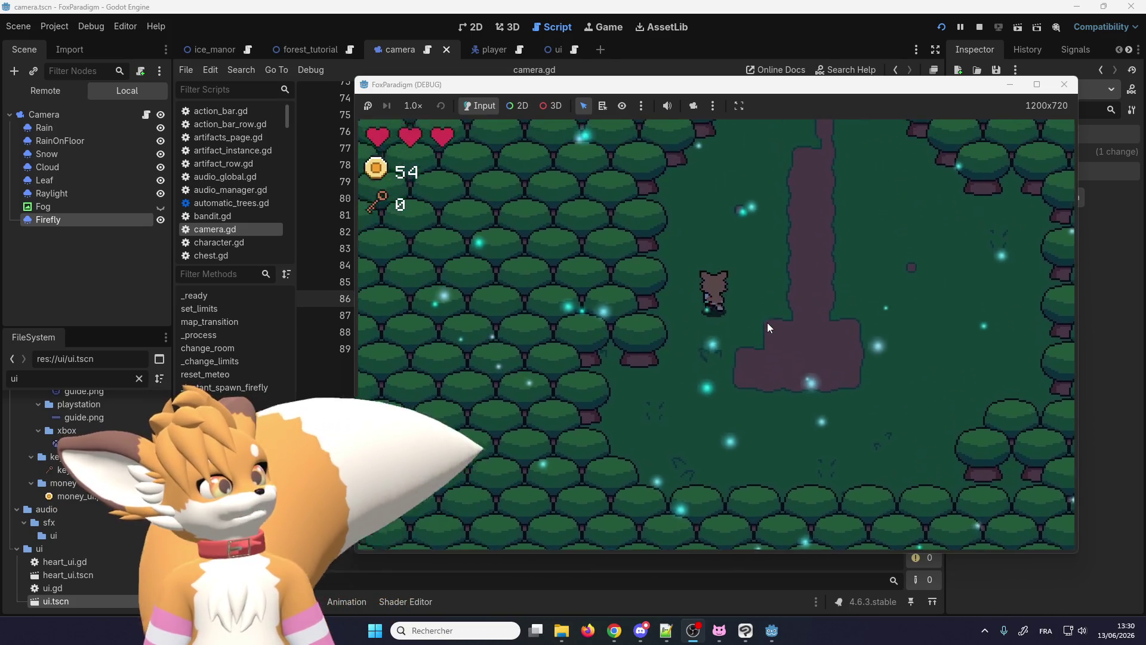
key("Right")
key("Down")
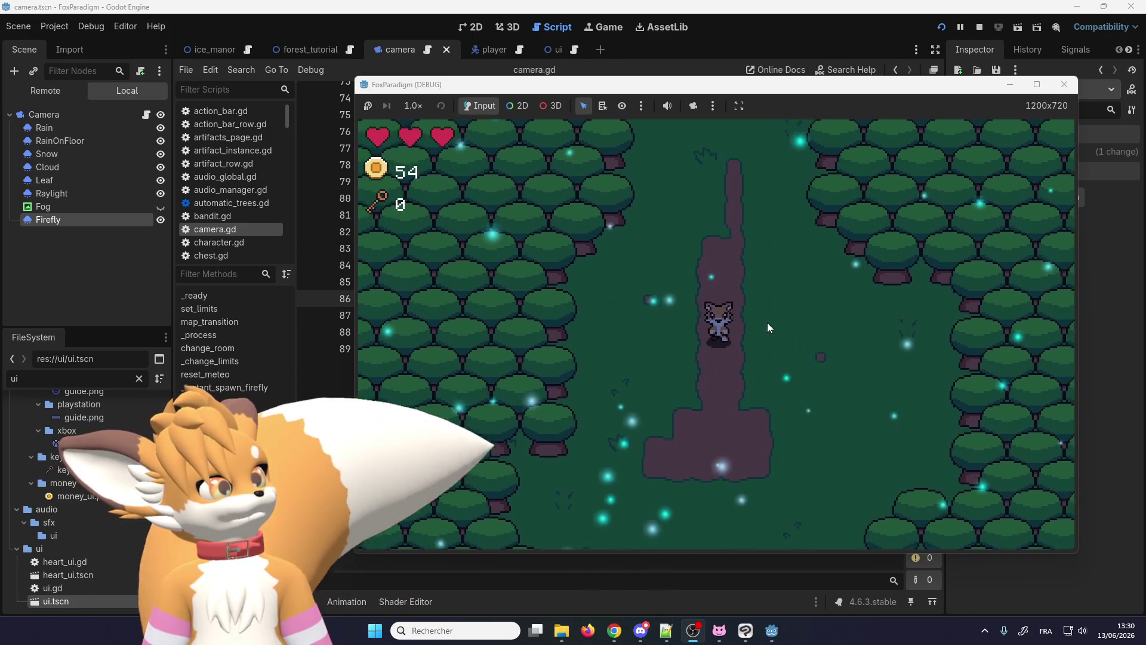
key("Left")
key("Up")
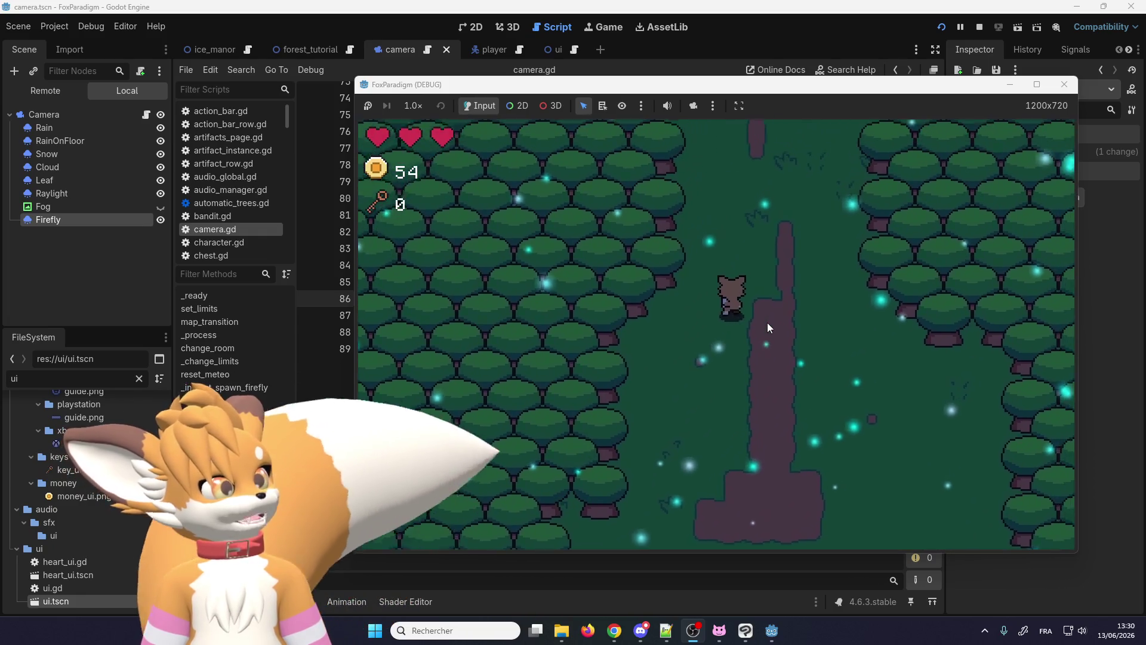
key("Up")
key("Left")
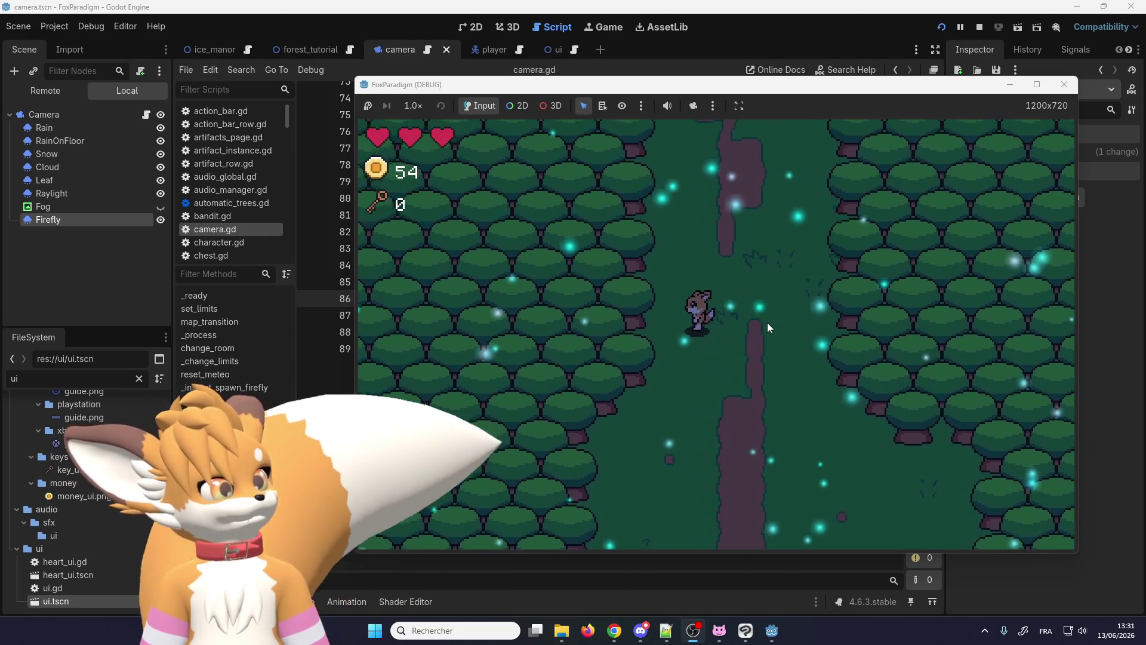
key("Down")
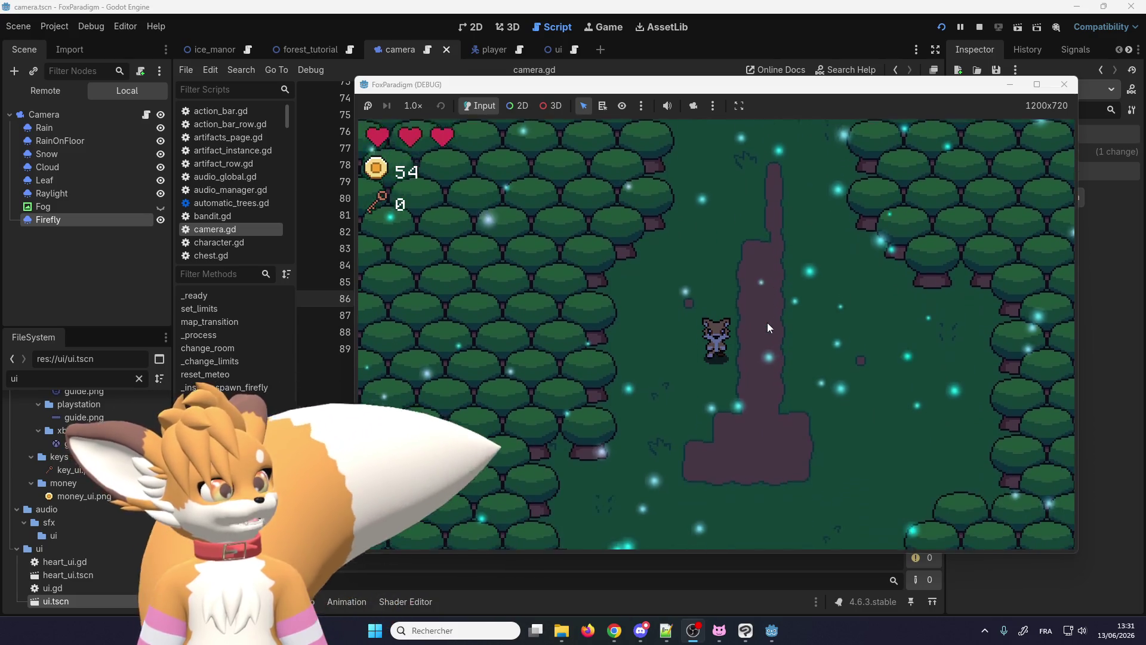
key("Left")
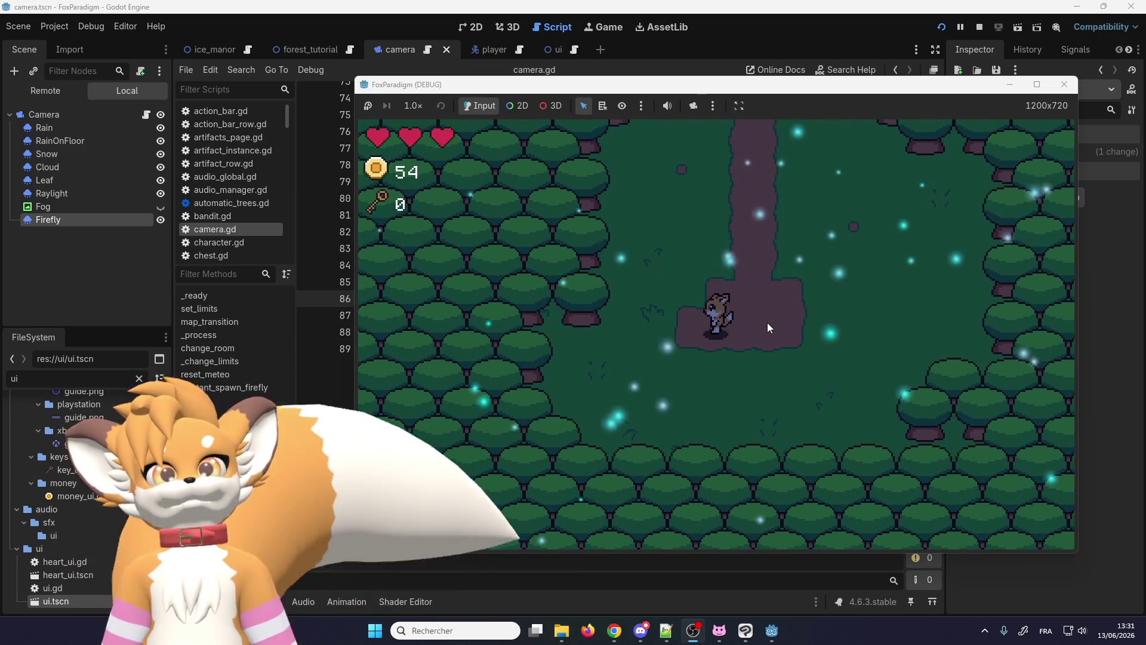
key("Up")
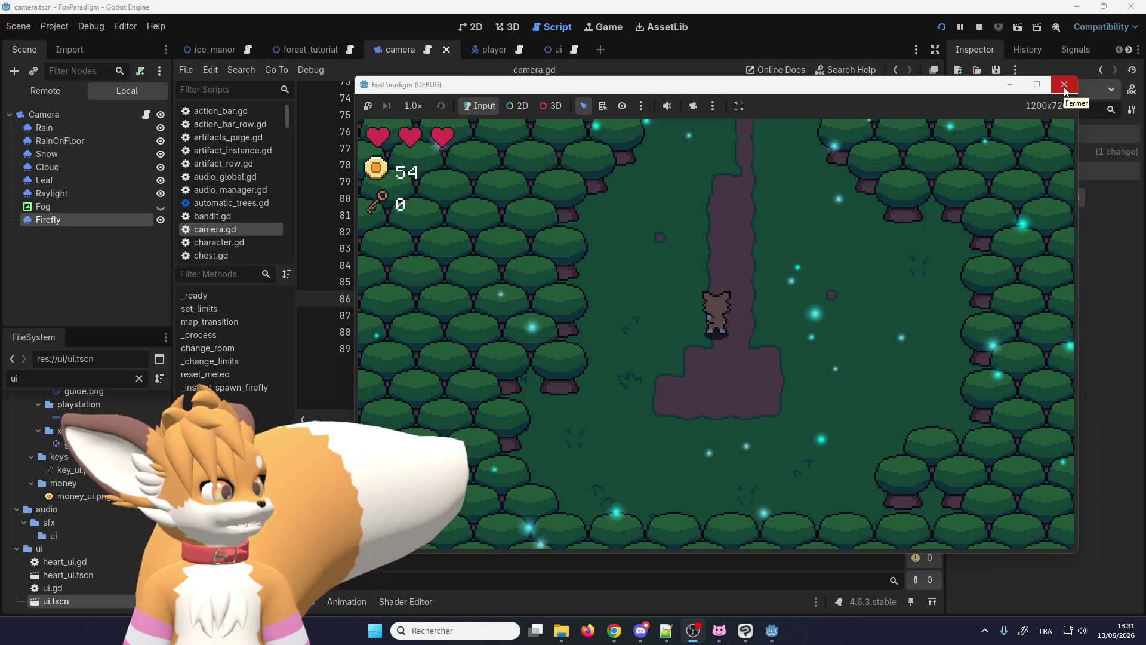
left_click(1063, 84)
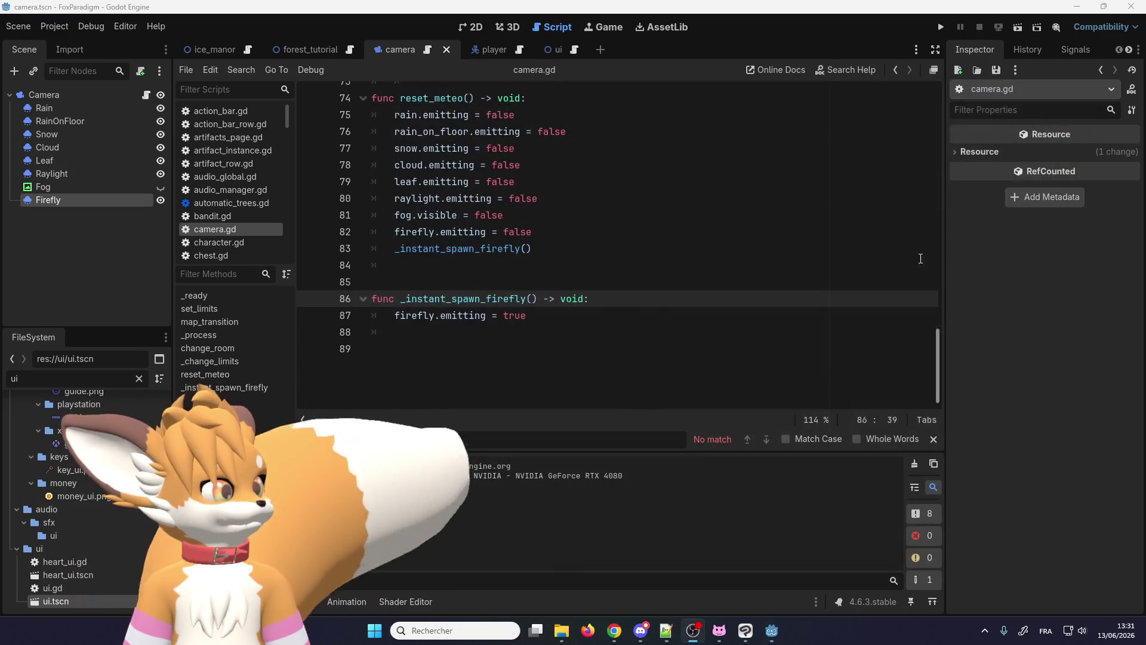
Step: Select Firefly, adjust its Interp to End slider, then fold the Time and Drawing sections
left_click(86, 185)
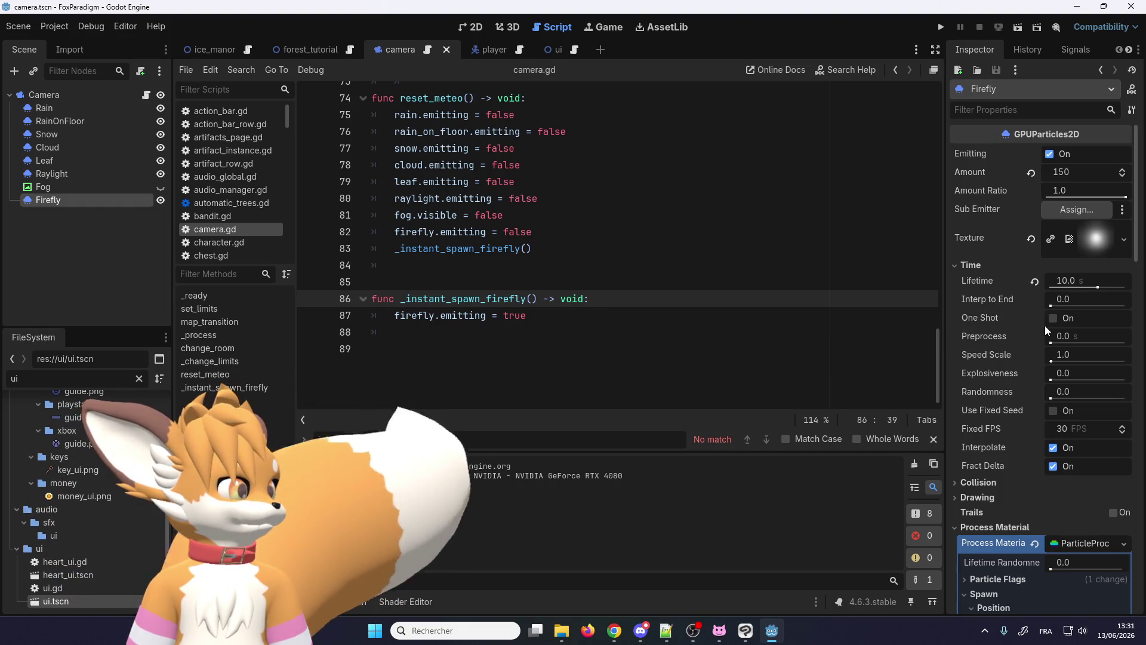
left_click(1050, 307)
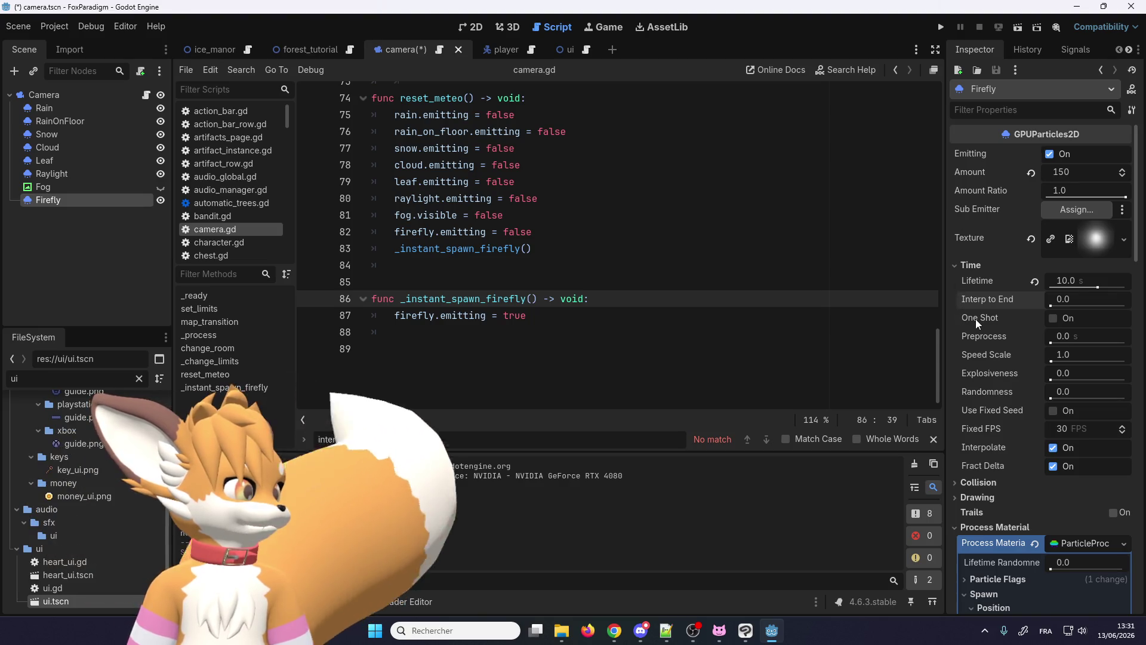
scroll(974, 319, "down", 2)
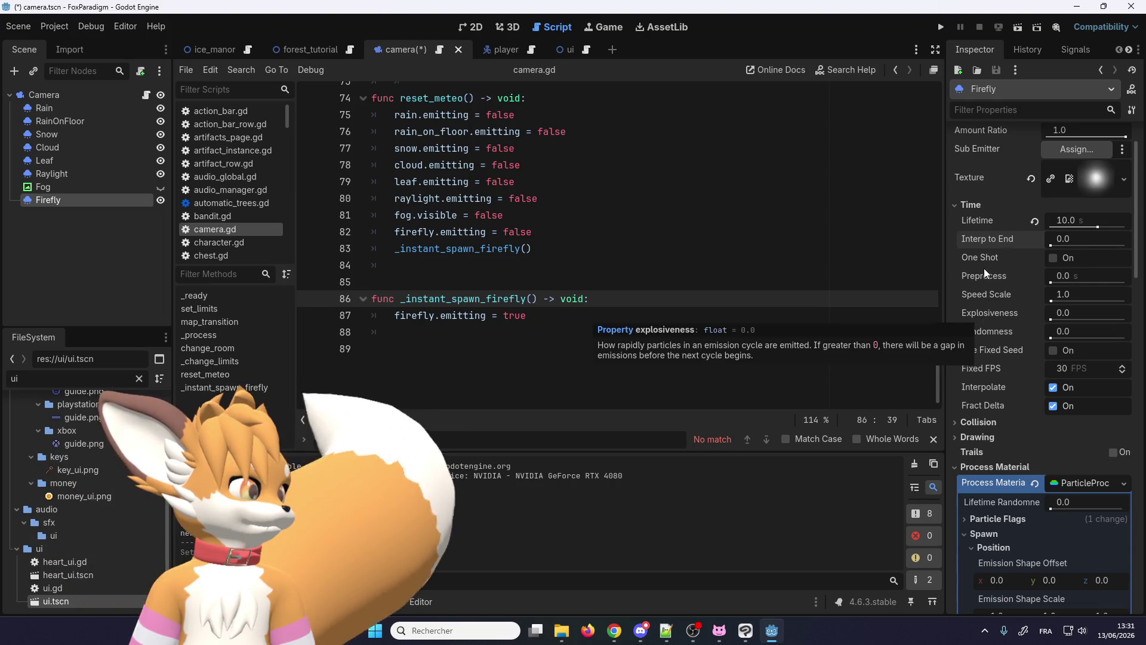
scroll(975, 414, "up", 2)
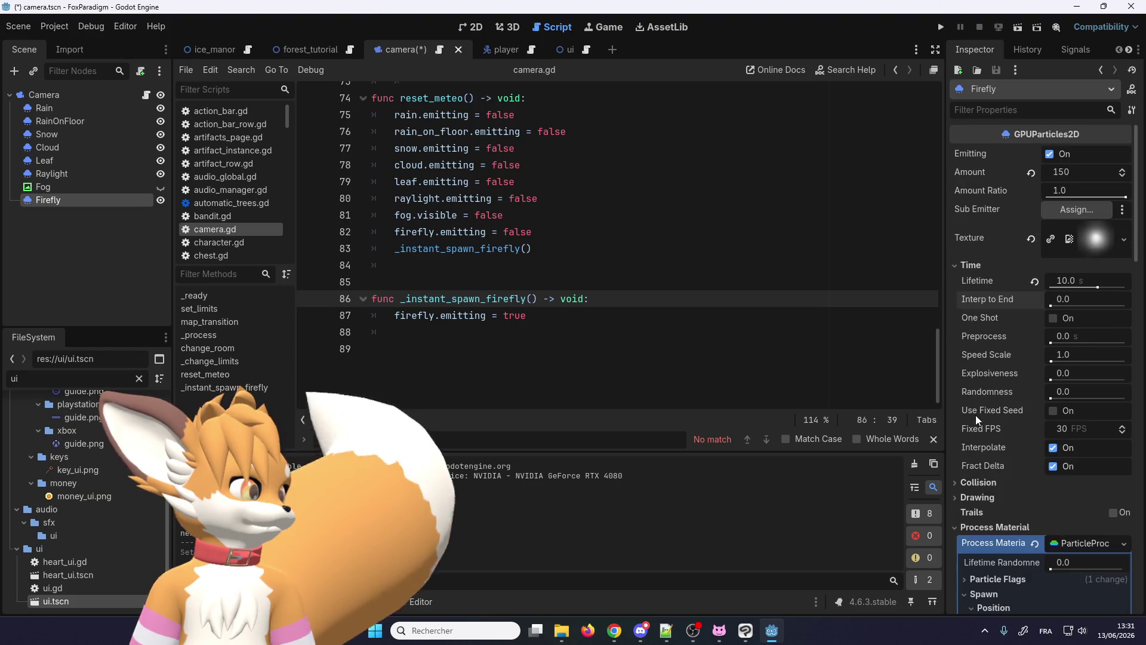
left_click(964, 266)
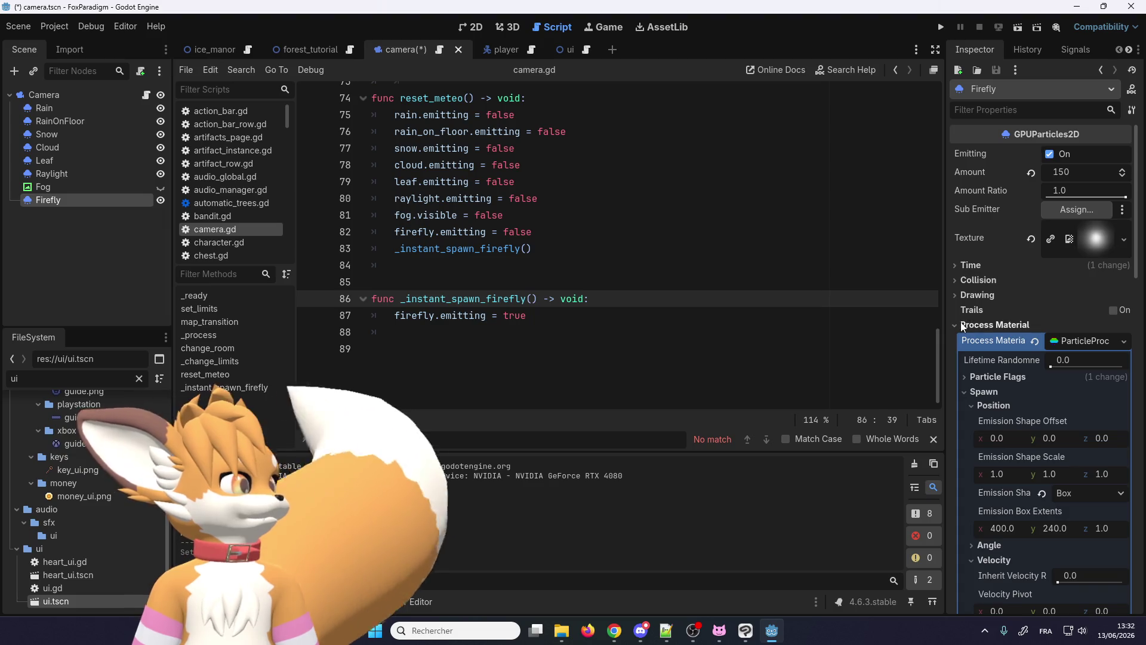
left_click(968, 296)
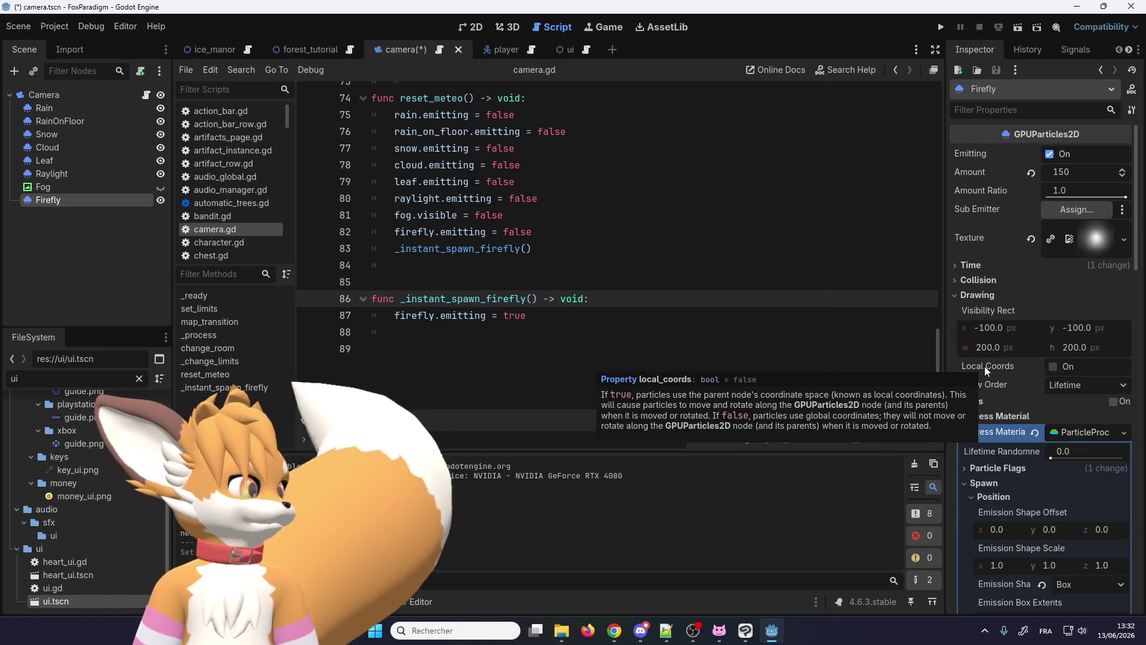
left_click(968, 296)
scroll(980, 356, "down", 1)
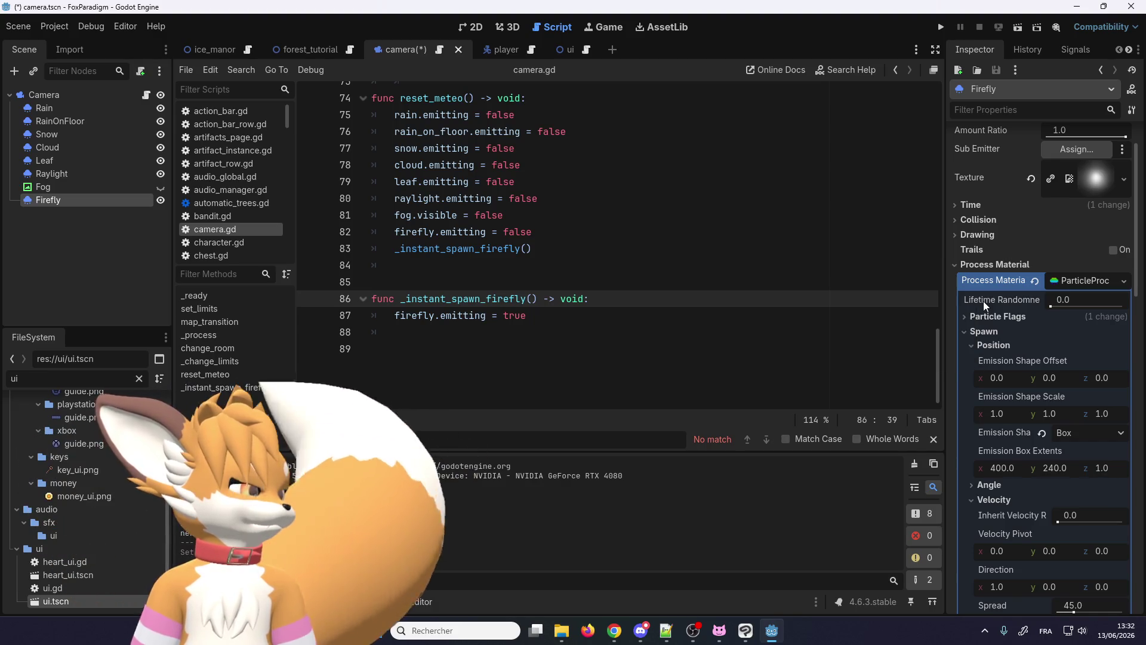
mouse_move(994, 450)
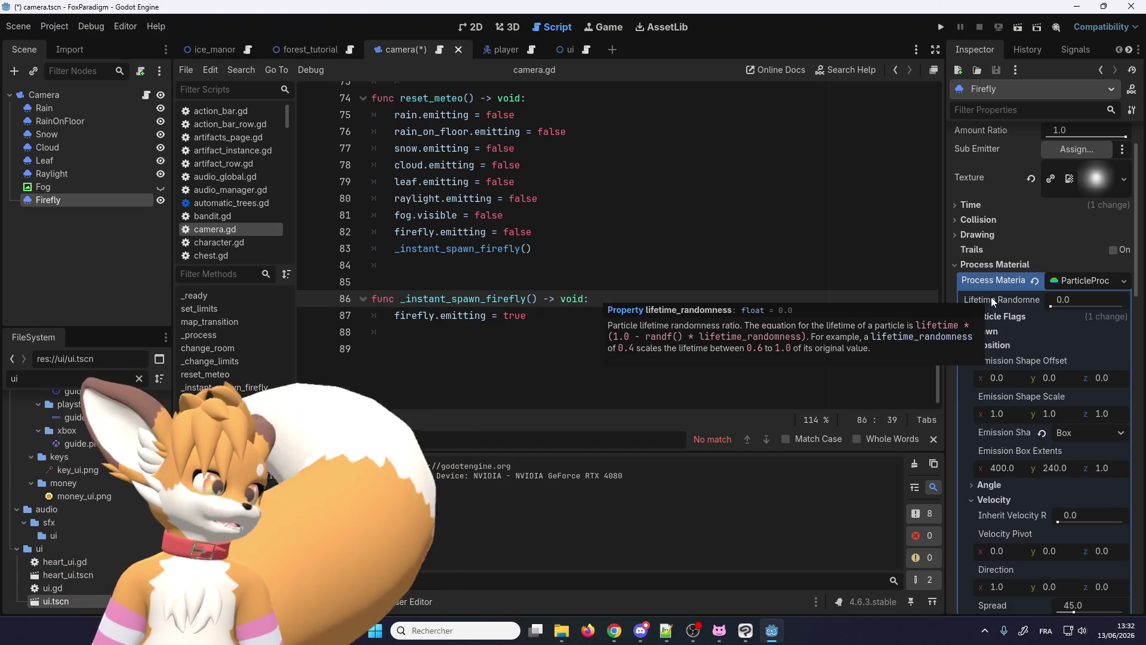
scroll(1006, 338, "down", 2)
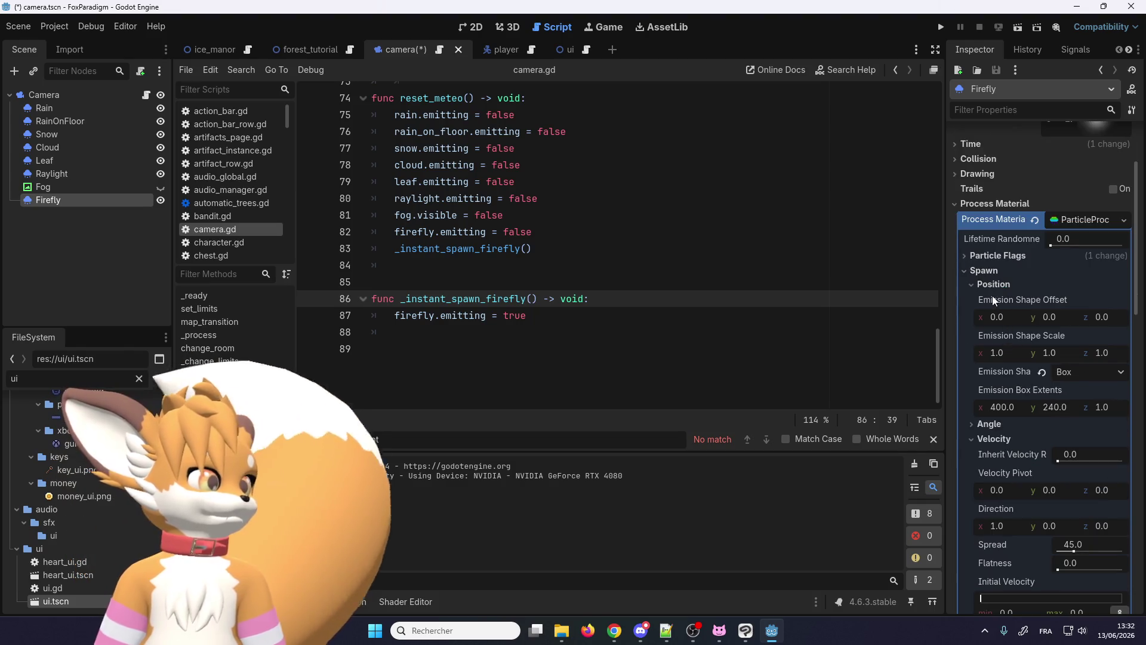
scroll(983, 292, "down", 2)
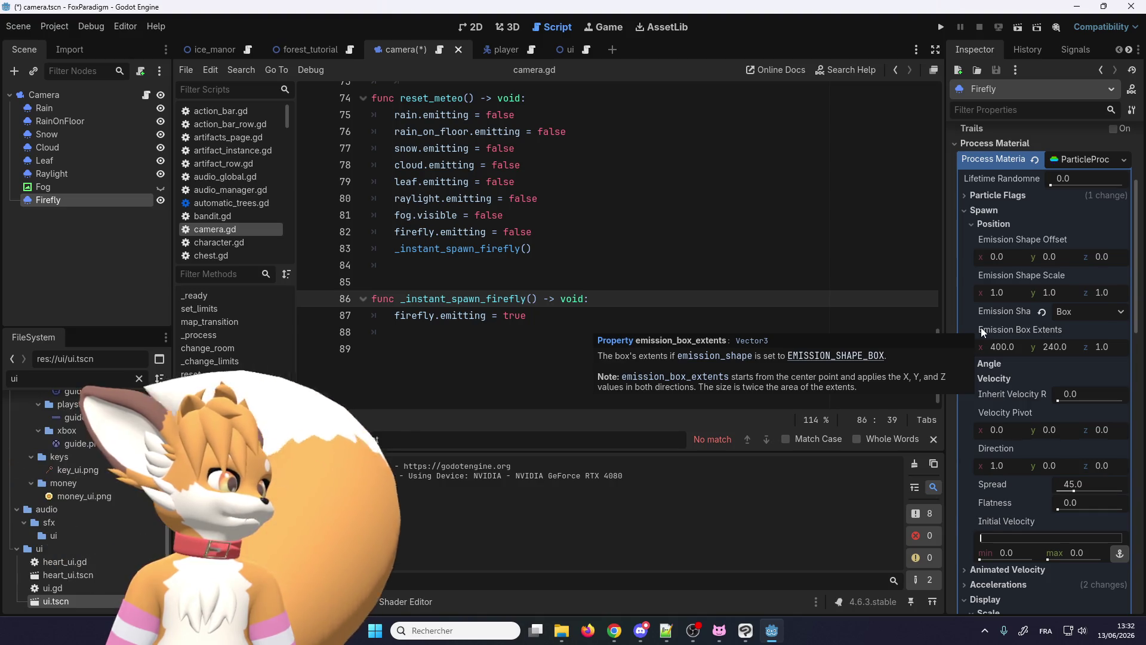
scroll(981, 326, "down", 2)
scroll(980, 326, "down", 2)
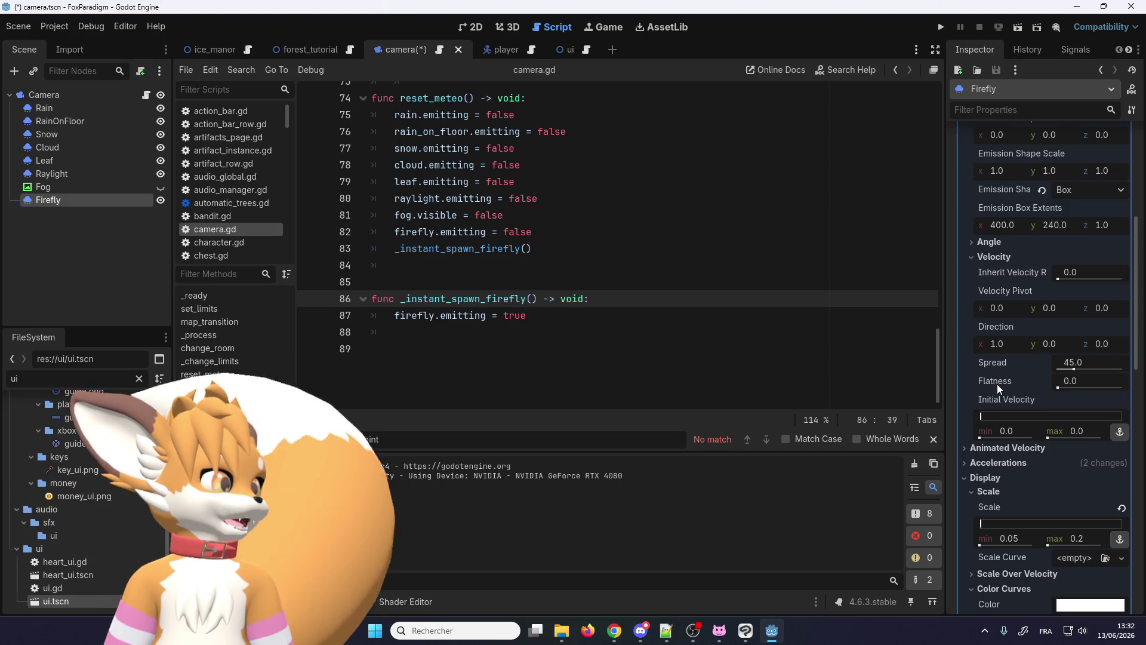
scroll(999, 373, "up", 2)
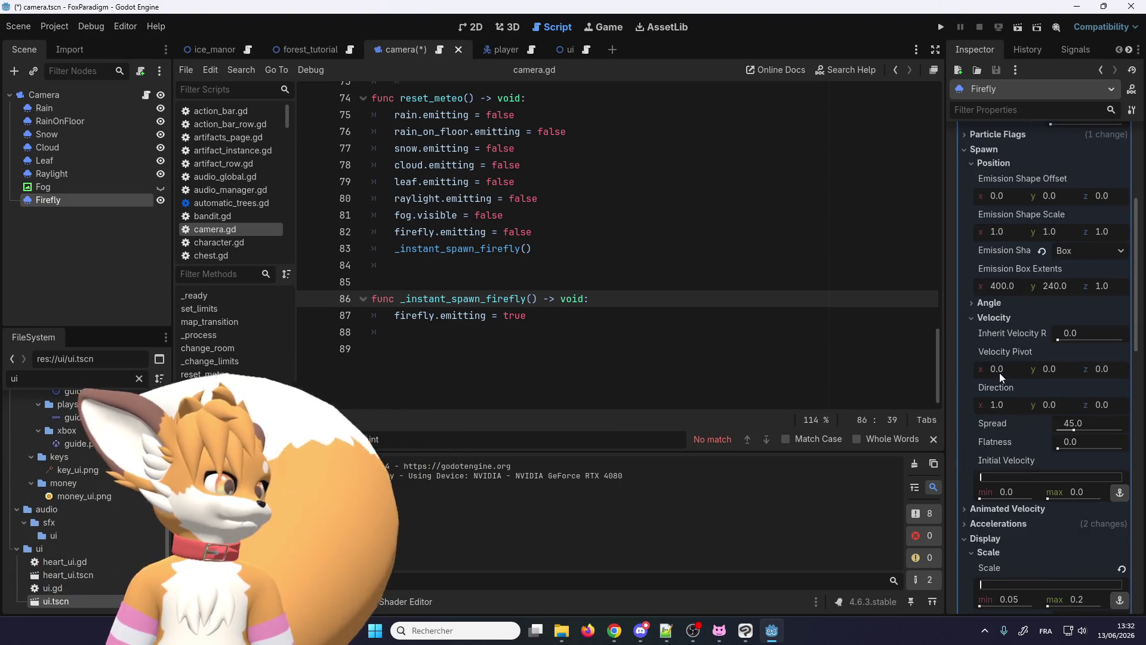
scroll(999, 373, "up", 2)
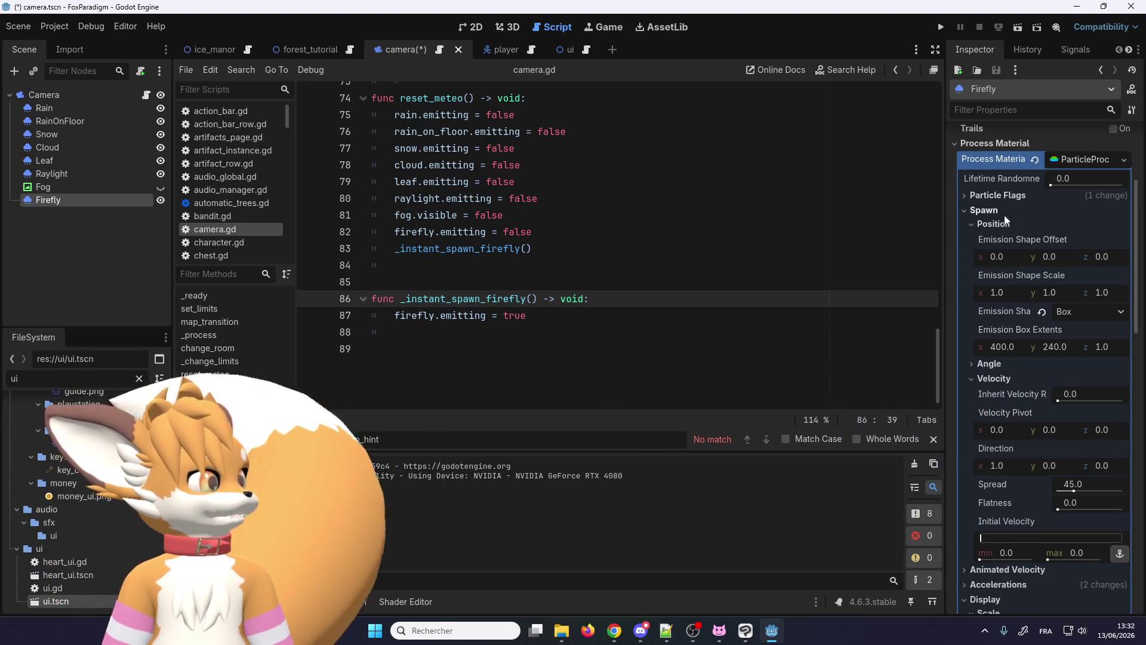
left_click(965, 195)
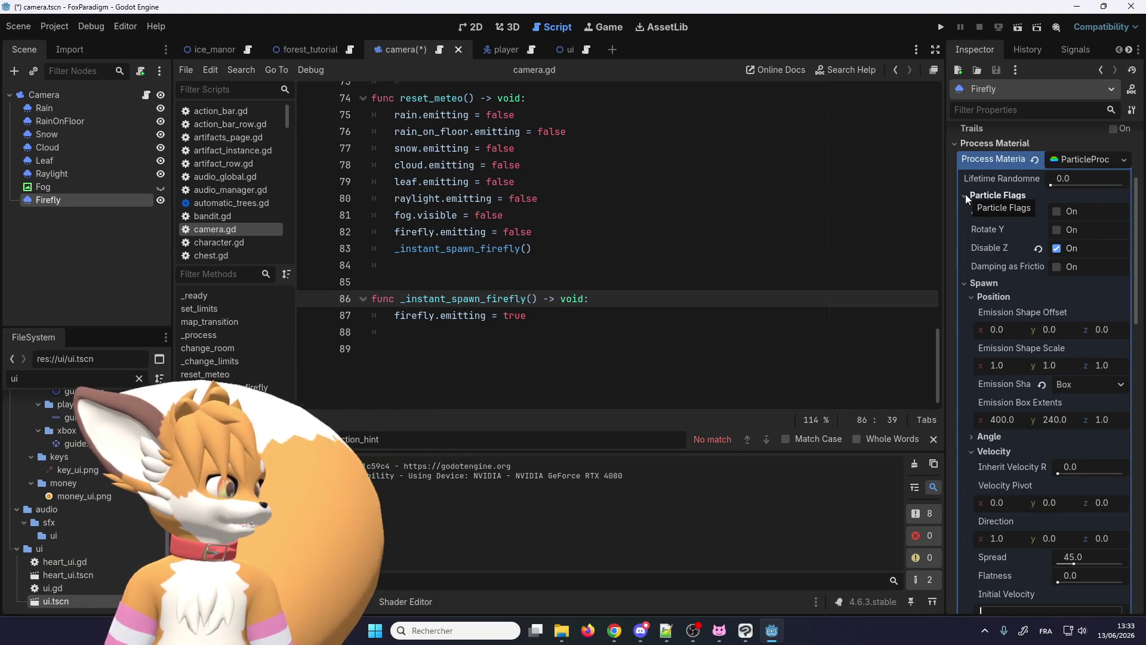
left_click(965, 194)
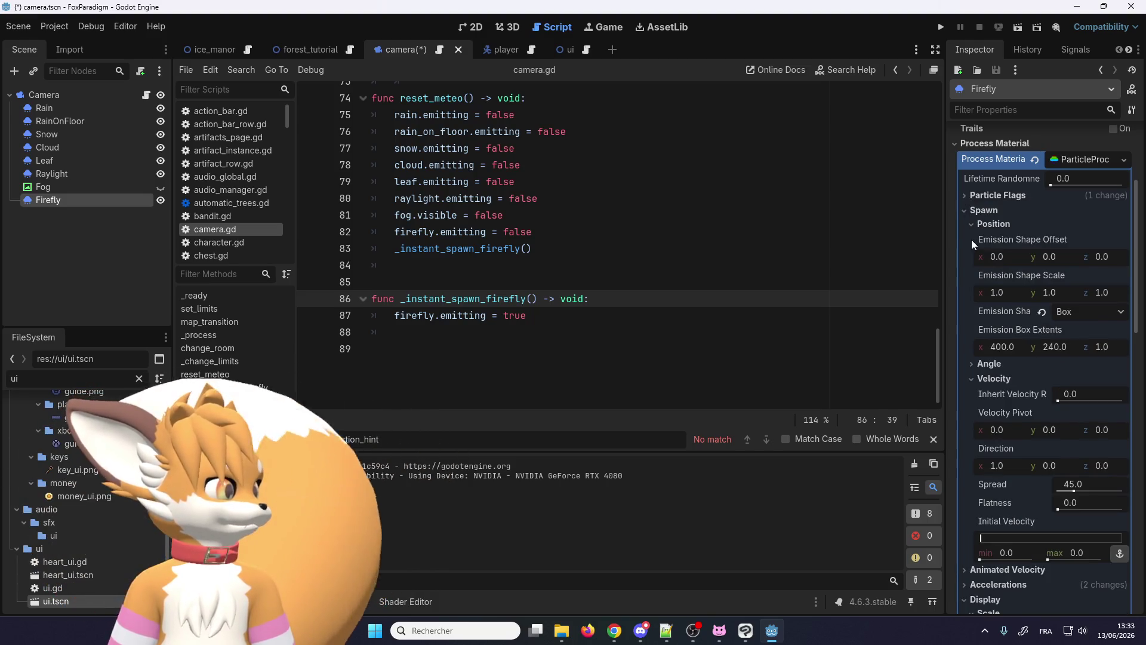
scroll(970, 226, "down", 2)
scroll(978, 311, "down", 2)
scroll(965, 348, "down", 1)
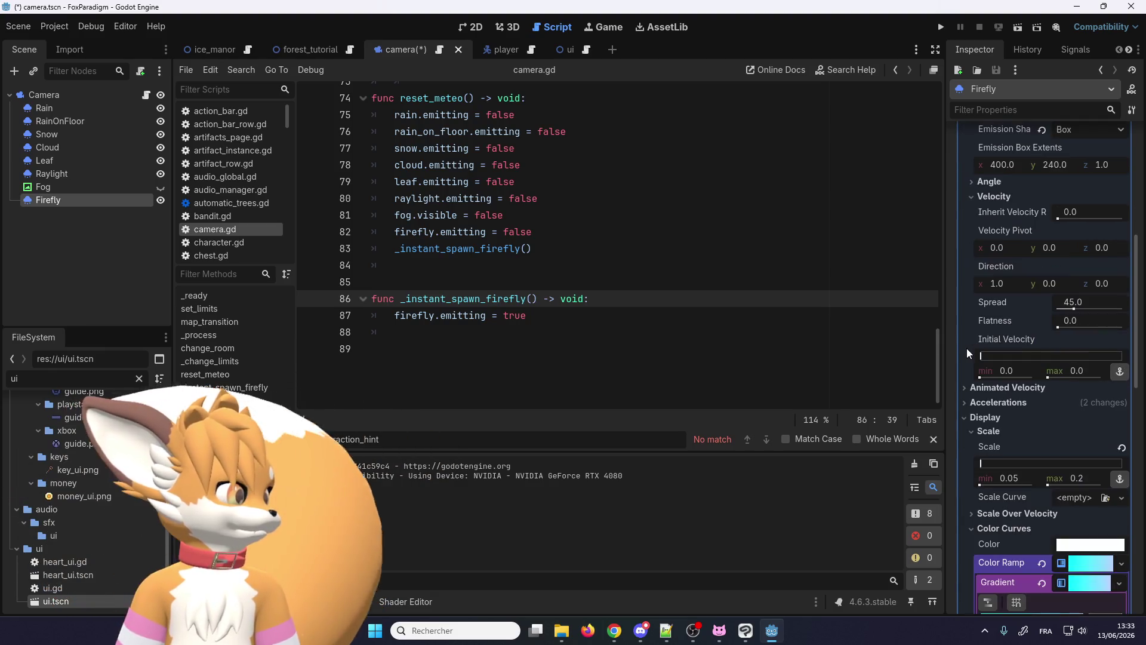
left_click(988, 389)
scroll(988, 390, "down", 2)
scroll(988, 390, "down", 2)
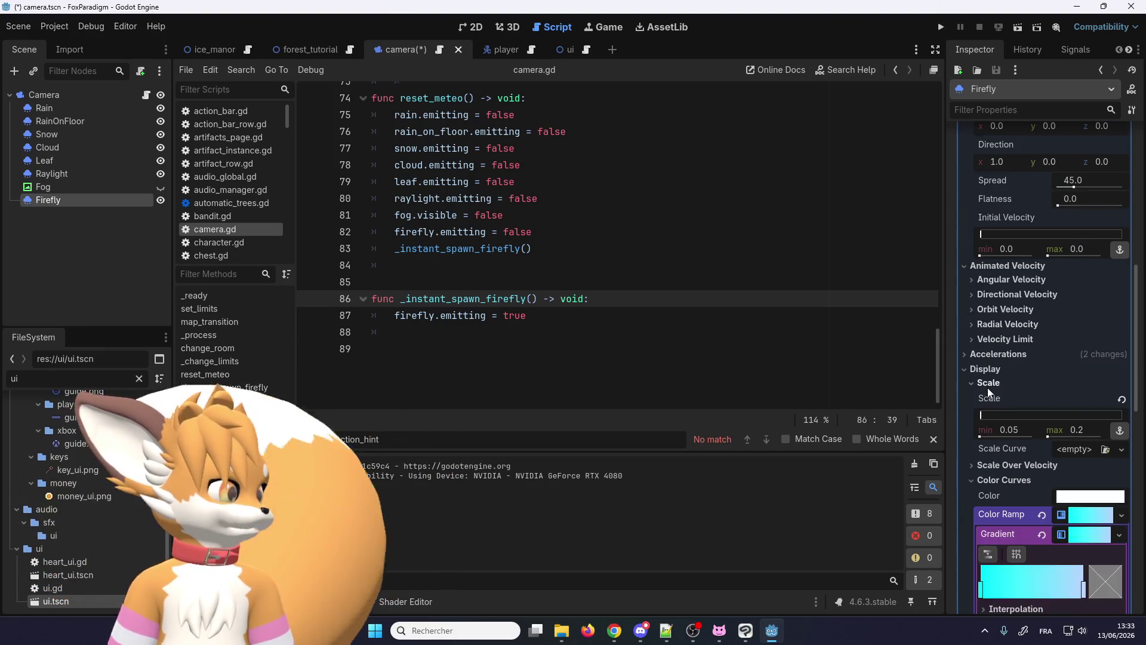
scroll(988, 391, "down", 2)
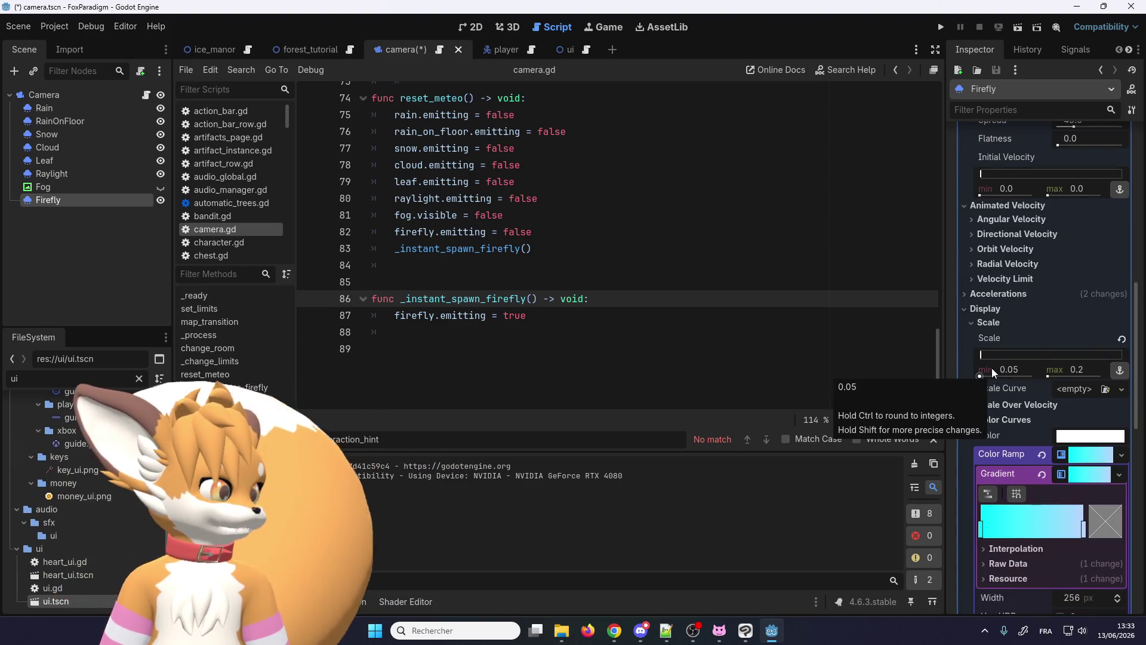
scroll(991, 368, "down", 2)
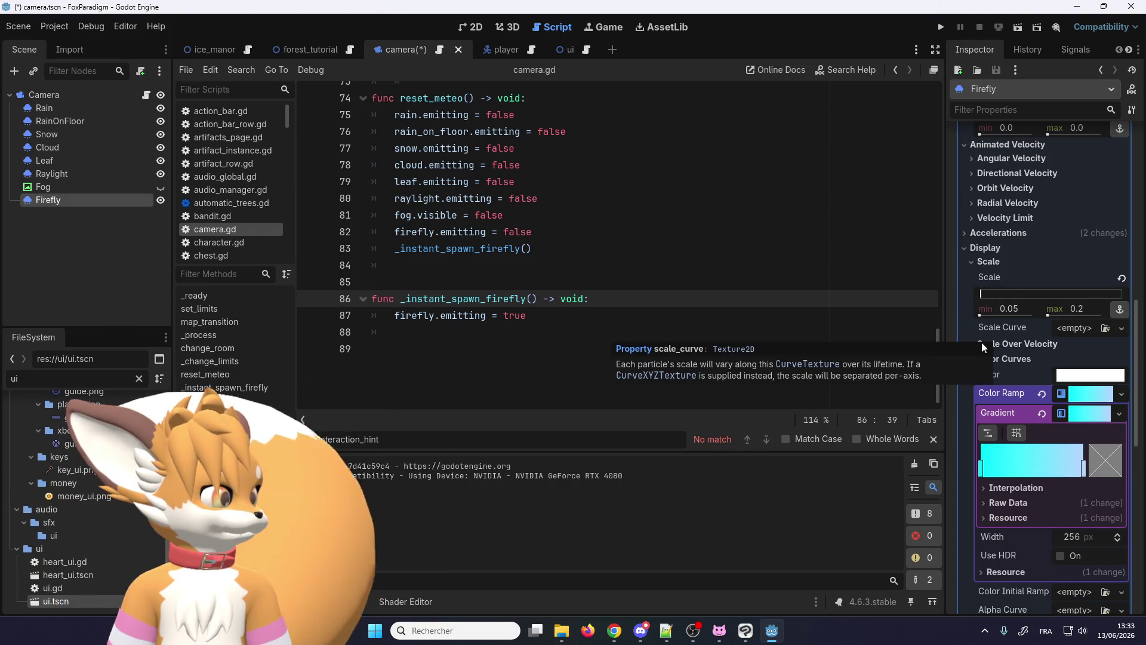
scroll(997, 374, "down", 2)
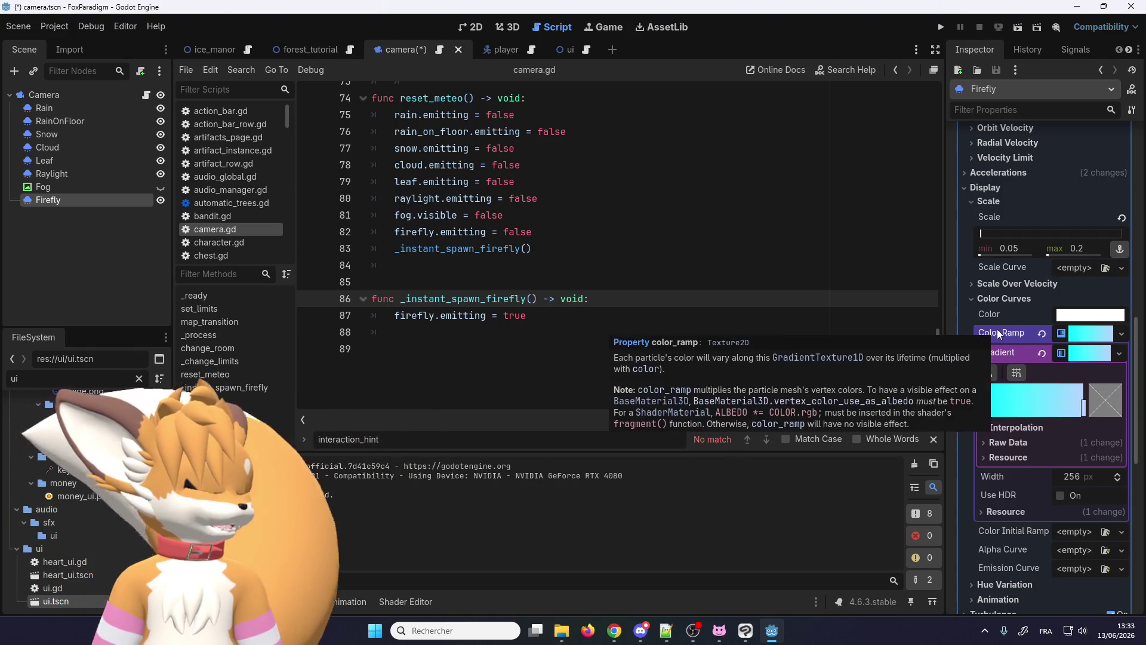
mouse_move(997, 413)
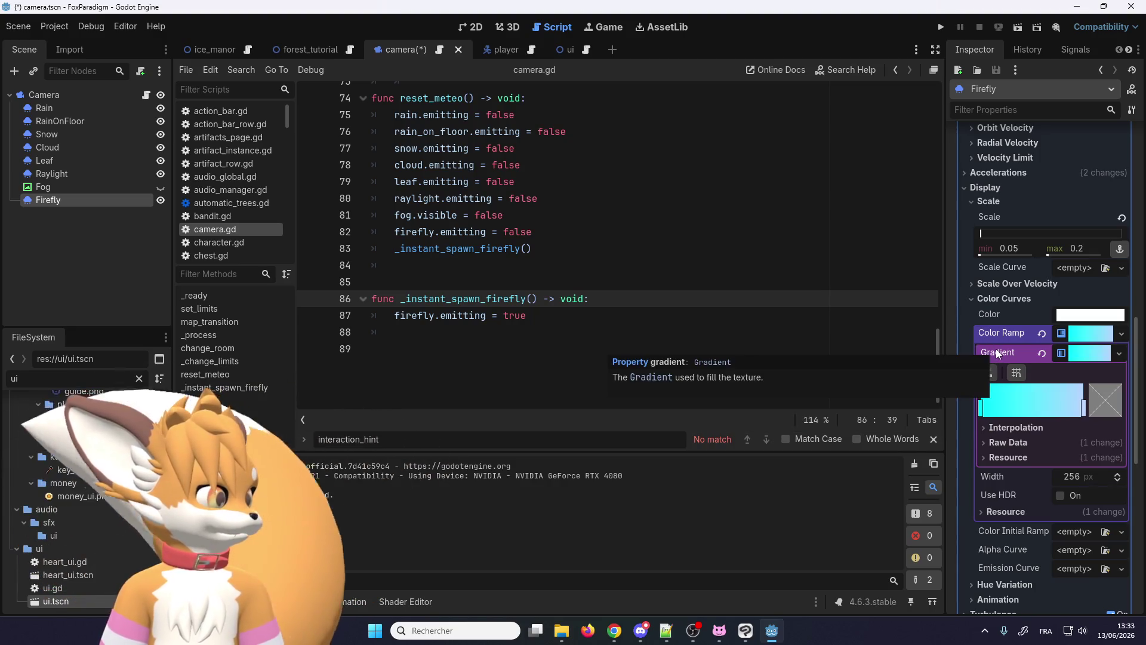
scroll(1005, 369, "down", 2)
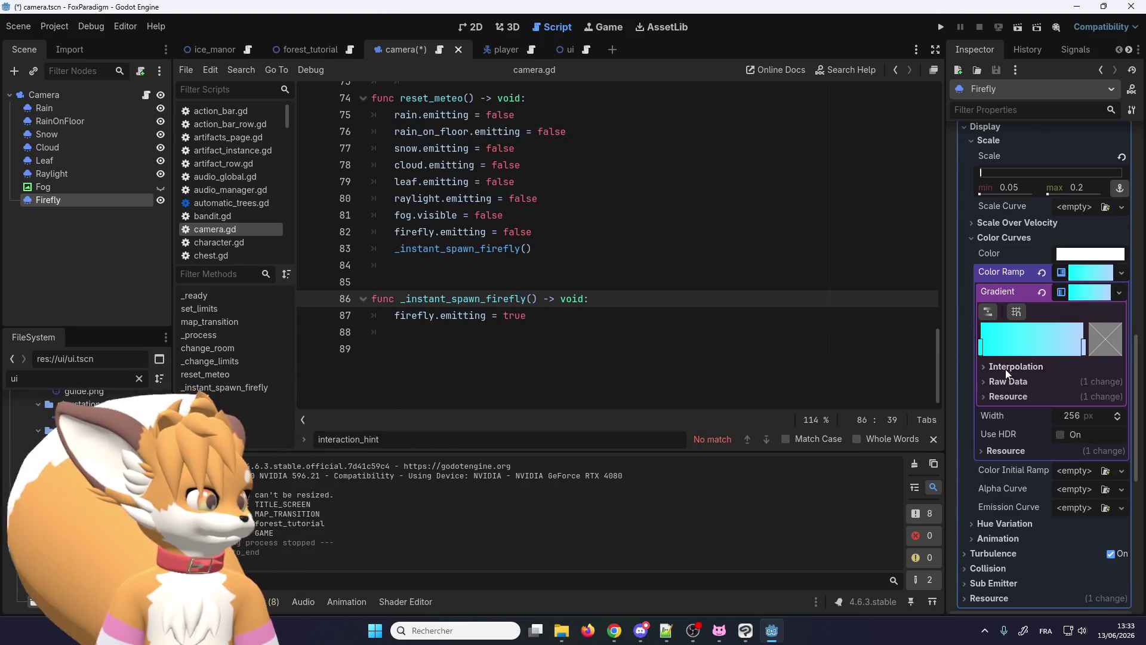
left_click(1017, 312)
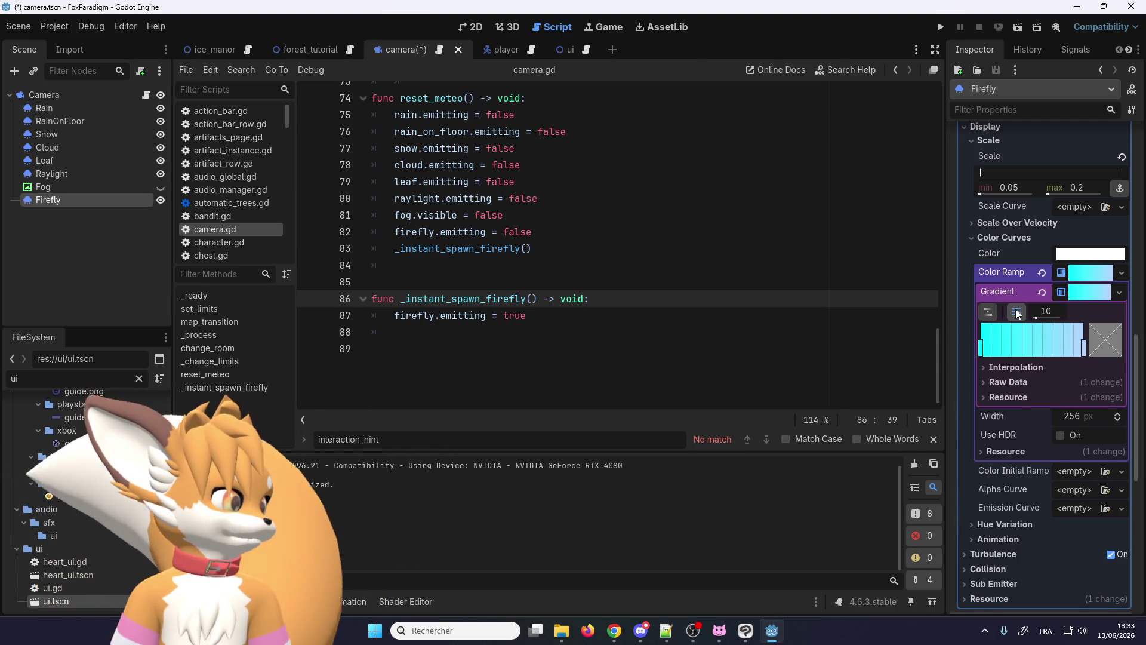
left_click(1016, 312)
left_click(1007, 361)
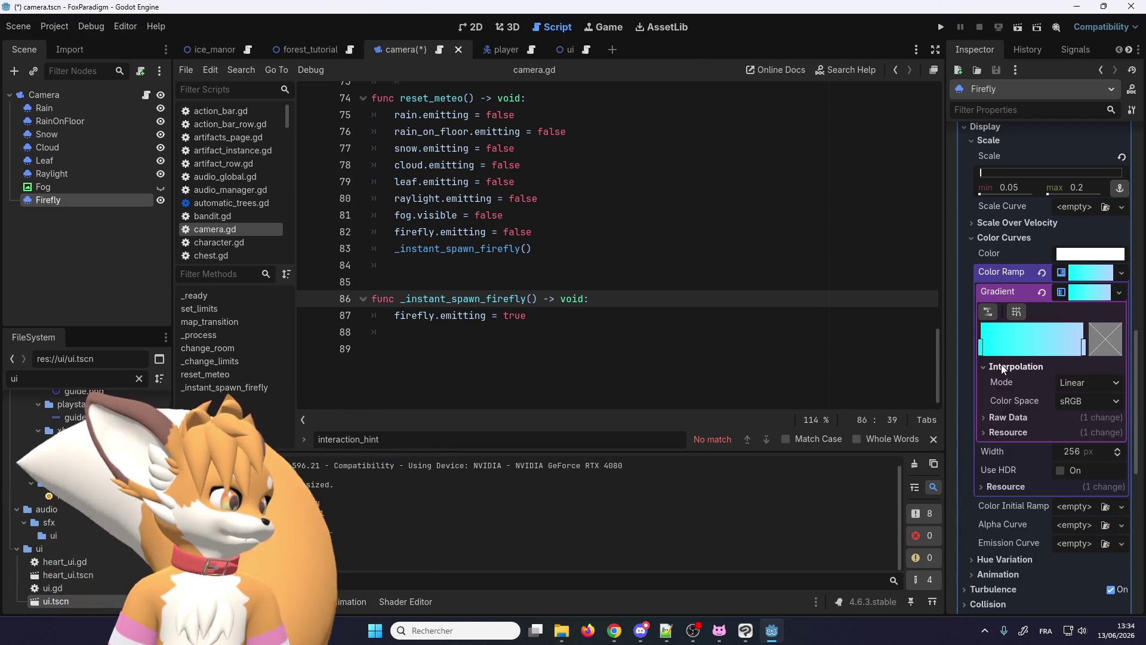
left_click(1082, 378)
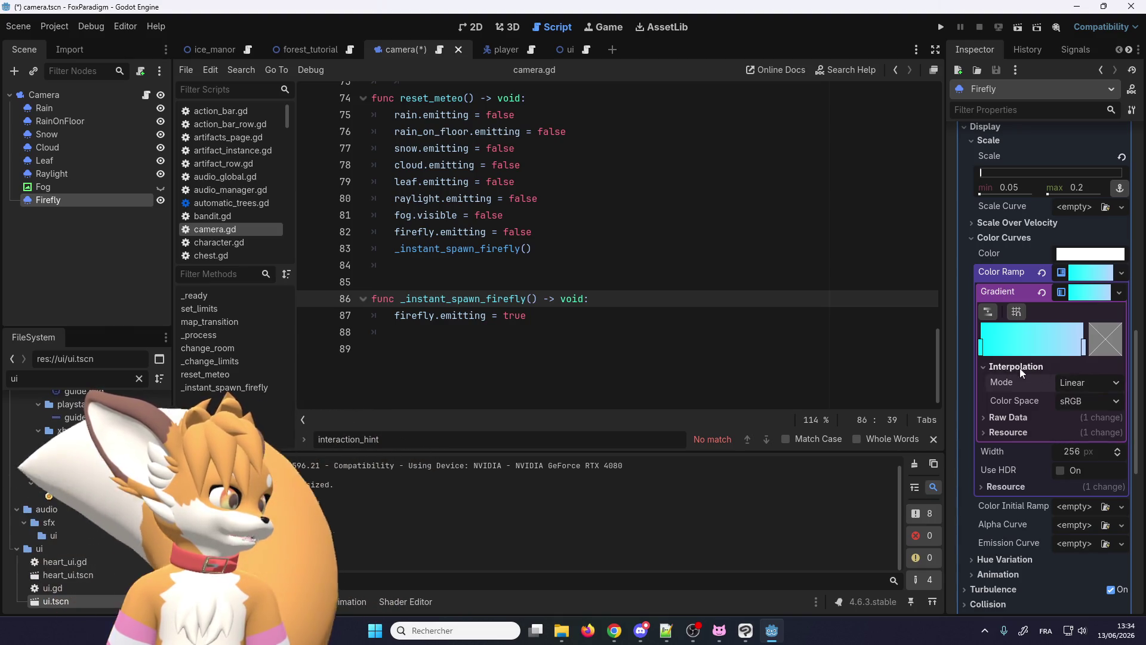
left_click(1000, 367)
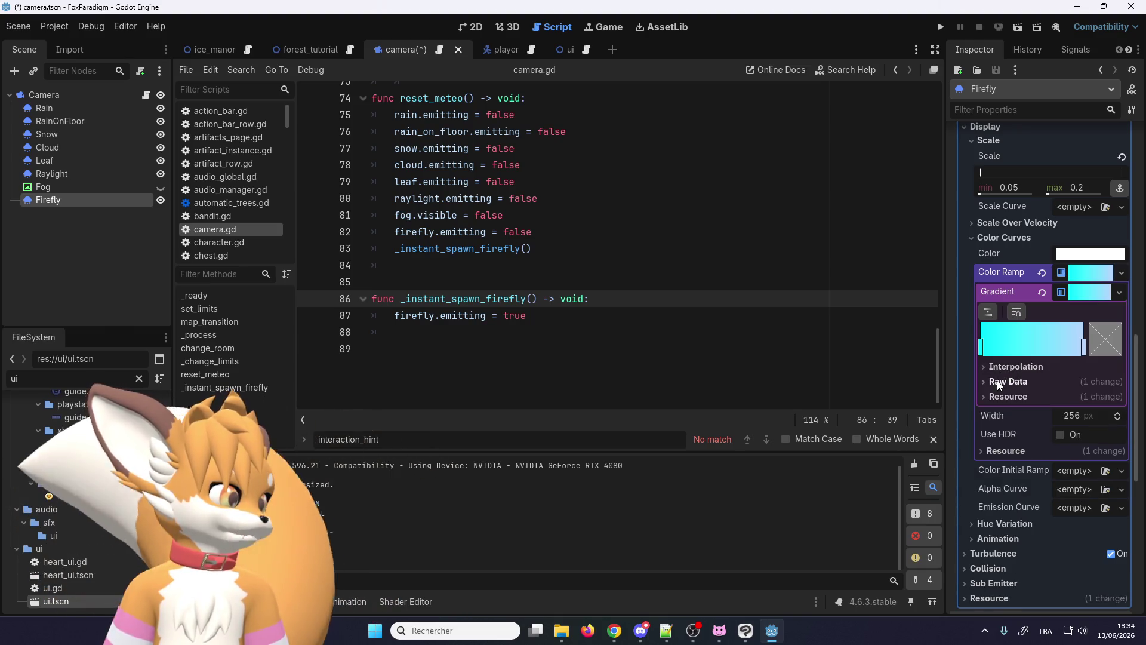
scroll(998, 385, "down", 3)
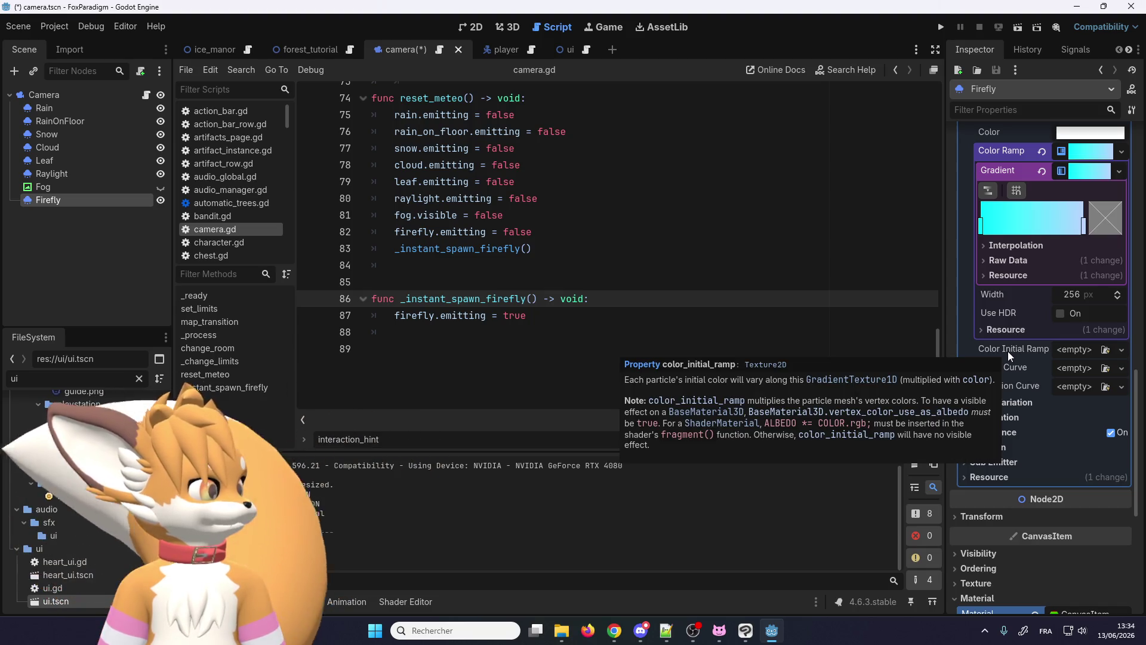
Step: Assign a new GradientTexture1D to Firefly's Color Initial Ramp, view it in 2D and run the game
left_click(1075, 348)
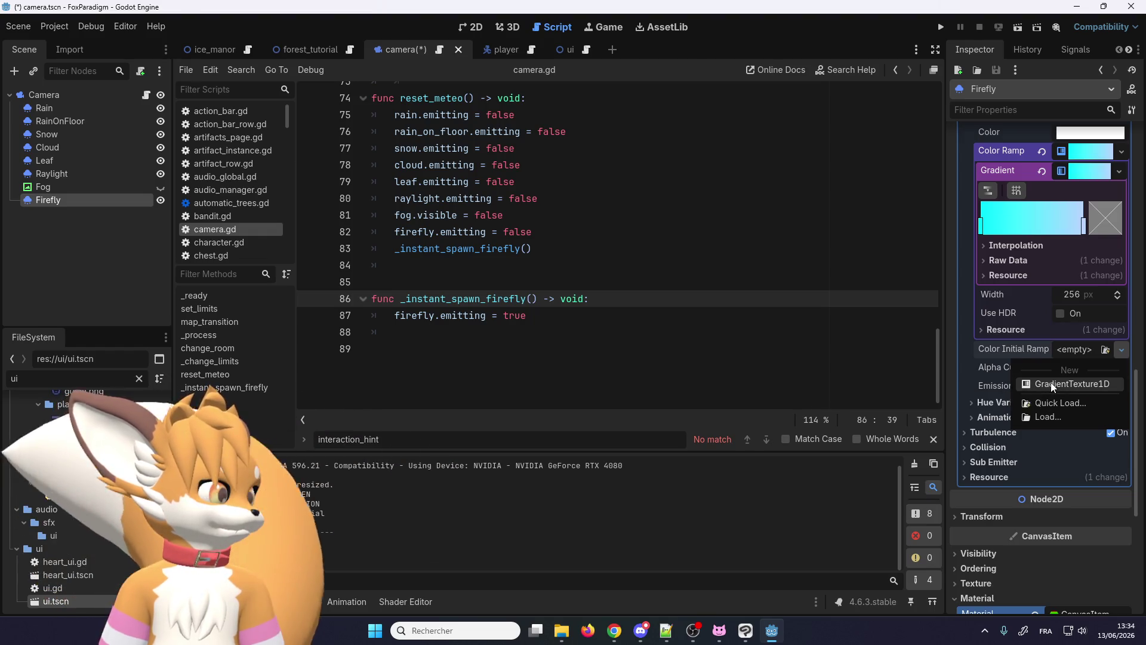
left_click(1053, 386)
left_click(1100, 351)
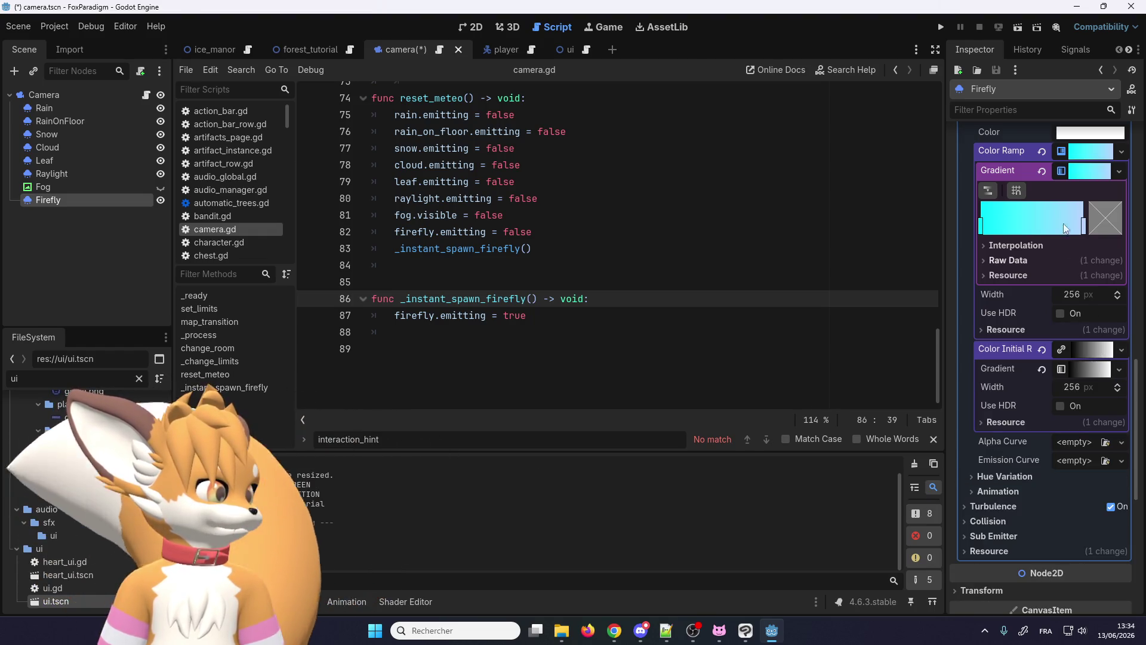
left_click(471, 27)
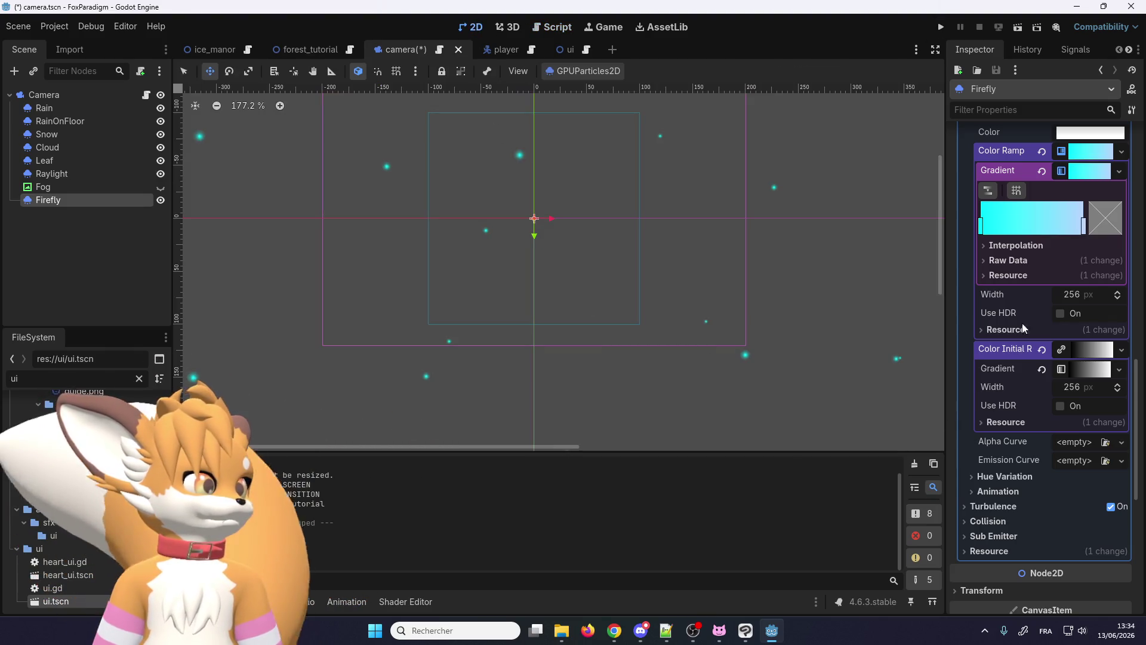
left_click(942, 28)
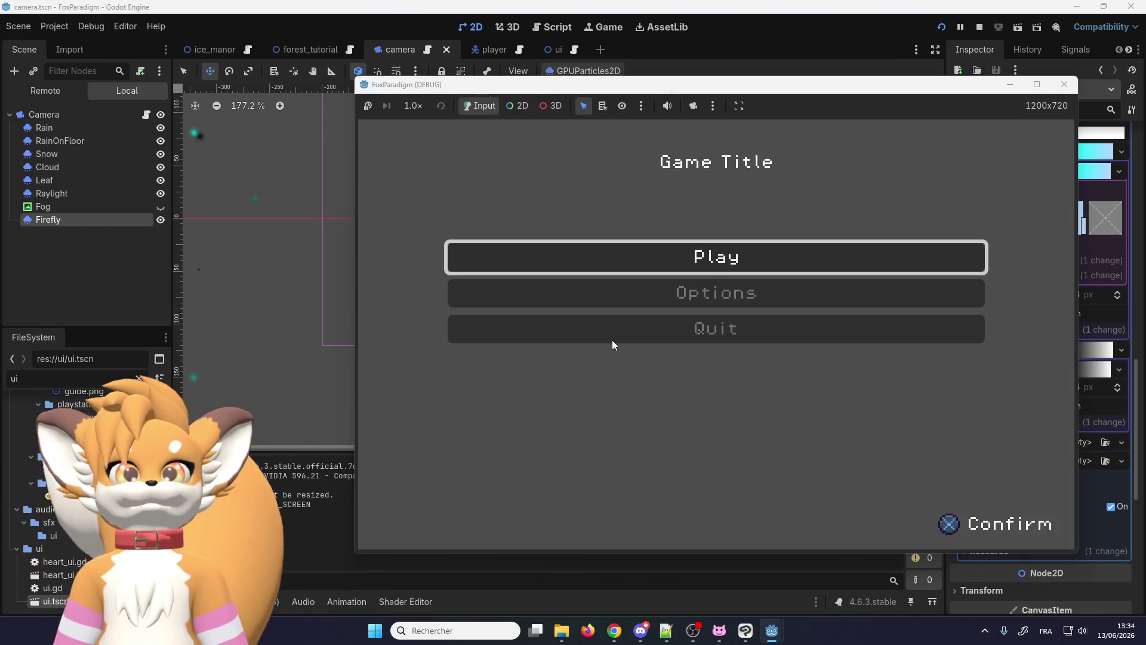
key("Return")
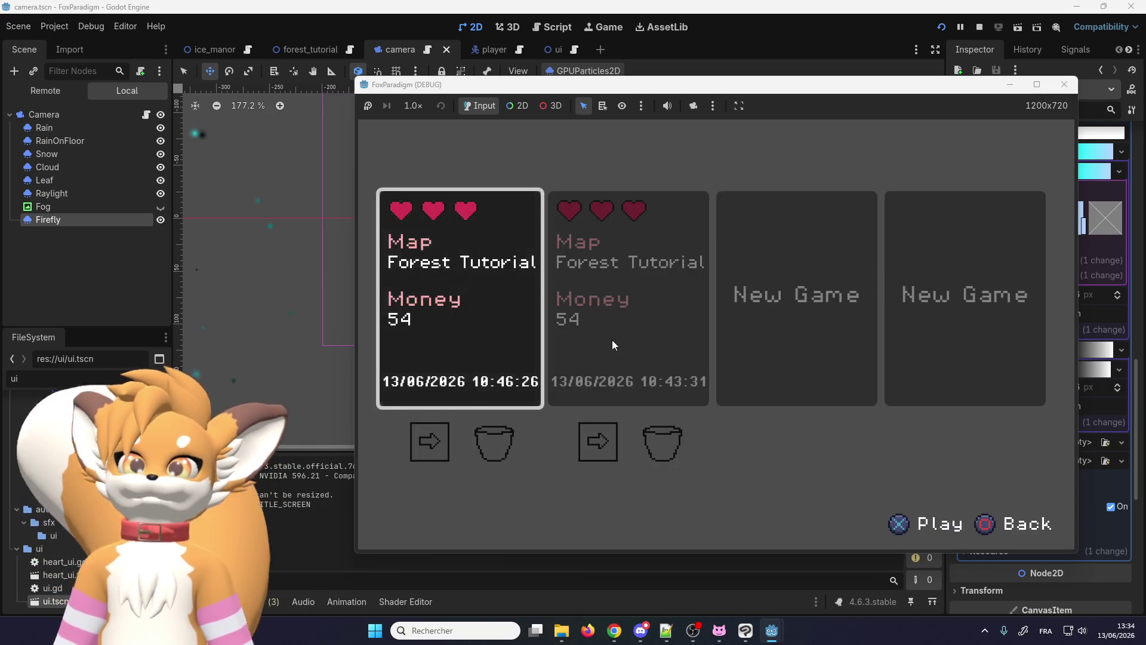
key("Return")
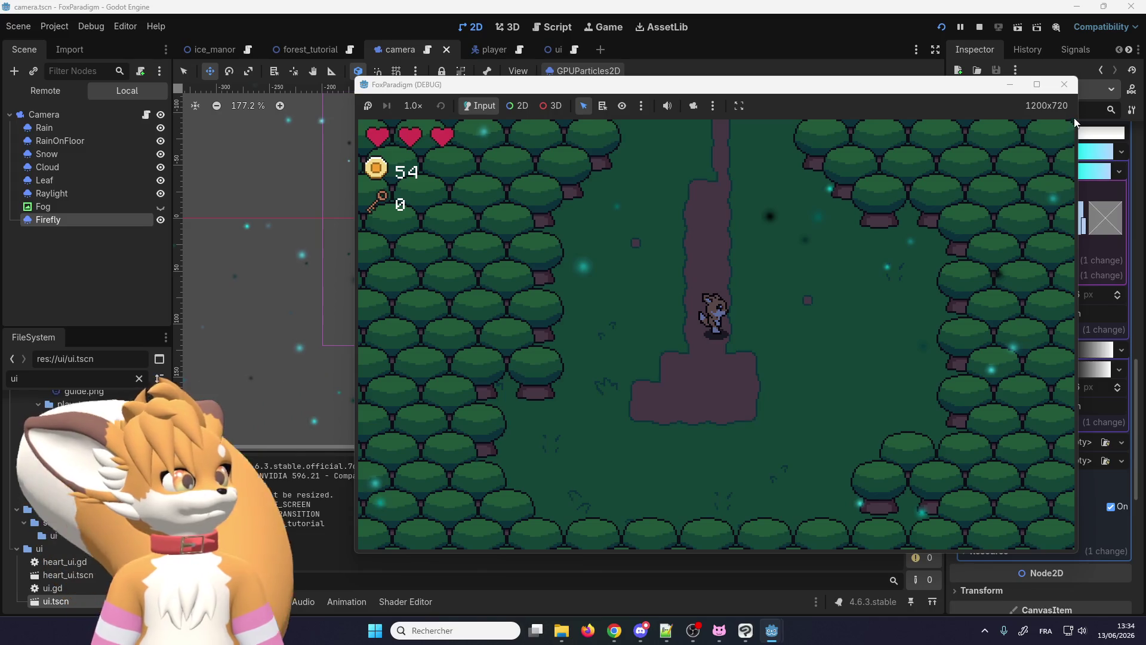
left_click(1066, 86)
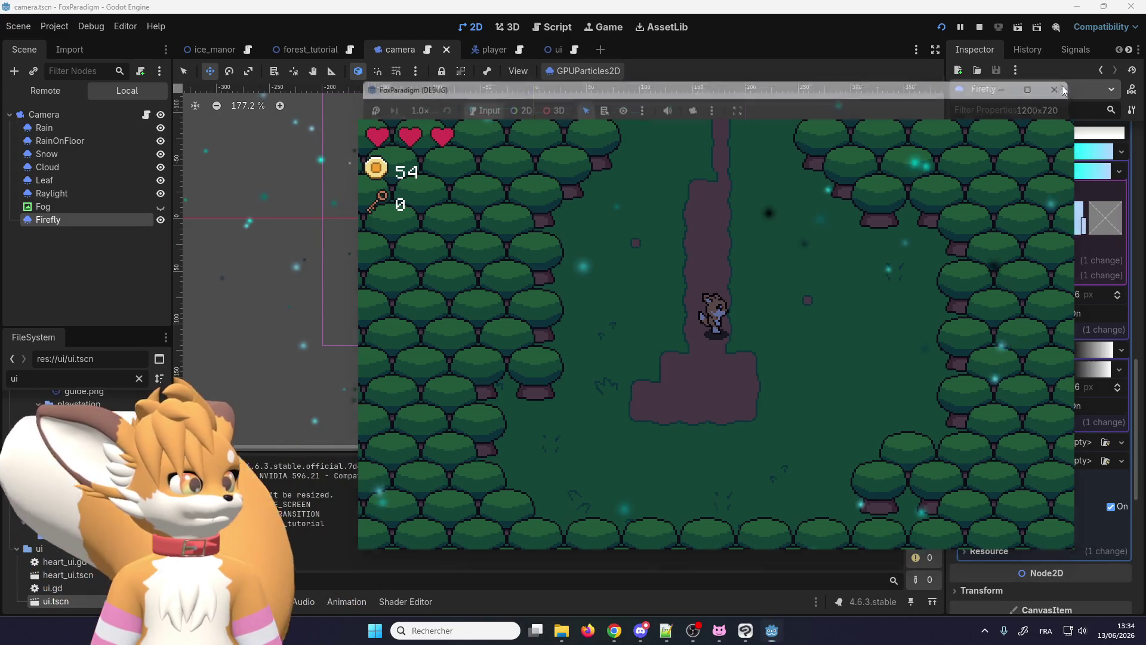
right_click(1010, 350)
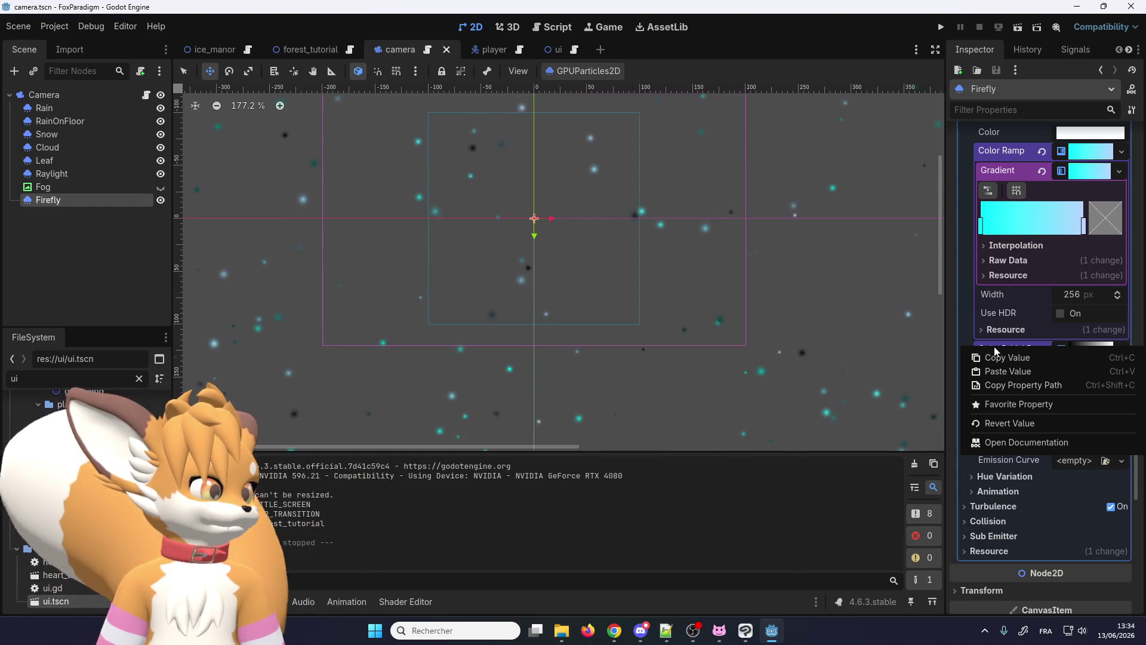
Step: Revert Color Initial Ramp to empty, then glance at the Animation and Sub Emitter sections
left_click(963, 330)
left_click(1042, 348)
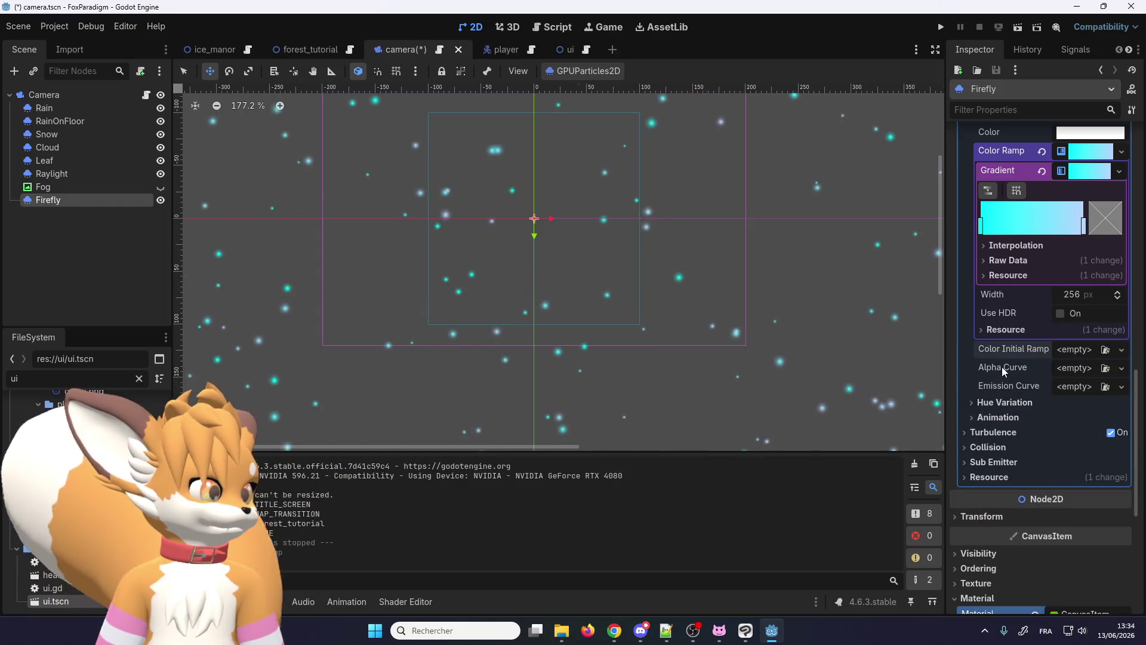
scroll(1002, 368, "down", 1)
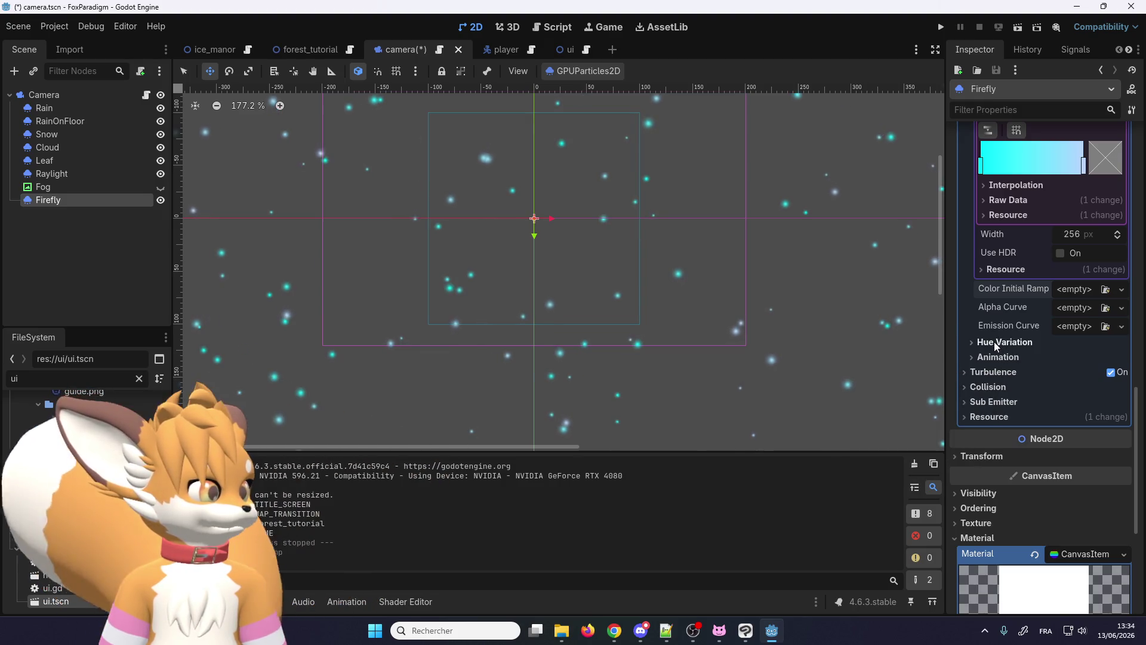
left_click(986, 357)
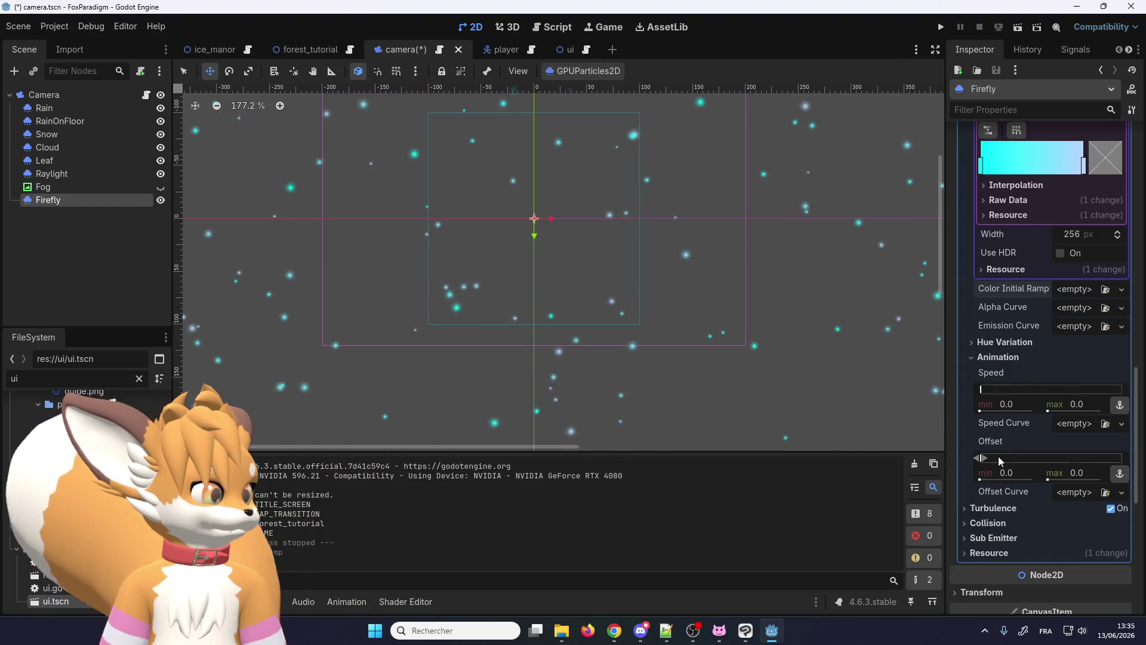
left_click(997, 358)
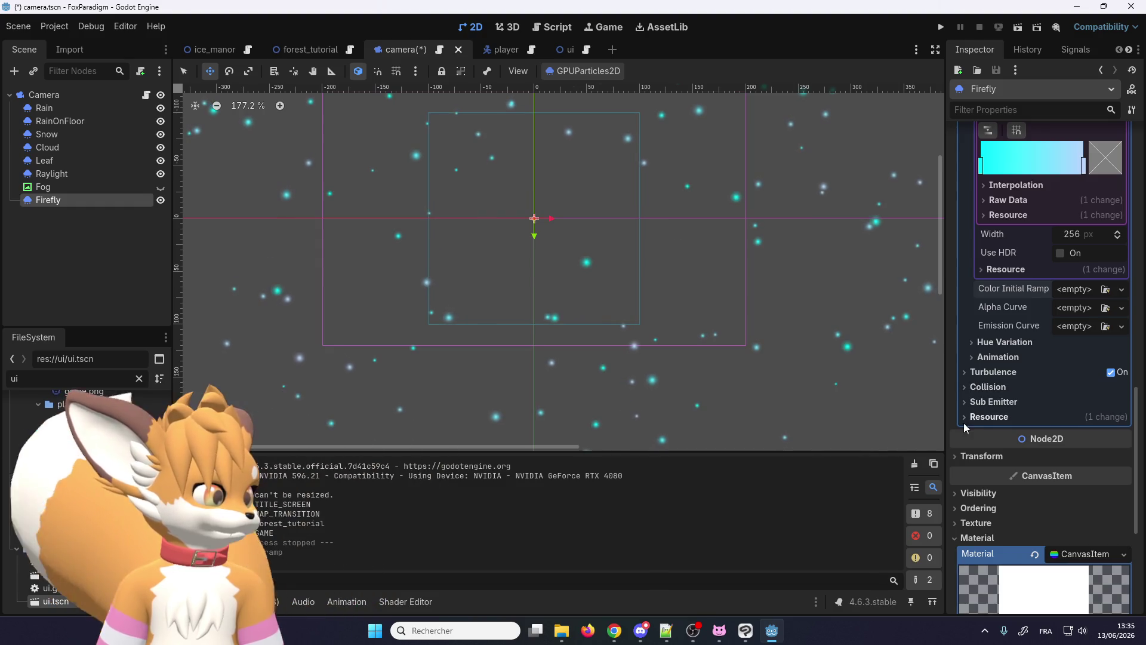
left_click(986, 404)
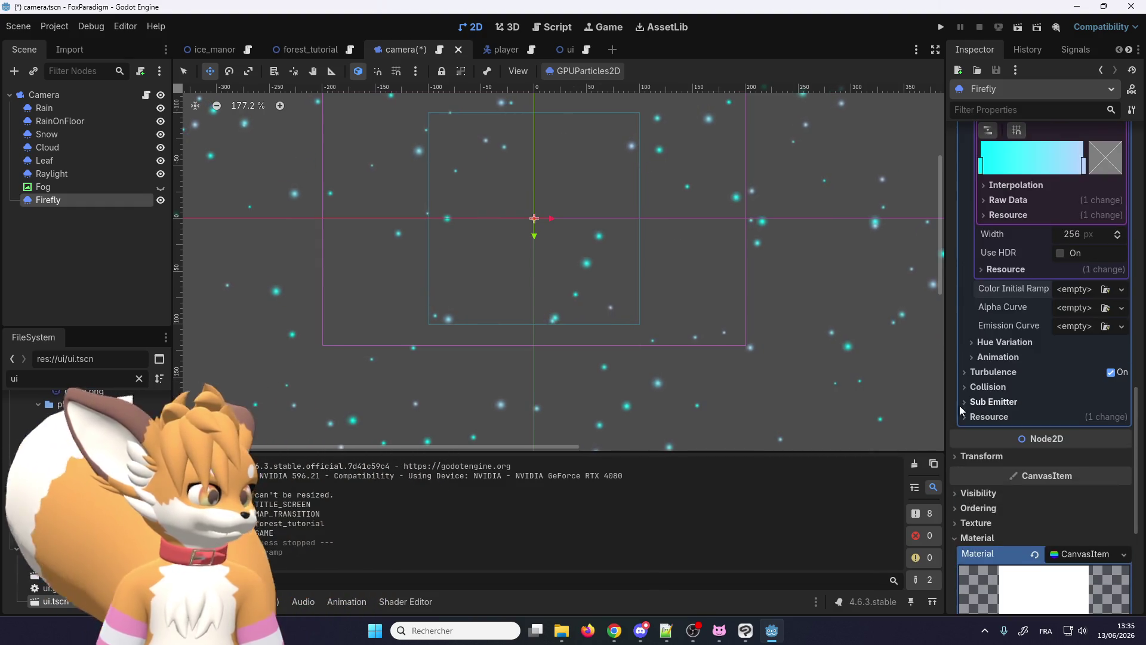